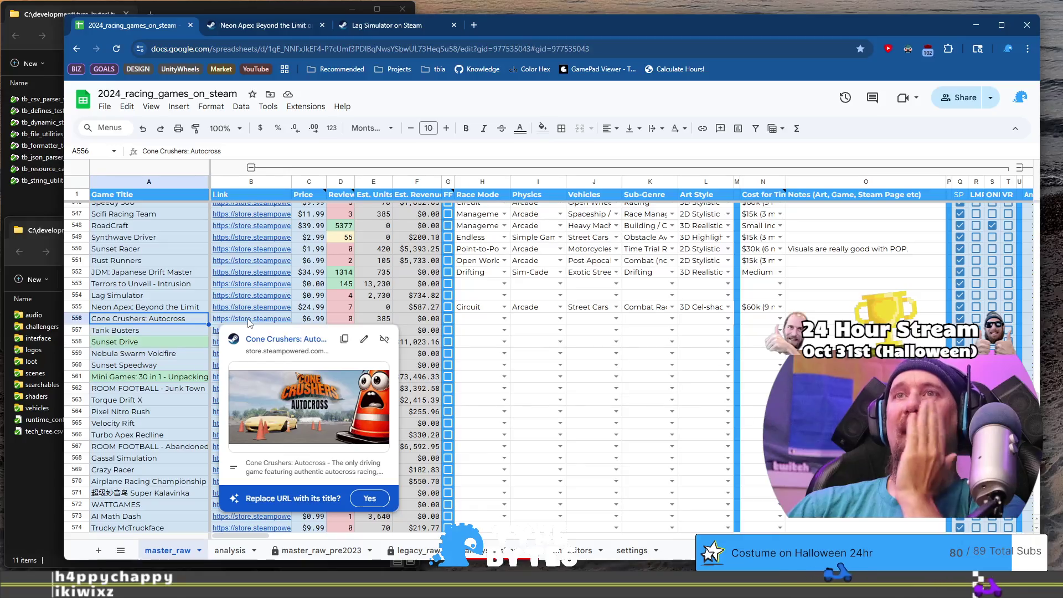
# Step: Open the Cone Crushers: Autocross Steam page from cell B556 and view its first screenshots
pyautogui.click(257, 321)
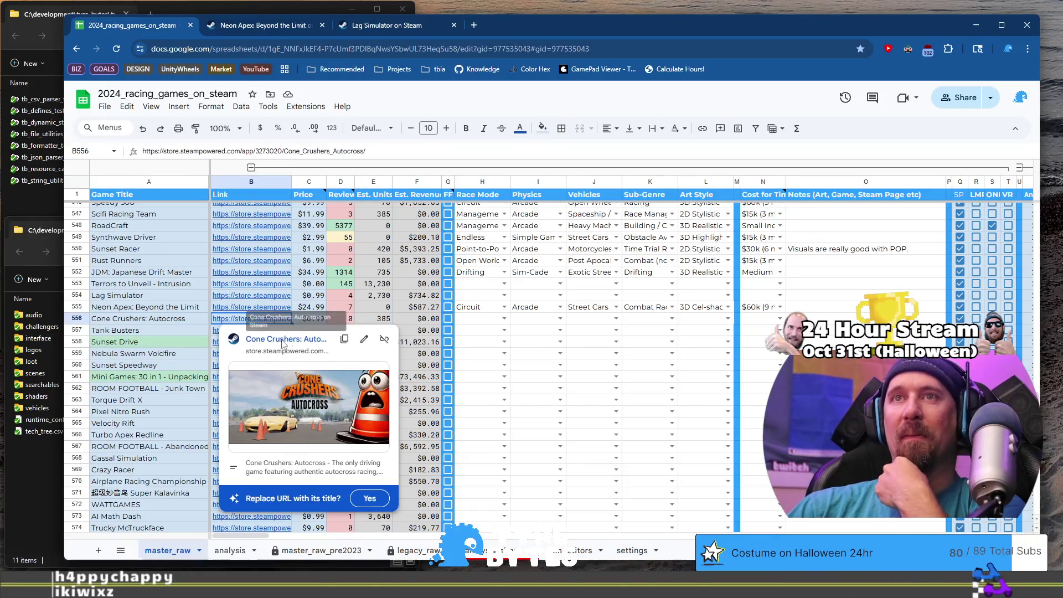
pyautogui.click(283, 339)
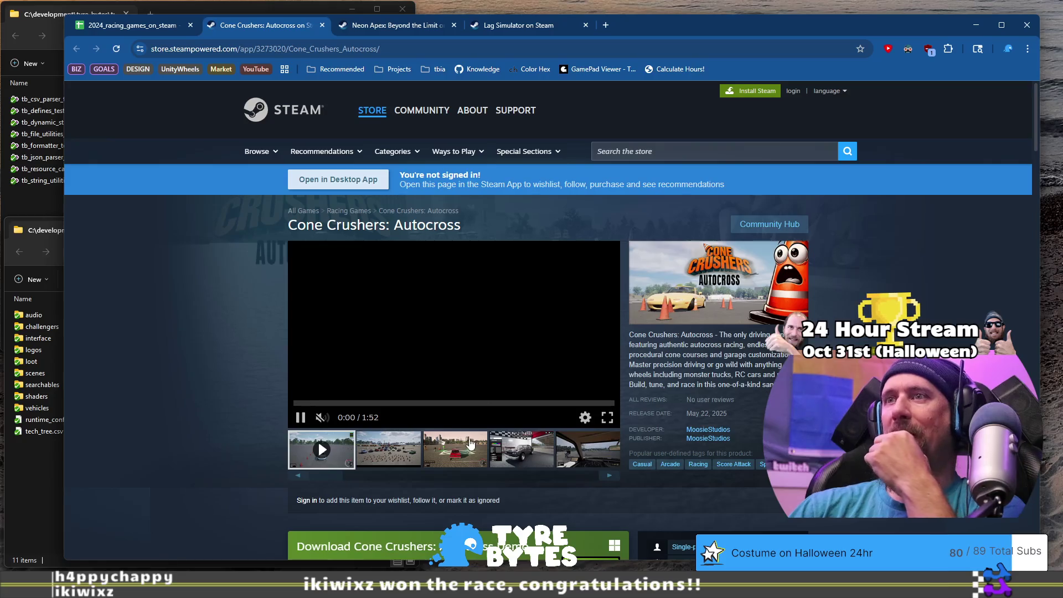
pyautogui.click(469, 447)
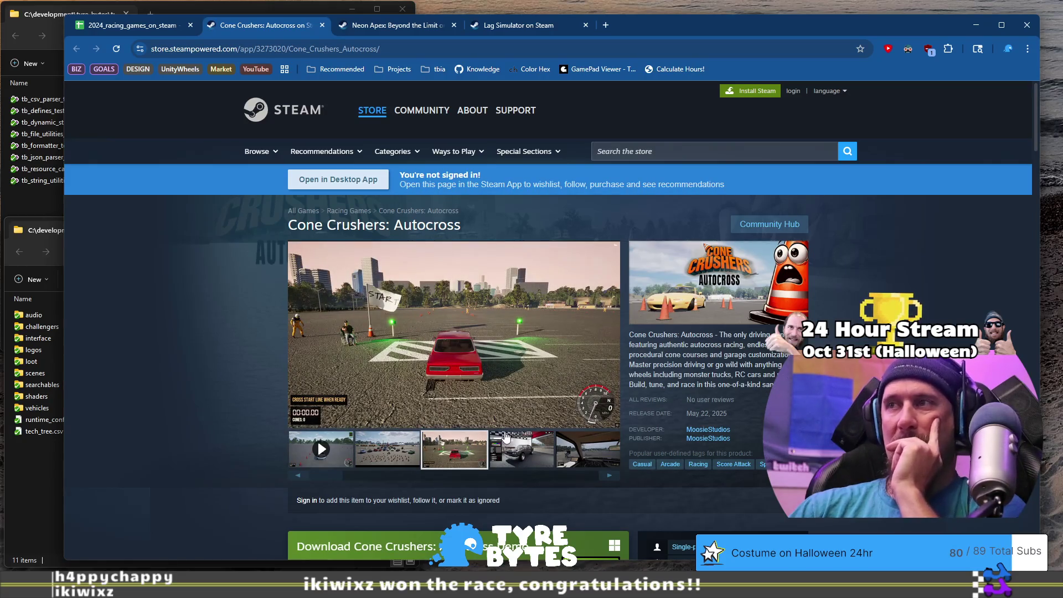
pyautogui.click(528, 446)
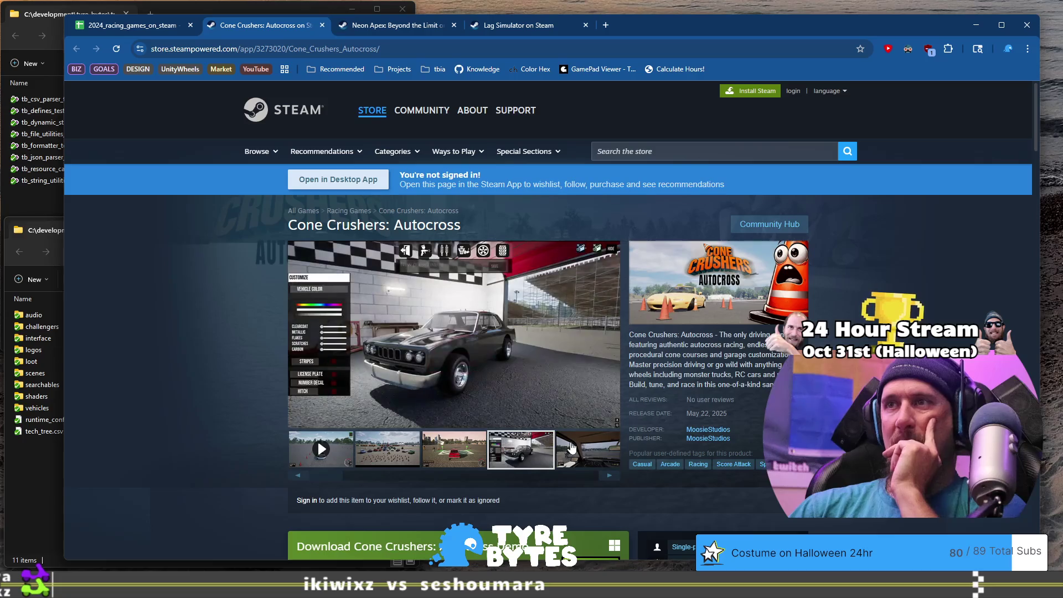
pyautogui.click(599, 459)
# Step: Cycle the gallery through the cone-course, course editor, tire-shop and start-line screenshots
pyautogui.click(607, 477)
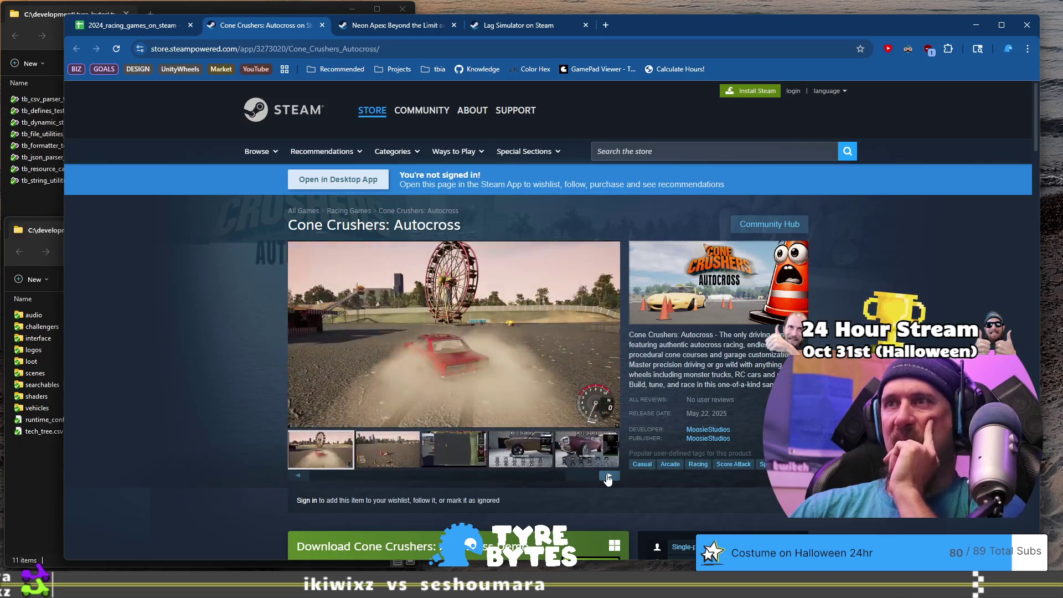
pyautogui.click(607, 477)
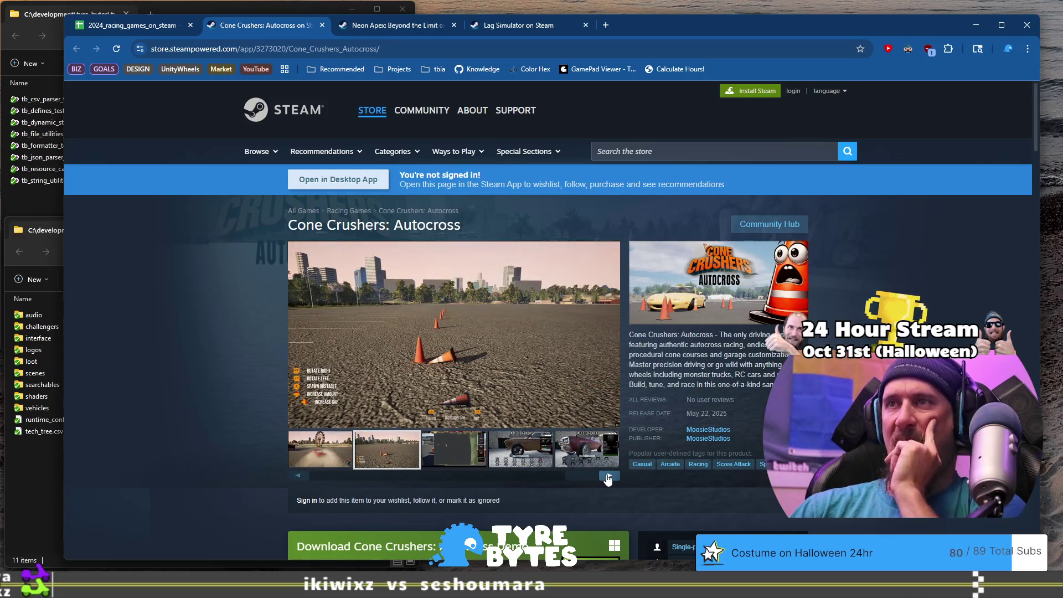
pyautogui.click(608, 477)
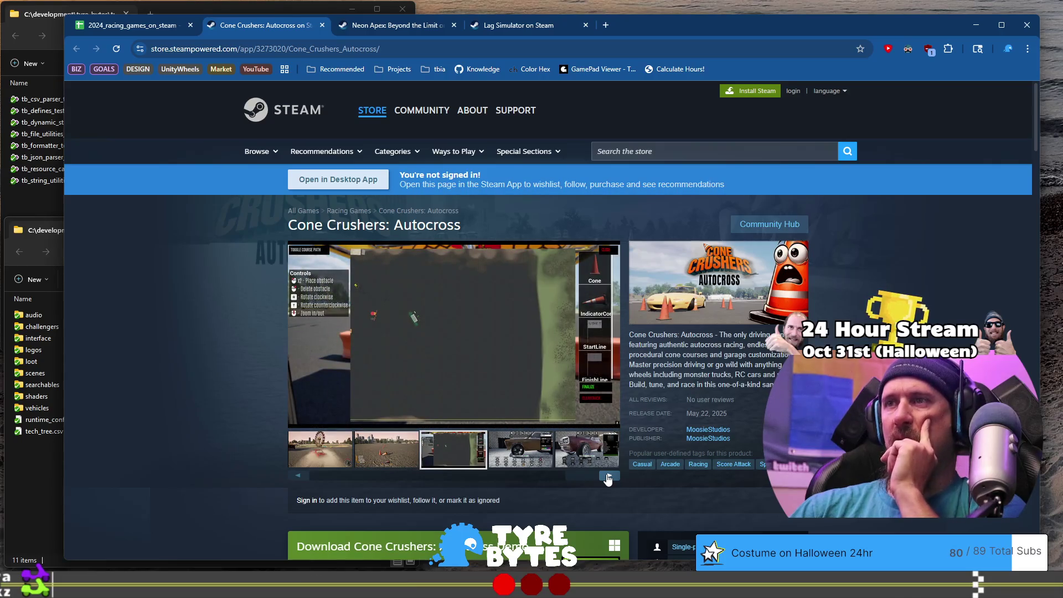
pyautogui.click(608, 477)
pyautogui.click(608, 477)
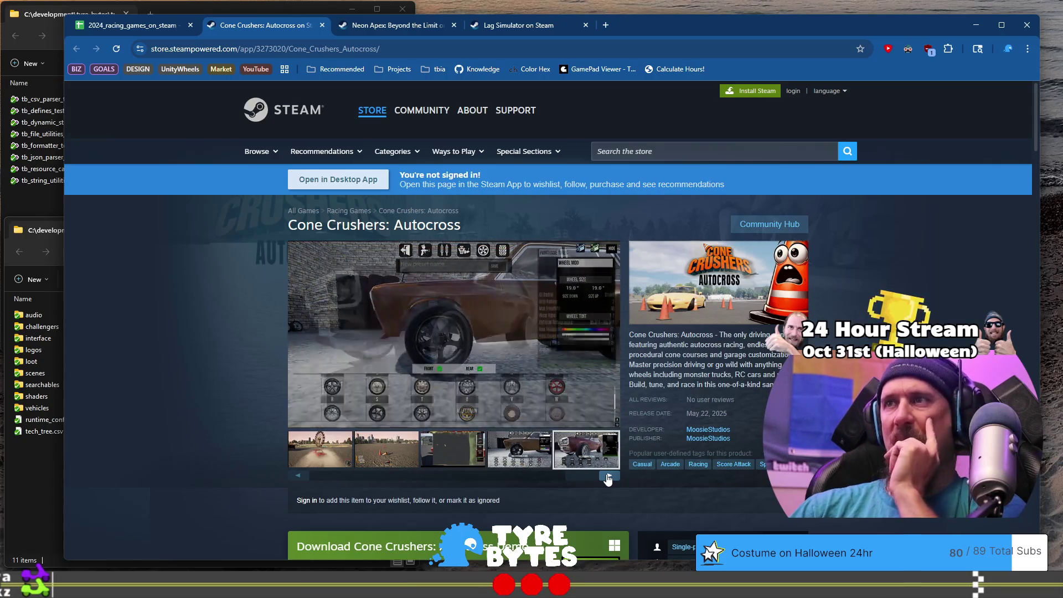
pyautogui.click(608, 478)
pyautogui.click(608, 477)
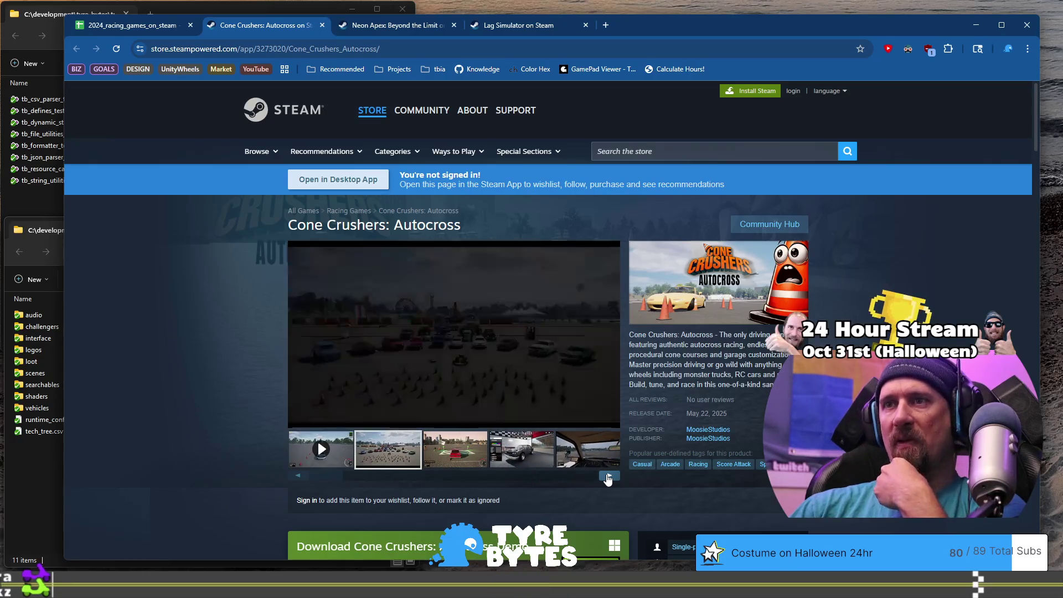
pyautogui.click(608, 477)
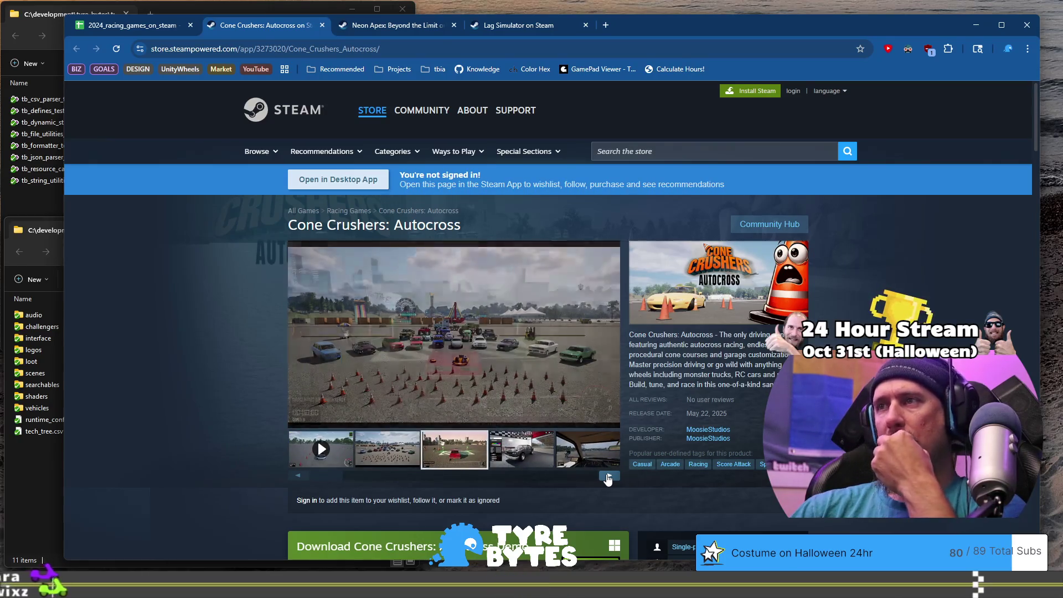
pyautogui.scroll(-3, 742, 409)
pyautogui.scroll(1, 821, 301)
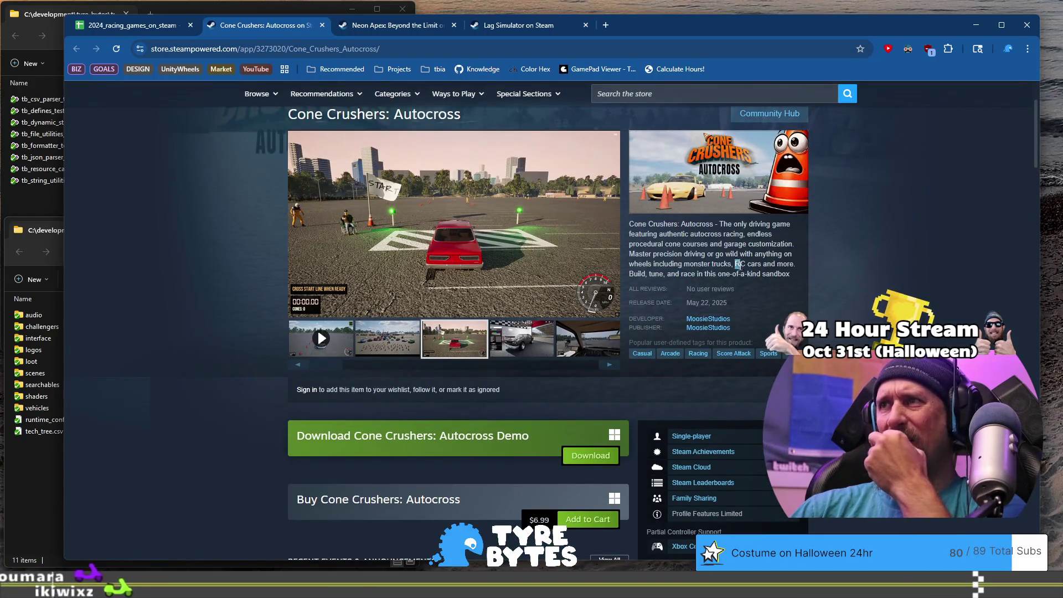
# Step: Highlight the RC cars description text and step through every screenshot until the trailer plays
pyautogui.moveTo(735, 264); pyautogui.dragTo(740, 274)
pyautogui.click(608, 367)
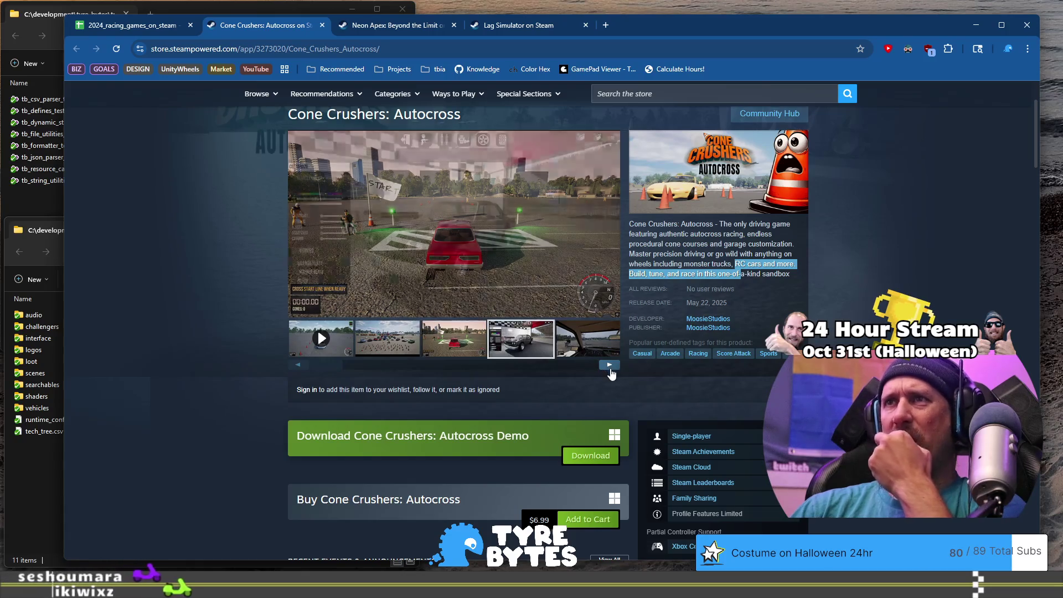
pyautogui.click(610, 371)
pyautogui.click(610, 371)
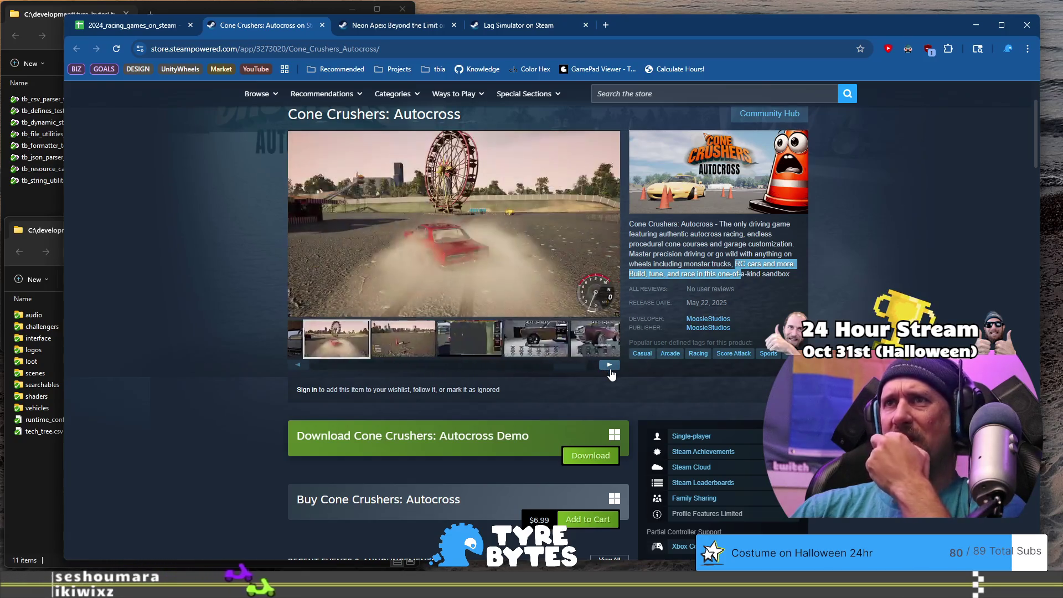
pyautogui.click(610, 371)
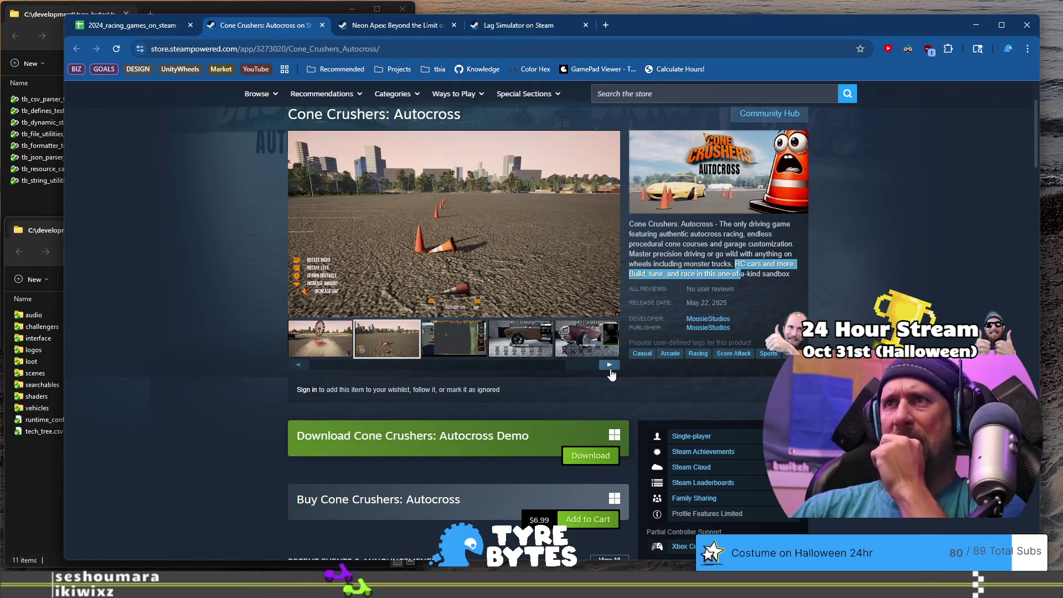
pyautogui.click(611, 375)
pyautogui.click(611, 375)
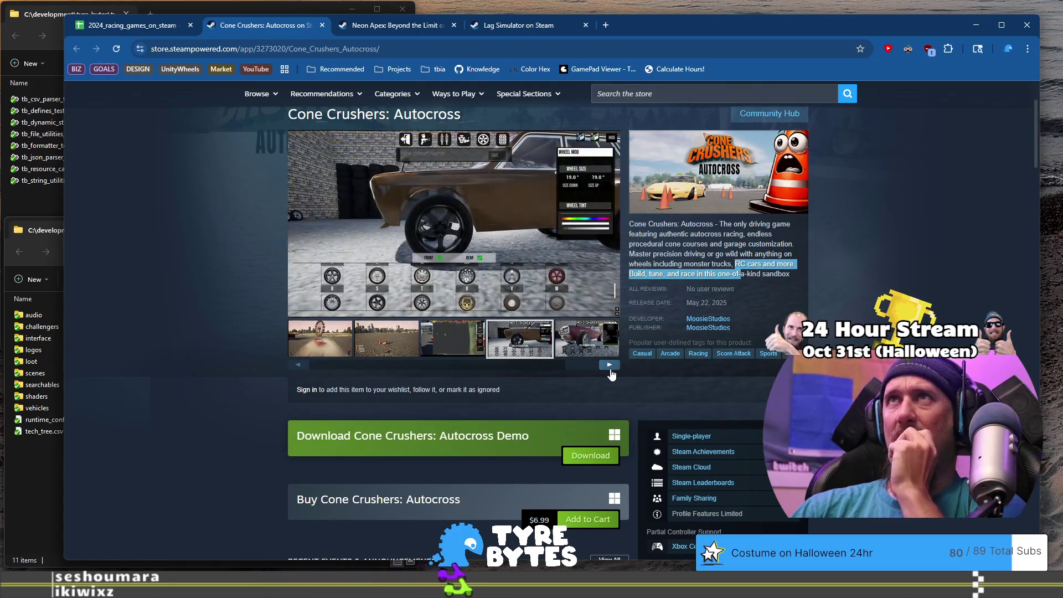
pyautogui.click(611, 375)
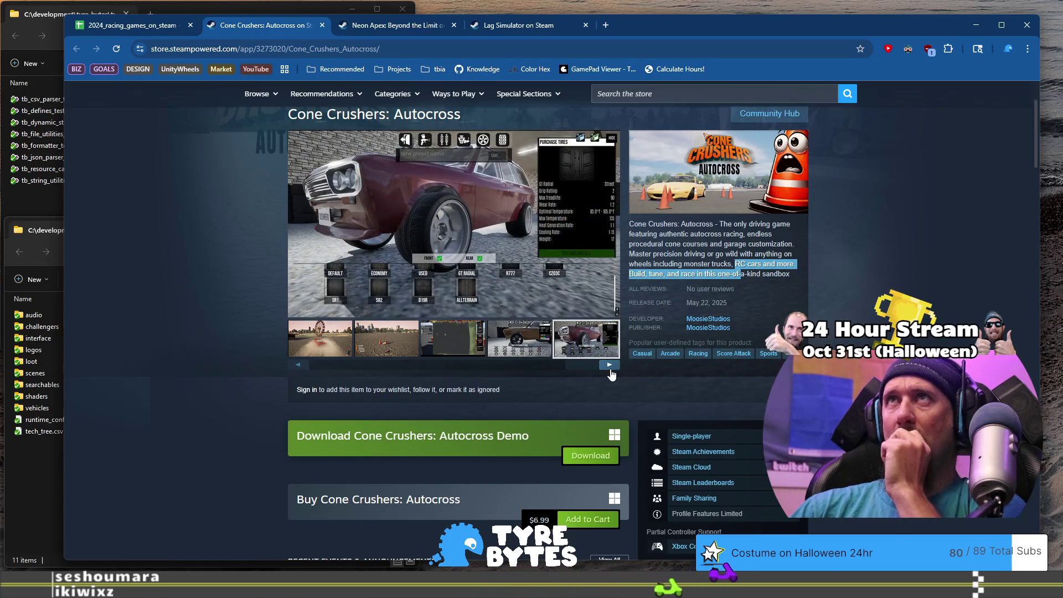
pyautogui.click(612, 375)
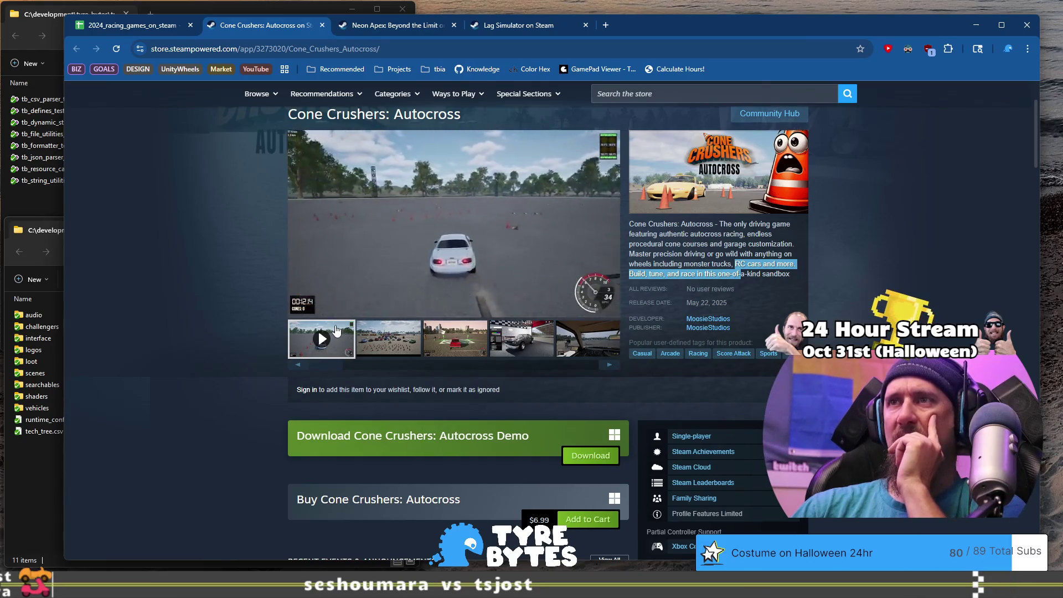
# Step: Skip the trailer through 0:24, 0:32, 0:46, 1:00 and 1:15 to the 1:25 closing logo
pyautogui.click(362, 293)
pyautogui.click(386, 292)
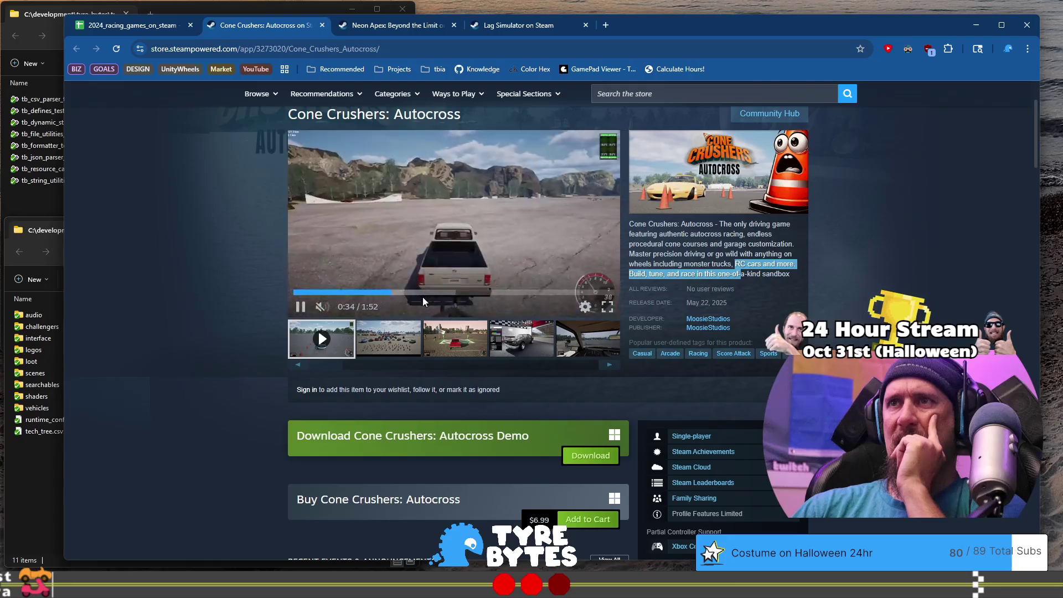
pyautogui.click(430, 294)
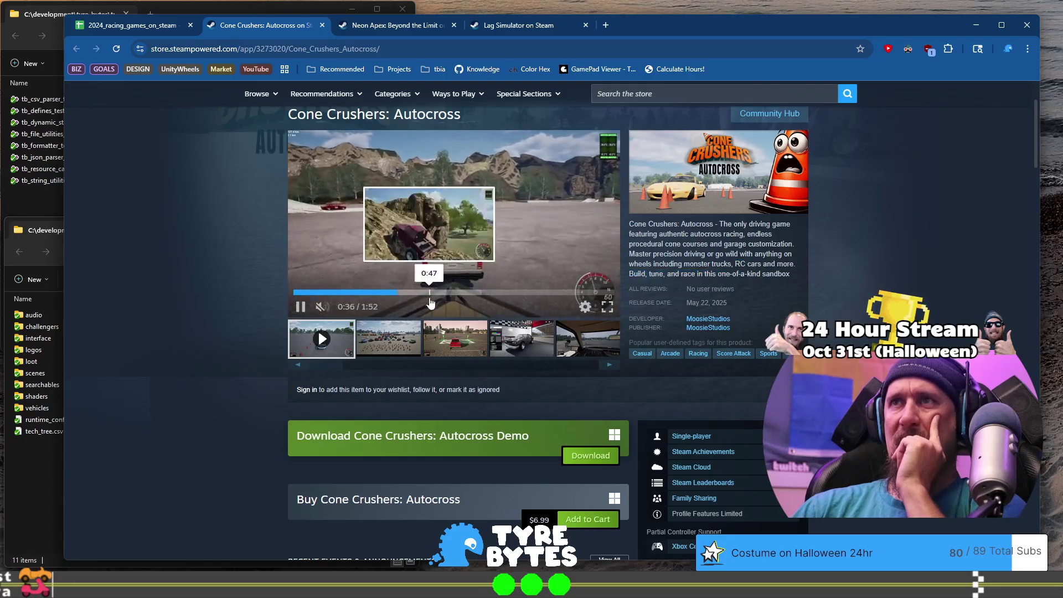
pyautogui.click(467, 296)
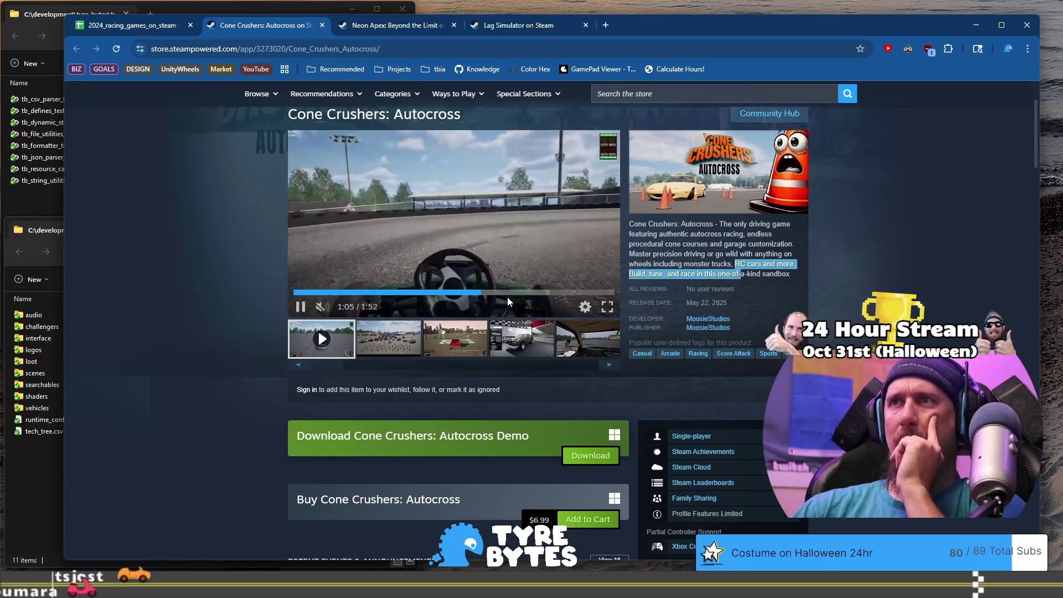
pyautogui.click(506, 294)
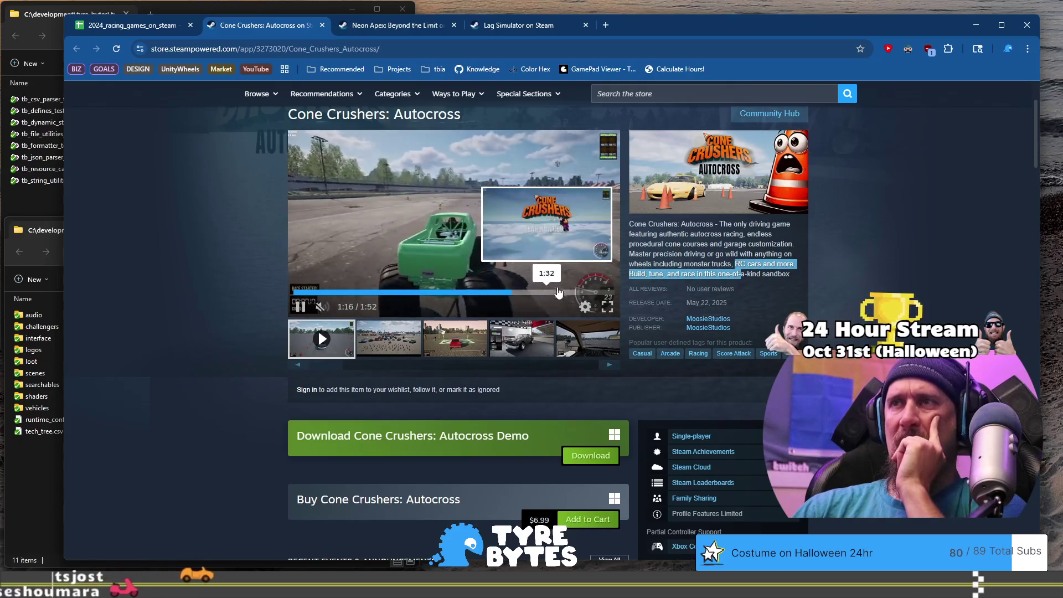
pyautogui.click(538, 297)
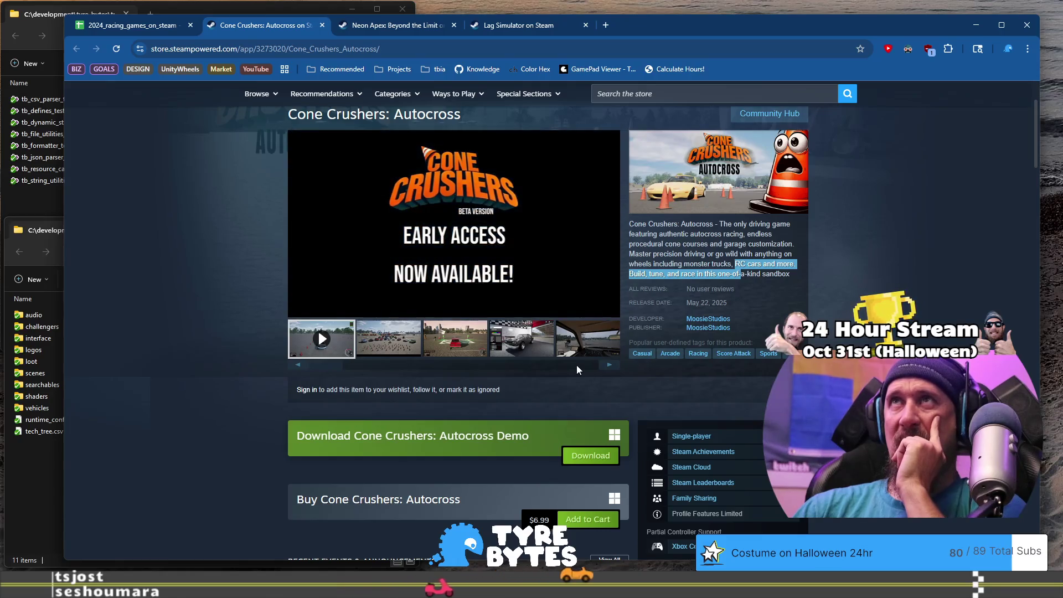
# Step: Scroll down the store page and return to the racing games spreadsheet
pyautogui.scroll(-1, 252, 377)
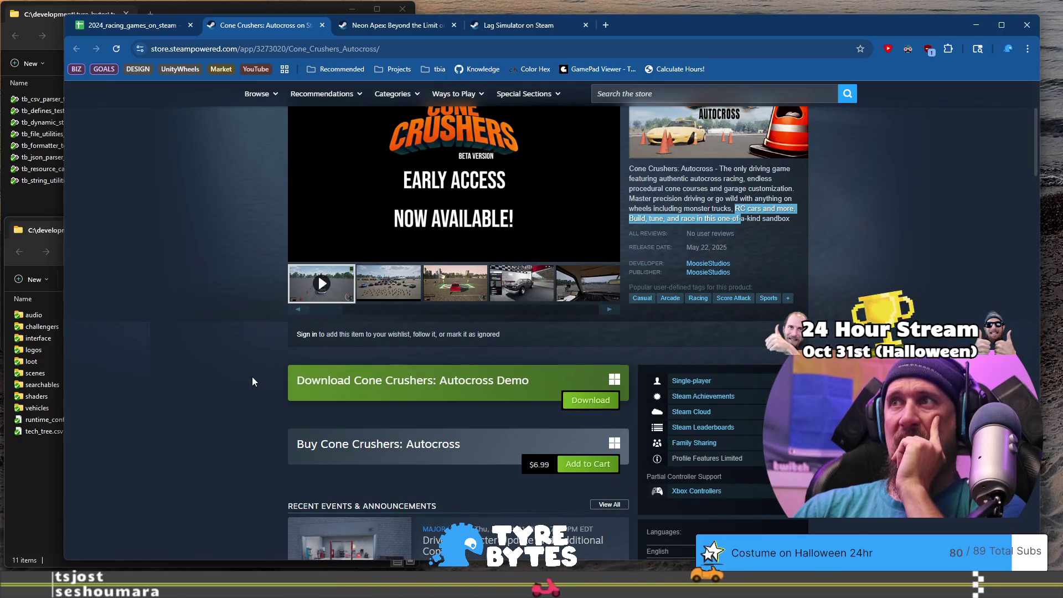
pyautogui.scroll(-6, 252, 382)
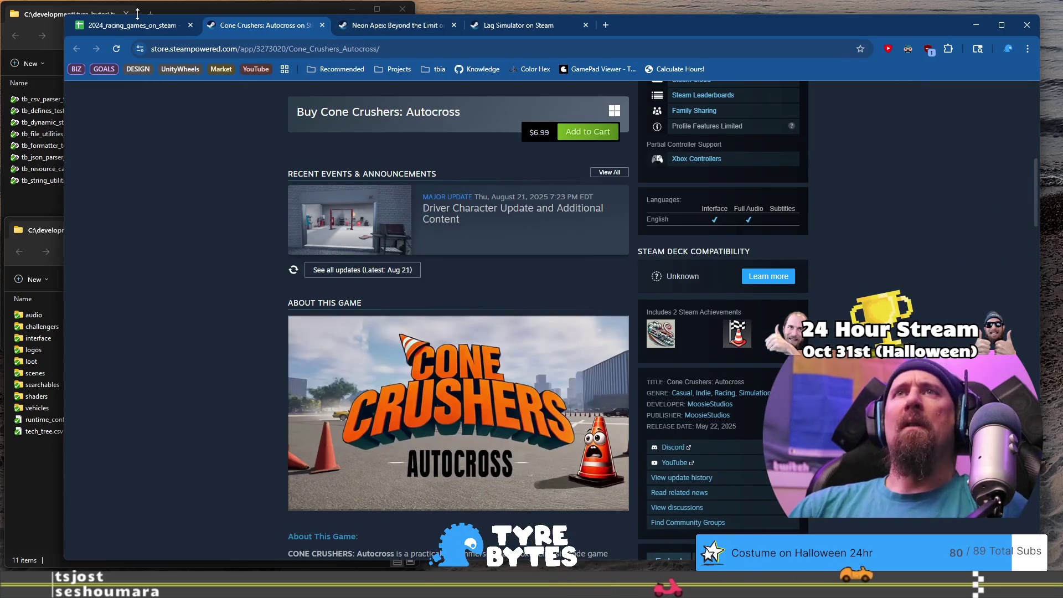
pyautogui.click(131, 29)
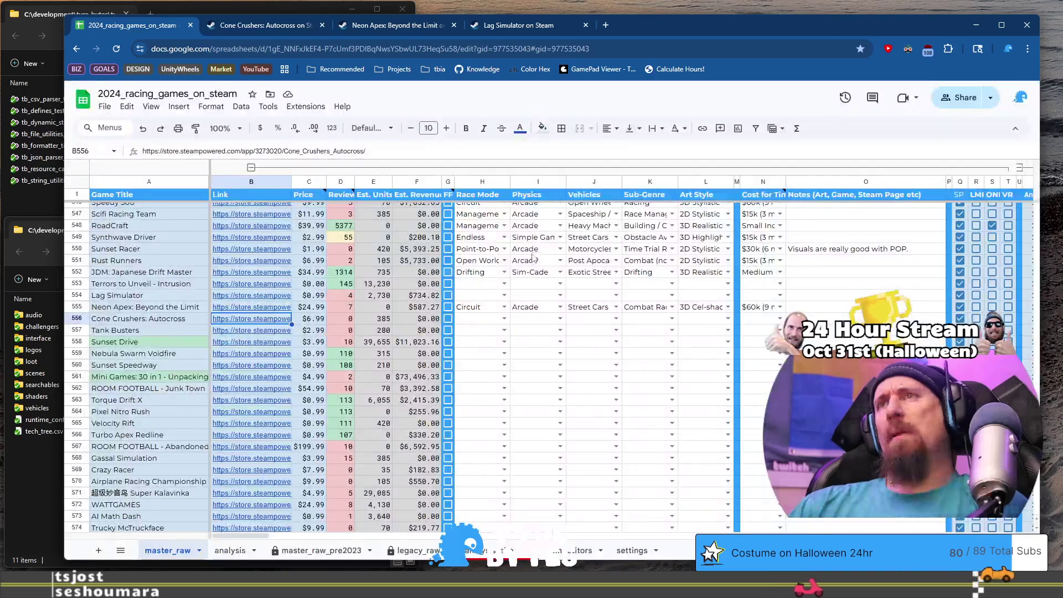
# Step: Set Cone Crushers' Race Mode to Point-to-Point
pyautogui.click(480, 321)
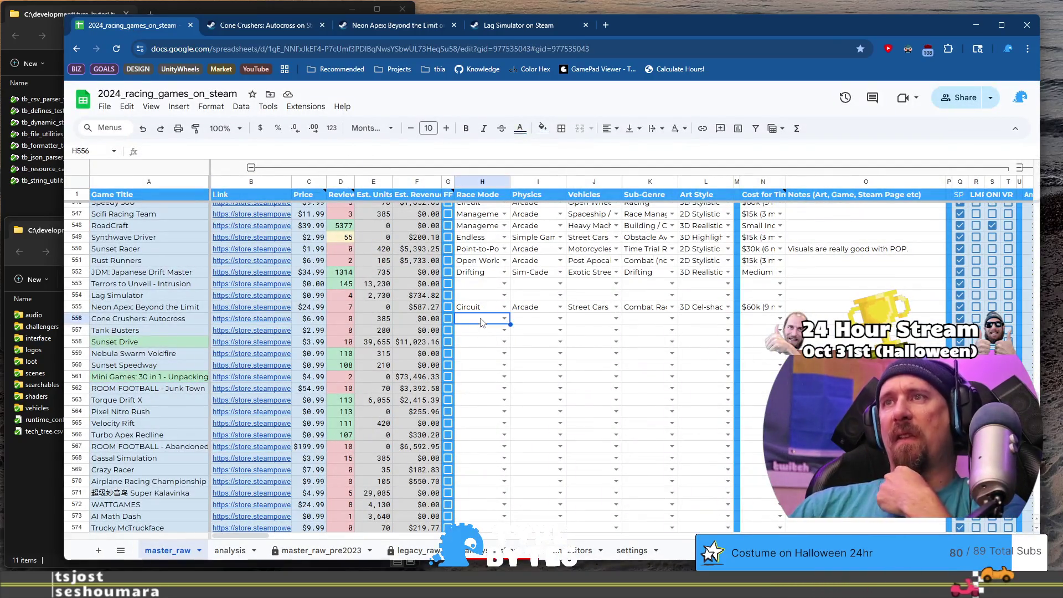
pyautogui.press('Return')
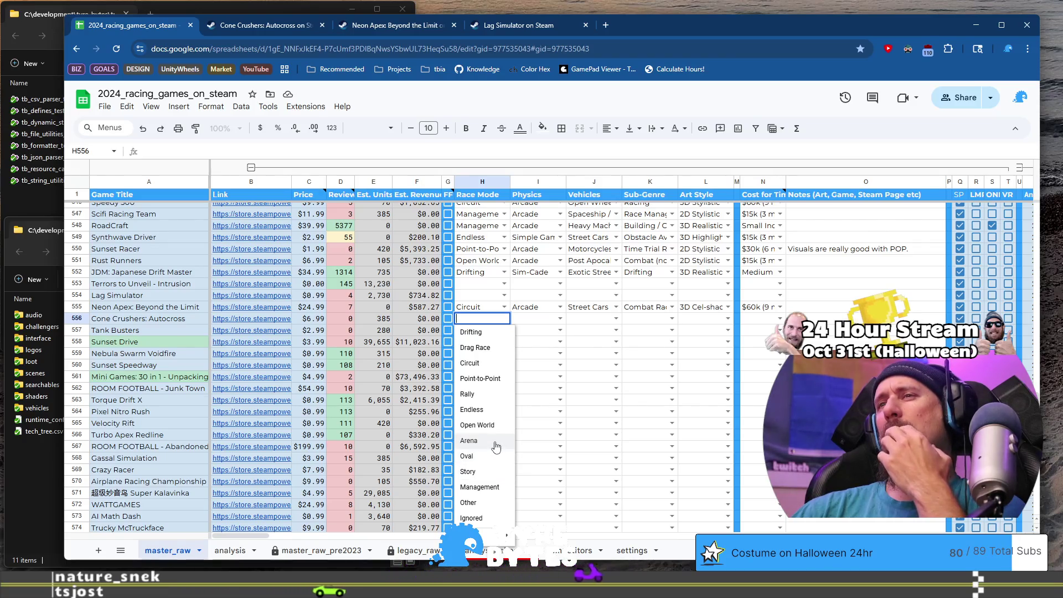
pyautogui.click(489, 382)
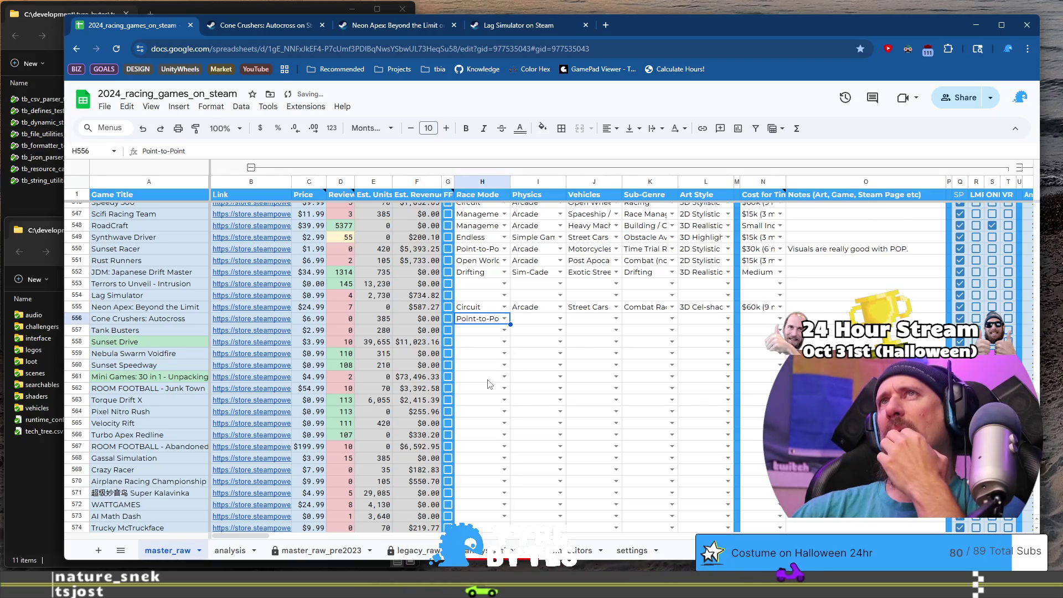
# Step: Set Cone Crushers' Physics in I556 to Sim-Cade
pyautogui.click(559, 318)
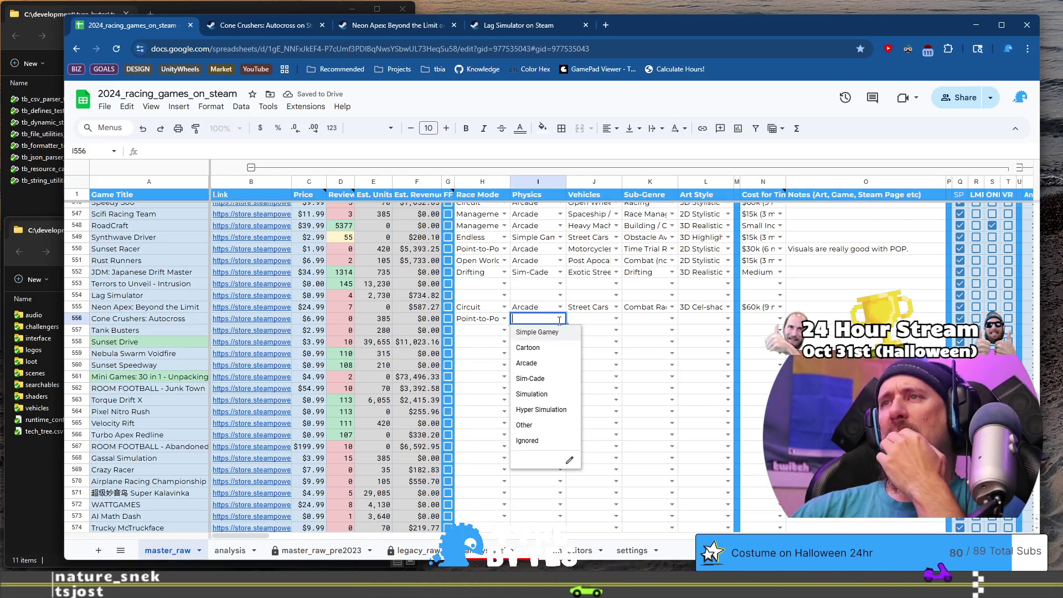
pyautogui.click(551, 383)
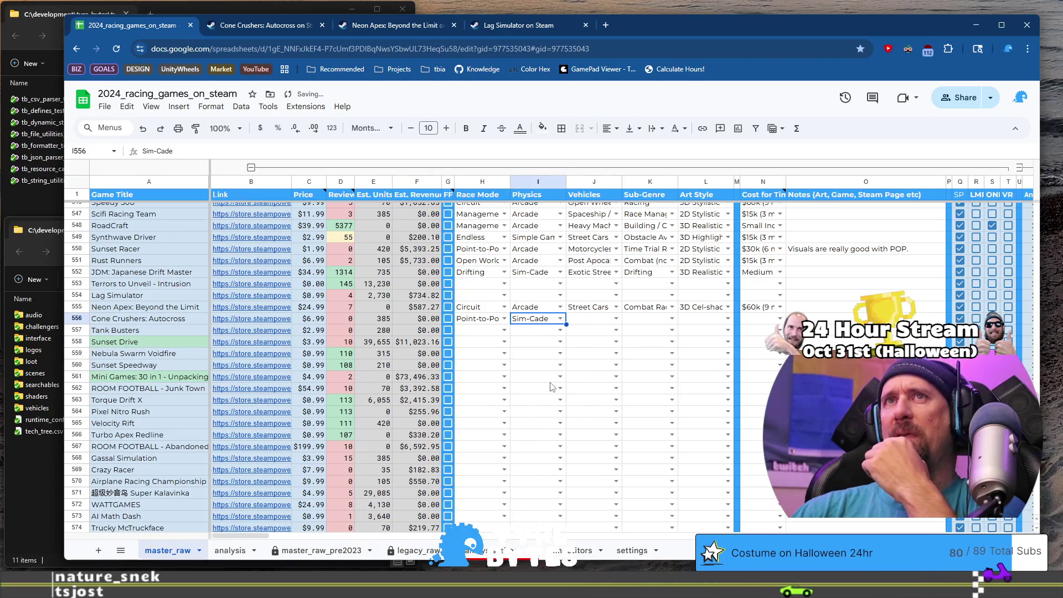
pyautogui.click(617, 319)
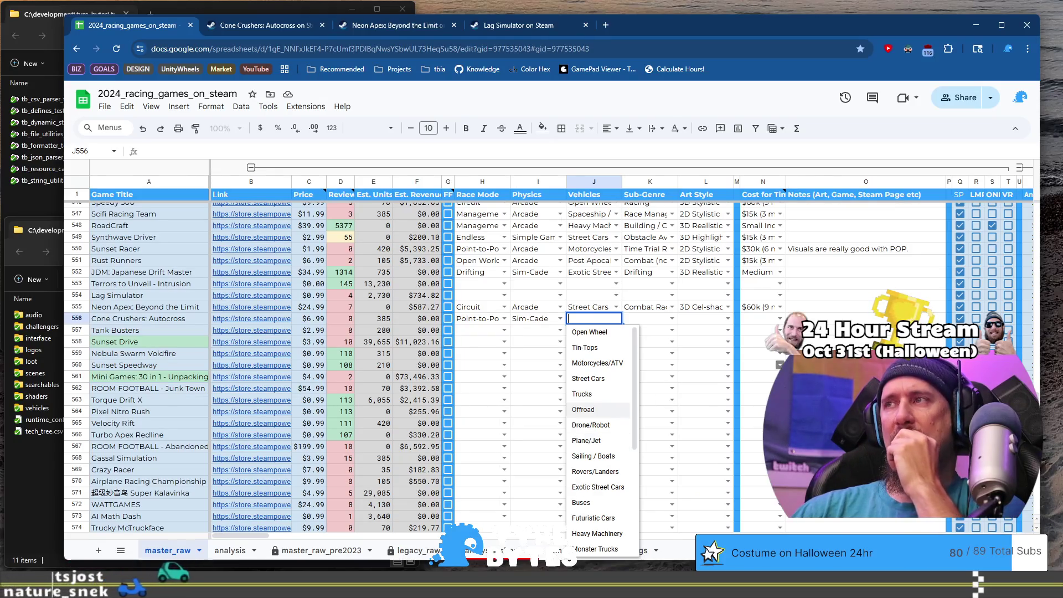
pyautogui.click(866, 353)
pyautogui.scroll(-7, 866, 353)
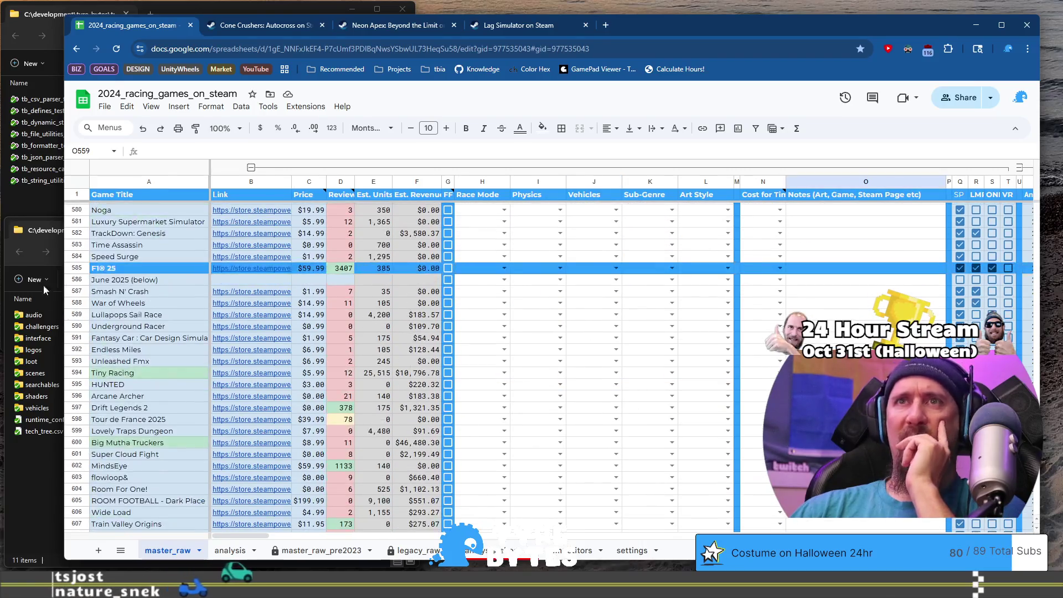
pyautogui.click(175, 279)
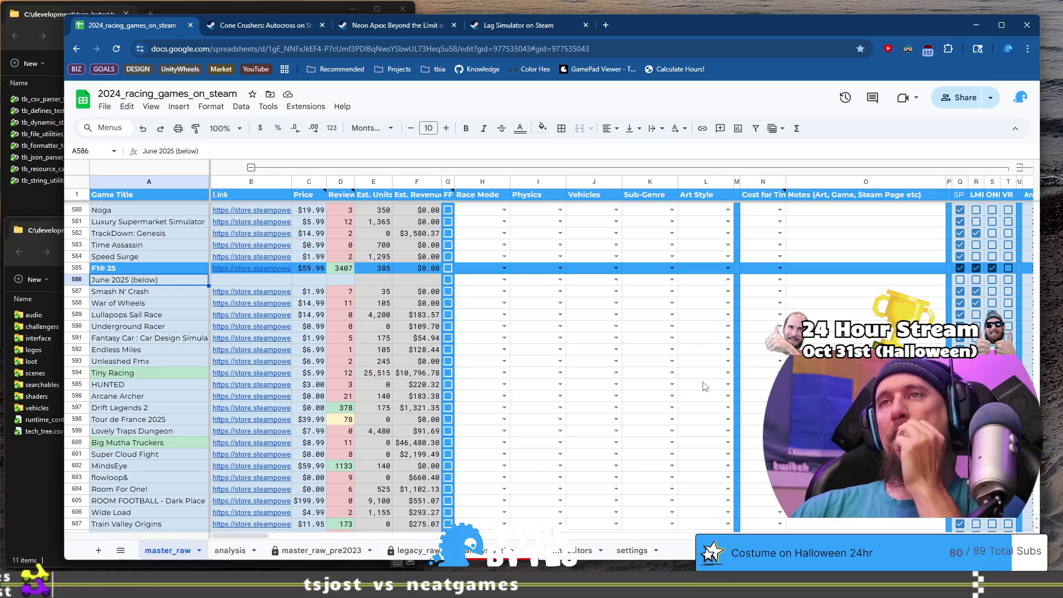
pyautogui.scroll(7, 708, 392)
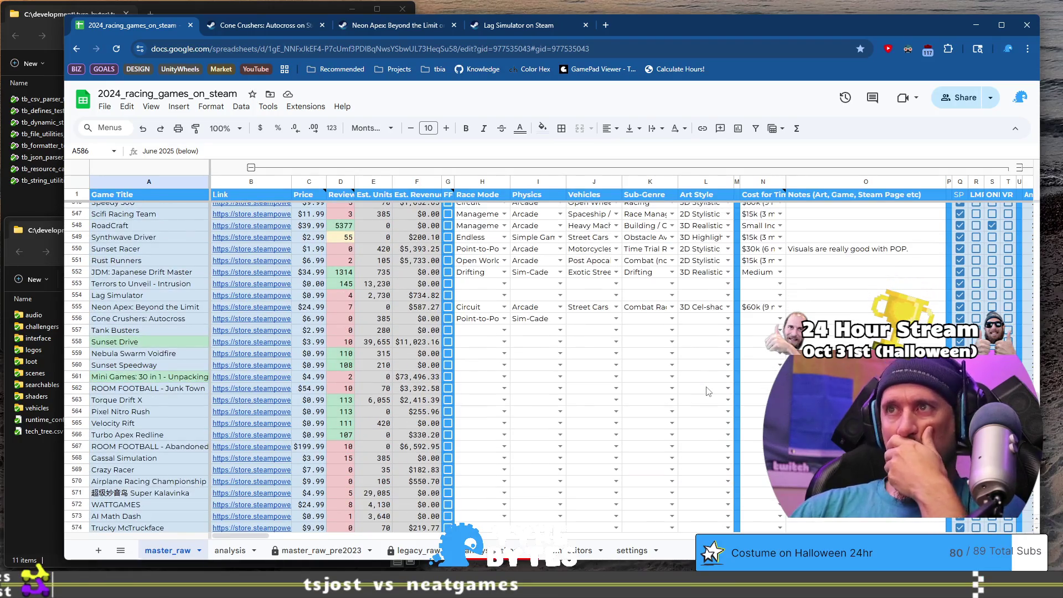
# Step: Choose Other as Cone Crushers' vehicle type in J556
pyautogui.click(606, 325)
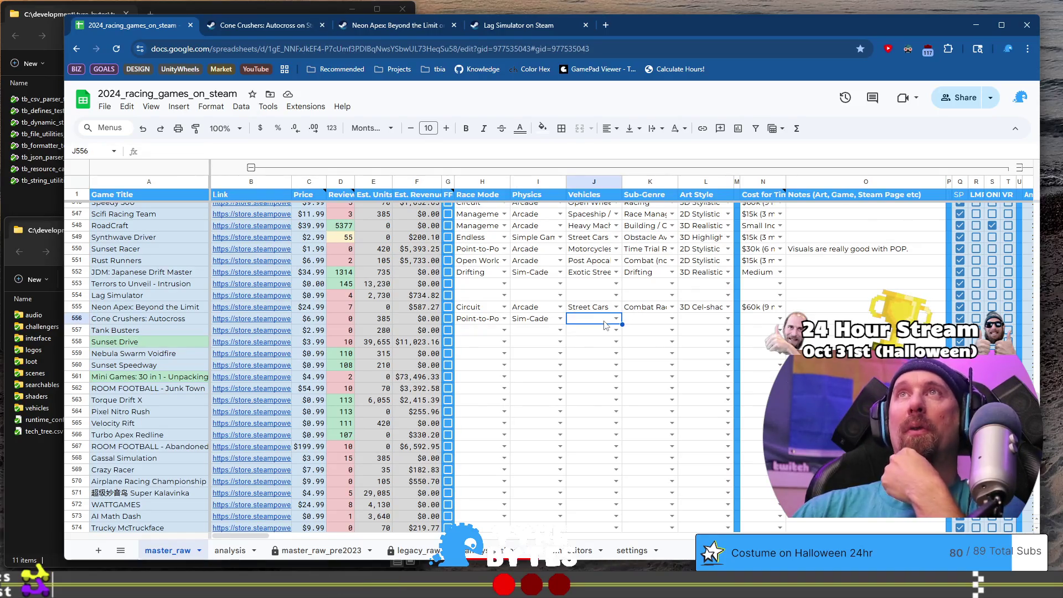
pyautogui.click(616, 318)
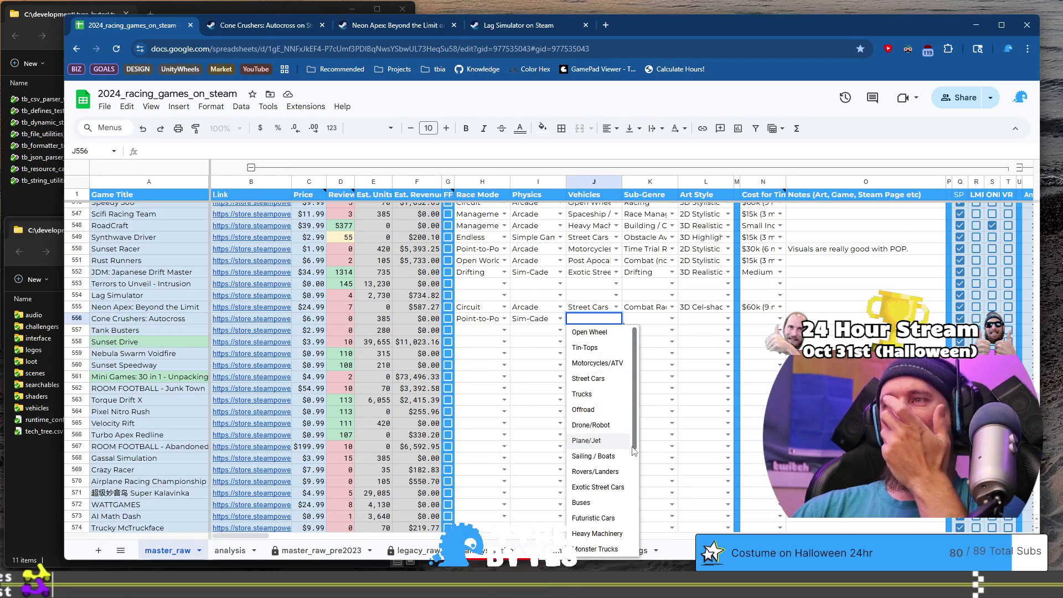
pyautogui.scroll(-5, 626, 444)
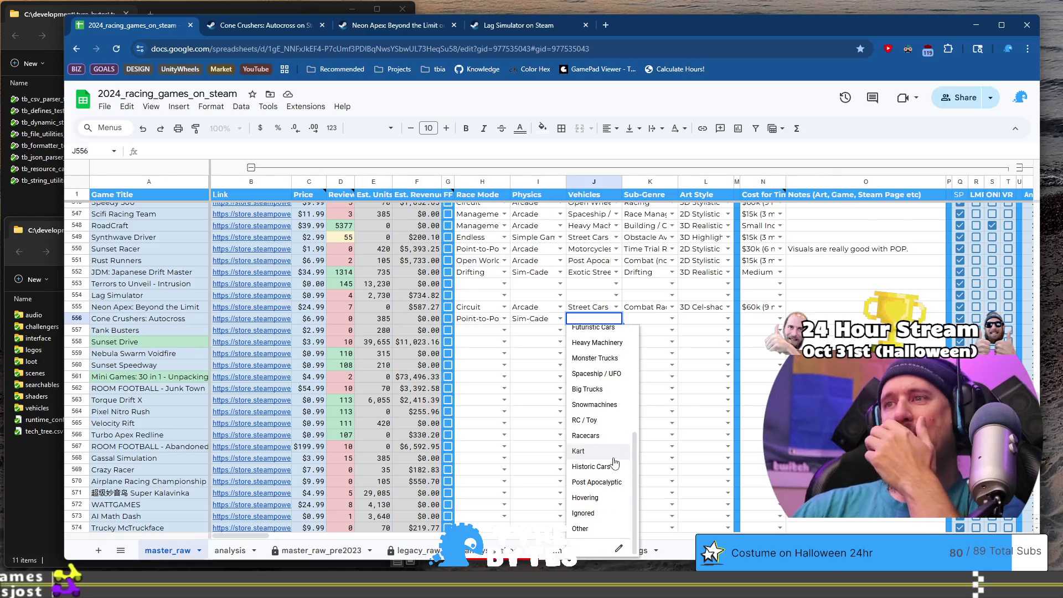
pyautogui.scroll(5, 614, 462)
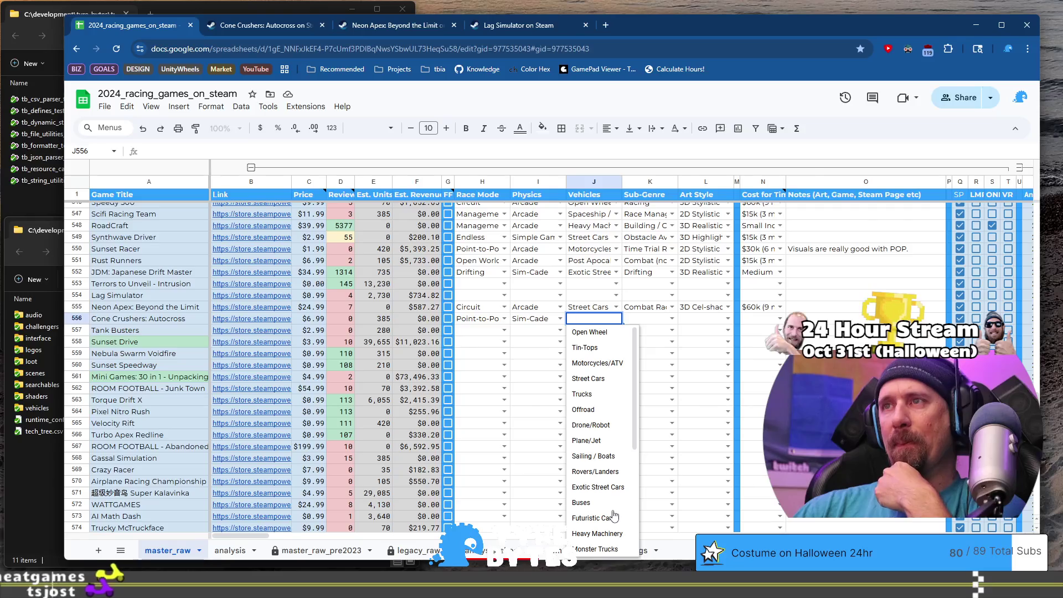
pyautogui.scroll(-3, 617, 487)
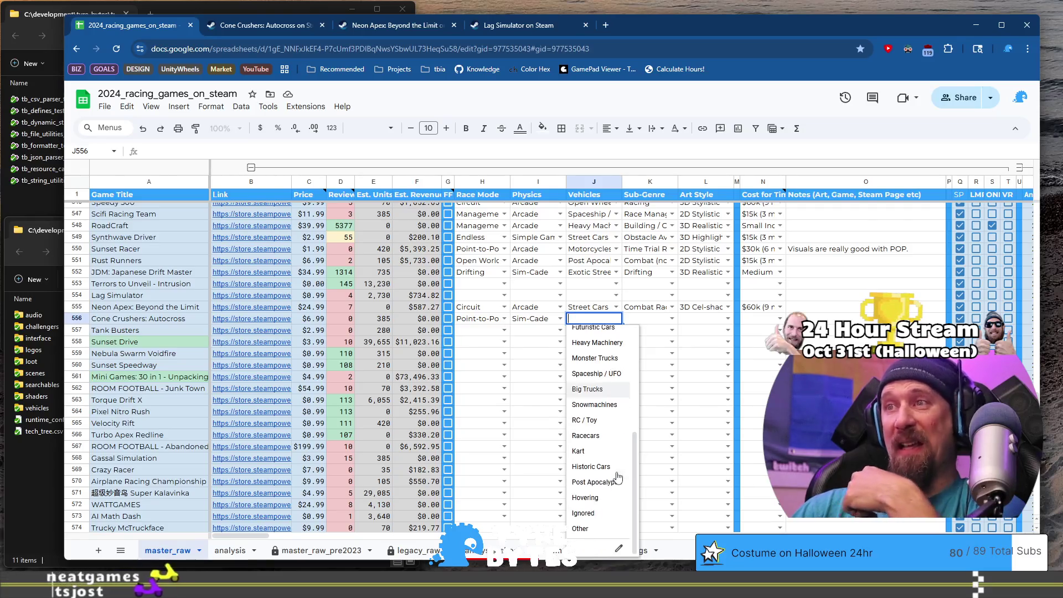
pyautogui.click(612, 537)
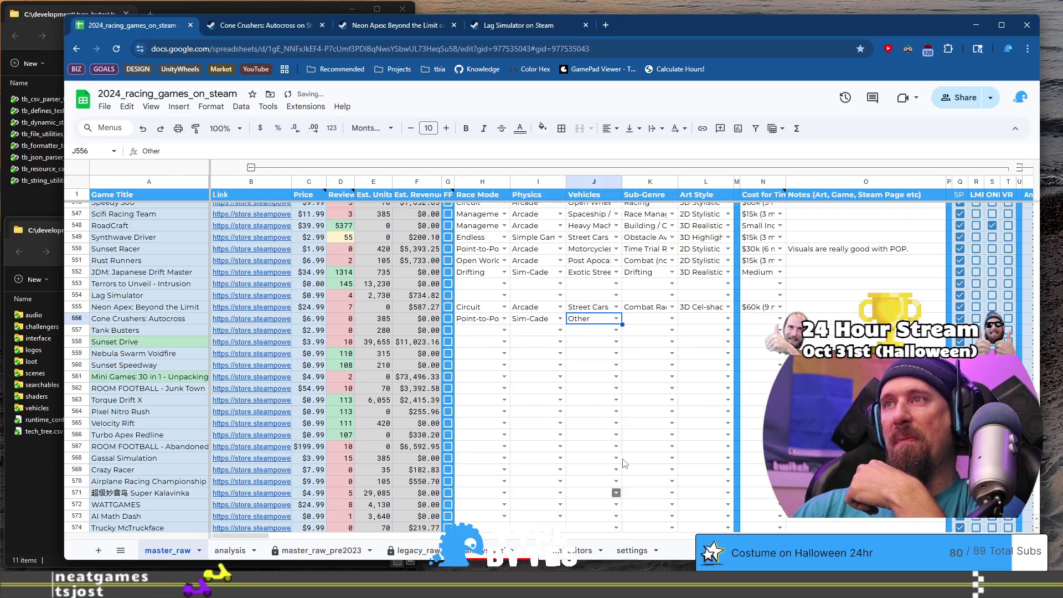
pyautogui.click(672, 320)
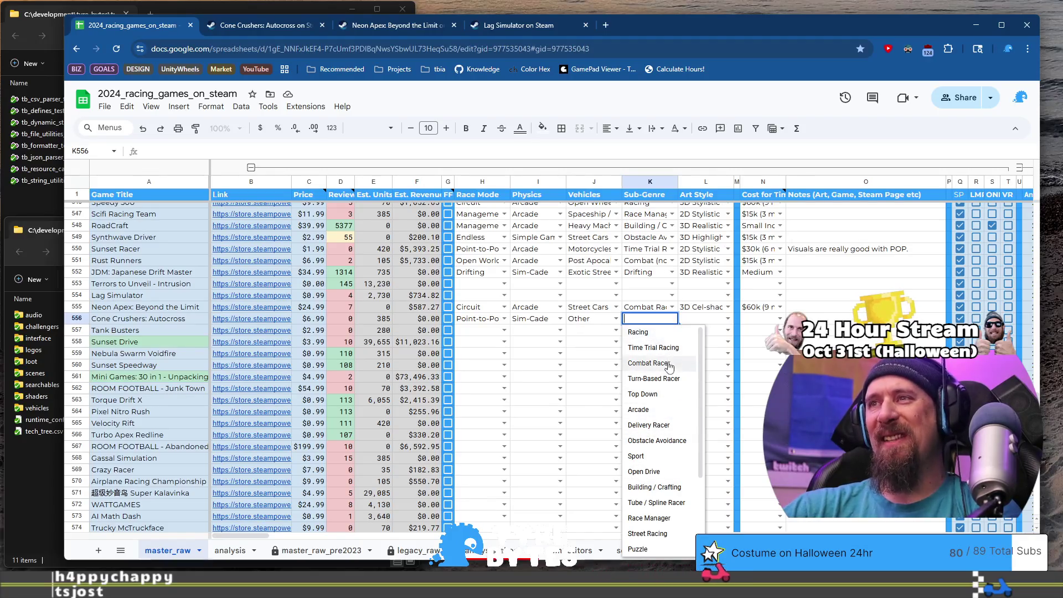
# Step: Pick Time Trial Racing as Cone Crushers' sub-genre in K556
pyautogui.click(653, 348)
pyautogui.click(728, 321)
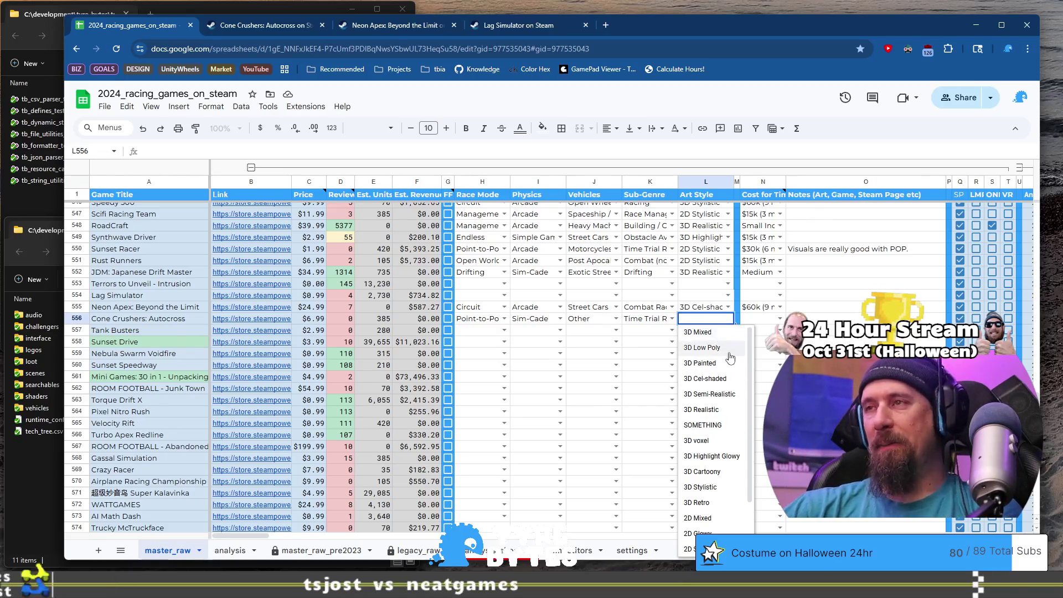
# Step: Set L556's art style to 3D Realistic and switch to the Cone Crushers store page
pyautogui.click(723, 411)
pyautogui.click(254, 26)
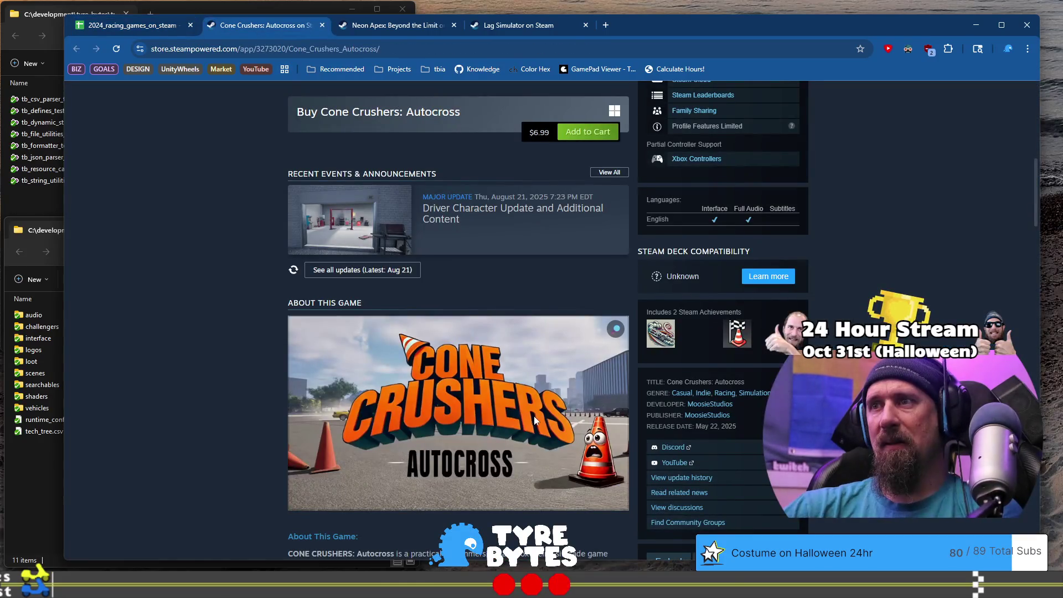
pyautogui.scroll(10, 484, 402)
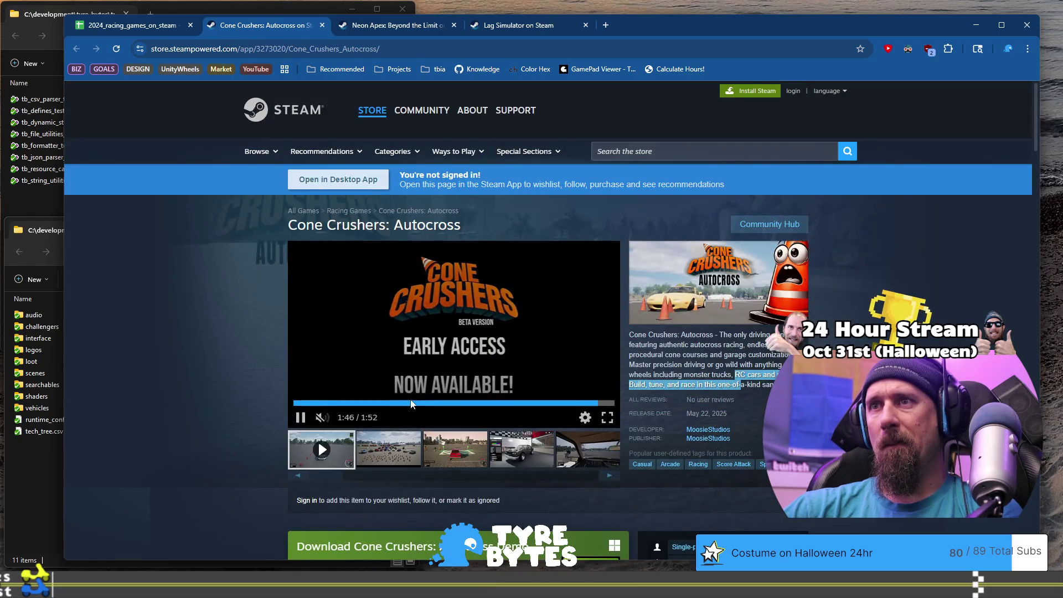
# Step: Browse the start-line, interior and car-customization screenshots, then return to the spreadsheet
pyautogui.click(387, 448)
pyautogui.click(454, 448)
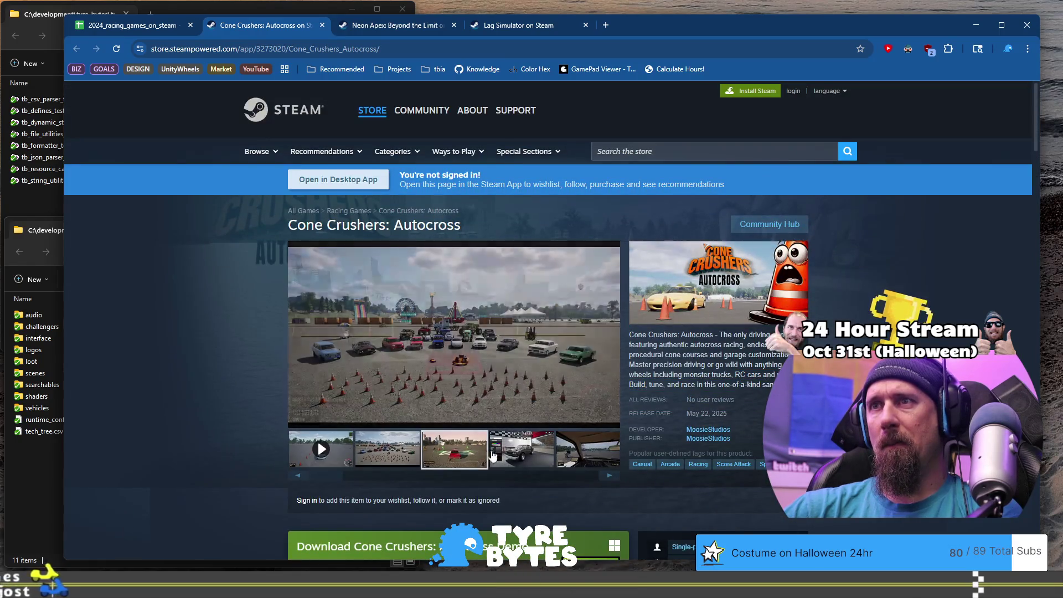
pyautogui.click(542, 460)
pyautogui.click(587, 449)
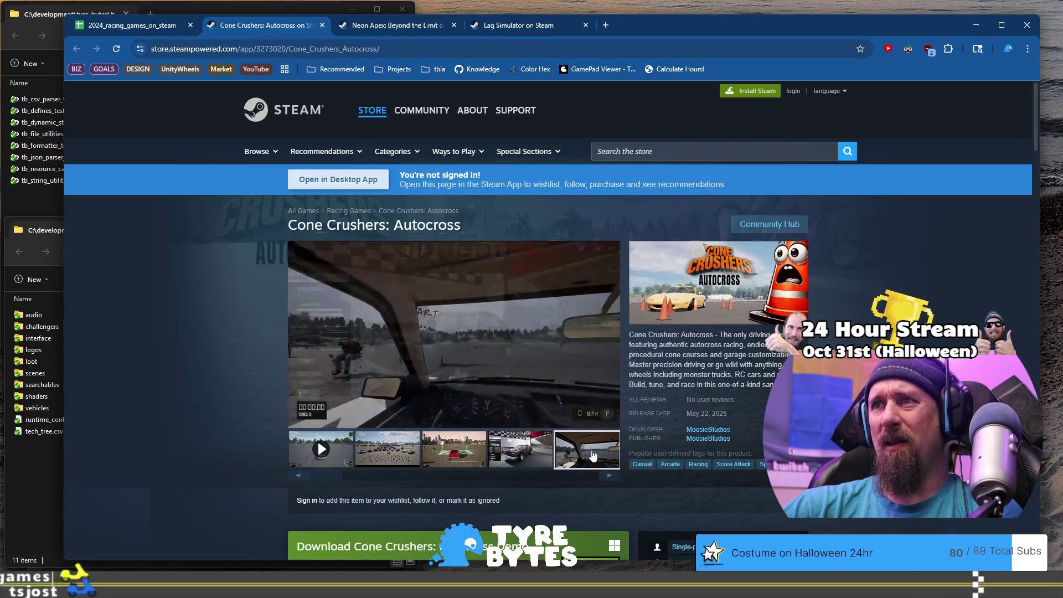
pyautogui.click(476, 454)
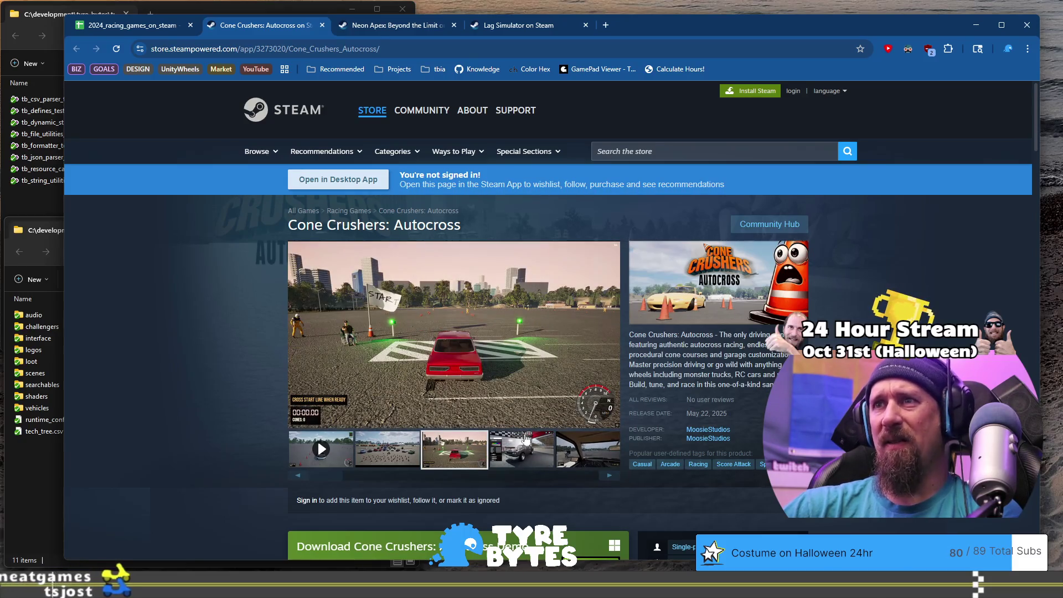
pyautogui.click(520, 451)
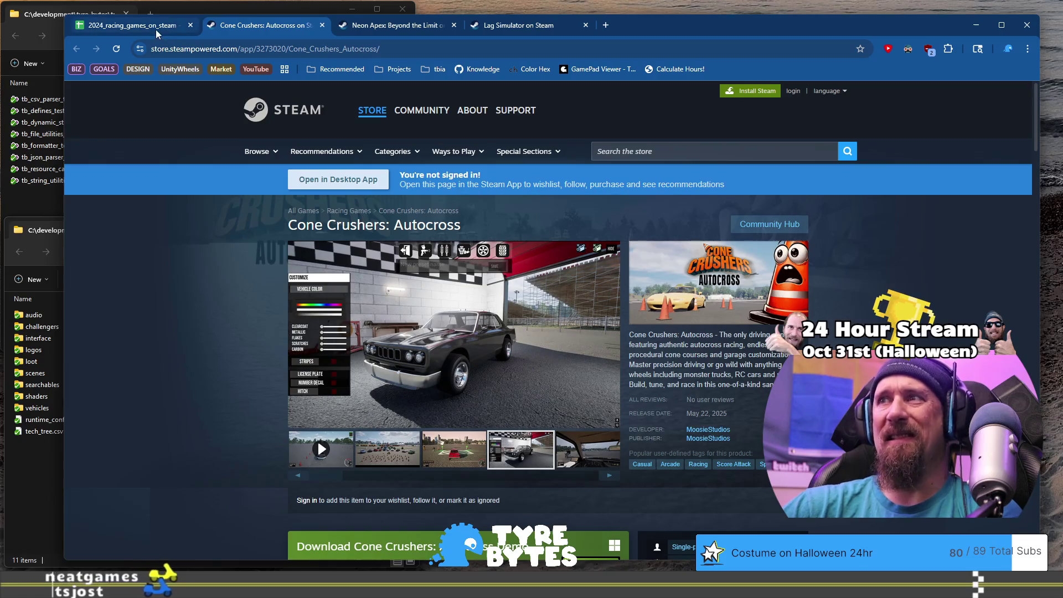
pyautogui.click(156, 31)
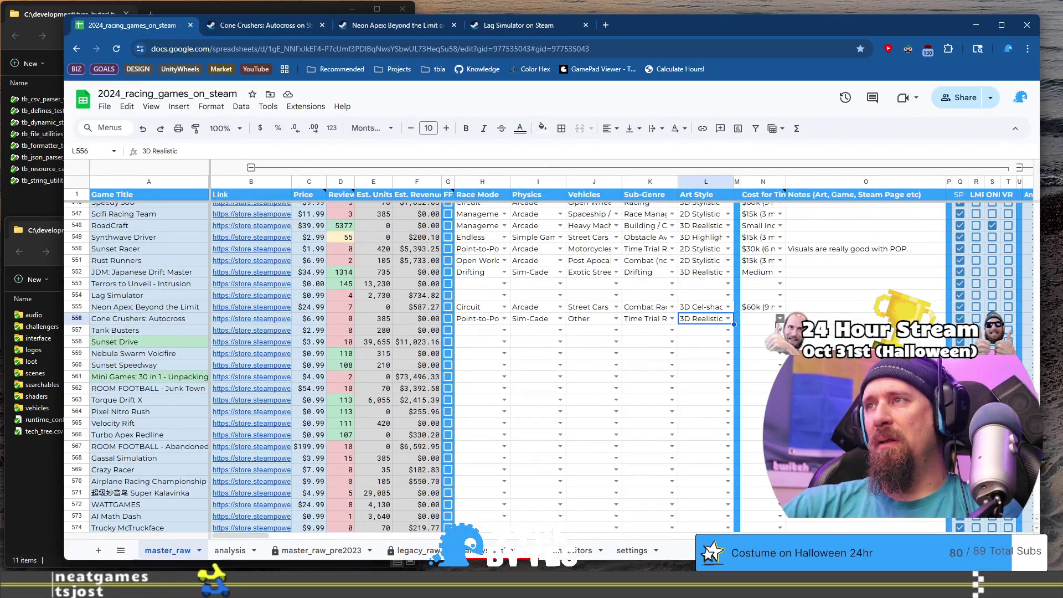
# Step: Set Cone Crushers' cost estimate in N556 to $30k (6 month)
pyautogui.click(780, 319)
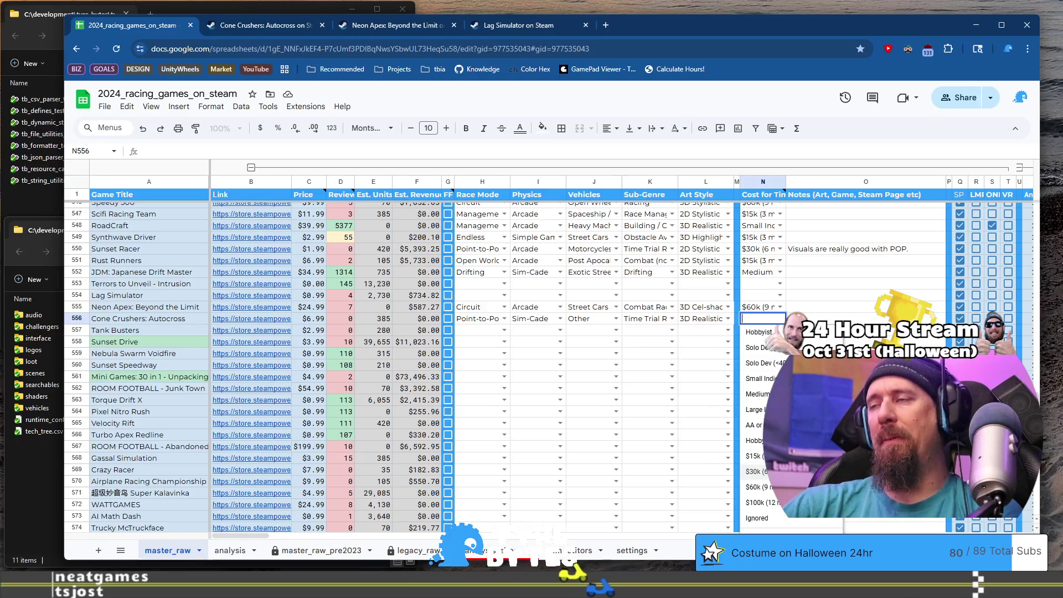
pyautogui.click(756, 471)
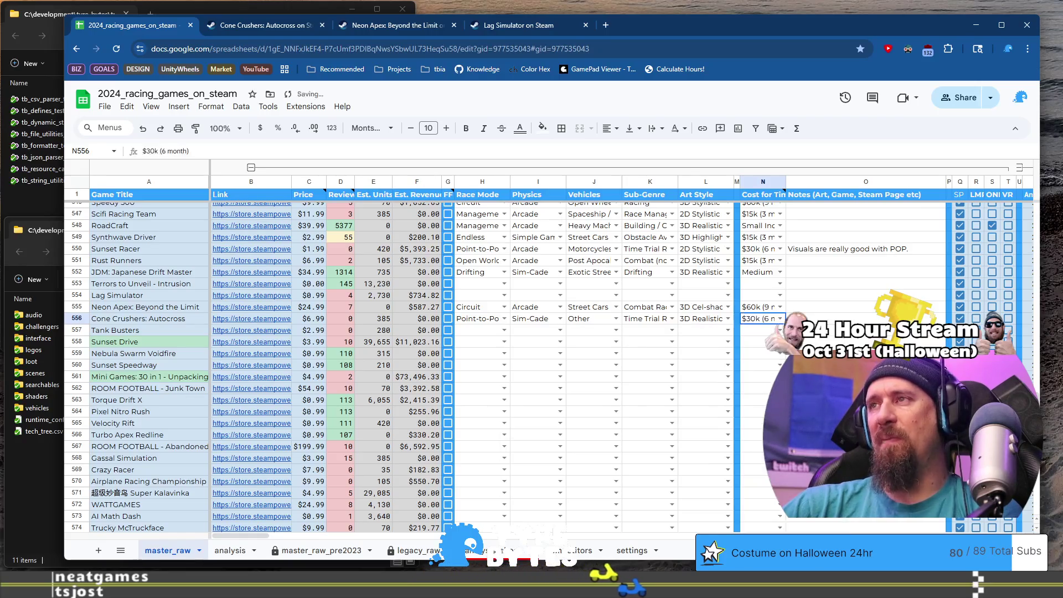
pyautogui.click(829, 321)
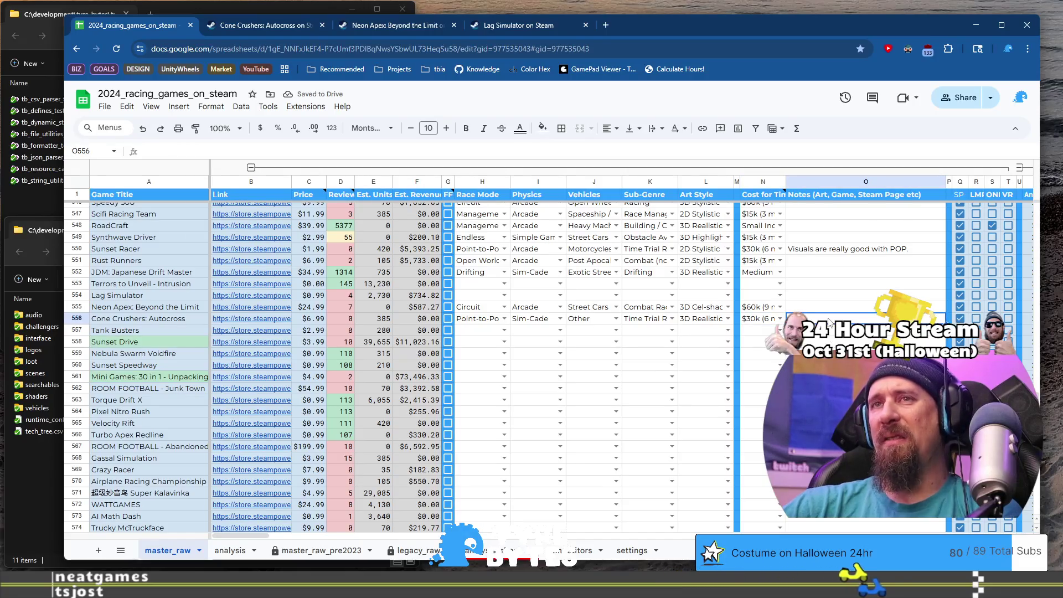
# Step: Move to the Tank Busters row and select its store link cell B557
pyautogui.click(126, 332)
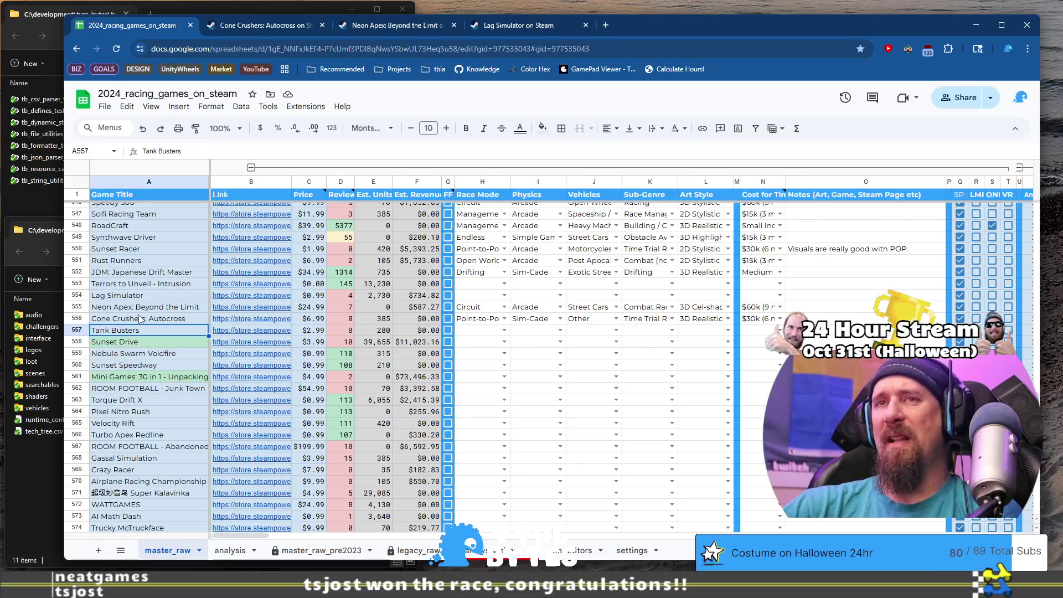
pyautogui.click(165, 324)
pyautogui.click(165, 333)
pyautogui.click(252, 335)
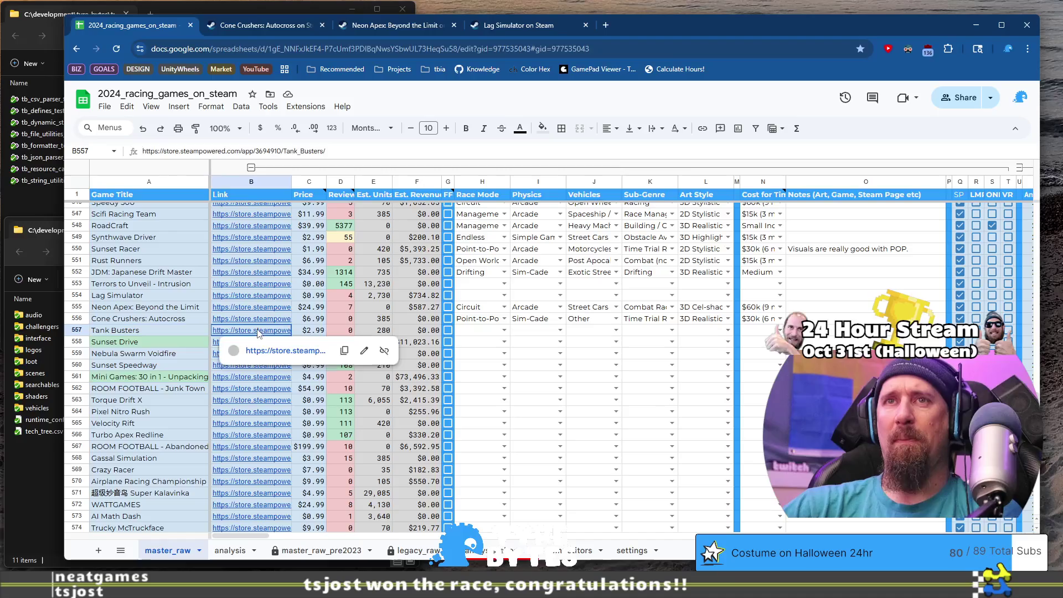
pyautogui.click(287, 345)
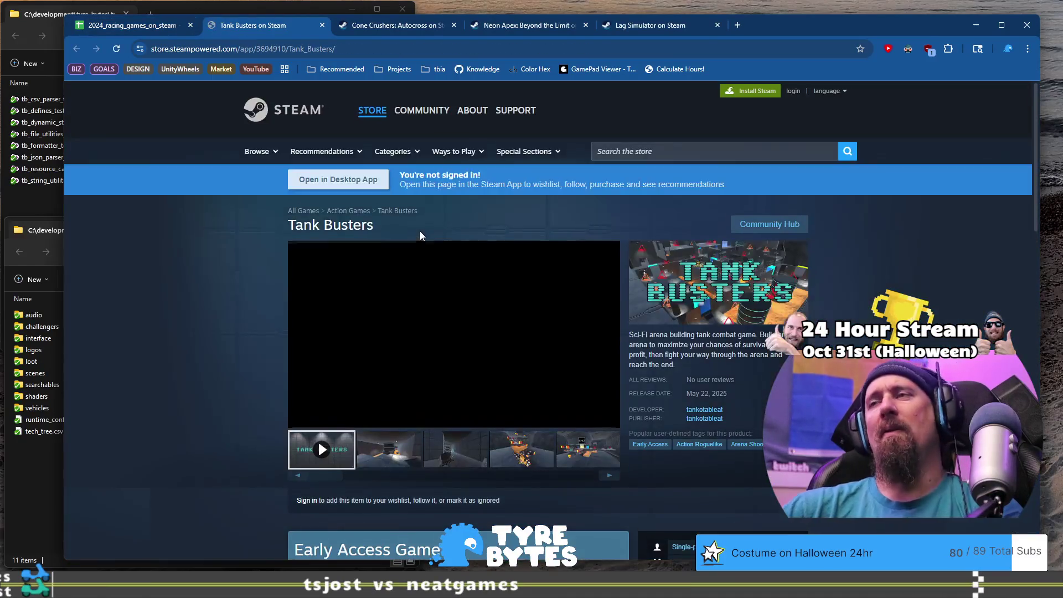
pyautogui.click(399, 468)
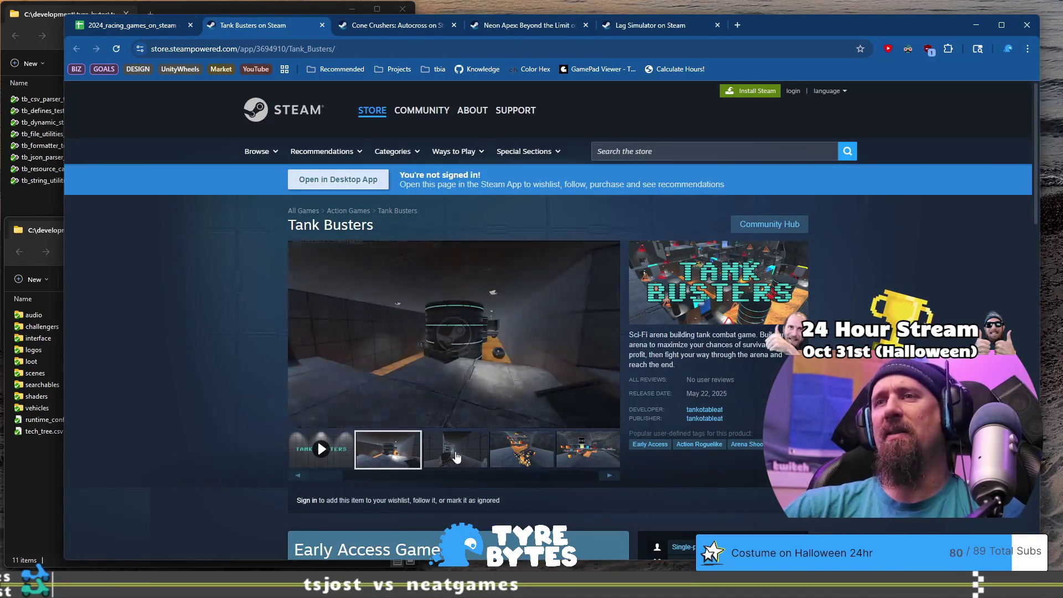
pyautogui.click(456, 457)
pyautogui.click(531, 462)
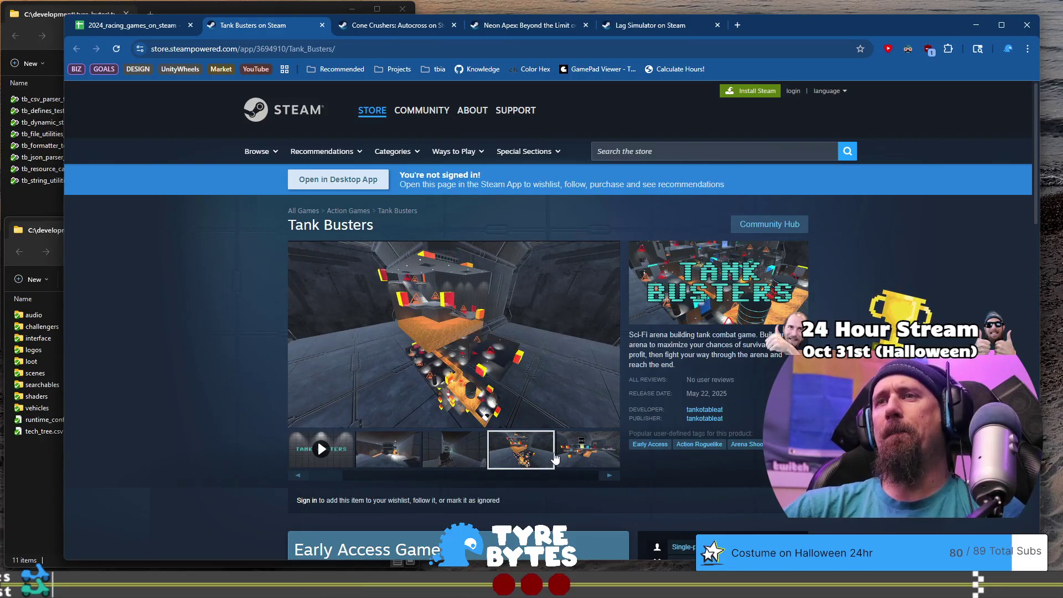
pyautogui.click(362, 49)
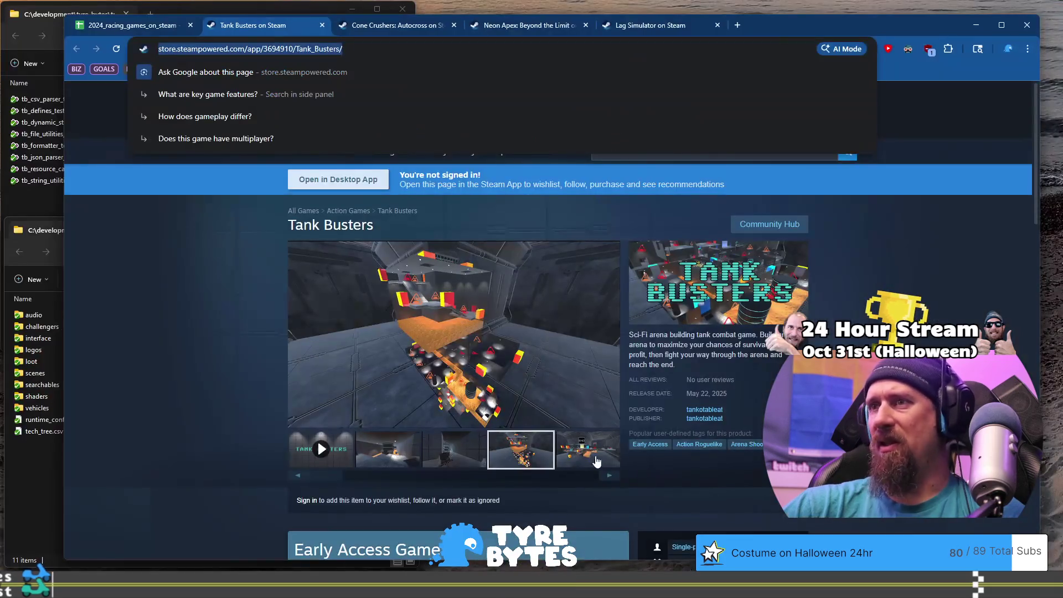
pyautogui.click(621, 480)
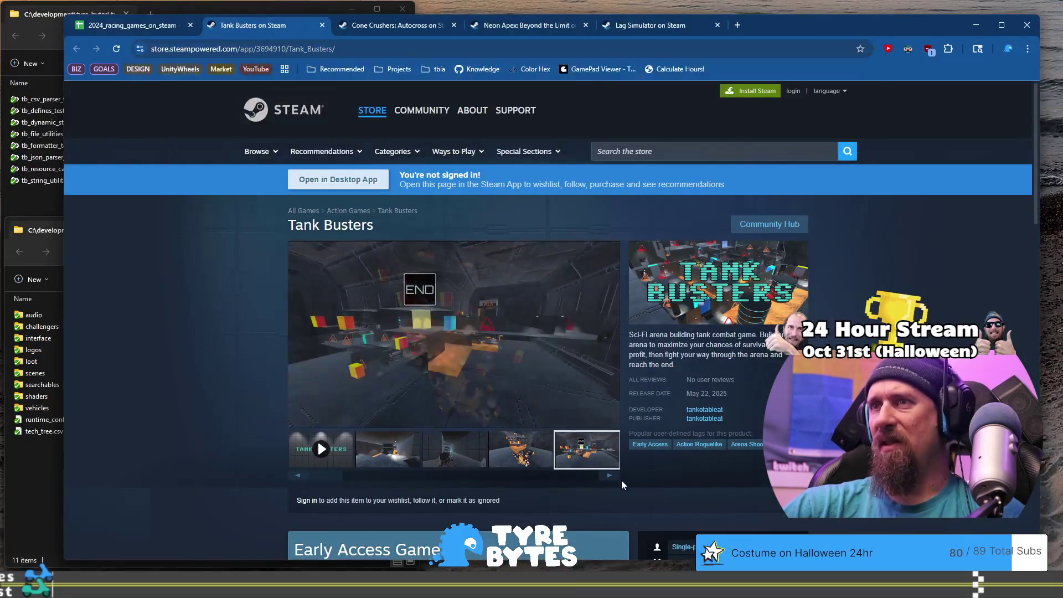
pyautogui.hotkey('alt', 'Tab')
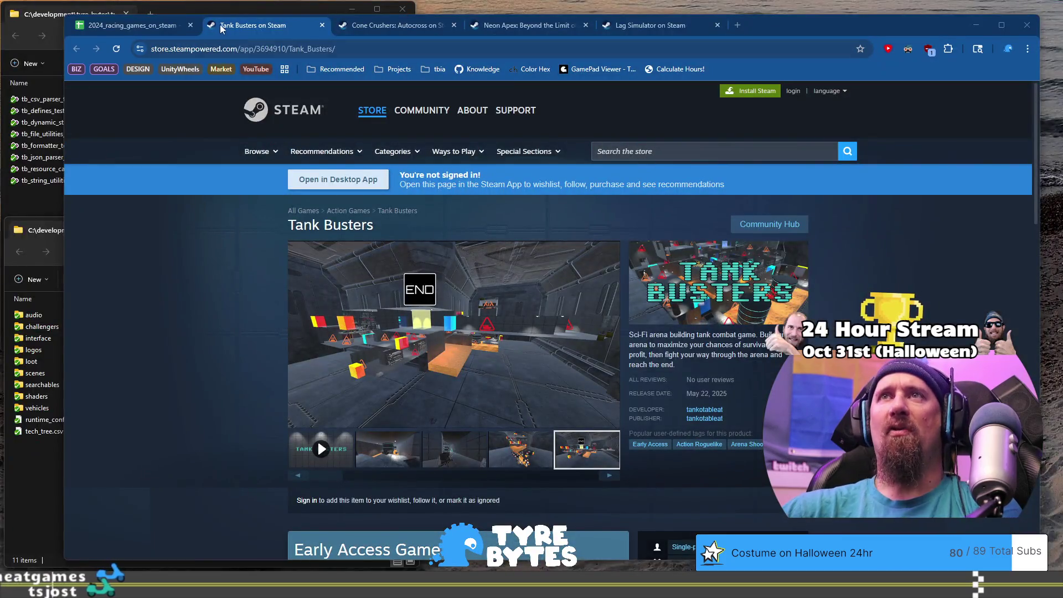
pyautogui.click(130, 25)
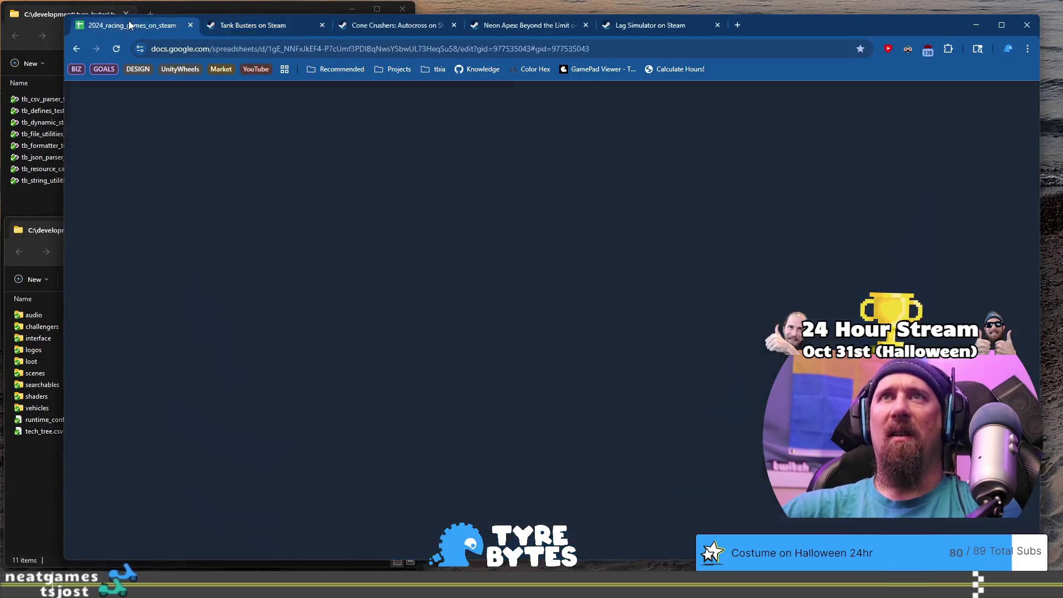
pyautogui.click(149, 341)
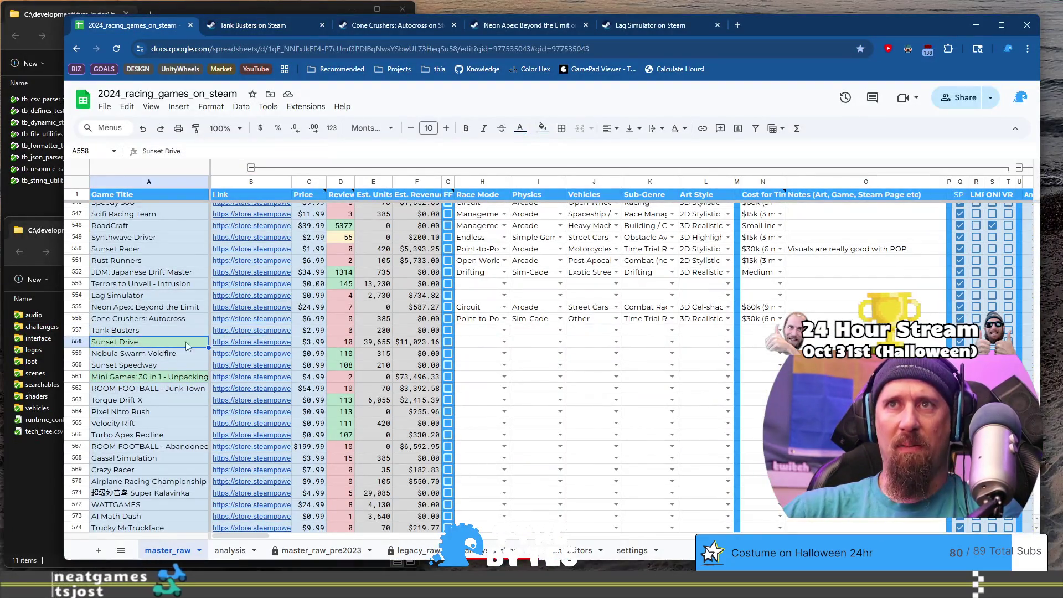
pyautogui.moveTo(248, 343)
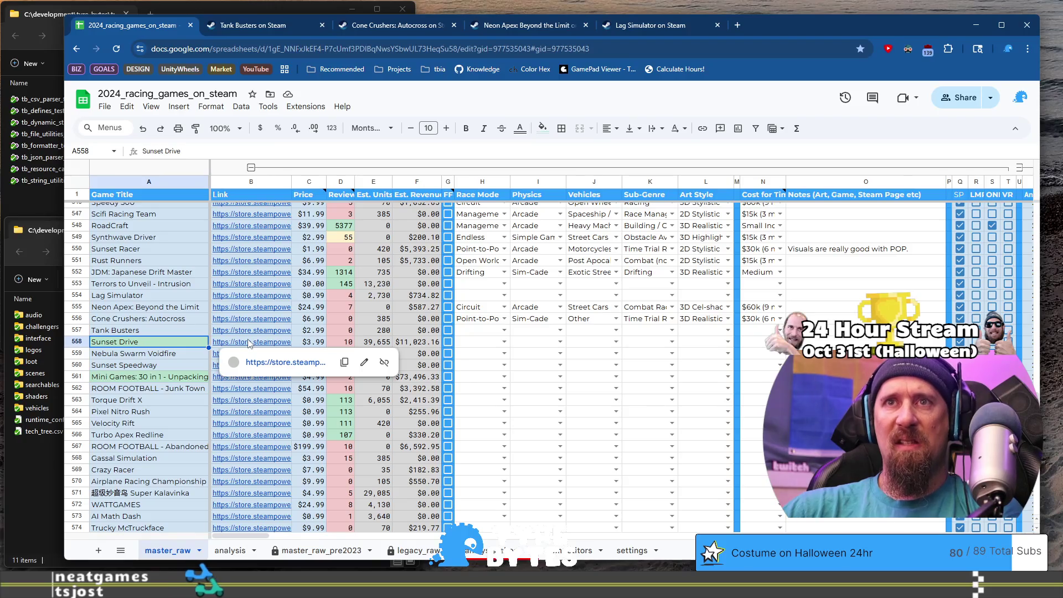
pyautogui.click(267, 361)
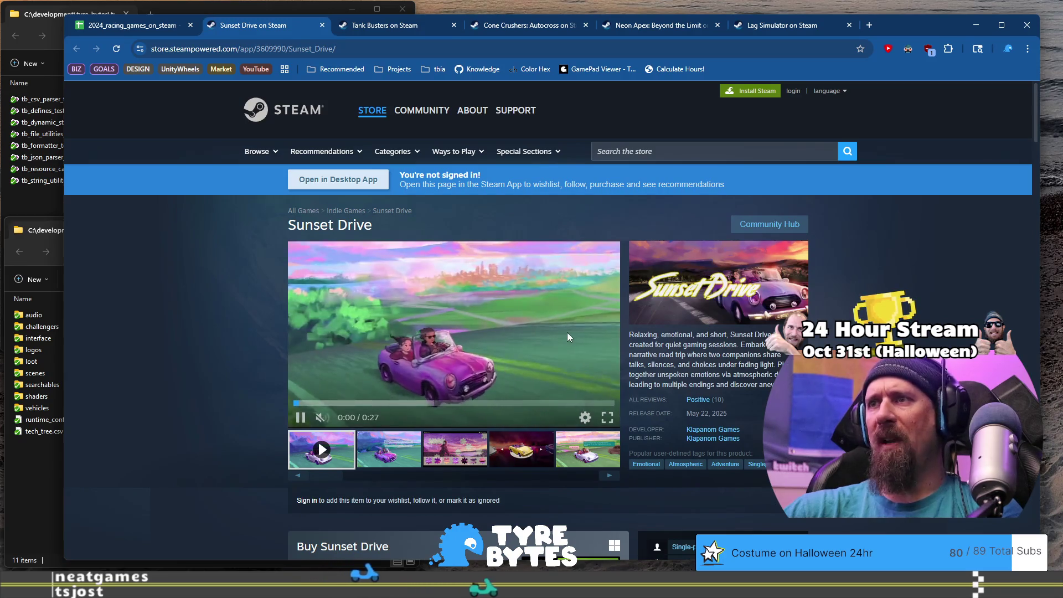
pyautogui.scroll(-1, 567, 332)
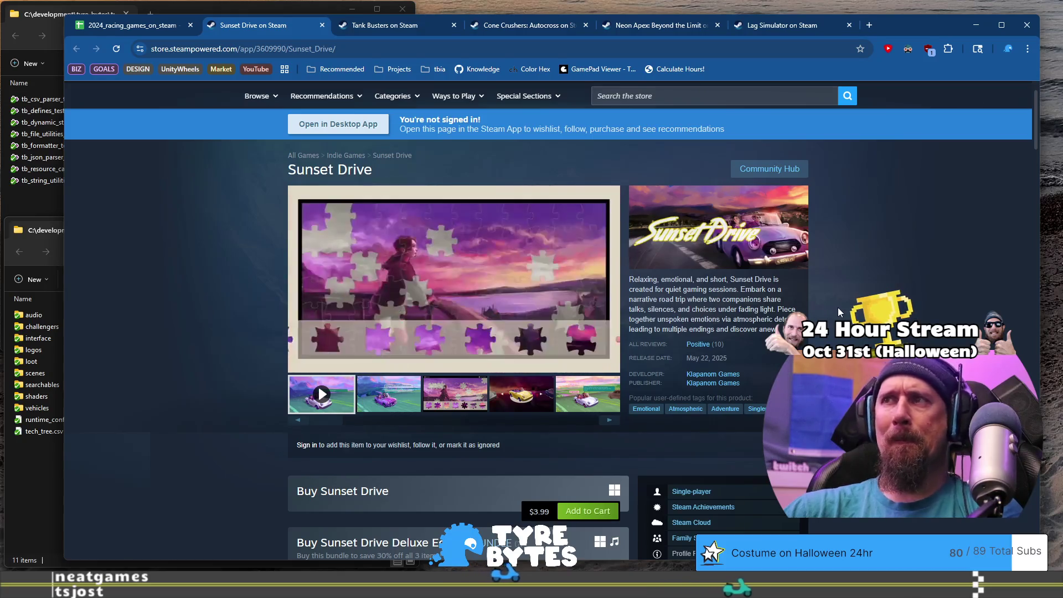
pyautogui.hotkey('ctrl', 'shift', 'Tab')
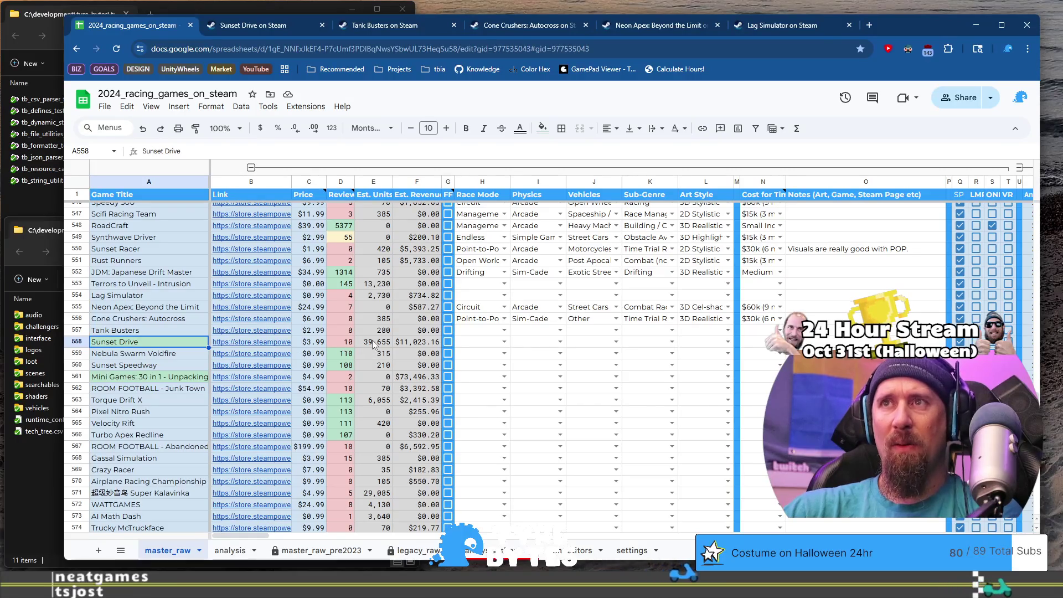
pyautogui.click(430, 343)
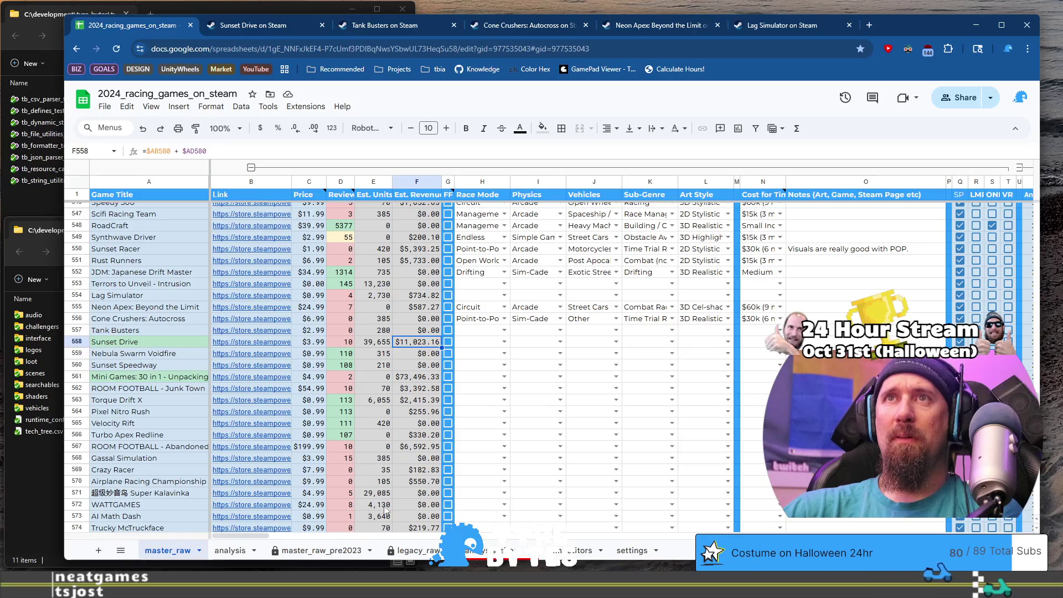
pyautogui.moveTo(261, 537); pyautogui.dragTo(326, 536)
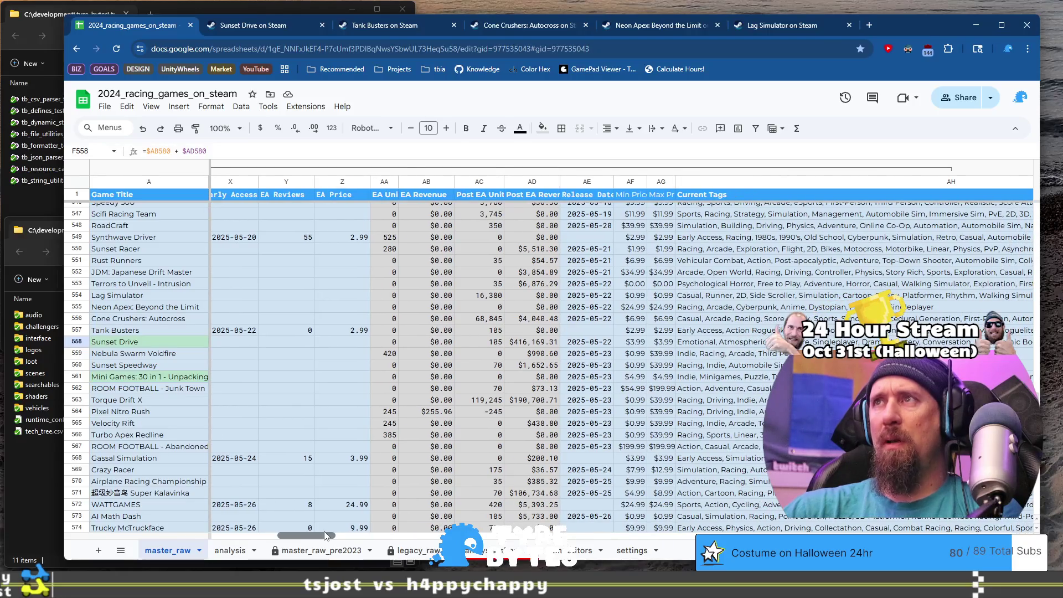
pyautogui.click(655, 353)
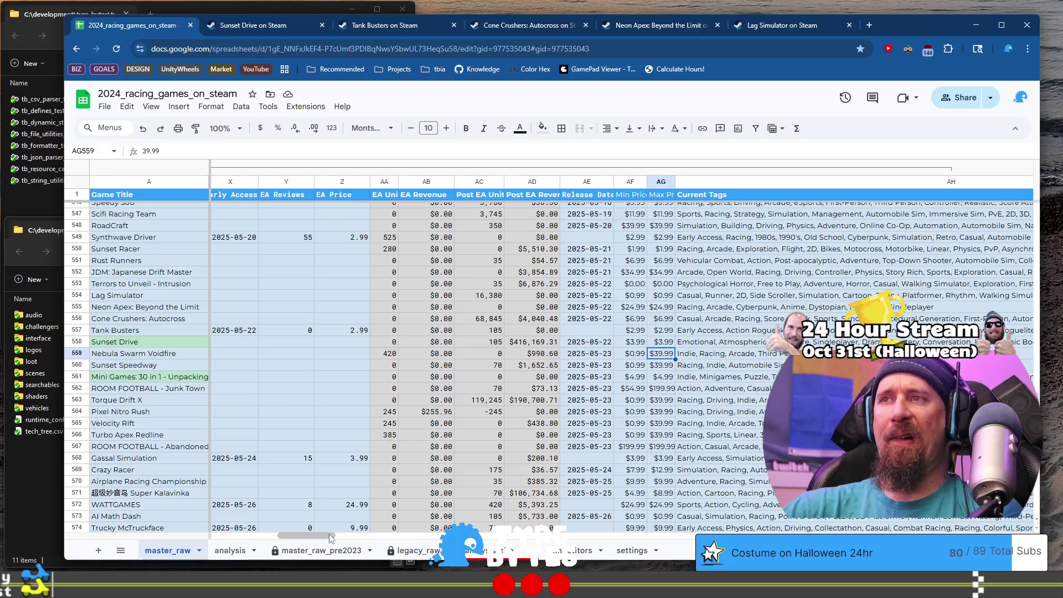
pyautogui.moveTo(331, 537)
pyautogui.mouseDown()
pyautogui.moveTo(374, 540)
pyautogui.moveTo(260, 535)
pyautogui.moveTo(311, 534)
pyautogui.mouseUp()
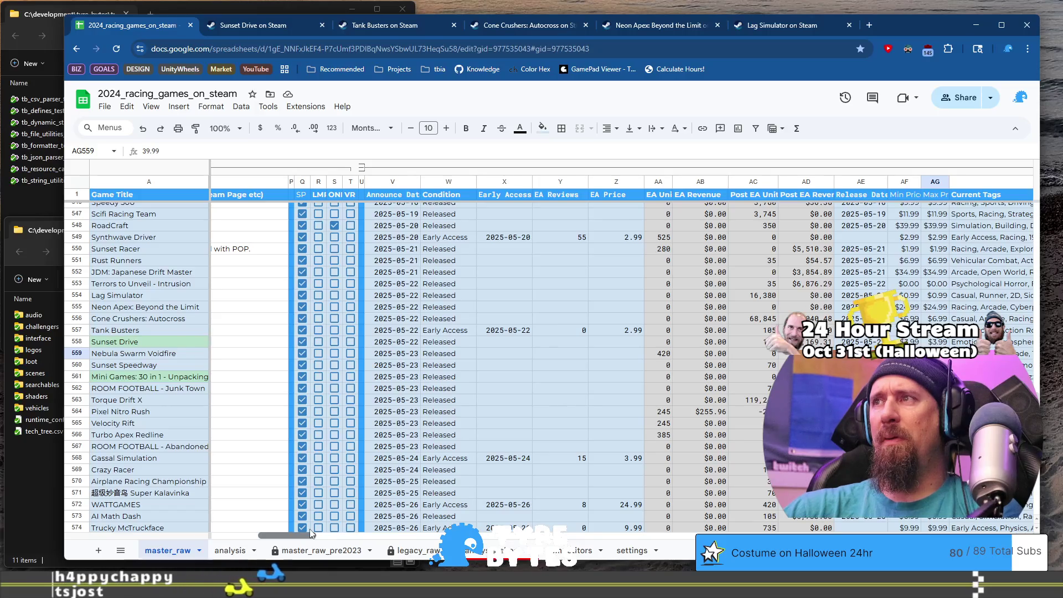
pyautogui.hscroll(-10, 310, 529)
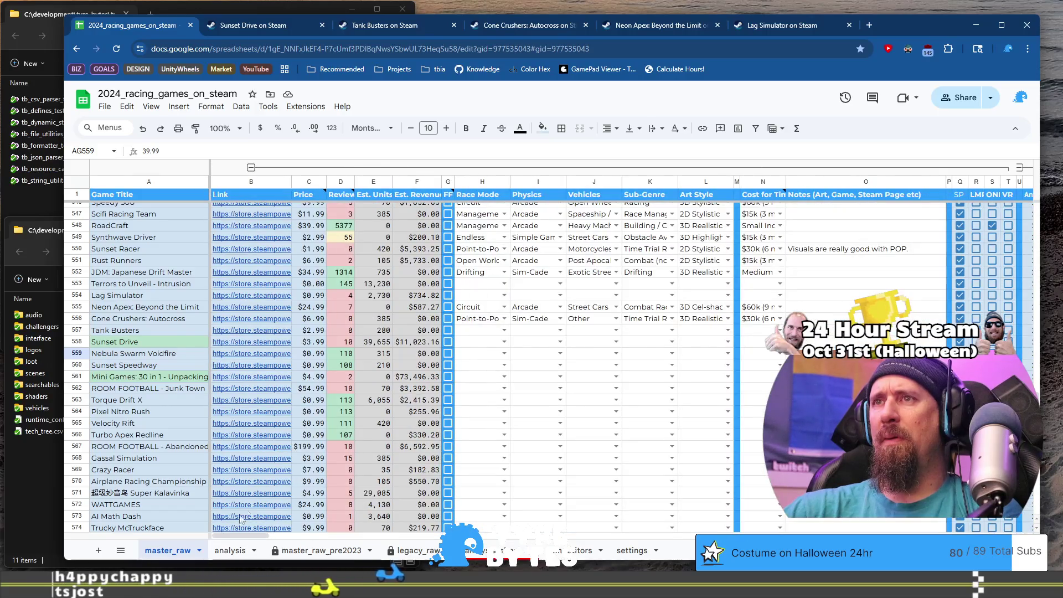
pyautogui.click(82, 343)
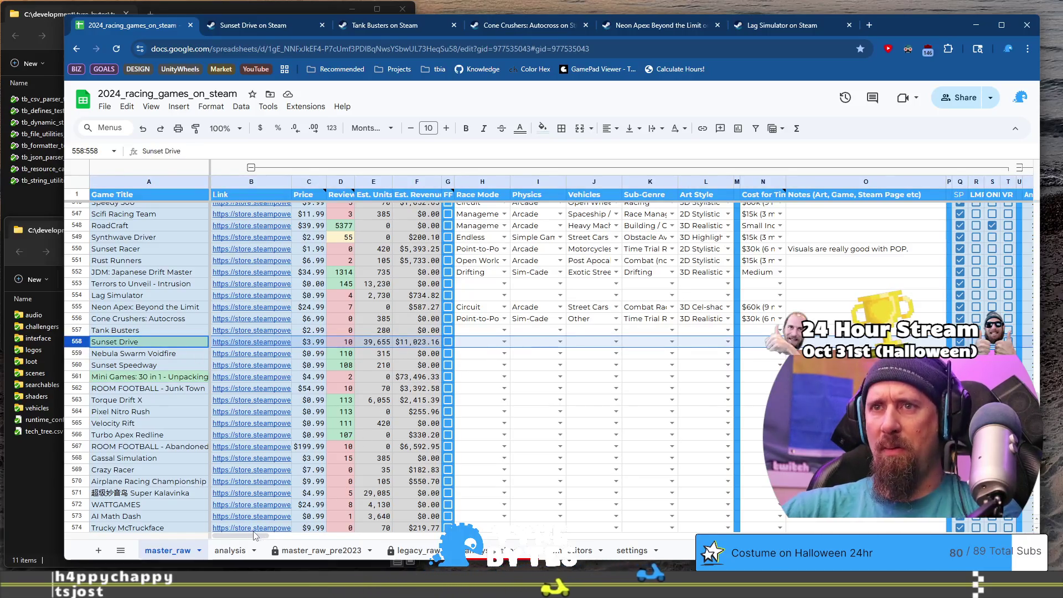
pyautogui.moveTo(255, 535); pyautogui.dragTo(310, 536)
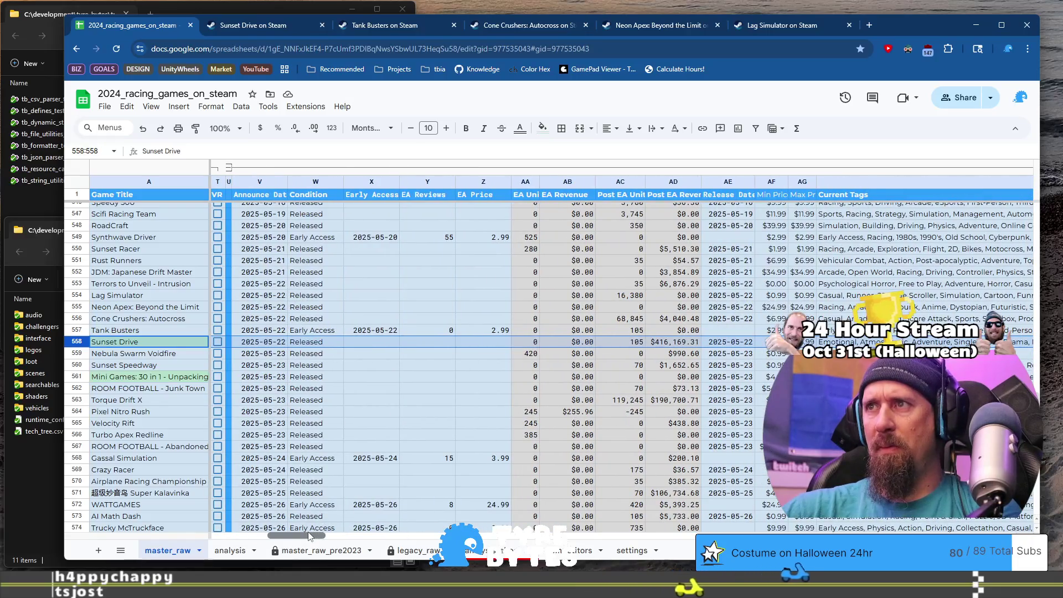
pyautogui.moveTo(309, 535); pyautogui.dragTo(319, 537)
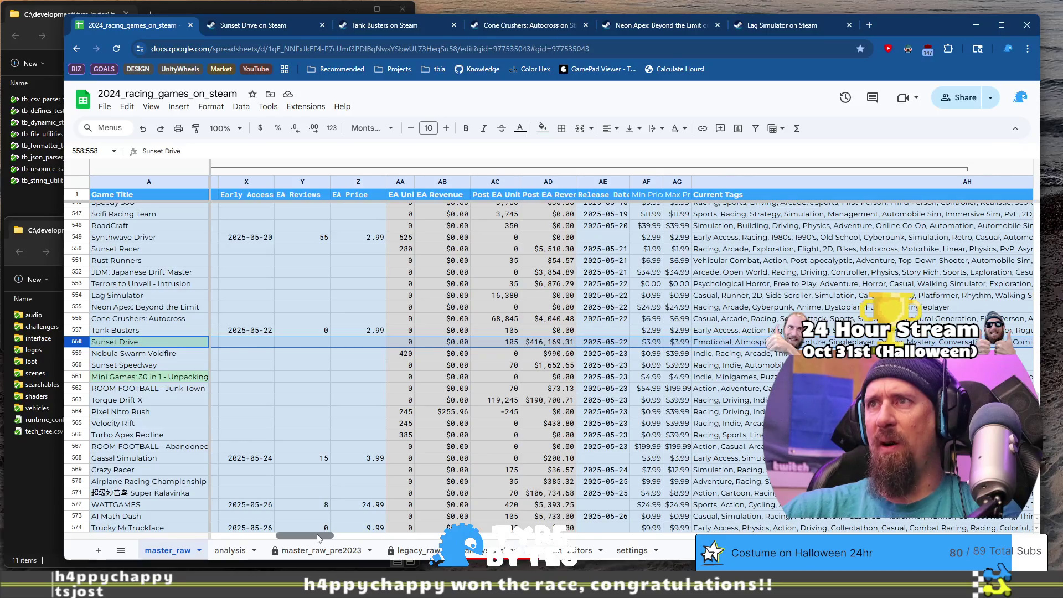
pyautogui.moveTo(319, 537); pyautogui.dragTo(253, 541)
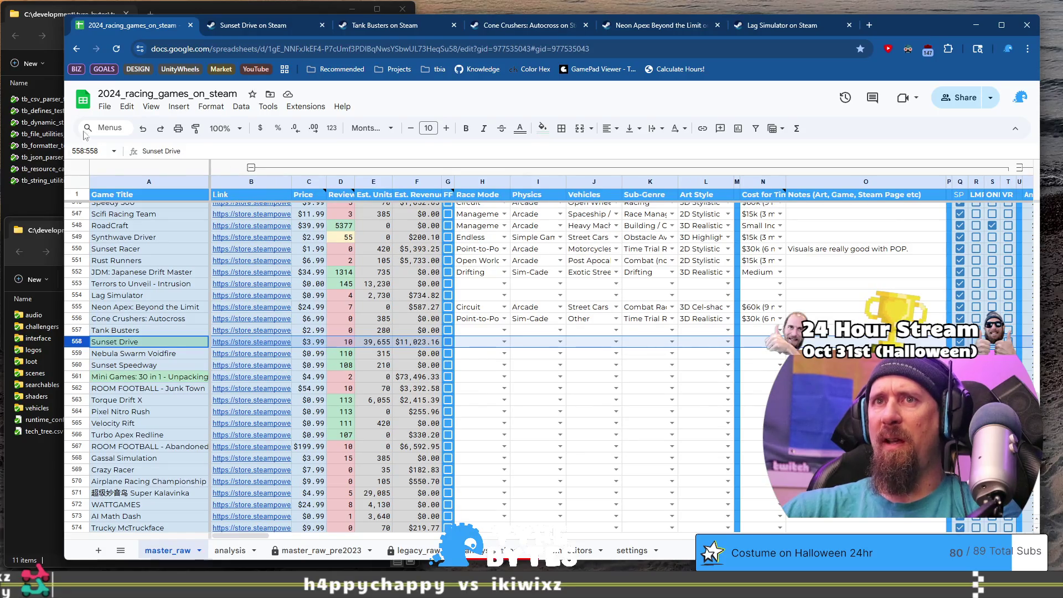
pyautogui.click(247, 25)
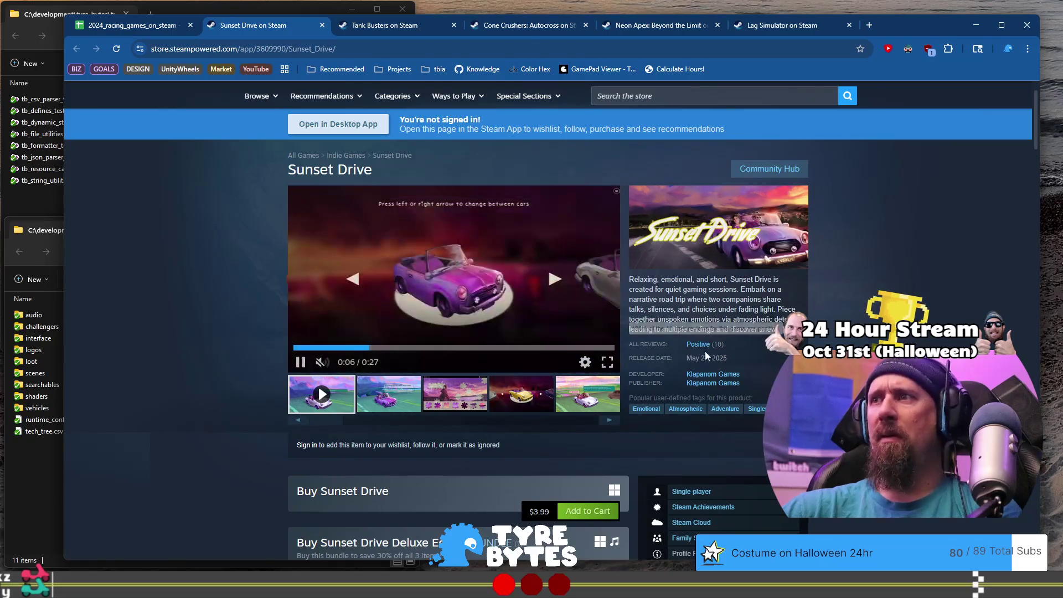
pyautogui.moveTo(717, 352)
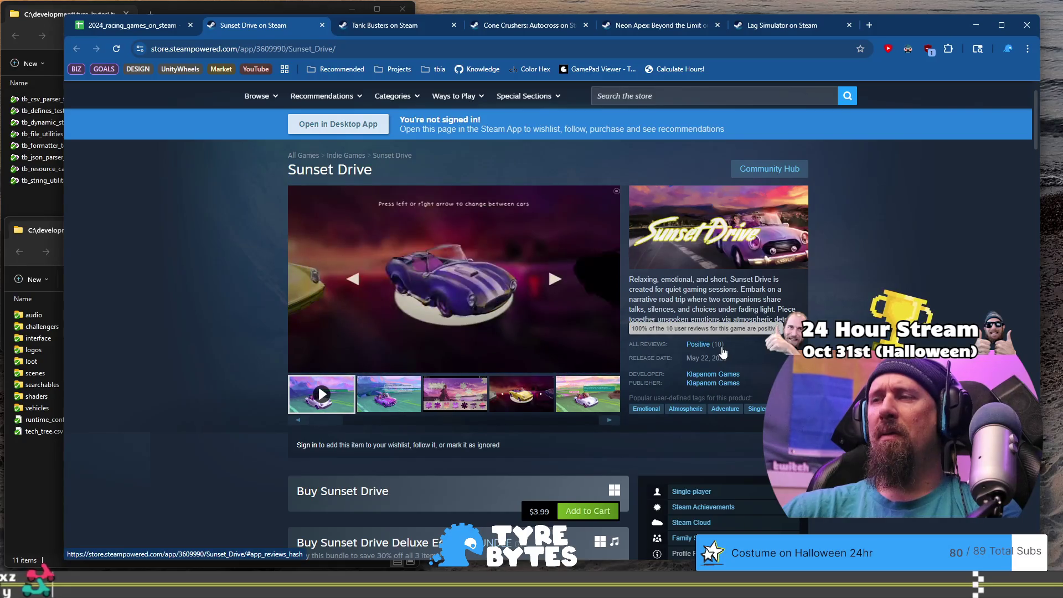
pyautogui.click(132, 25)
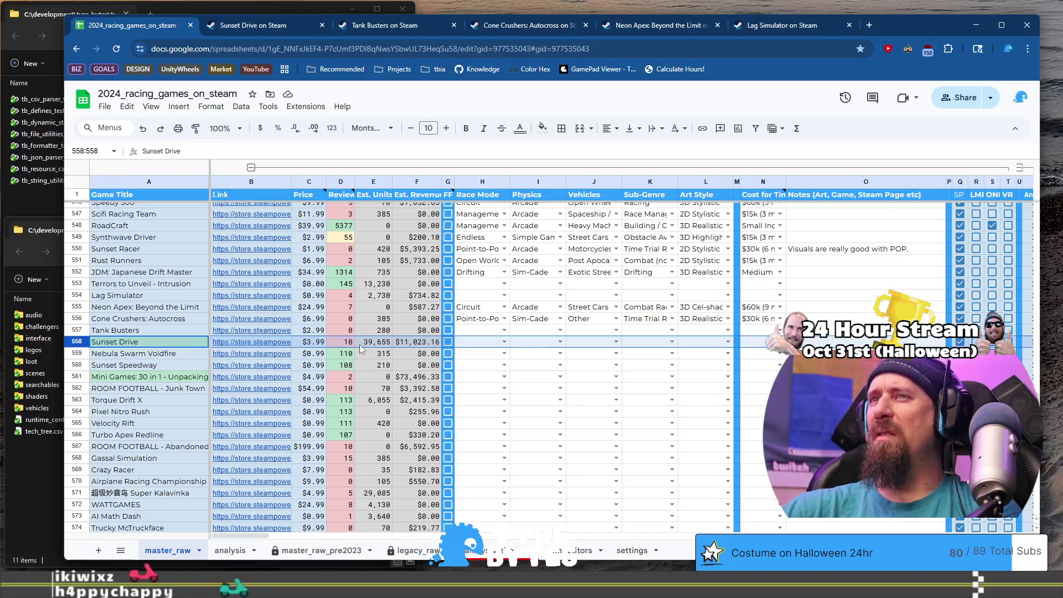
pyautogui.moveTo(250, 536); pyautogui.dragTo(304, 536)
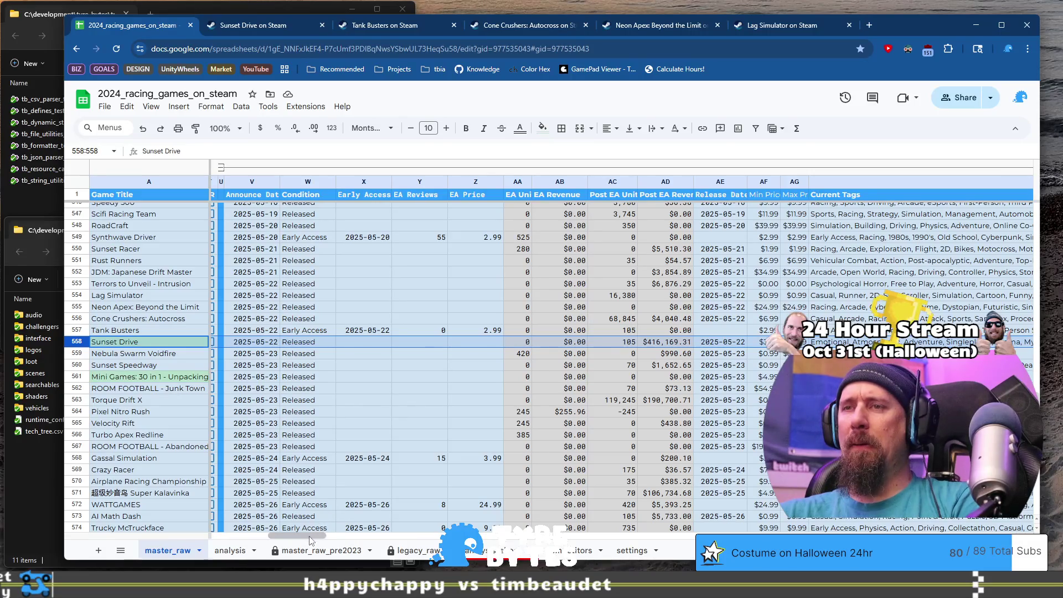
pyautogui.moveTo(310, 537)
pyautogui.mouseDown()
pyautogui.moveTo(348, 537)
pyautogui.moveTo(333, 539)
pyautogui.mouseUp()
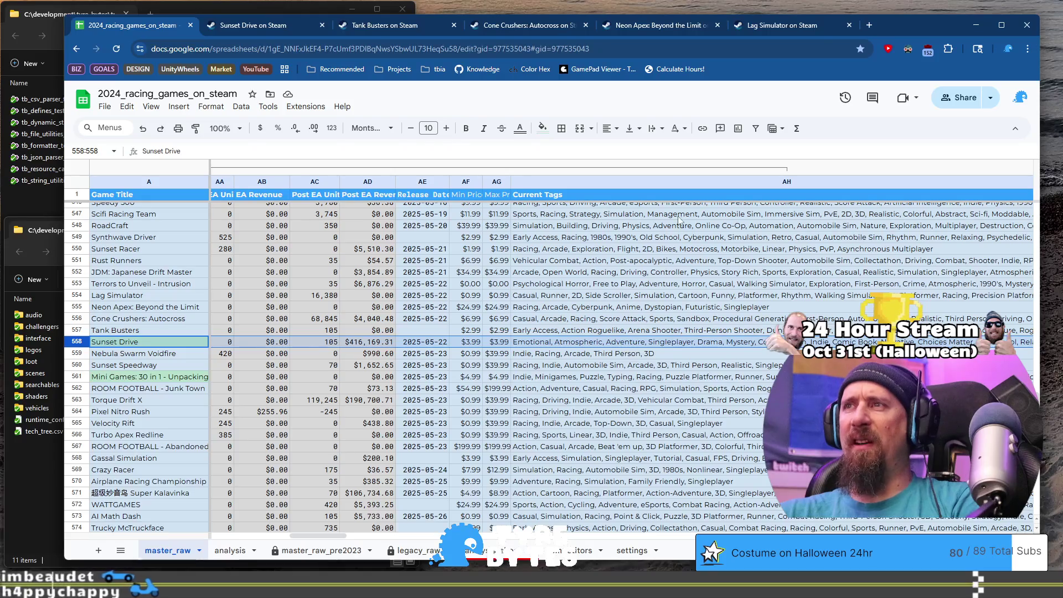
pyautogui.moveTo(553, 195)
pyautogui.click(276, 27)
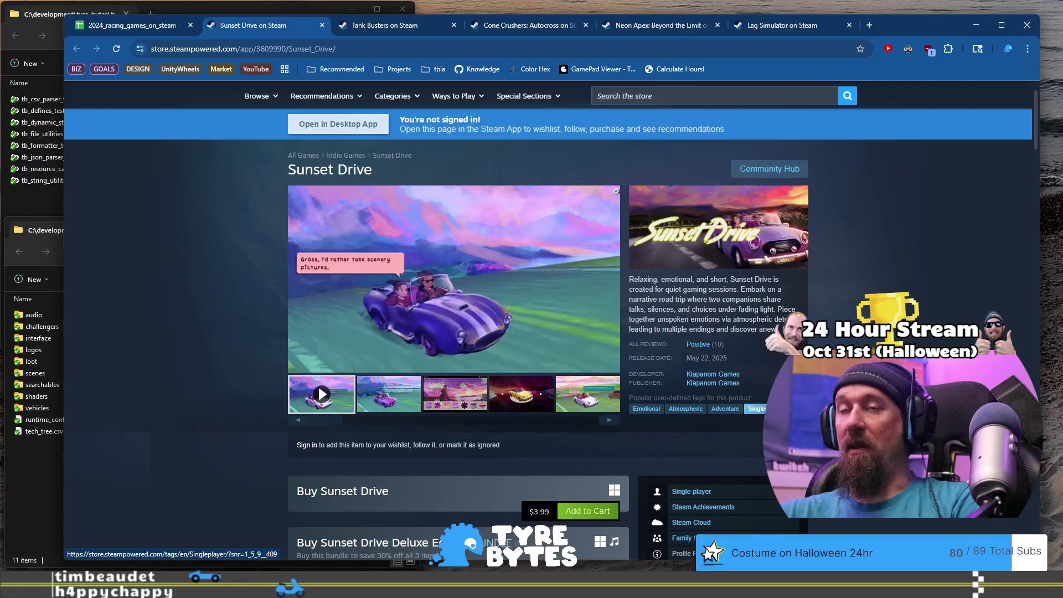
pyautogui.click(162, 28)
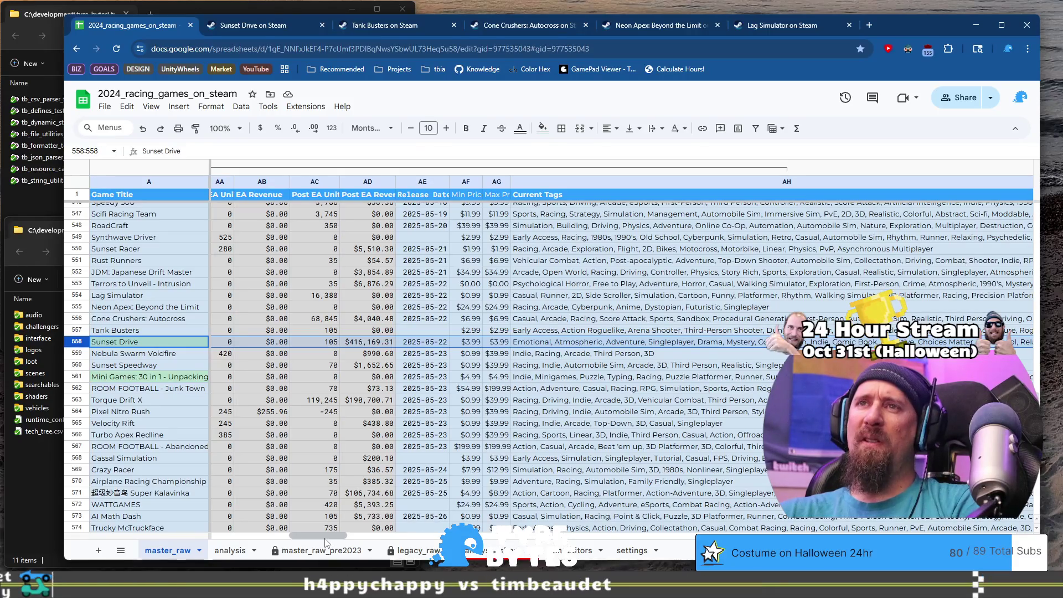
pyautogui.moveTo(325, 540)
pyautogui.mouseDown()
pyautogui.moveTo(370, 551)
pyautogui.moveTo(239, 551)
pyautogui.mouseUp()
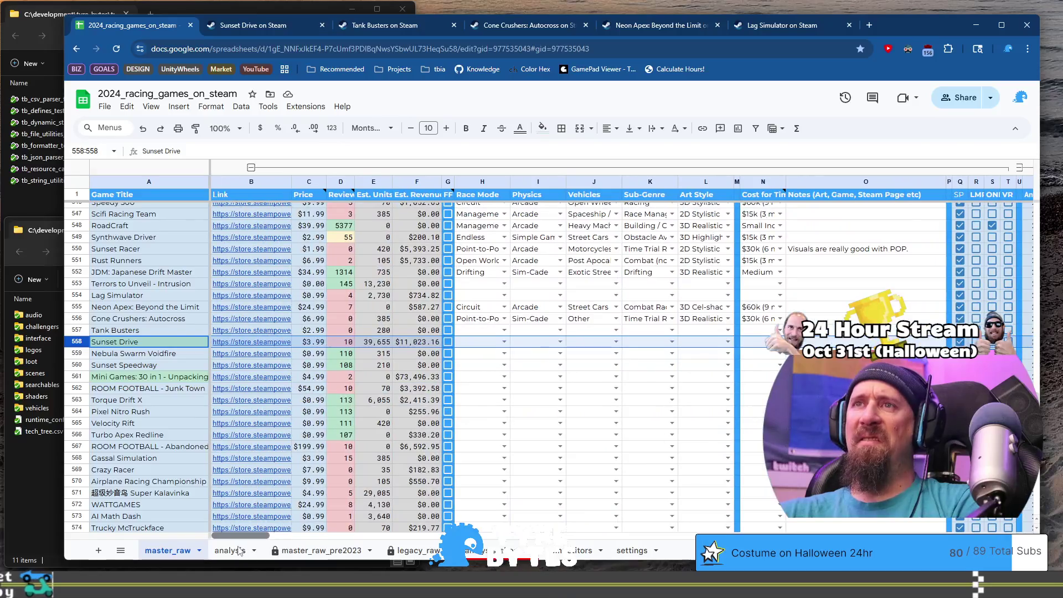
pyautogui.click(379, 342)
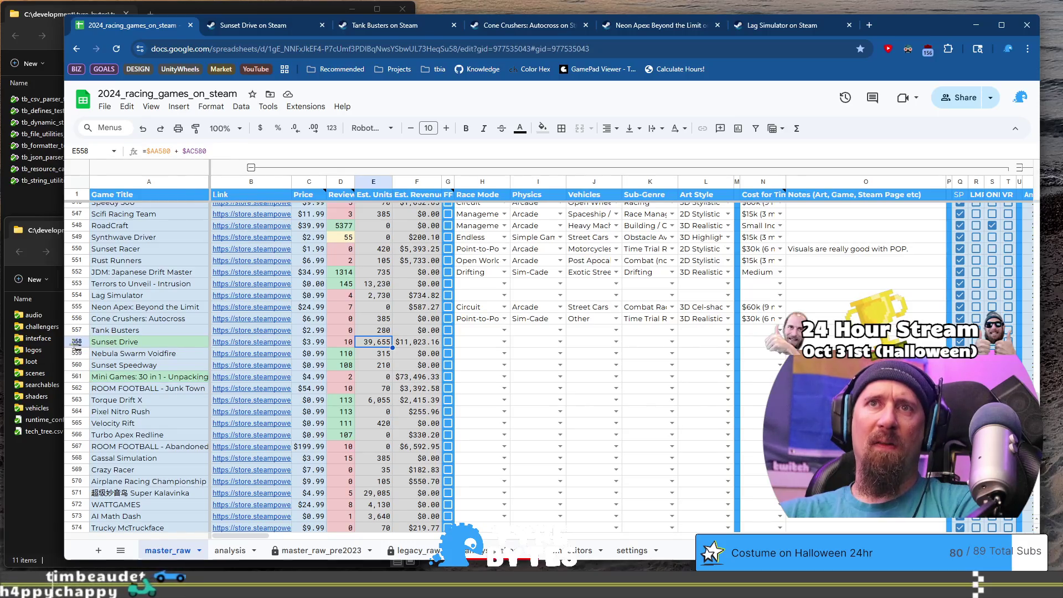
pyautogui.click(382, 332)
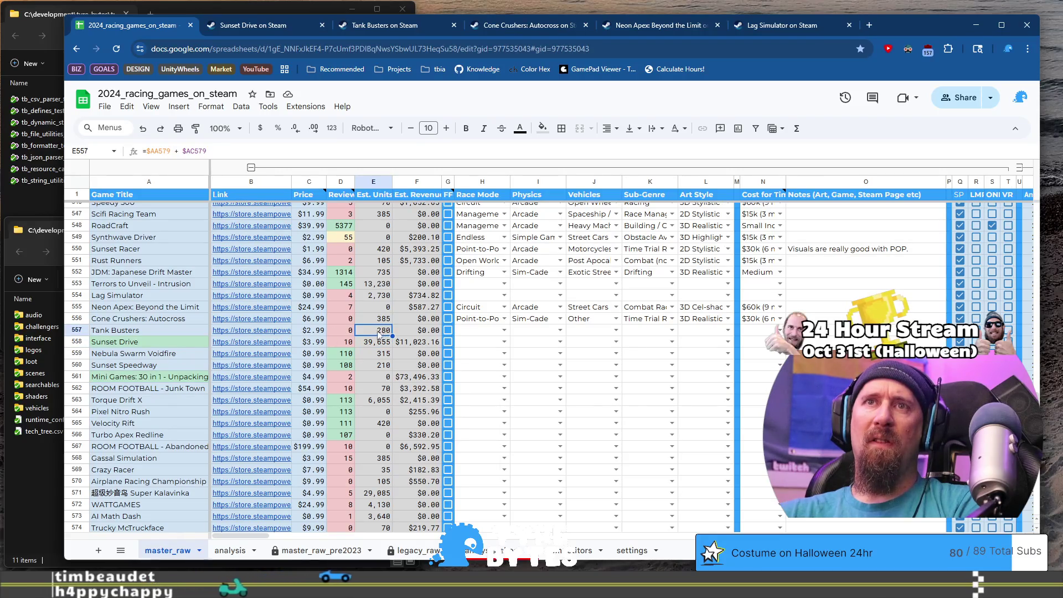
pyautogui.click(380, 322)
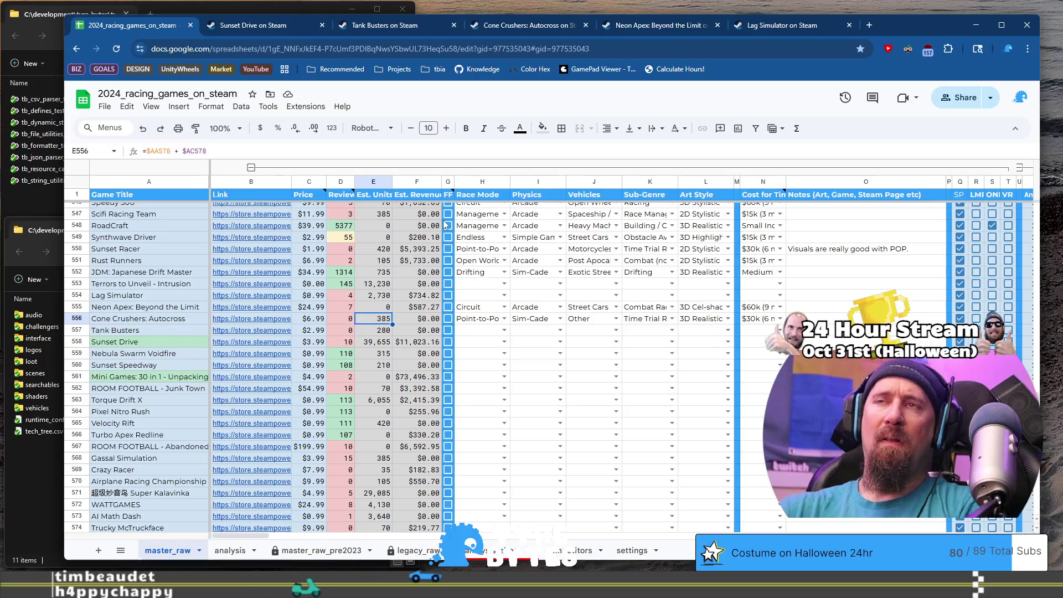
pyautogui.press('Up')
pyautogui.press('Up')
pyautogui.press('Up')
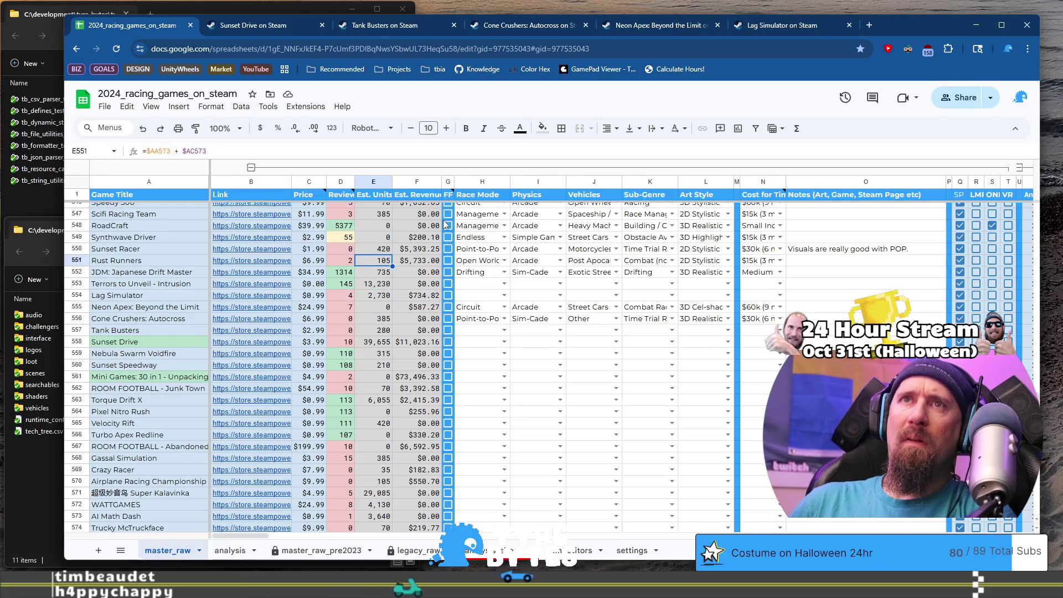
pyautogui.press('Up')
pyautogui.press('Up')
pyautogui.press('Up')
pyautogui.press('Up')
pyautogui.press('Up')
pyautogui.press('Up')
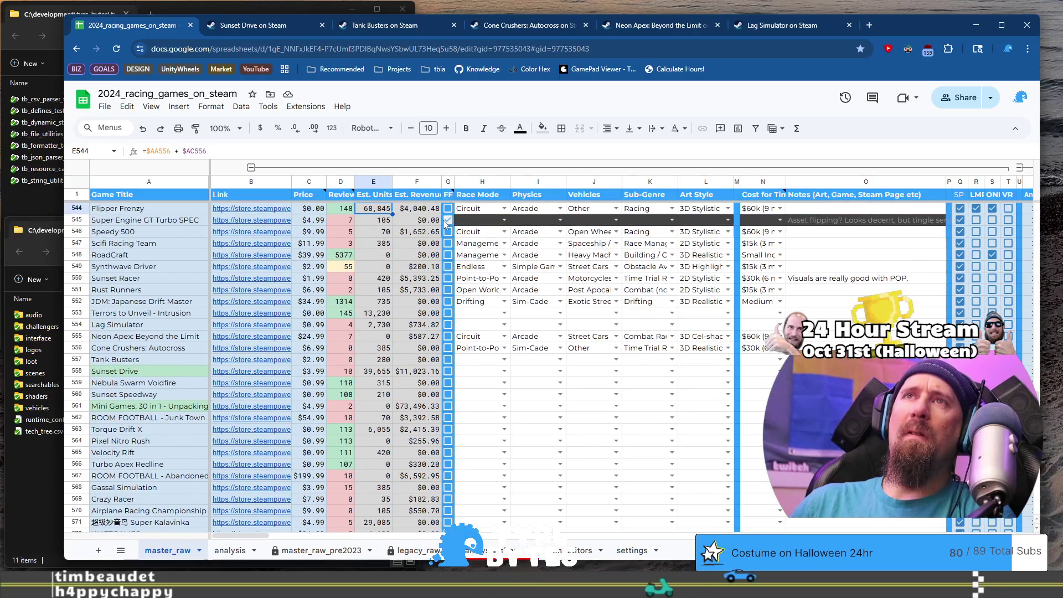
pyautogui.press('Up')
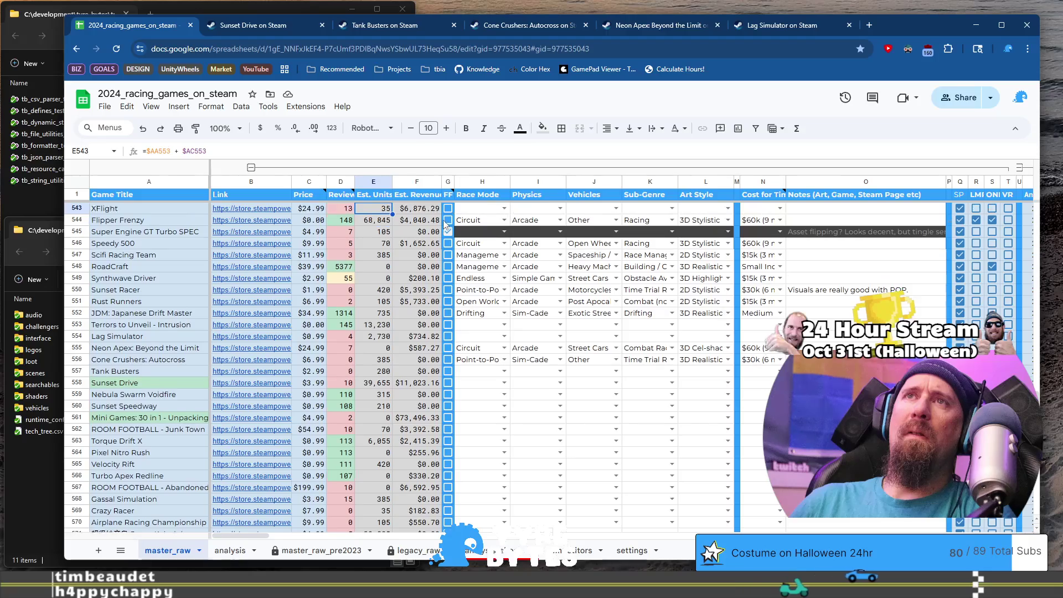
pyautogui.press('Up')
pyautogui.press('Up')
pyautogui.press('Up')
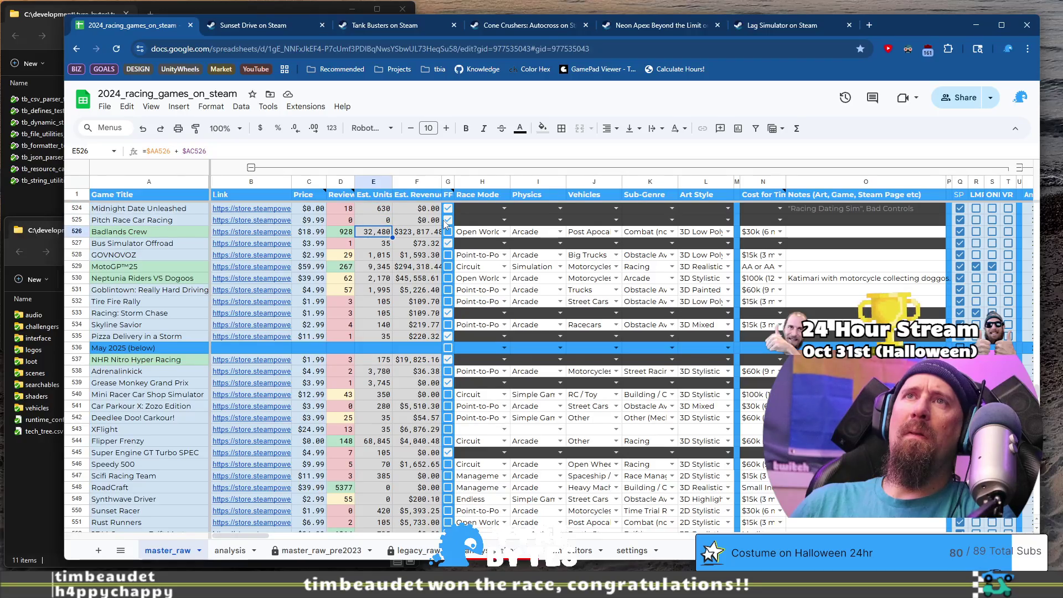
pyautogui.press('Down')
pyautogui.press('Down')
pyautogui.press('Down')
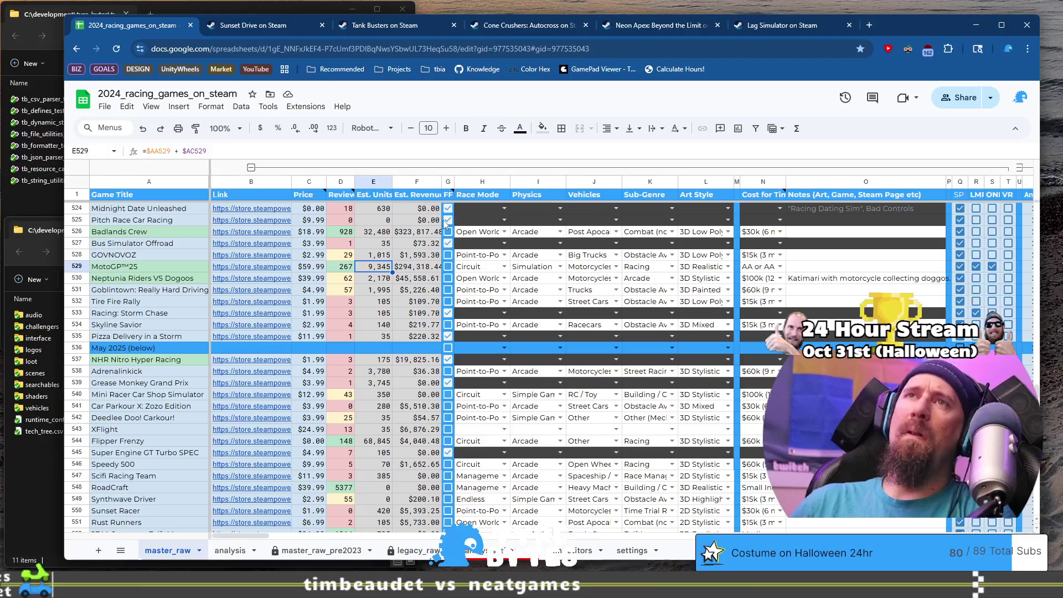
pyautogui.press('Down')
pyautogui.press('Down')
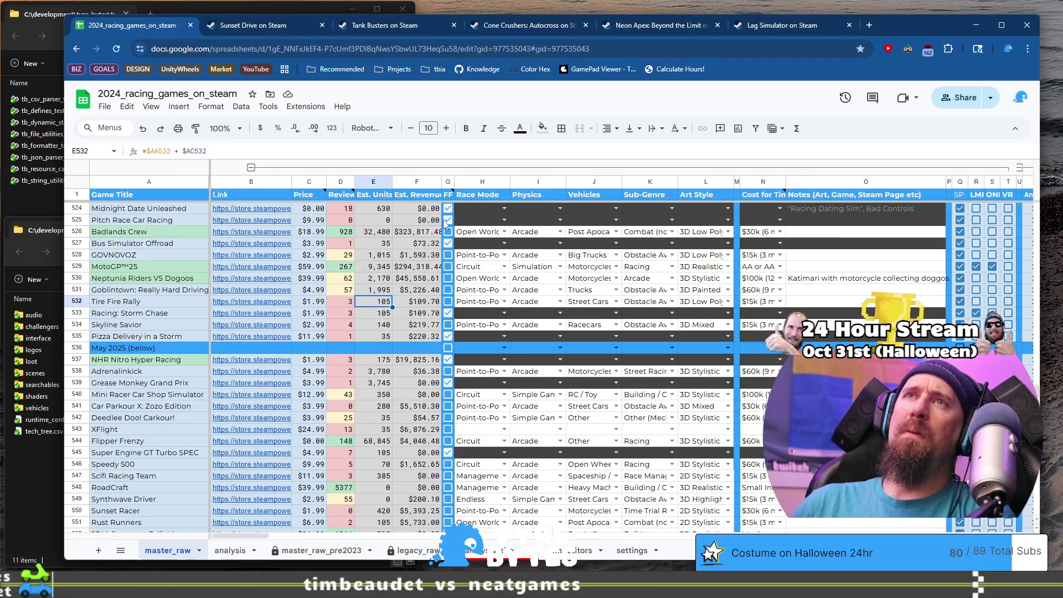
pyautogui.press('Down')
pyautogui.press('Down')
pyautogui.press('Down')
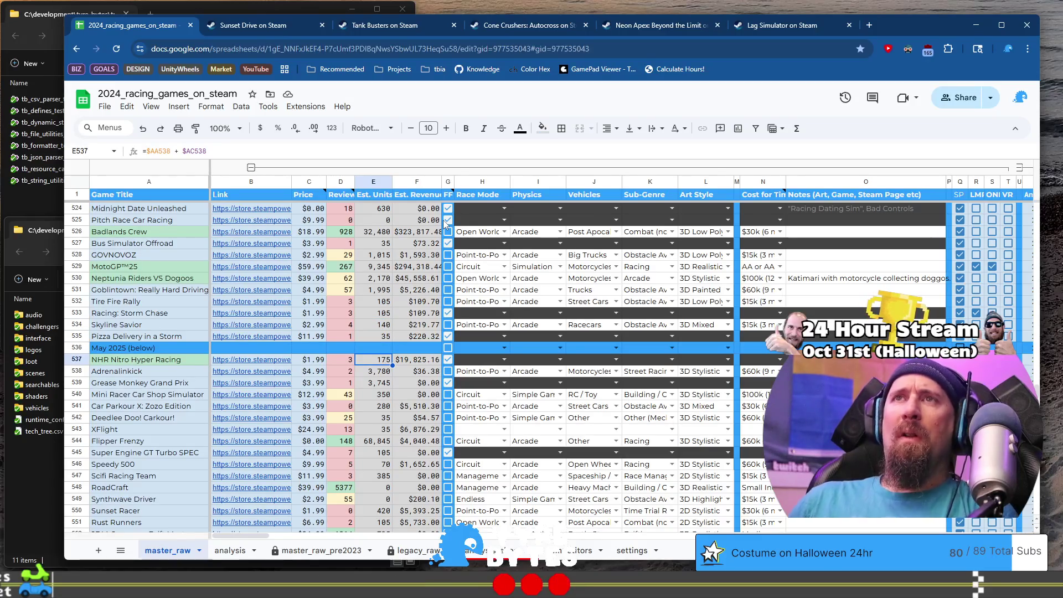
# Step: Copy the Est. Units and Est. Revenue formulas in E535:F535
pyautogui.press('Down')
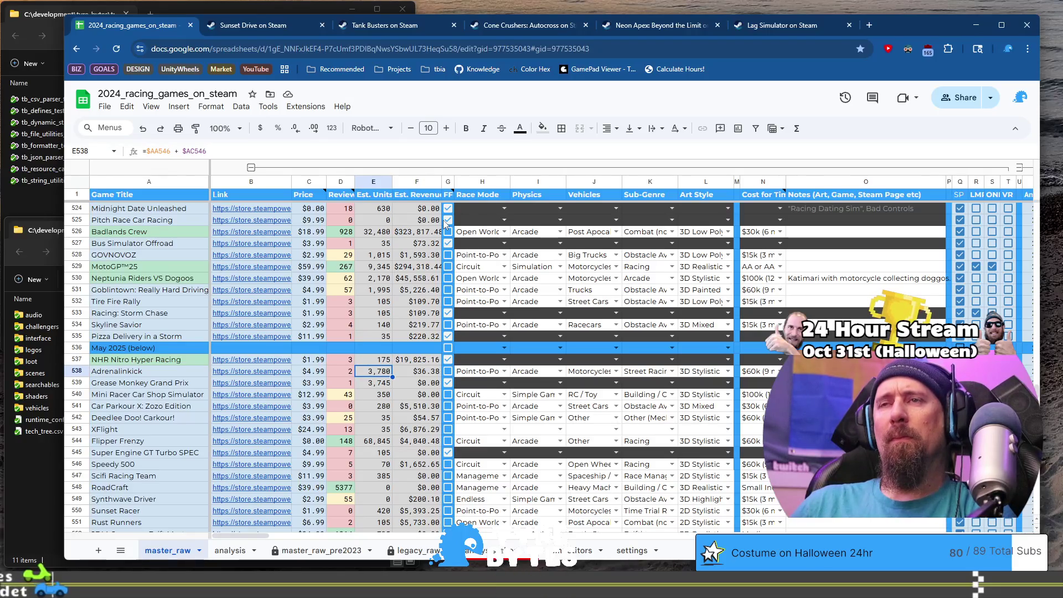
pyautogui.press('Up')
pyautogui.press('Up')
pyautogui.press('Up')
pyautogui.hotkey('shift', 'Right')
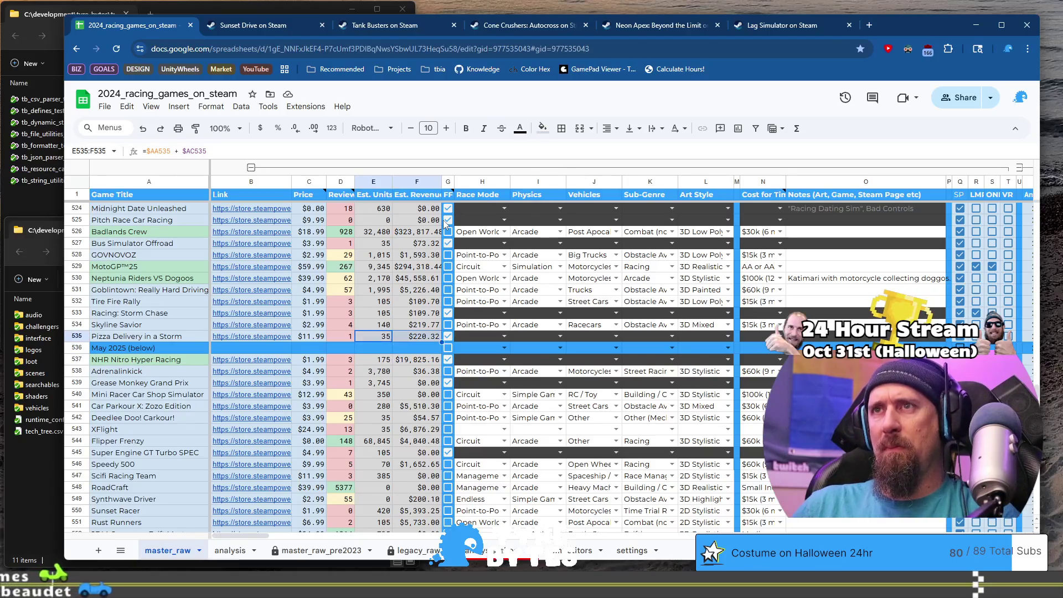
pyautogui.hotkey('ctrl', 'c')
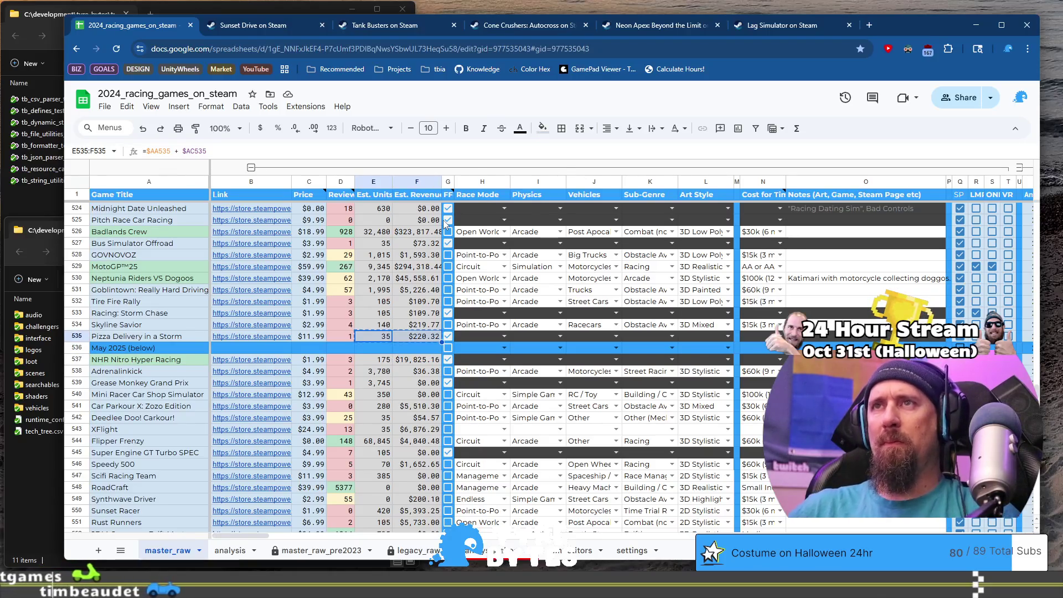
# Step: Paste formulas only into E537:F881
pyautogui.press('Down')
pyautogui.press('Down')
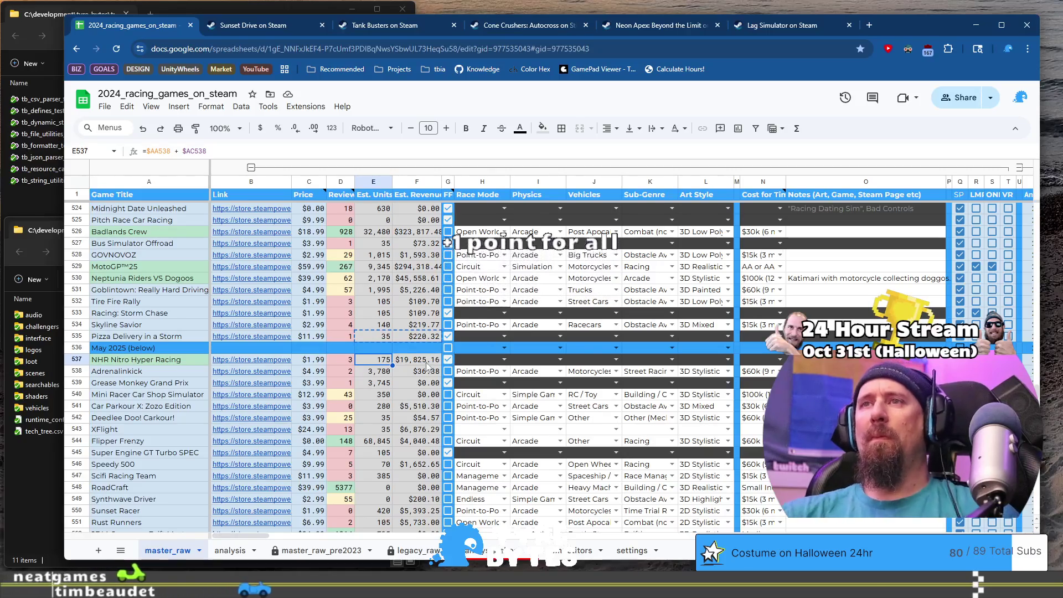
pyautogui.scroll(-20, 426, 365)
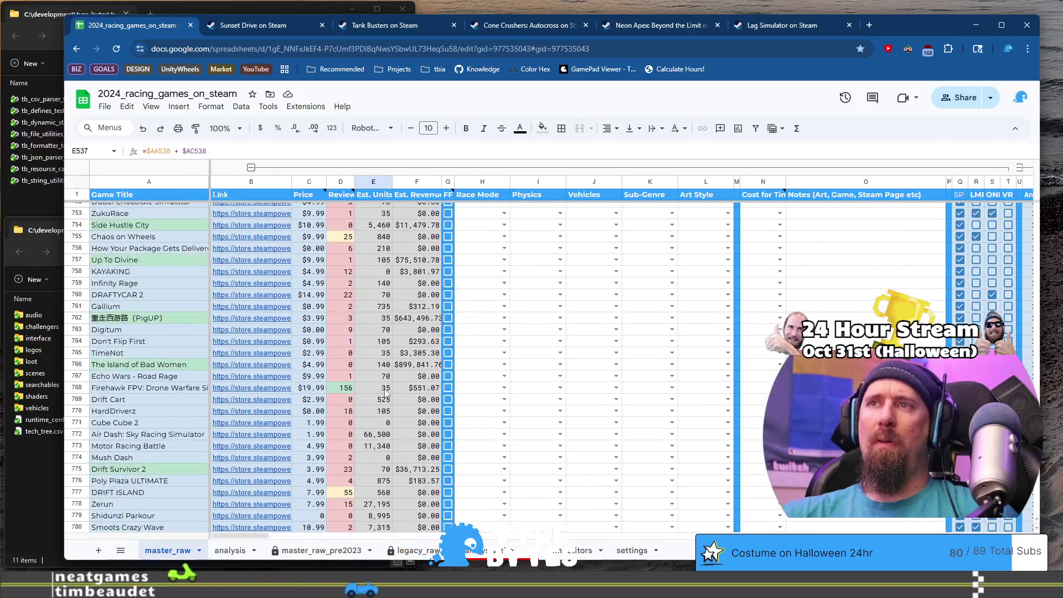
pyautogui.scroll(-20, 386, 392)
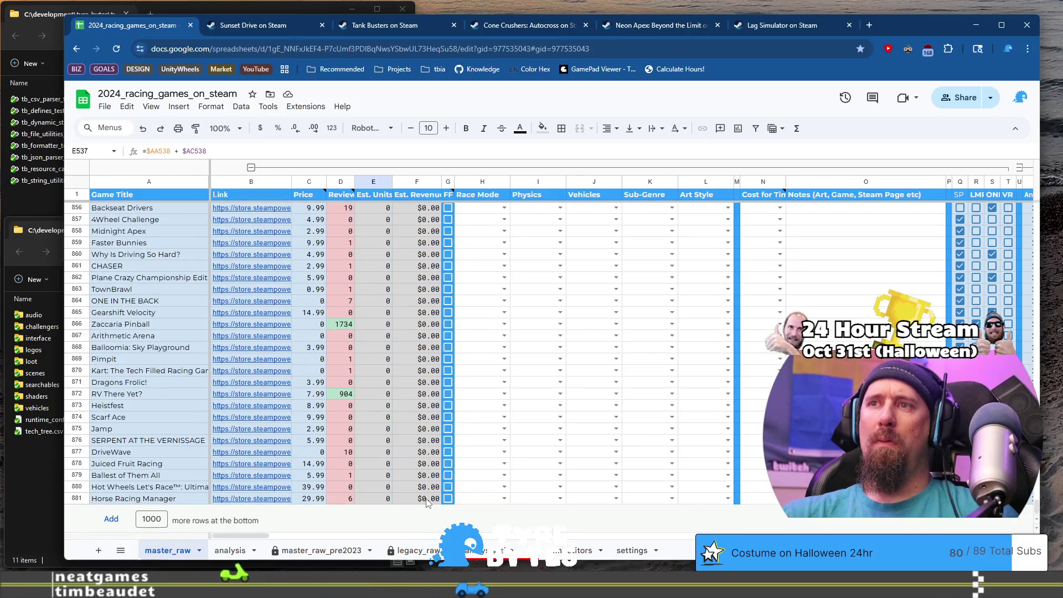
pyautogui.keyDown('shift'); pyautogui.click(426, 498); pyautogui.keyUp('shift')
pyautogui.rightClick(427, 501)
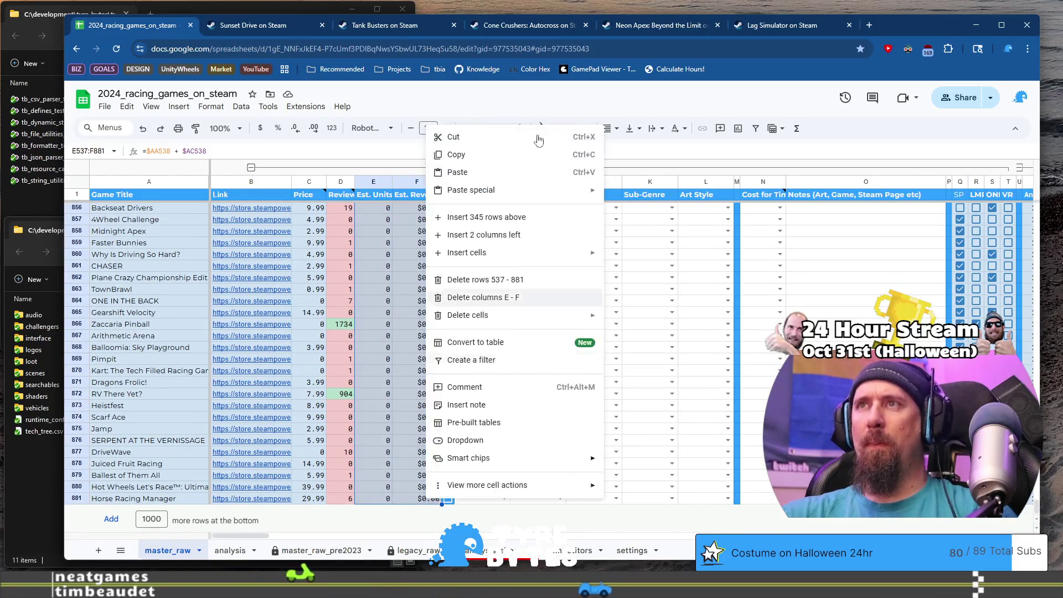
pyautogui.moveTo(526, 190)
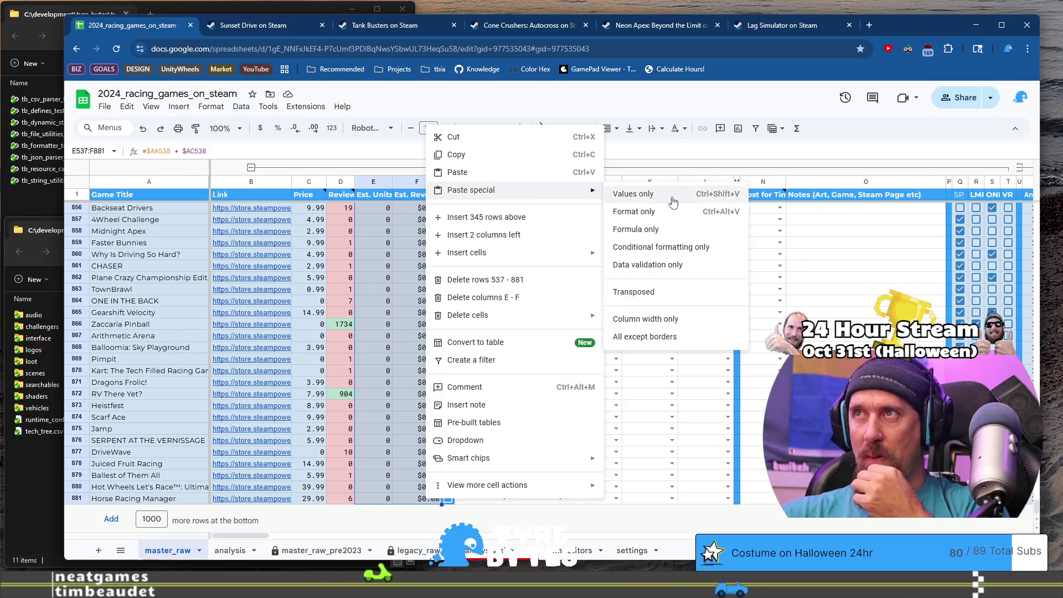
pyautogui.click(636, 230)
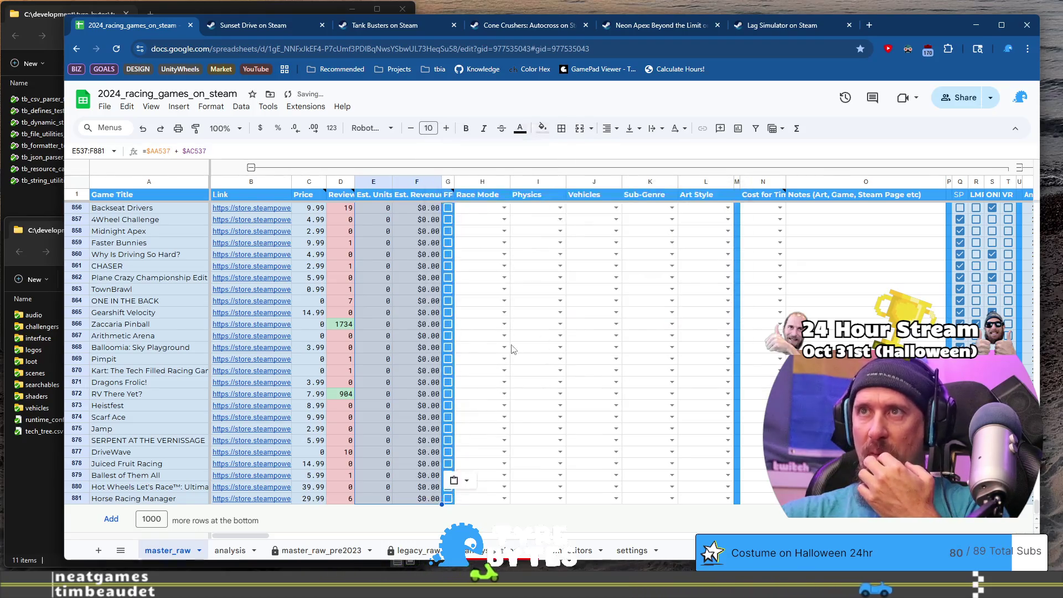
pyautogui.scroll(20, 512, 349)
pyautogui.scroll(15, 513, 349)
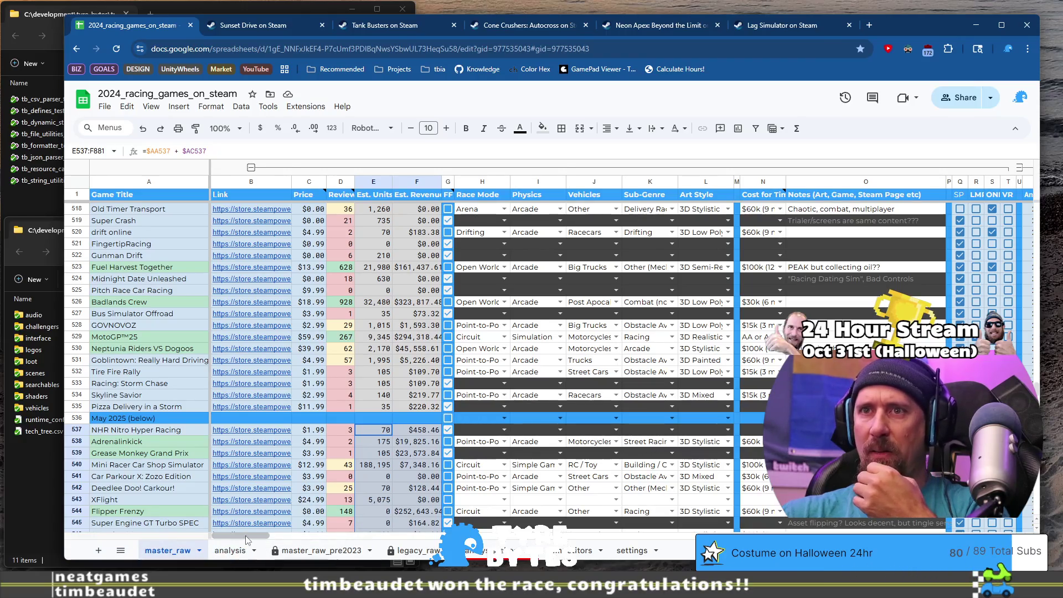
# Step: Select row 535's EA and post-EA formulas in AA535:AD535
pyautogui.moveTo(249, 535); pyautogui.dragTo(320, 541)
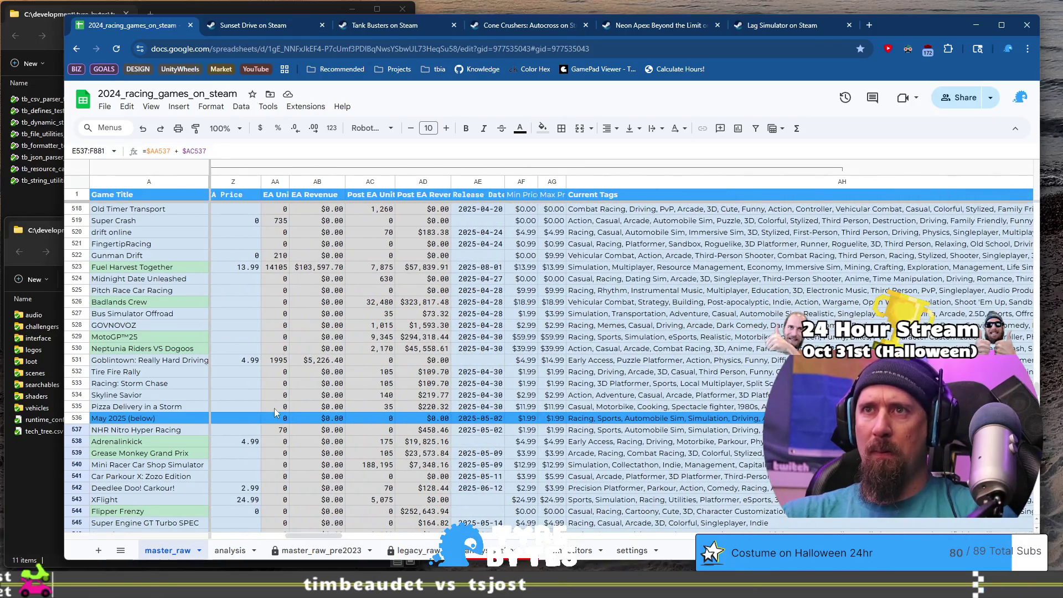
pyautogui.moveTo(274, 407); pyautogui.dragTo(427, 410)
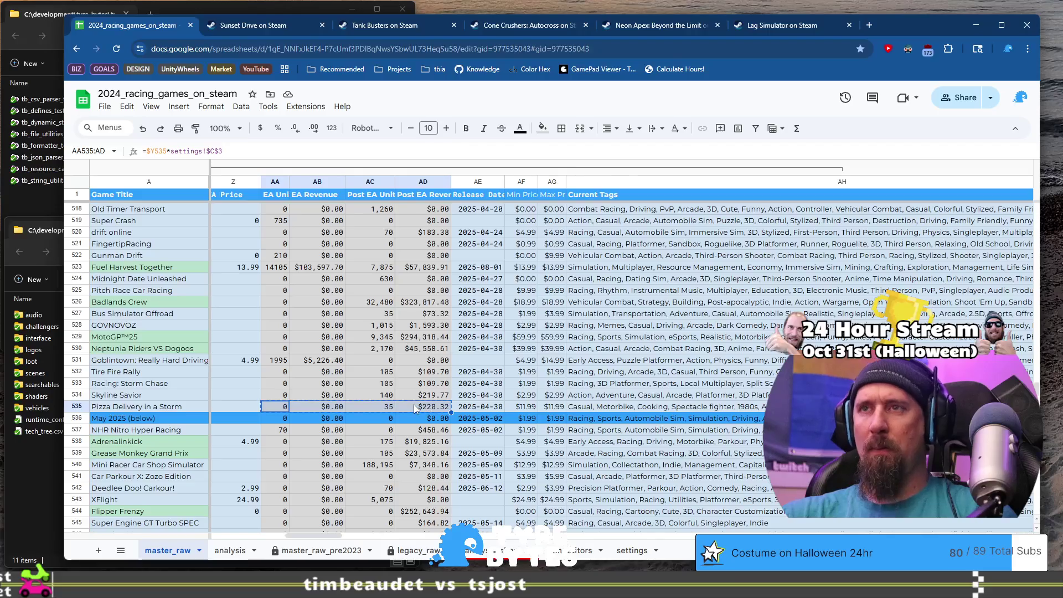
pyautogui.moveTo(275, 427); pyautogui.dragTo(426, 441)
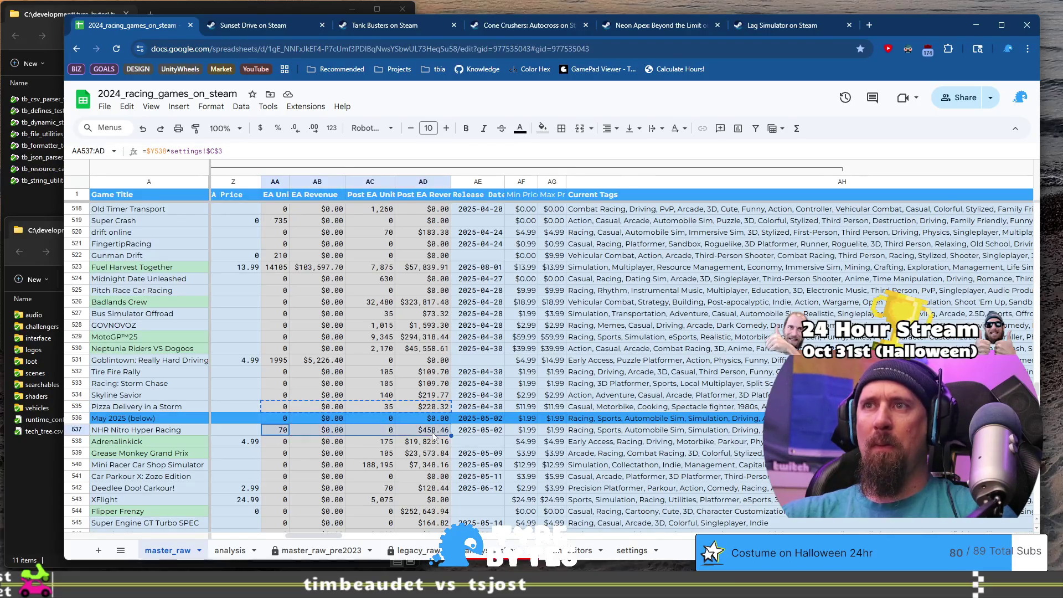
# Step: Paste formulas only into AA537:AD881
pyautogui.scroll(-10, 426, 440)
pyautogui.scroll(-20, 431, 419)
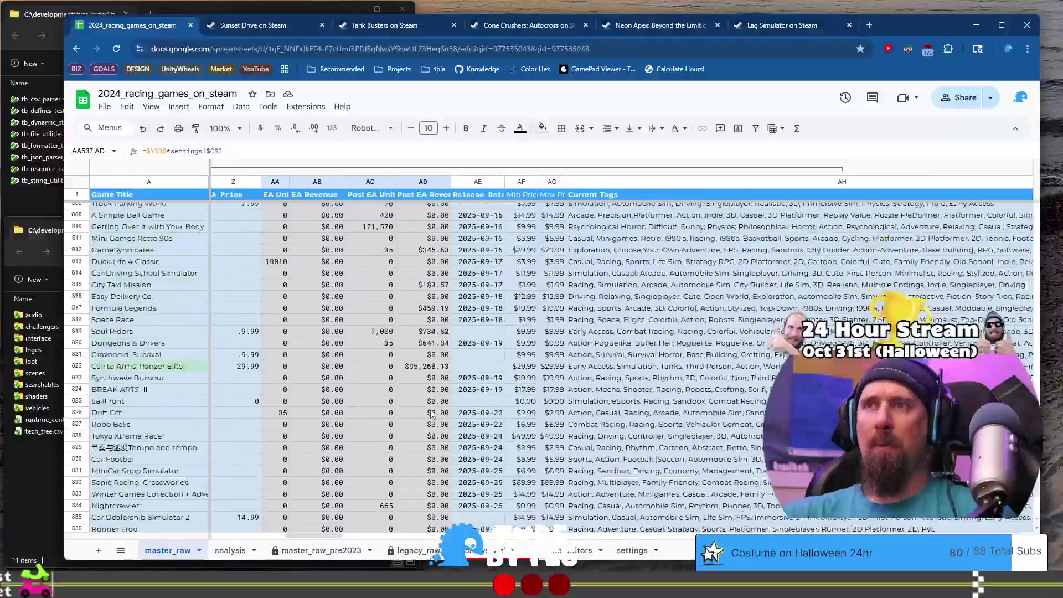
pyautogui.scroll(-3, 431, 414)
pyautogui.keyDown('shift'); pyautogui.click(439, 501); pyautogui.keyUp('shift')
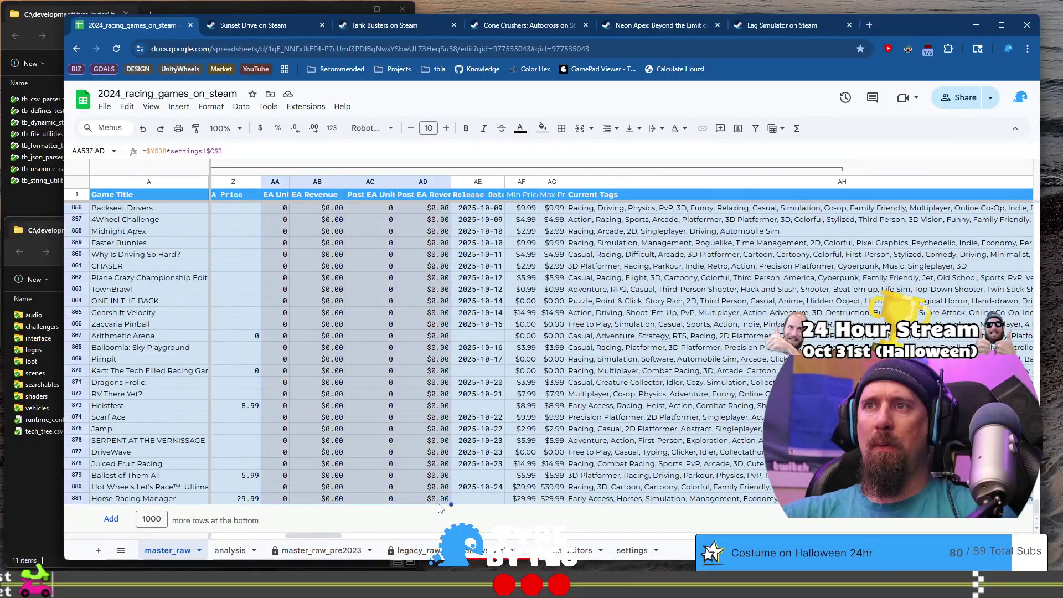
pyautogui.rightClick(425, 442)
pyautogui.moveTo(490, 242)
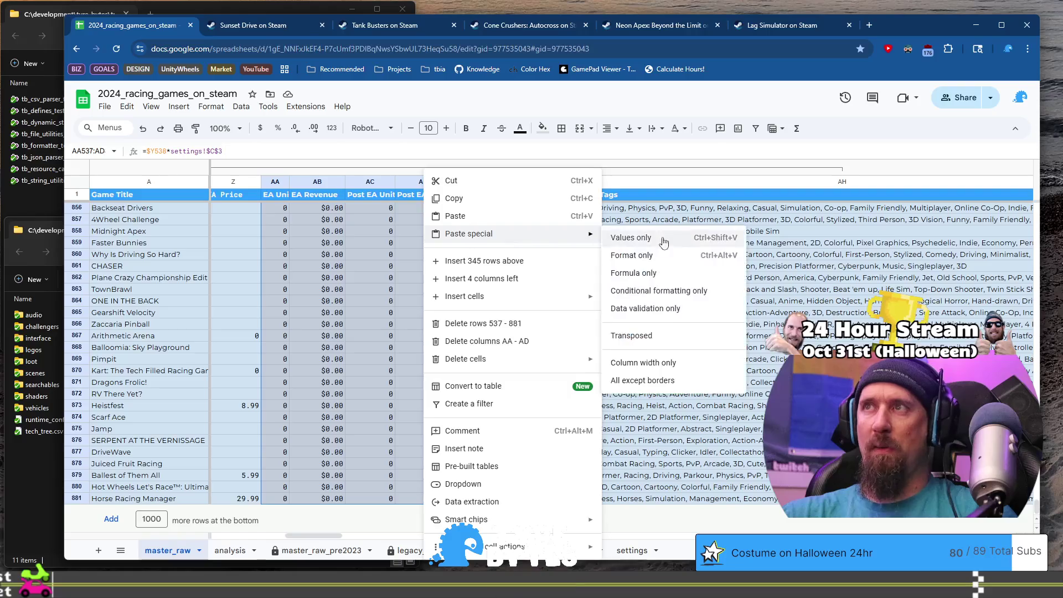
pyautogui.click(685, 273)
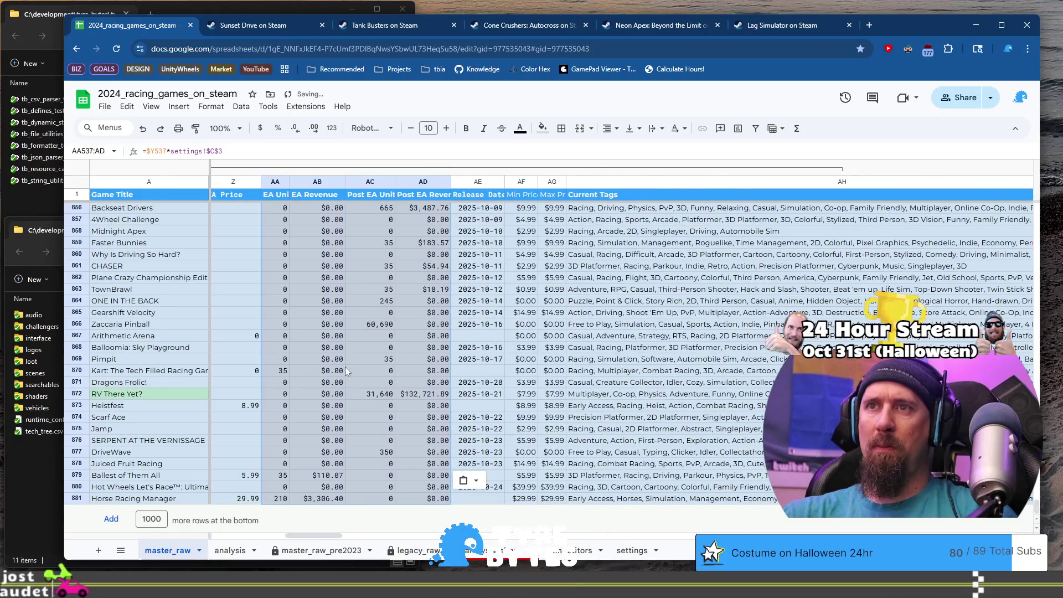
pyautogui.moveTo(313, 535); pyautogui.dragTo(239, 535)
pyautogui.scroll(8, 438, 380)
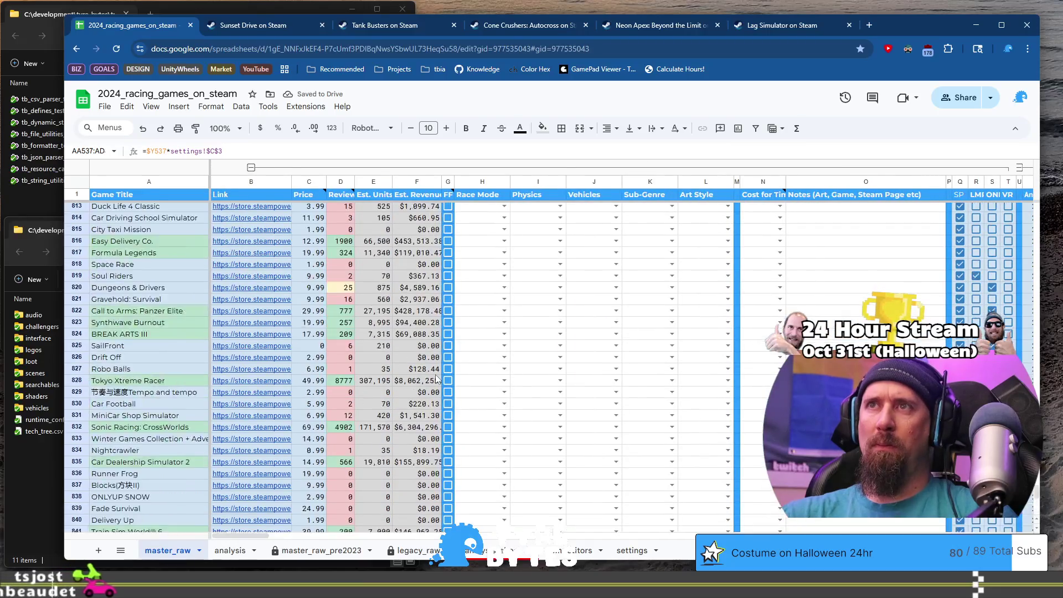
# Step: Scroll to row 558 and select Sunset Drive's store link cell B558 to show its preview card
pyautogui.scroll(20, 437, 379)
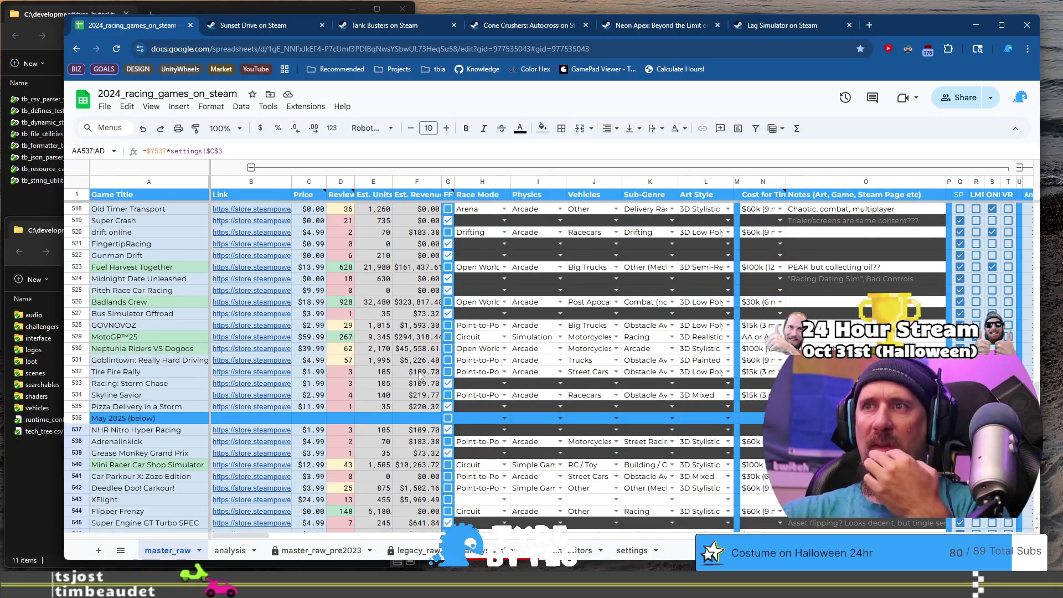
pyautogui.scroll(-5, 421, 376)
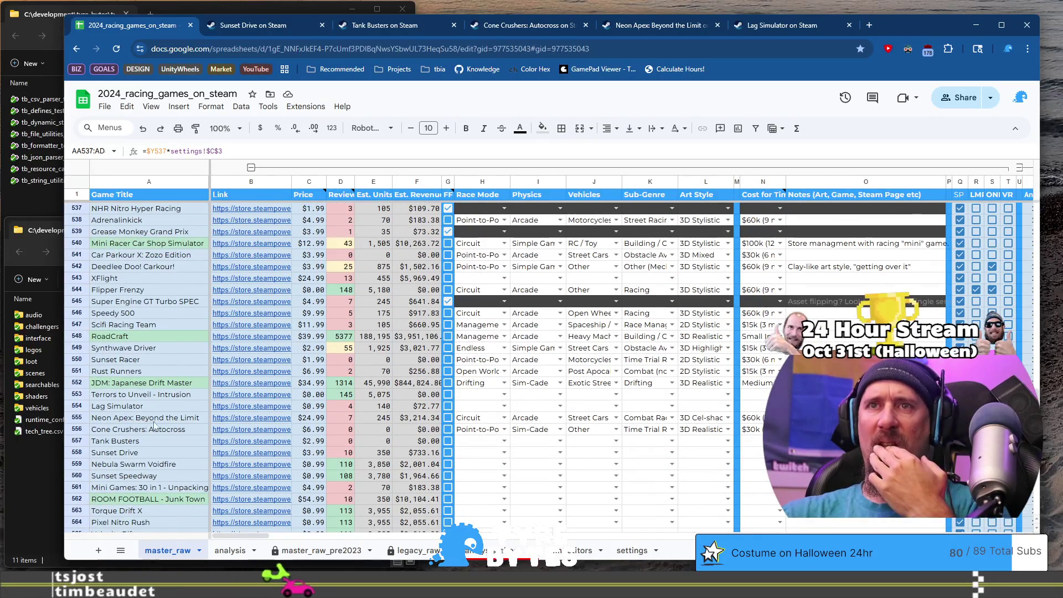
pyautogui.scroll(-3, 128, 429)
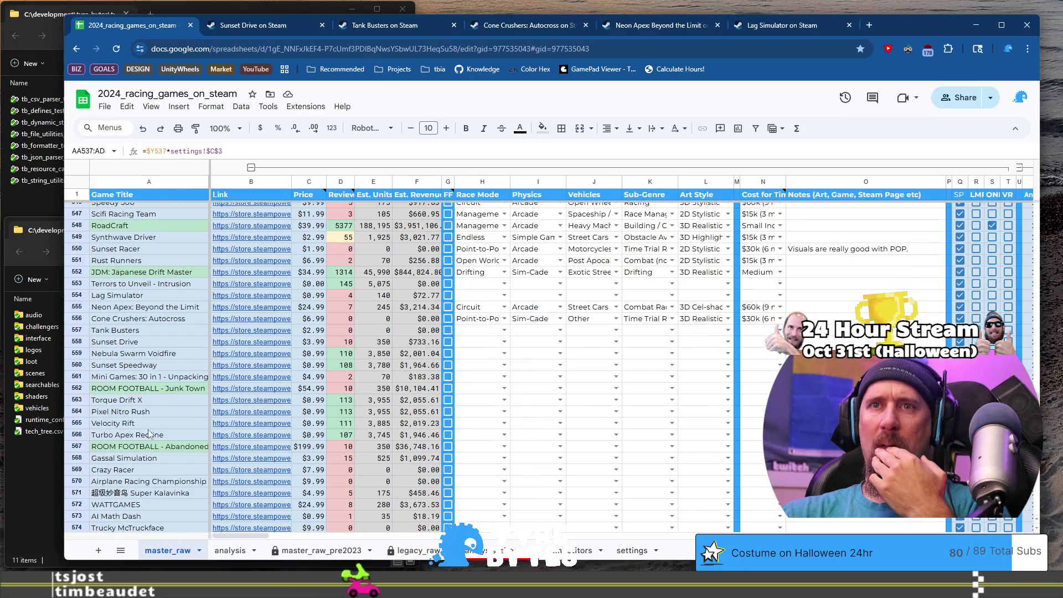
pyautogui.click(137, 367)
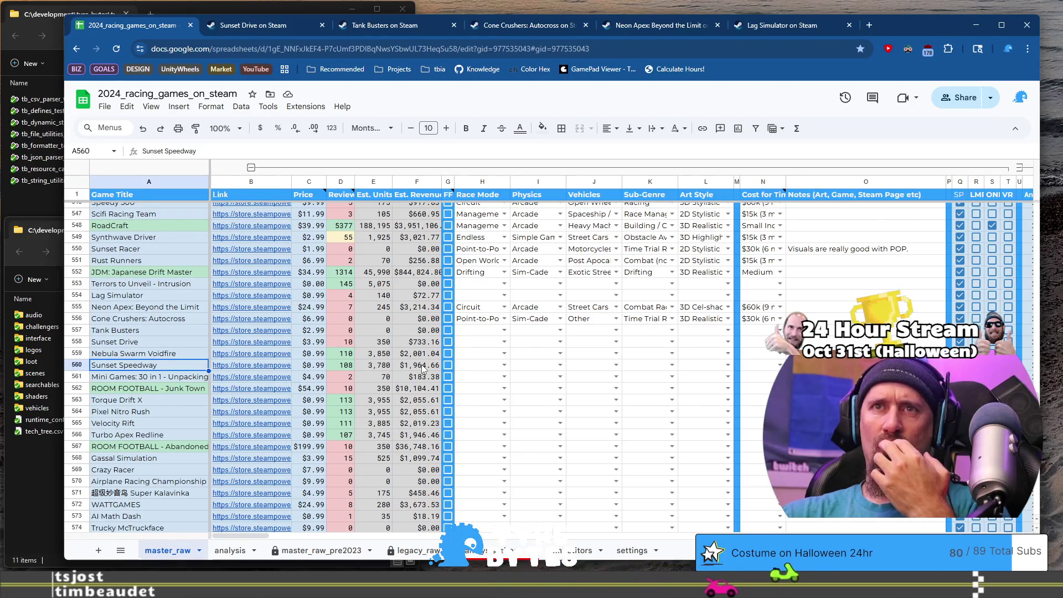
pyautogui.click(169, 341)
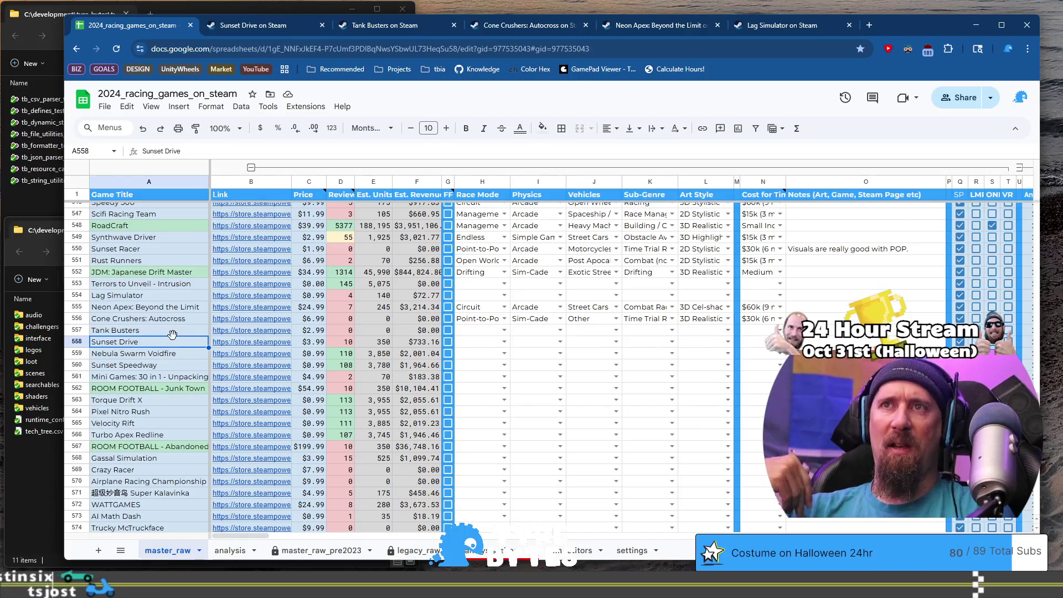
pyautogui.scroll(-5, 194, 294)
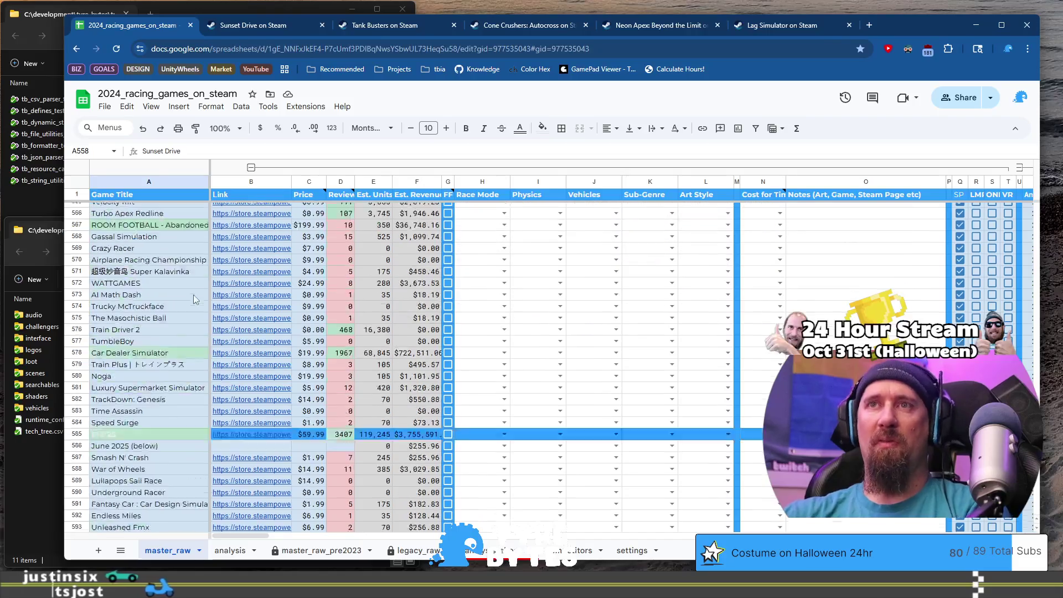
pyautogui.scroll(10, 204, 330)
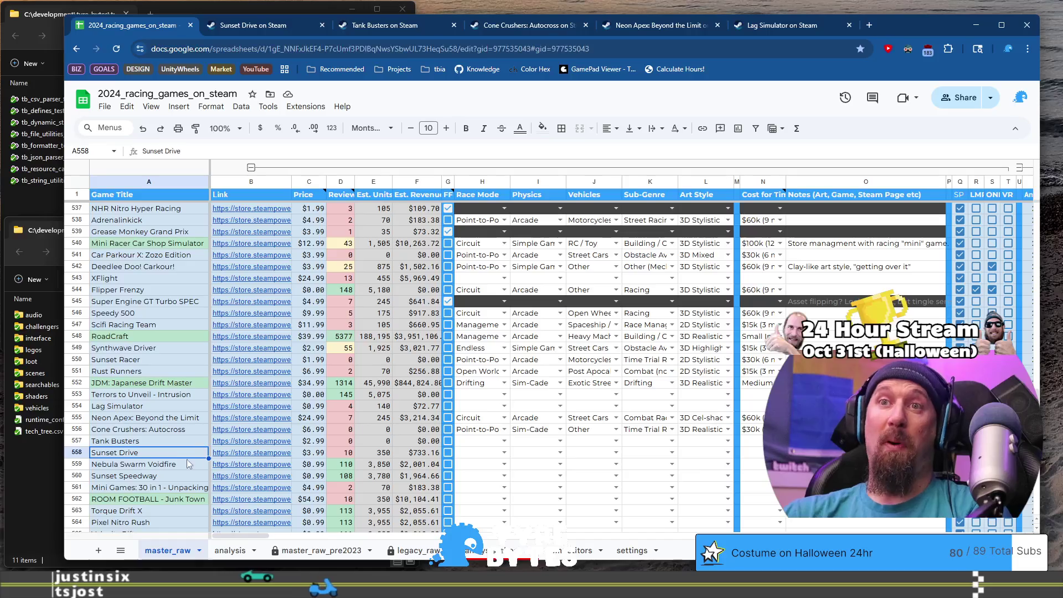
pyautogui.scroll(-2, 174, 454)
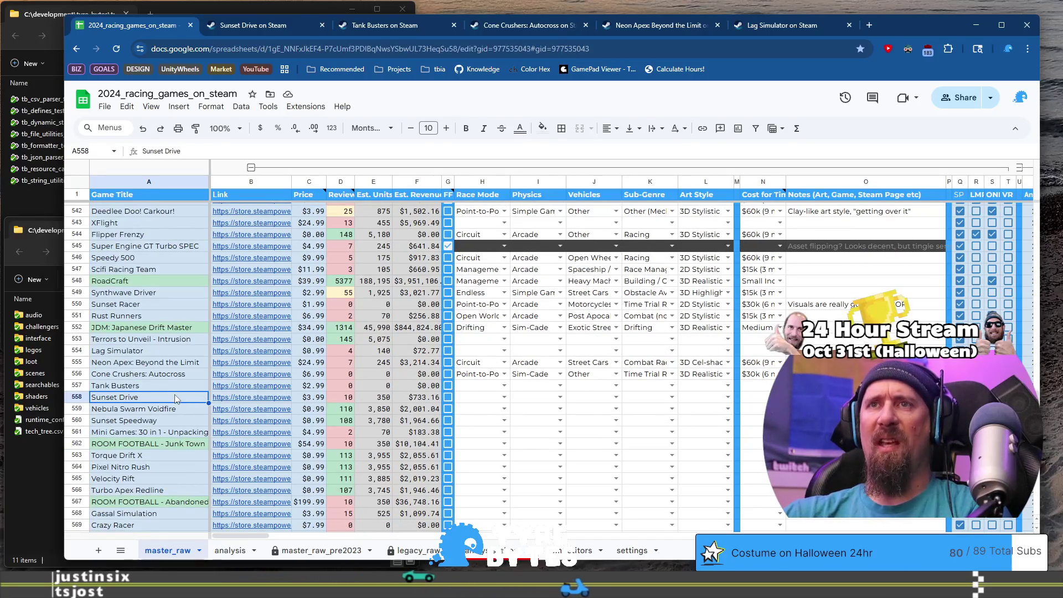
pyautogui.moveTo(221, 397)
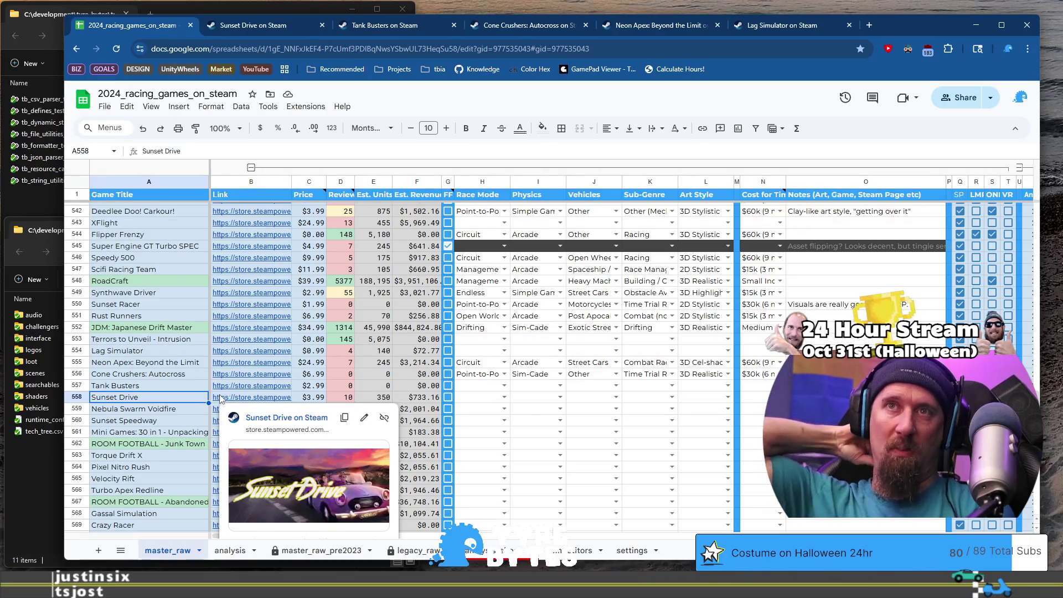
pyautogui.click(268, 401)
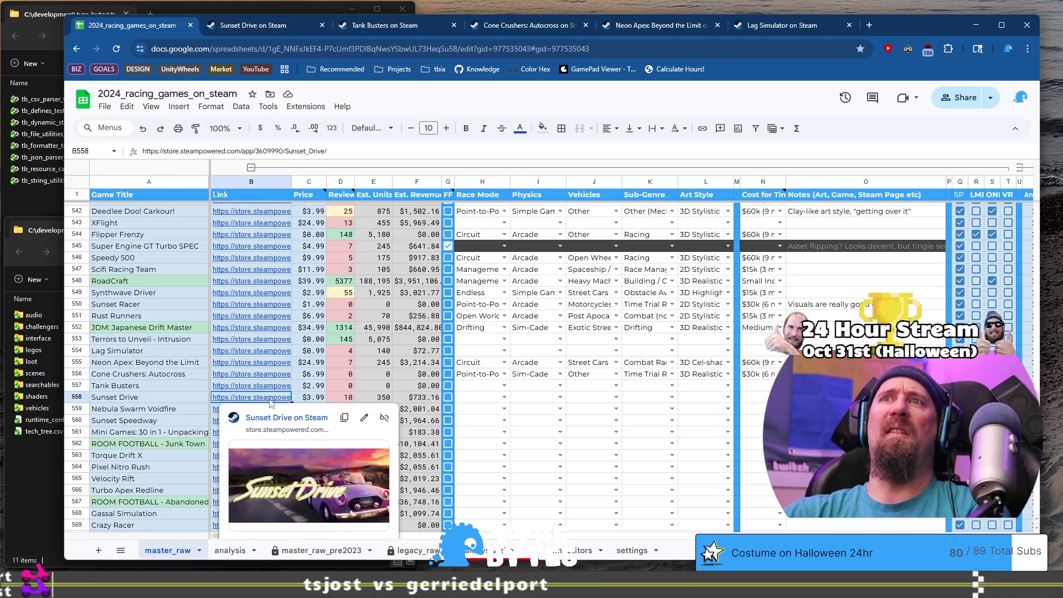
# Step: Open Sunset Drive's Steam page and close the duplicate, Tank Busters, Cone Crushers, Neon Apex and Lag Simulator tabs
pyautogui.click(298, 417)
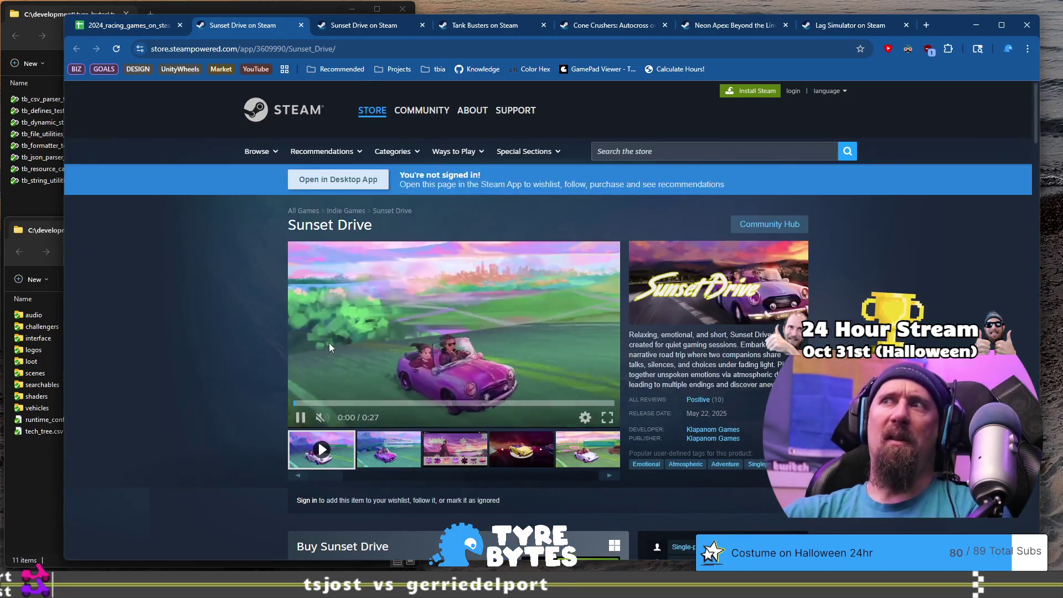
pyautogui.click(422, 25)
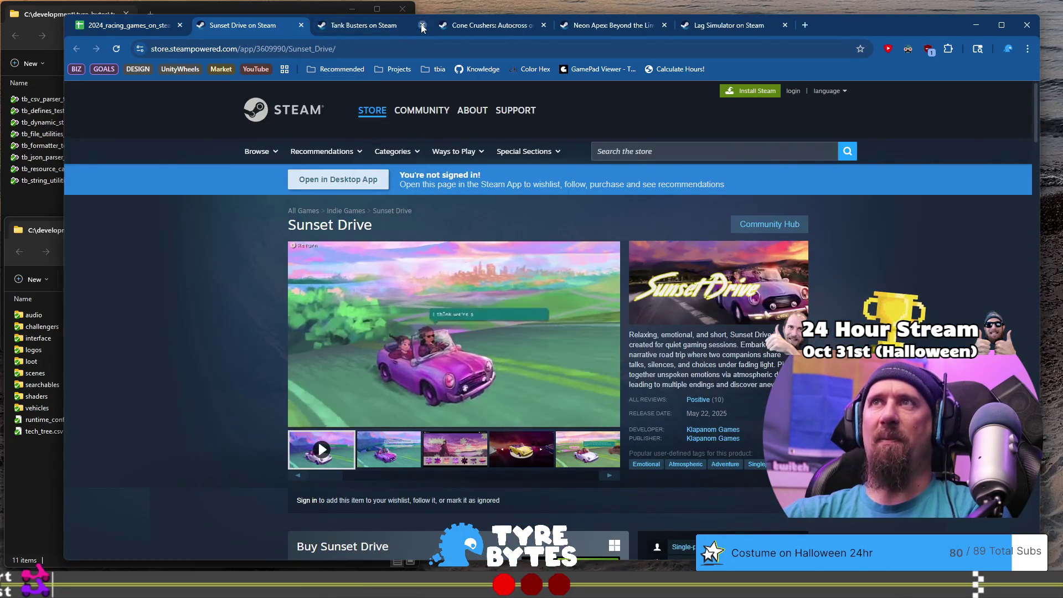
pyautogui.click(422, 25)
pyautogui.click(421, 25)
pyautogui.click(422, 25)
pyautogui.click(422, 25)
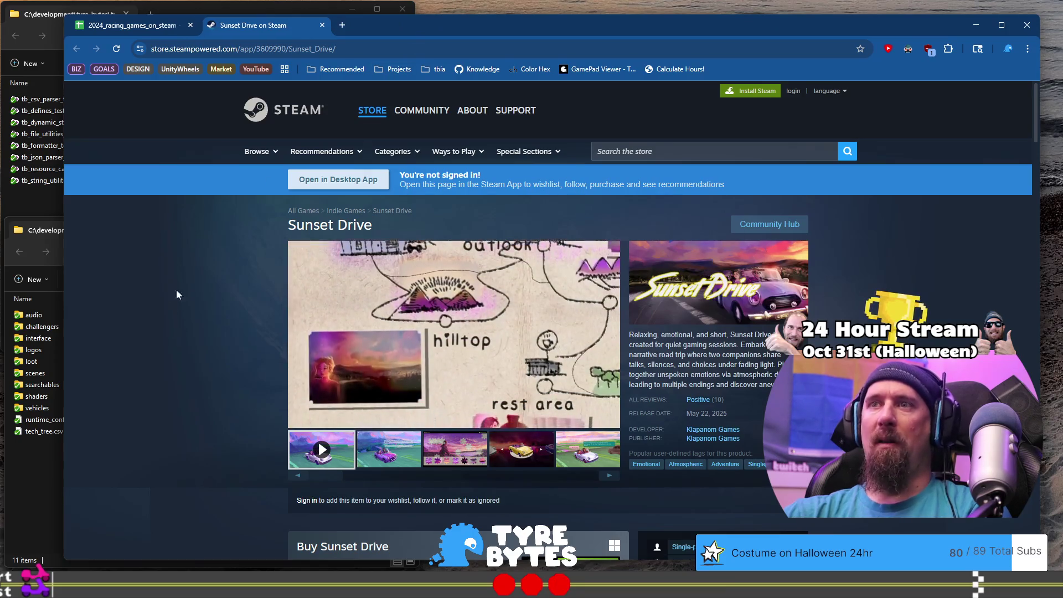
# Step: Browse Sunset Drive's gallery screenshots and play its trailer, then return to the spreadsheet
pyautogui.click(388, 453)
pyautogui.click(443, 457)
pyautogui.click(512, 456)
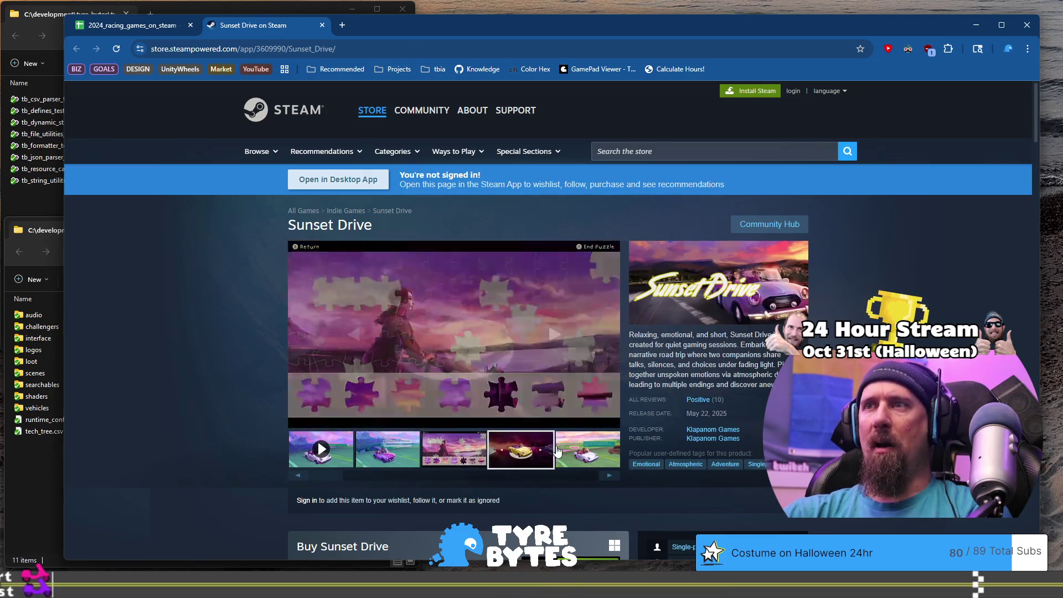
pyautogui.click(557, 451)
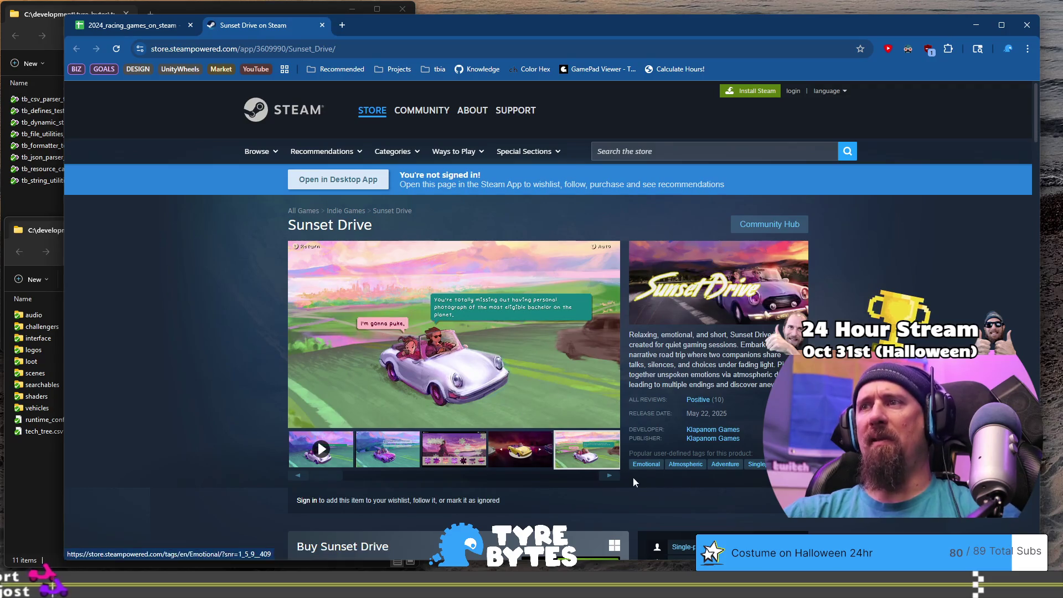
pyautogui.click(609, 475)
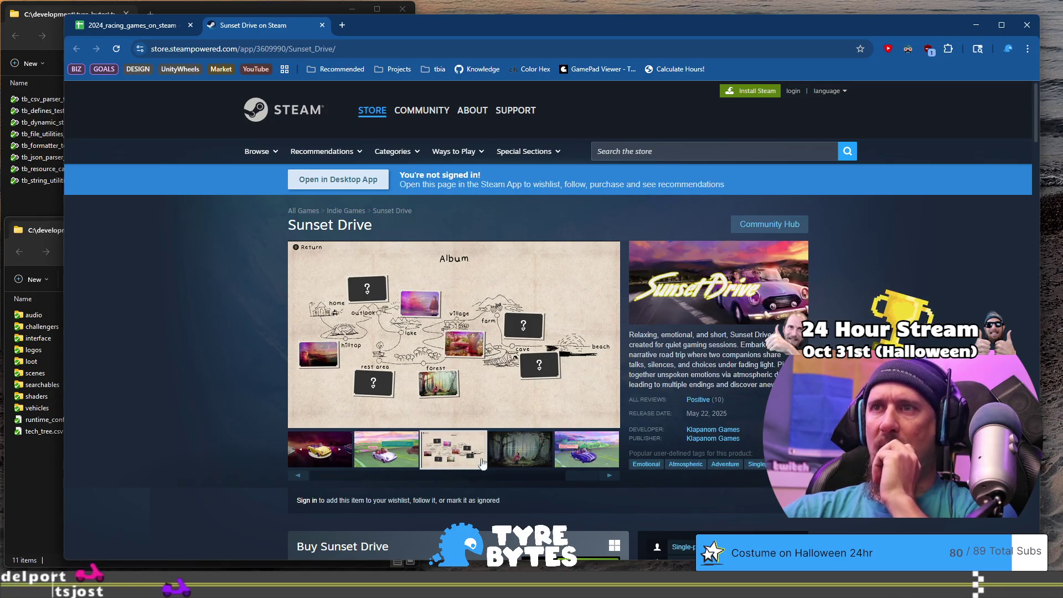
pyautogui.click(377, 475)
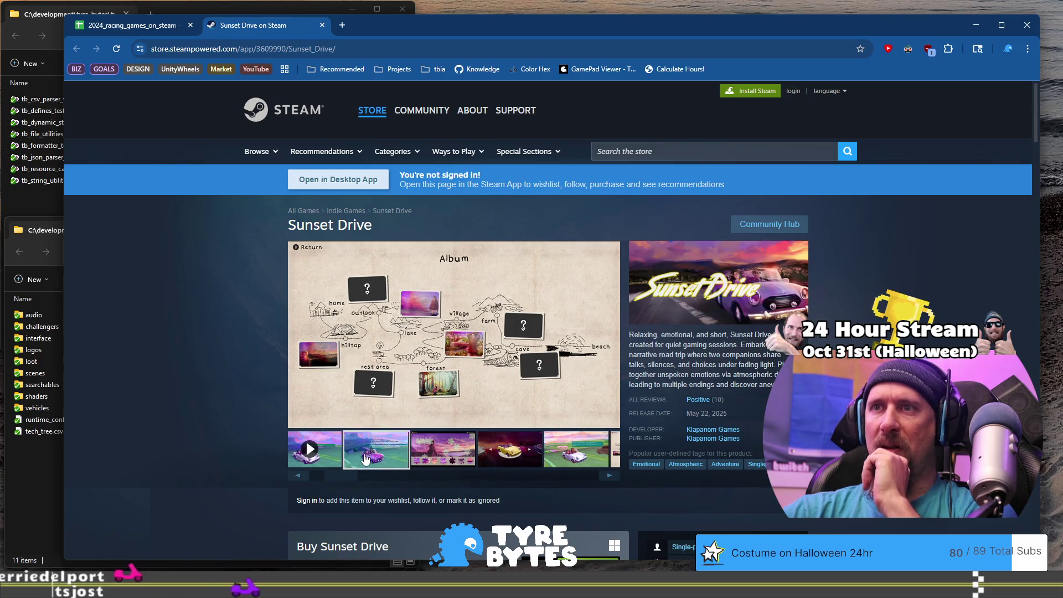
pyautogui.click(332, 452)
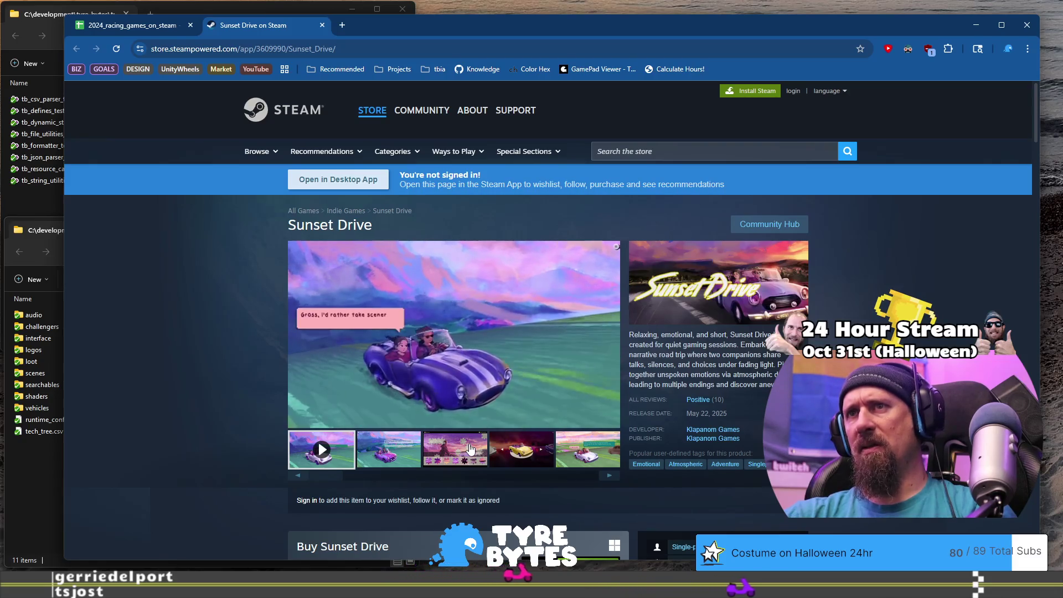
pyautogui.click(470, 443)
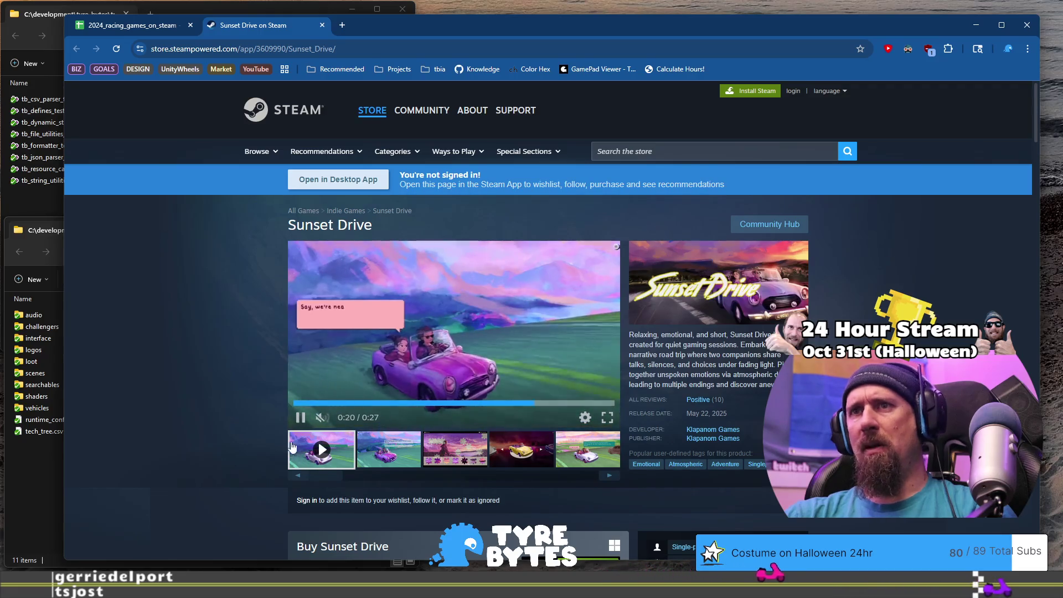
pyautogui.scroll(-6, 748, 342)
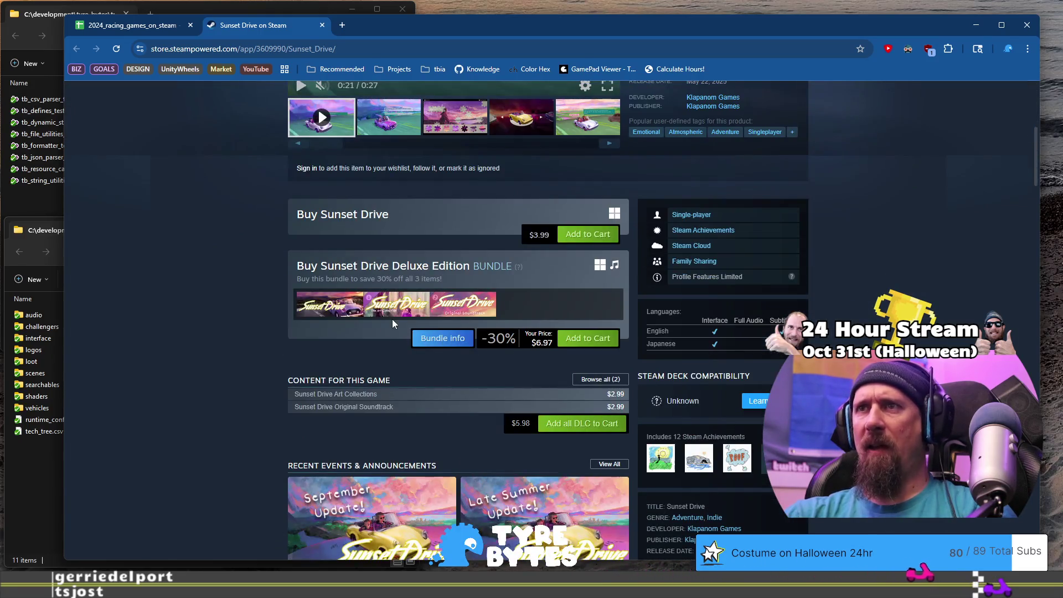
pyautogui.scroll(6, 217, 350)
pyautogui.click(133, 25)
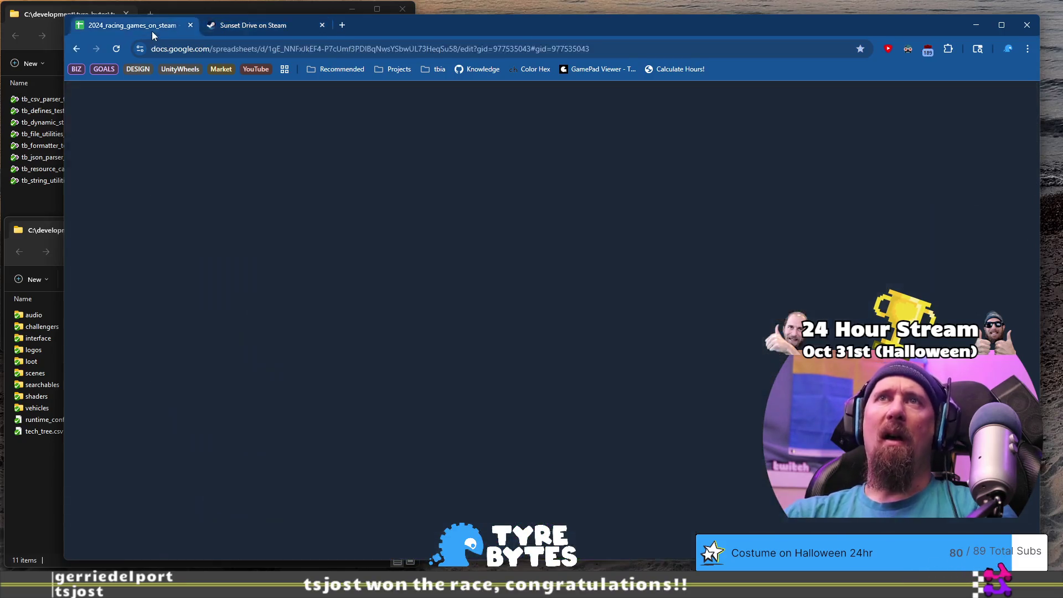
# Step: Set Sunset Drive's Race Mode to Story, Physics to Simple Gamey and Vehicles to Street Cars
pyautogui.click(502, 397)
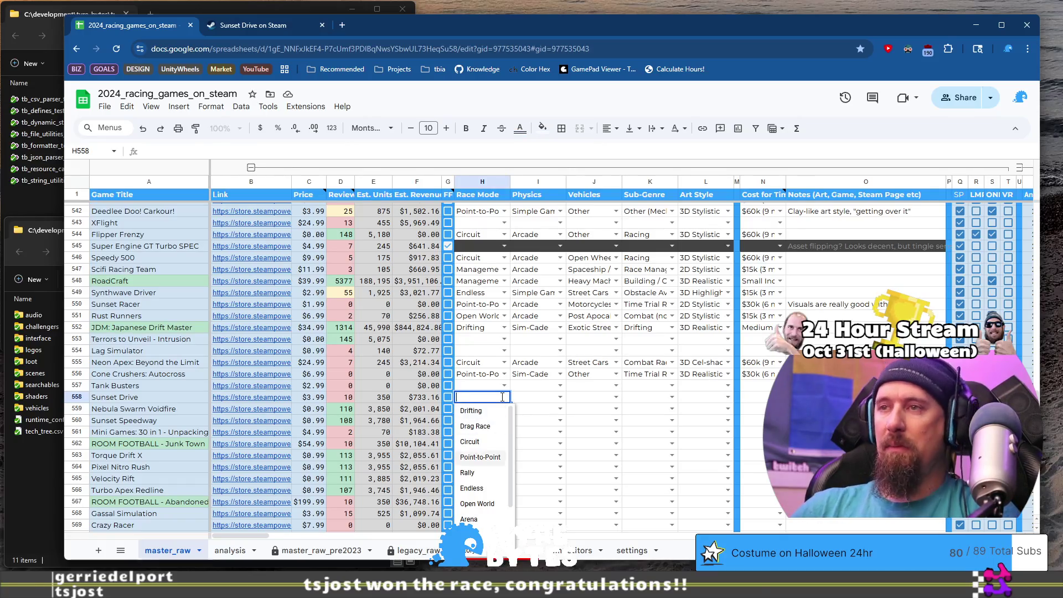
pyautogui.scroll(-1, 503, 397)
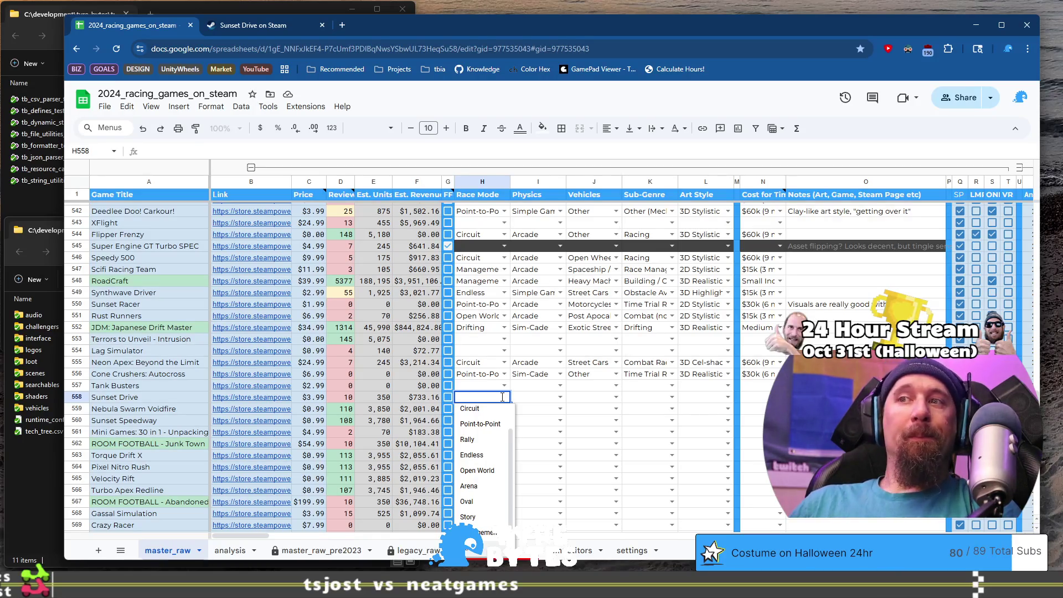
pyautogui.press('Tab')
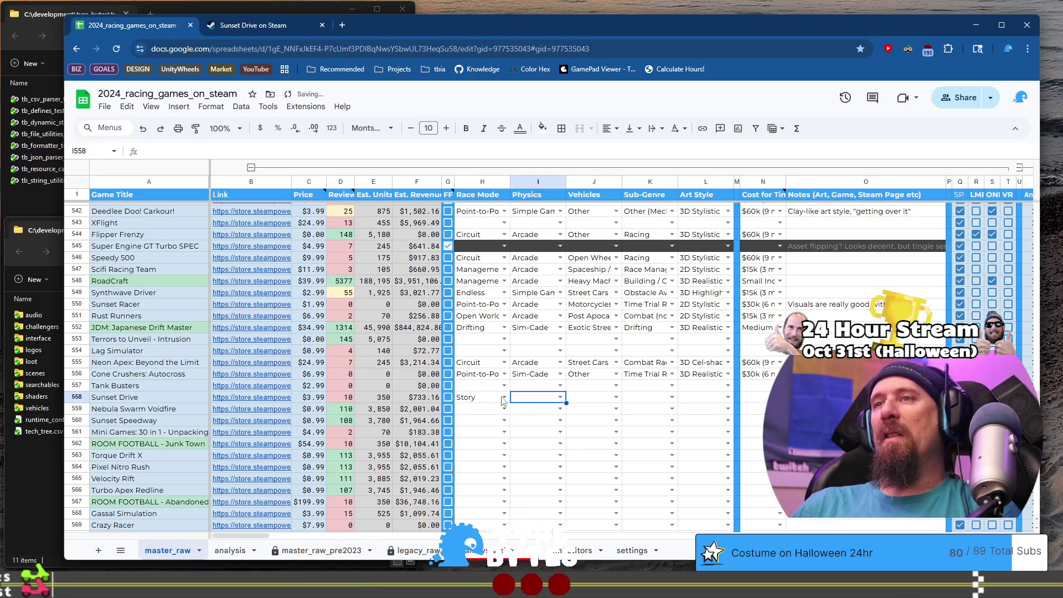
pyautogui.press('Return')
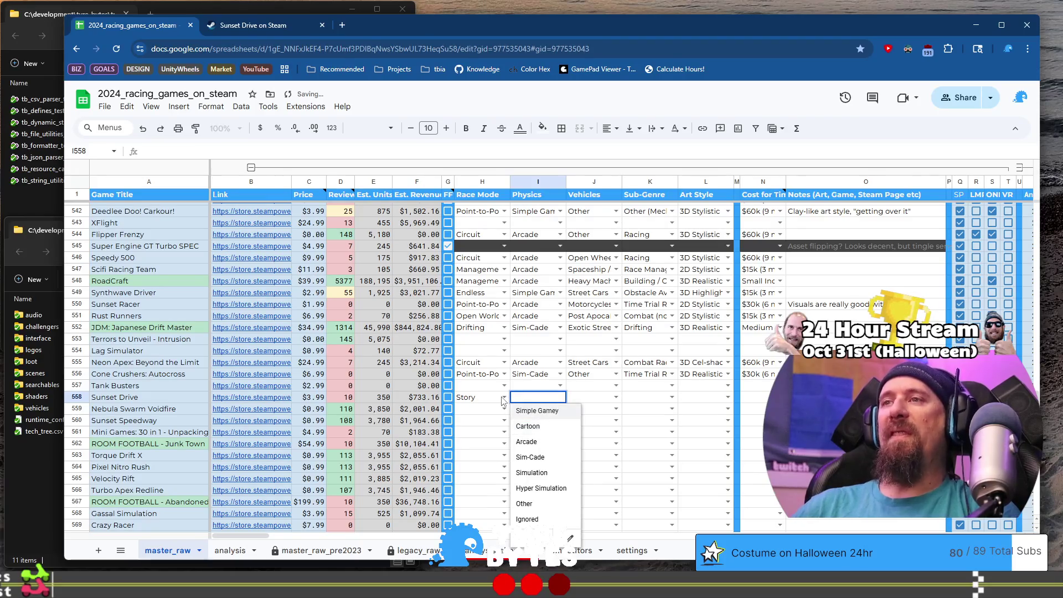
pyautogui.press('Tab')
pyautogui.press('Return')
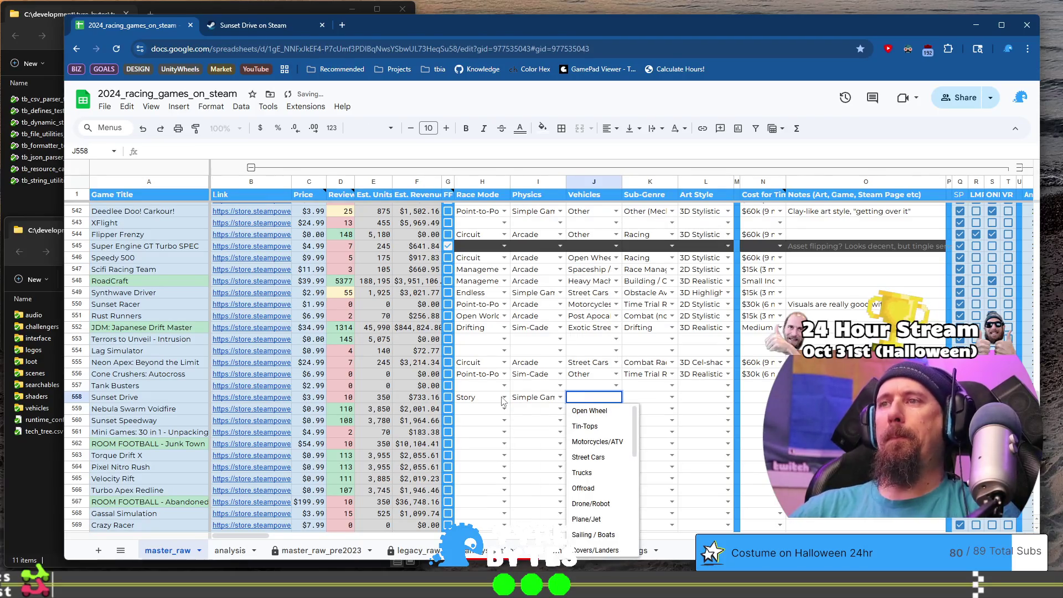
pyautogui.press('Down')
pyautogui.press('Down')
pyautogui.press('Down')
pyautogui.press('Tab')
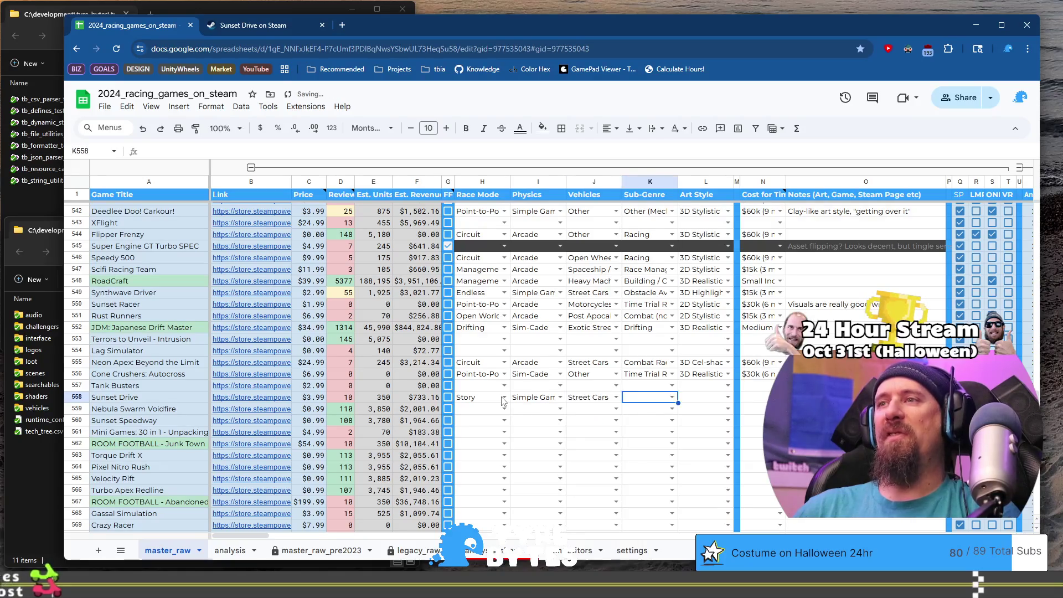
pyautogui.press('Return')
# Step: Set the Sub-Genre to Other (Mechanic) and step through the Art Style options in L558
pyautogui.press('Down')
pyautogui.press('Down')
pyautogui.press('Down')
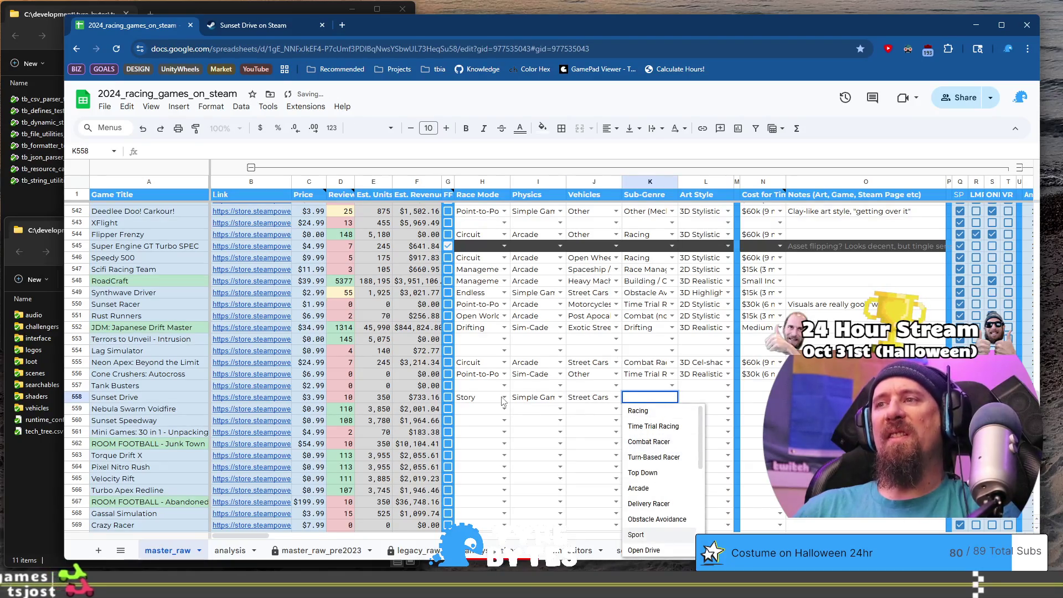
pyautogui.press('Down')
pyautogui.press('Down')
pyautogui.press('Down')
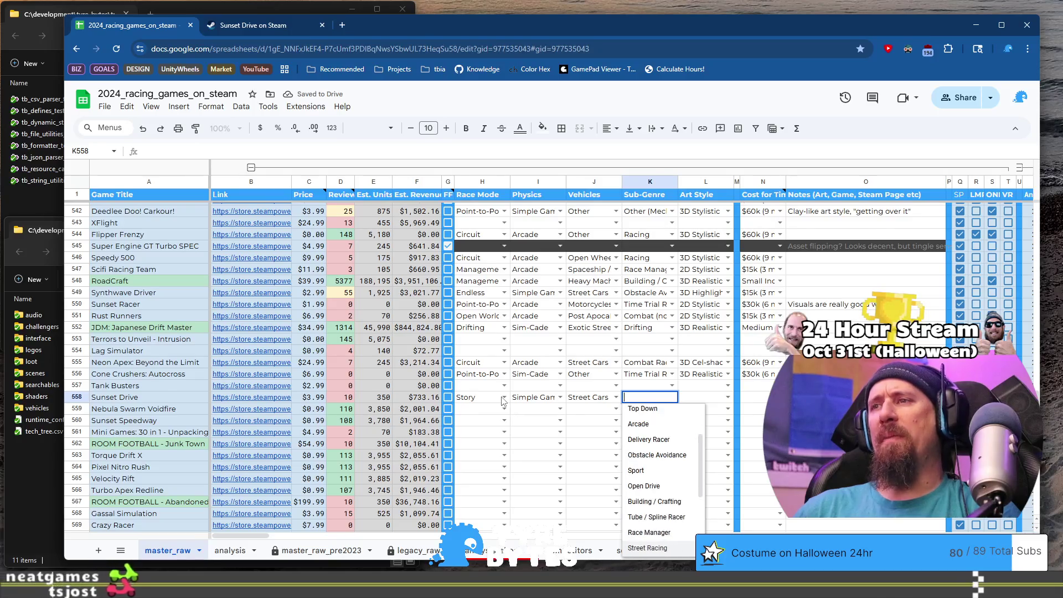
pyautogui.press('Down')
pyautogui.press('Down')
pyautogui.press('Down')
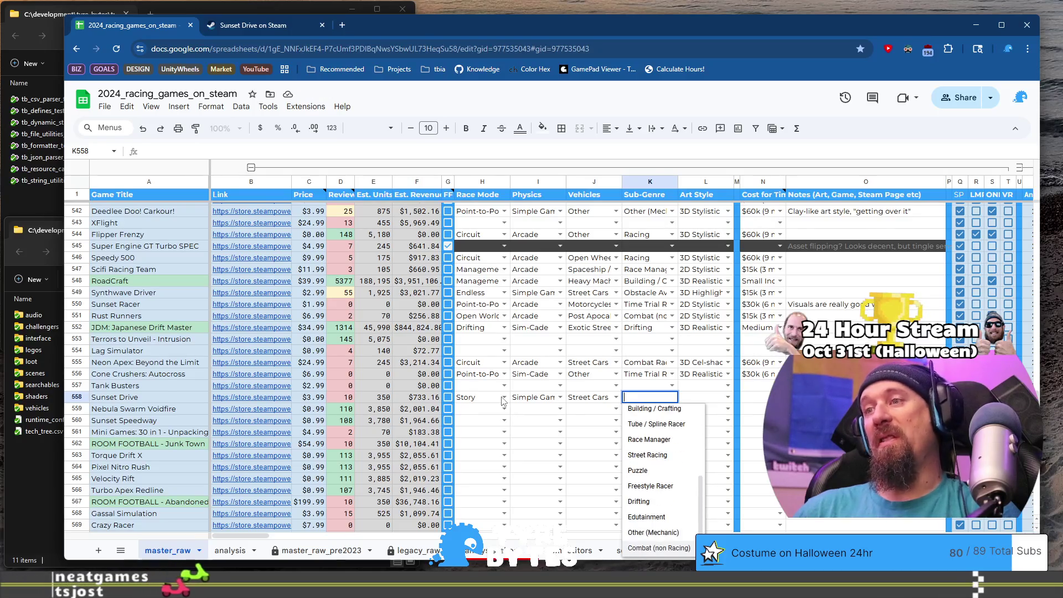
pyautogui.press('Down')
pyautogui.press('Down')
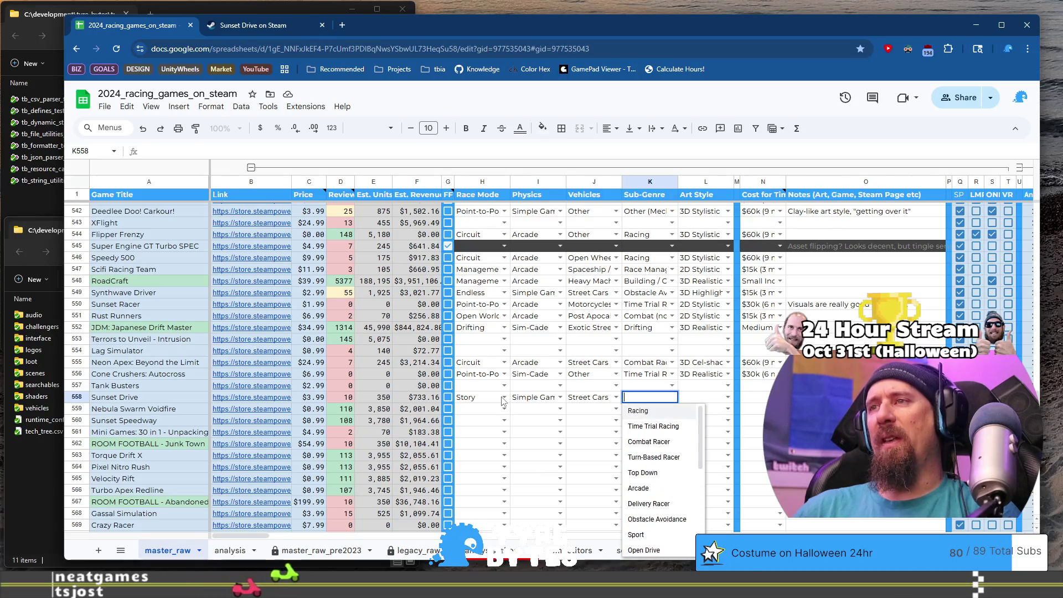
pyautogui.press('Up')
pyautogui.press('Up')
pyautogui.press('Up')
pyautogui.press('Up')
pyautogui.press('Tab')
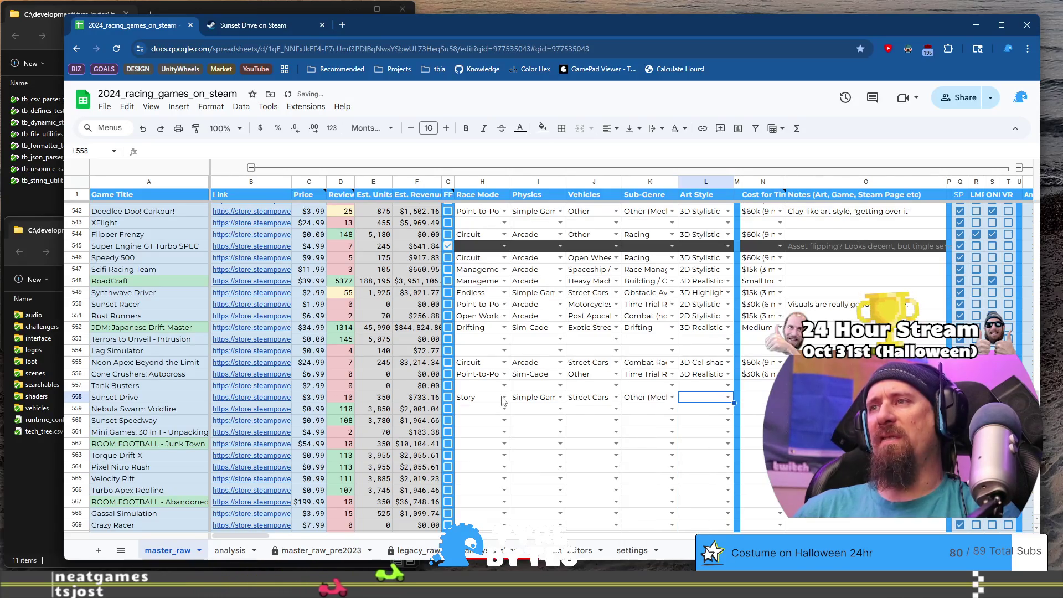
pyautogui.press('Return')
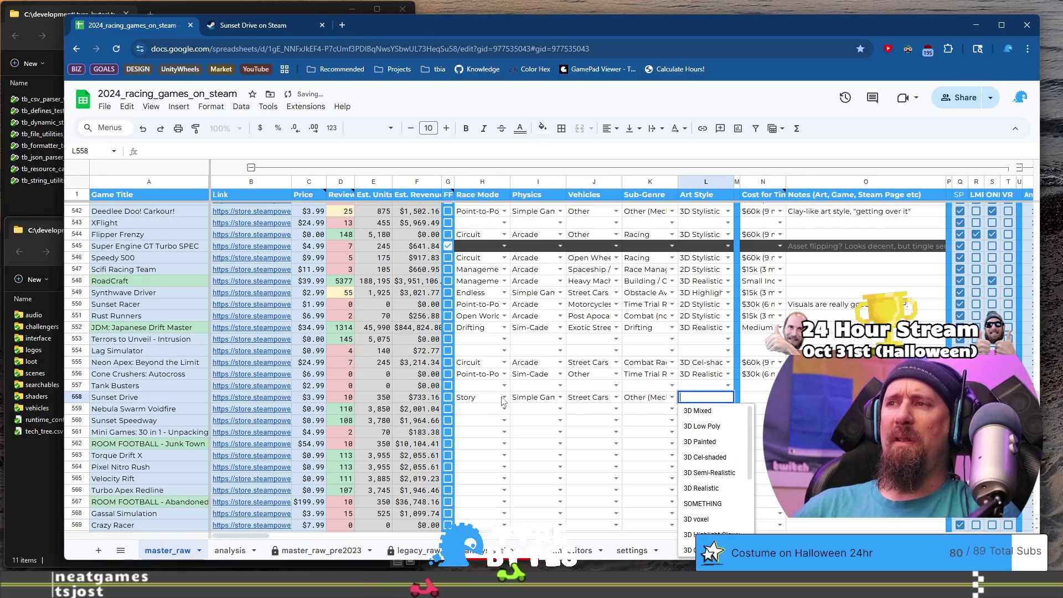
pyautogui.press('Down')
pyautogui.press('Down')
pyautogui.press('Down')
pyautogui.press('Down')
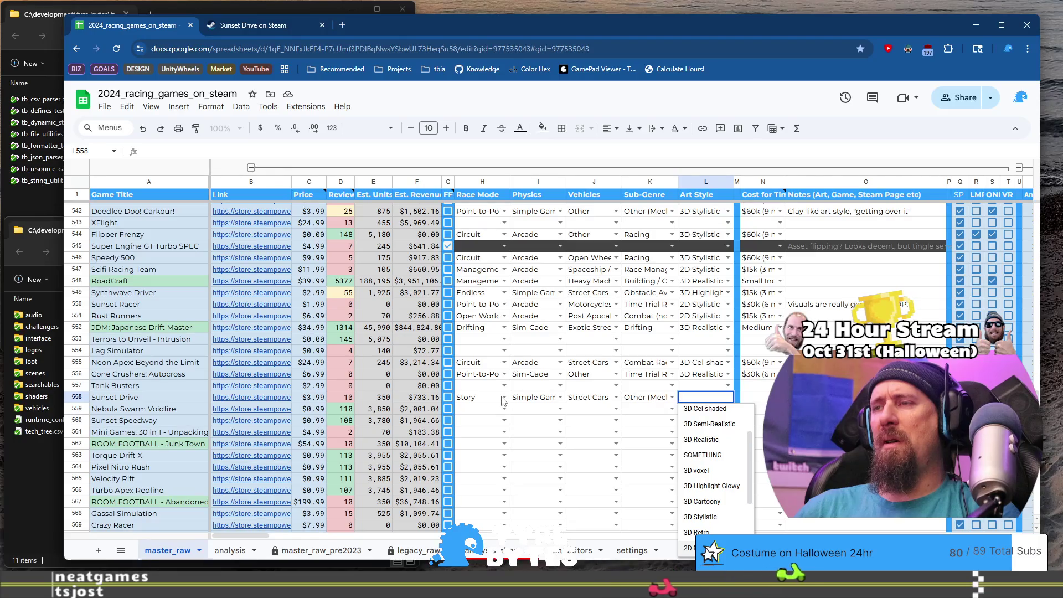
pyautogui.press('Down')
pyautogui.press('Down')
pyautogui.press('Down')
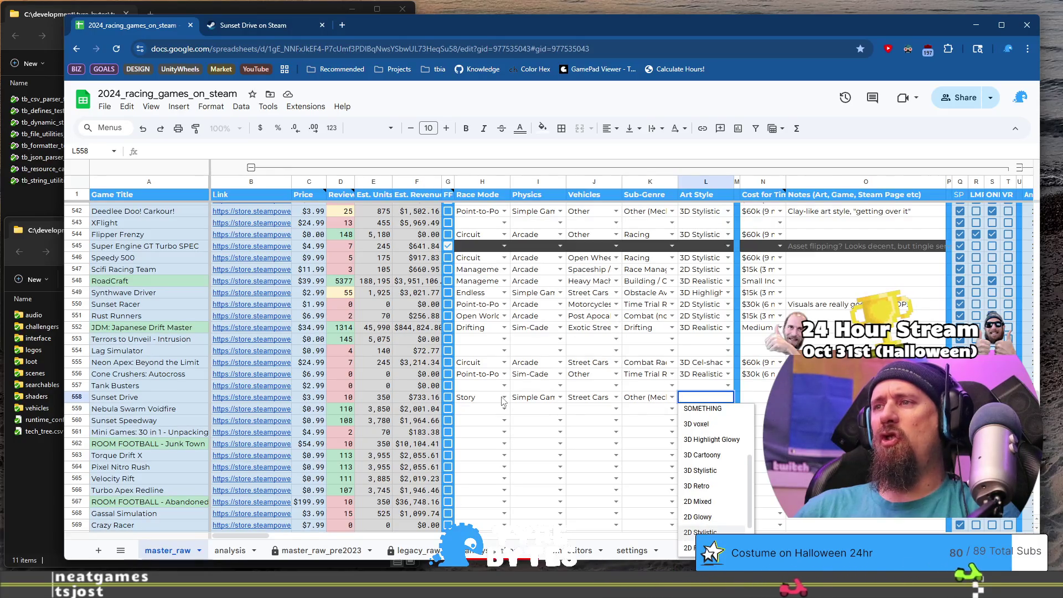
# Step: Back on Sunset Drive's Steam page, enlarge and step through the screenshots, then replay the trailer
pyautogui.click(280, 26)
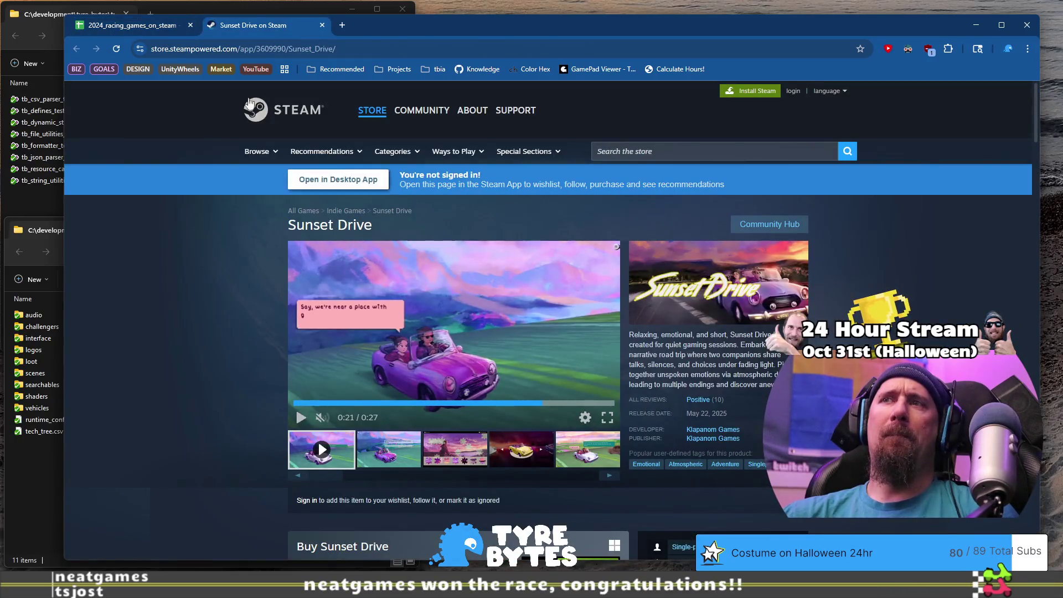
pyautogui.click(378, 457)
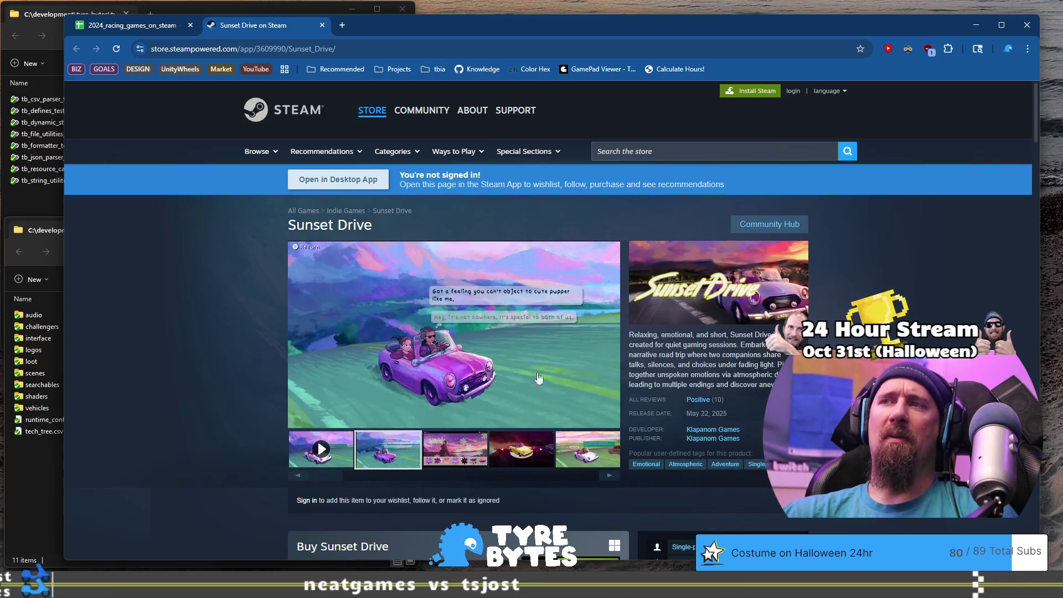
pyautogui.click(525, 357)
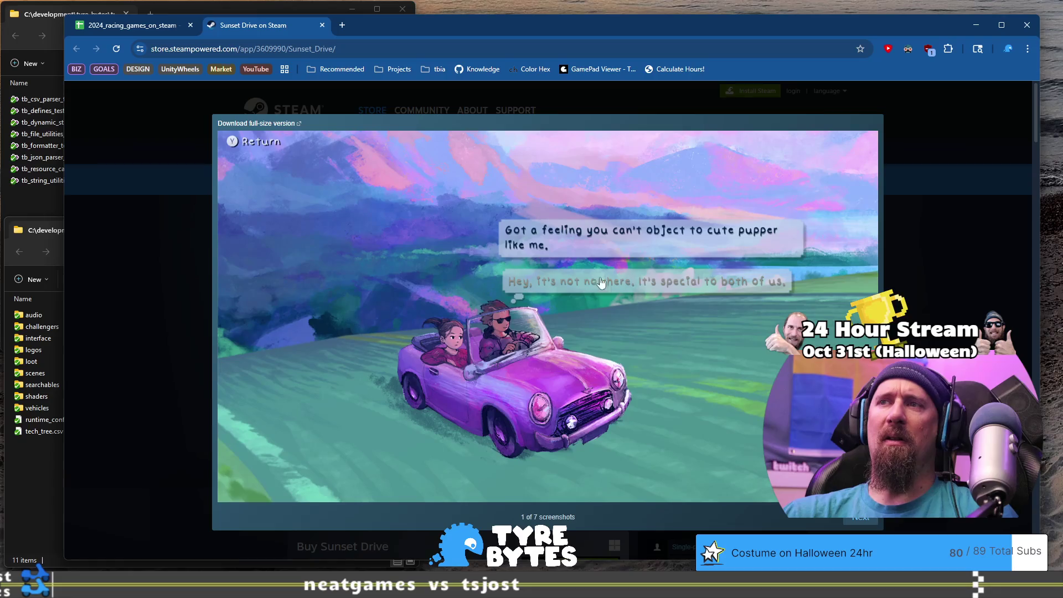
pyautogui.click(929, 319)
pyautogui.click(565, 459)
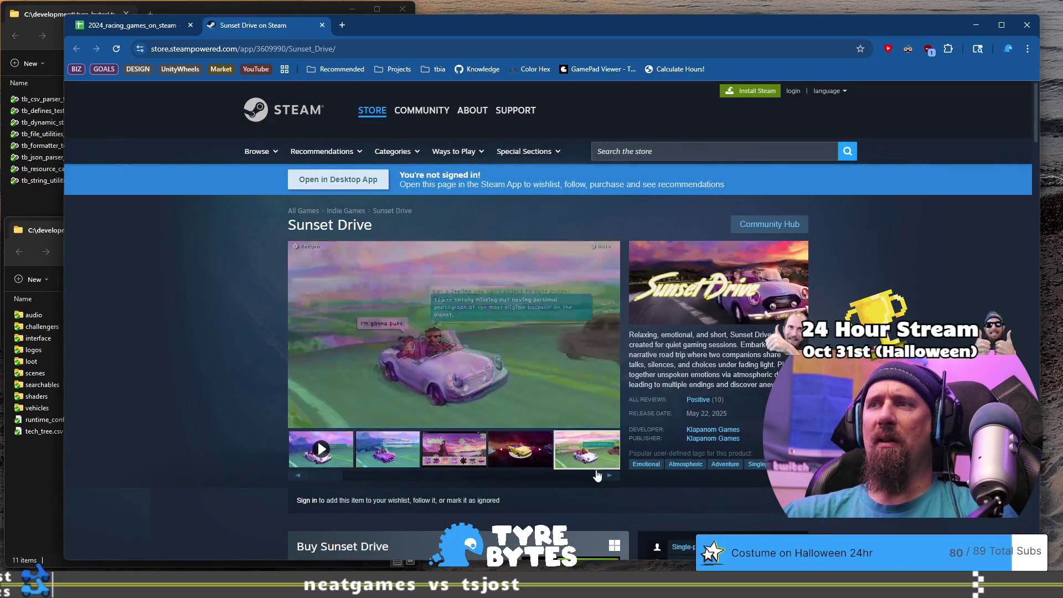
pyautogui.click(610, 476)
pyautogui.click(609, 475)
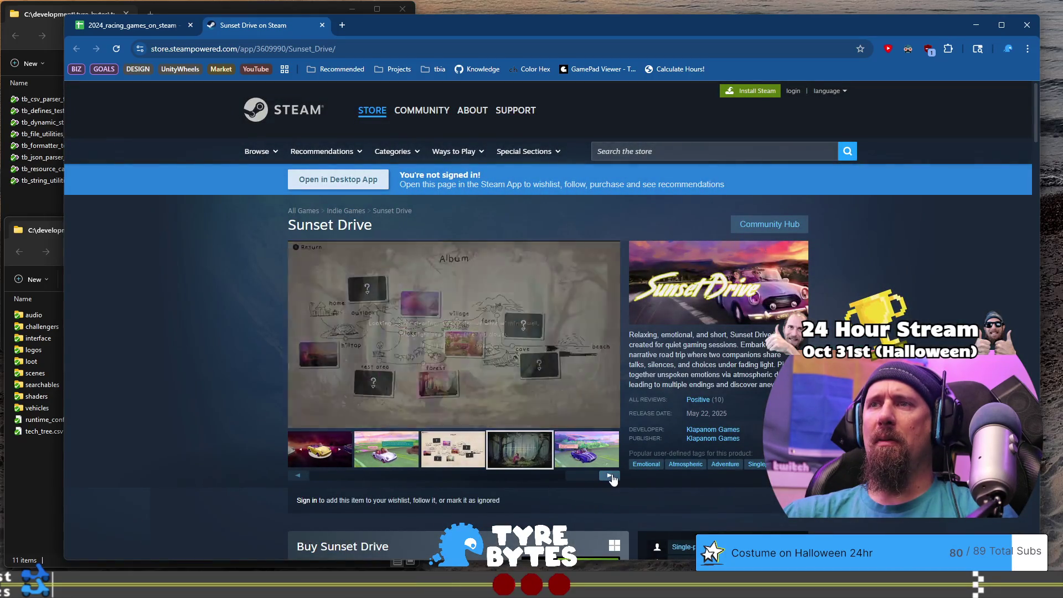
pyautogui.click(609, 476)
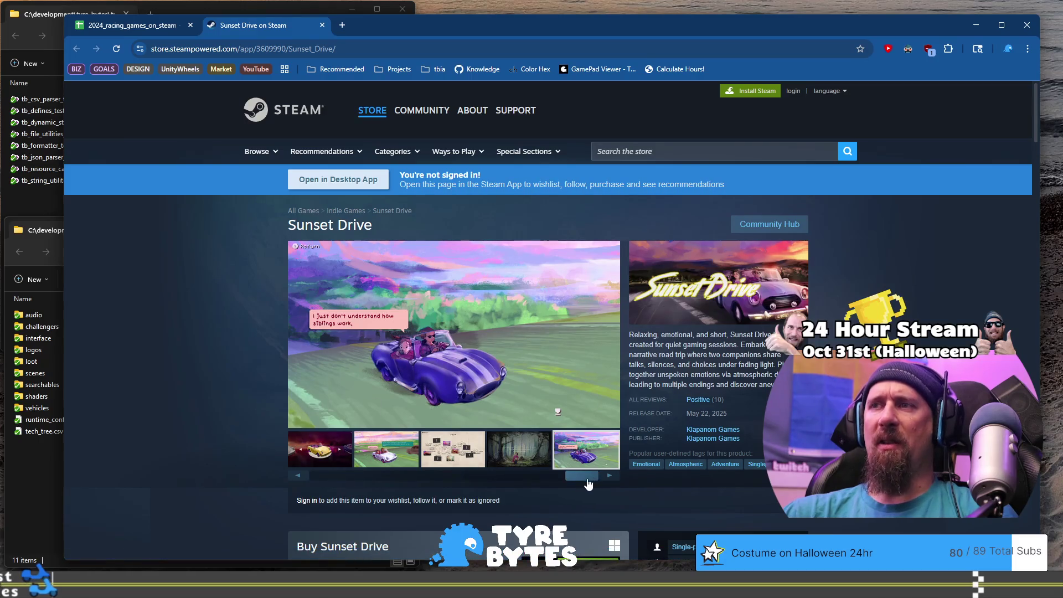
pyautogui.moveTo(587, 481); pyautogui.dragTo(319, 488)
pyautogui.click(317, 449)
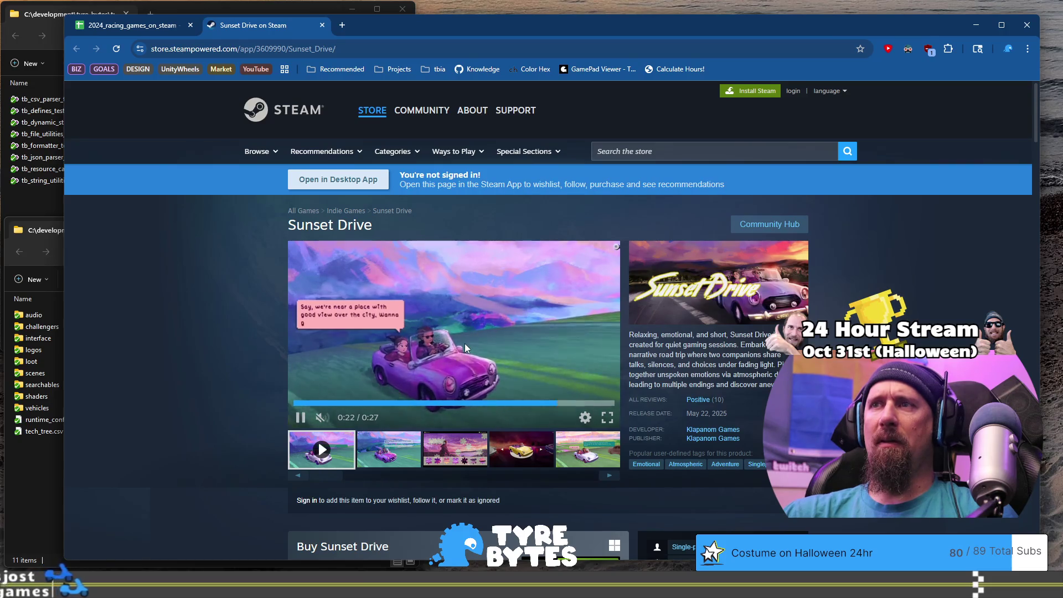
pyautogui.click(133, 25)
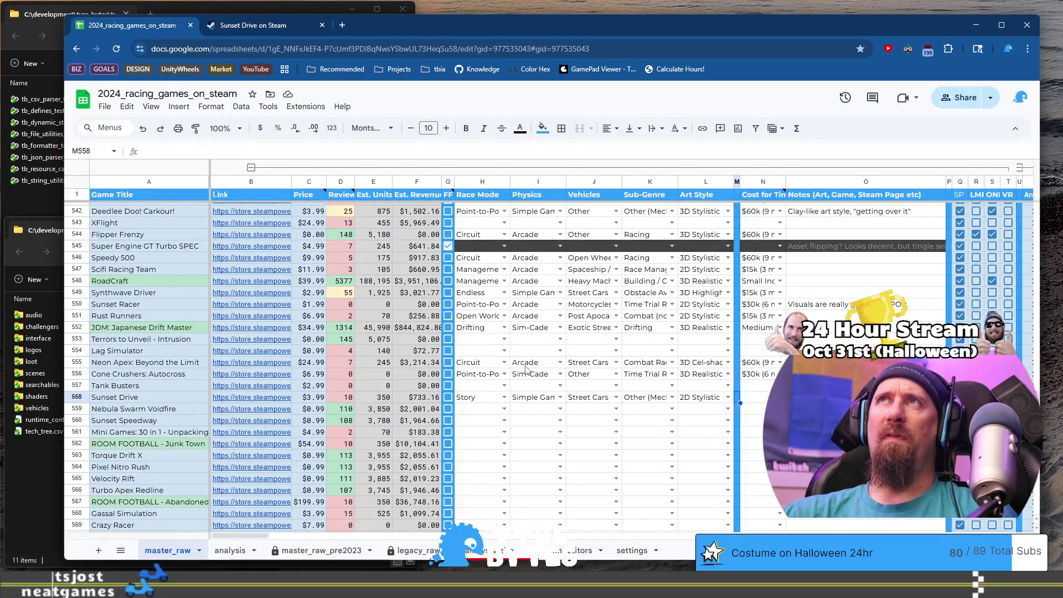
# Step: Scroll to row 558 and open the cost dropdown in N558 for Sunset Drive
pyautogui.scroll(20, 664, 344)
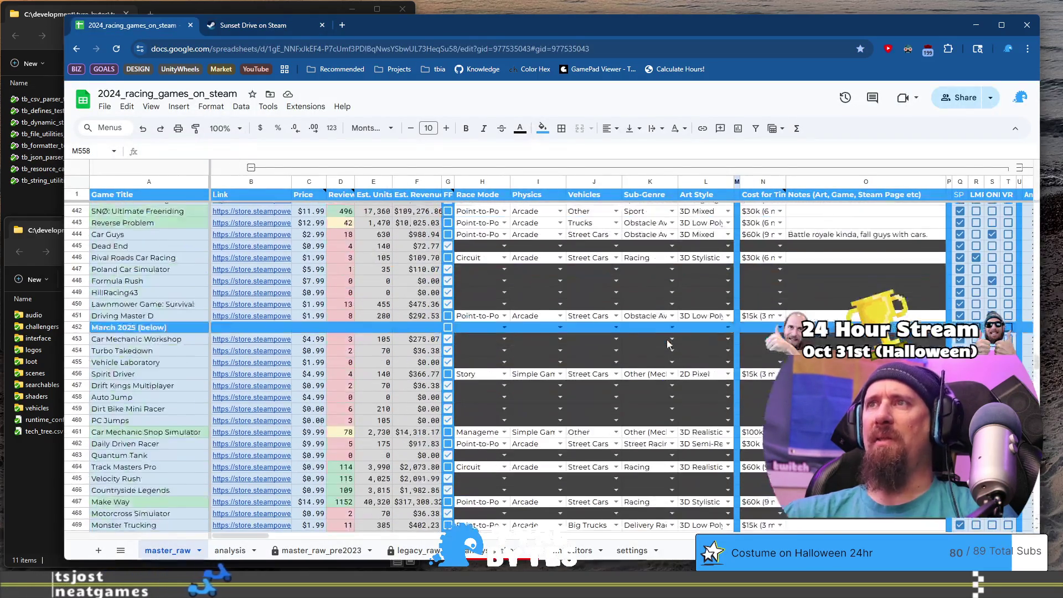
pyautogui.scroll(-20, 632, 304)
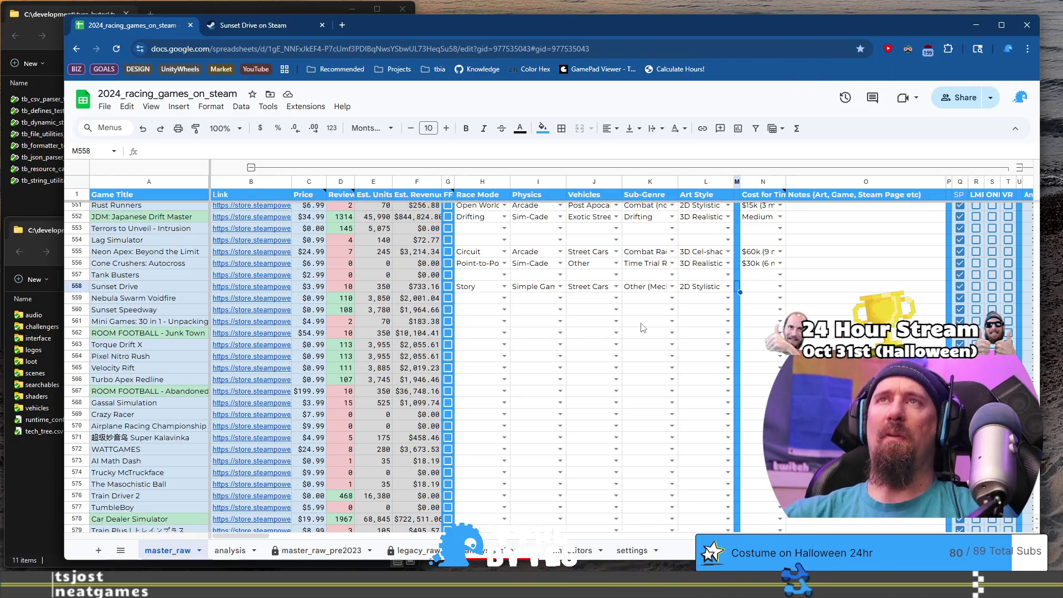
pyautogui.click(780, 287)
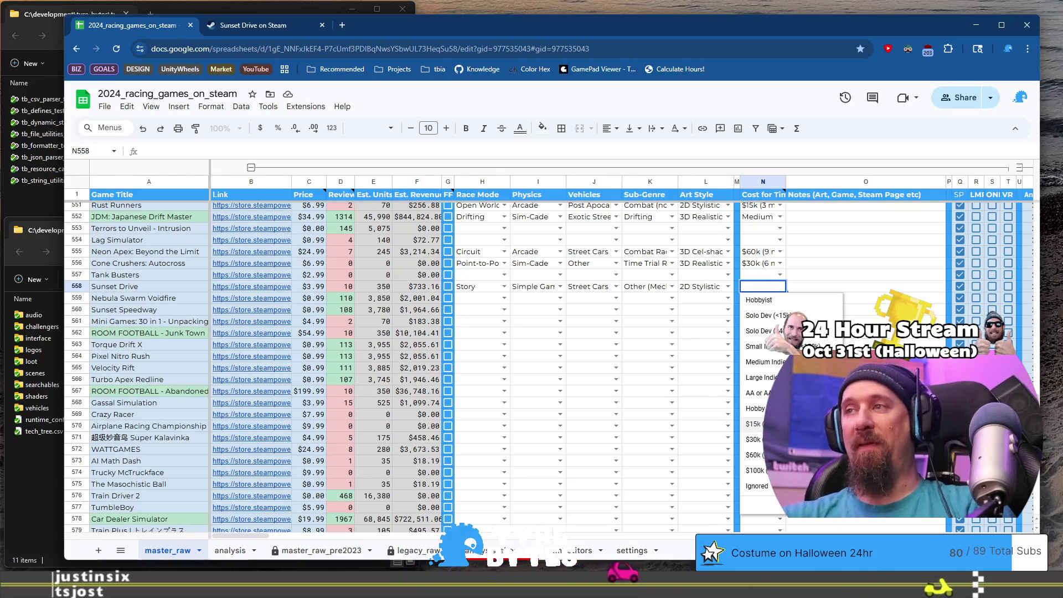
# Step: Set Sunset Drive's cost to $30k (6 month) and enter the note Visual Novel in O558
pyautogui.click(787, 439)
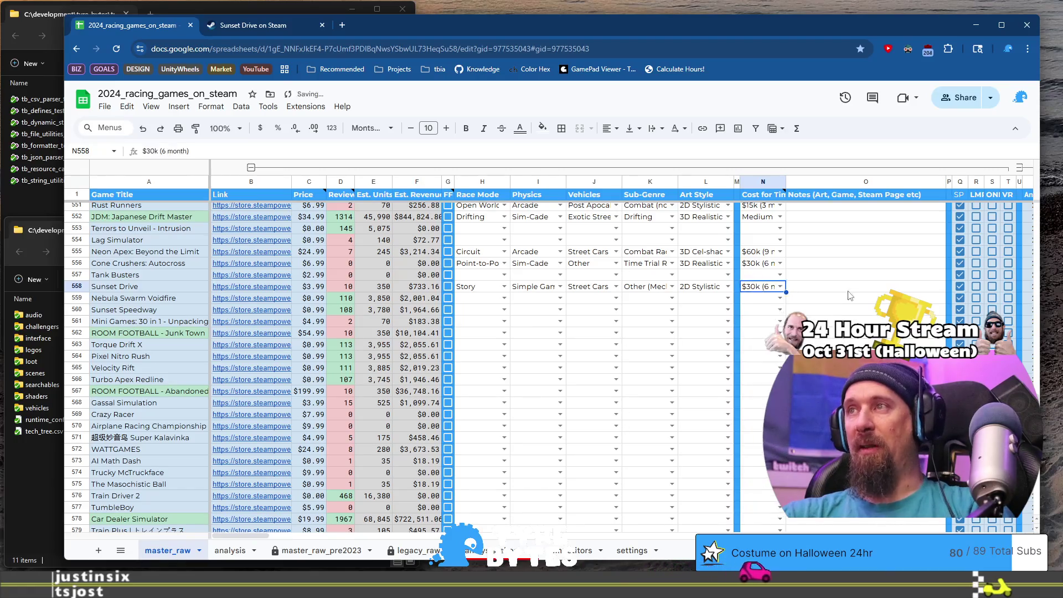
pyautogui.click(848, 290)
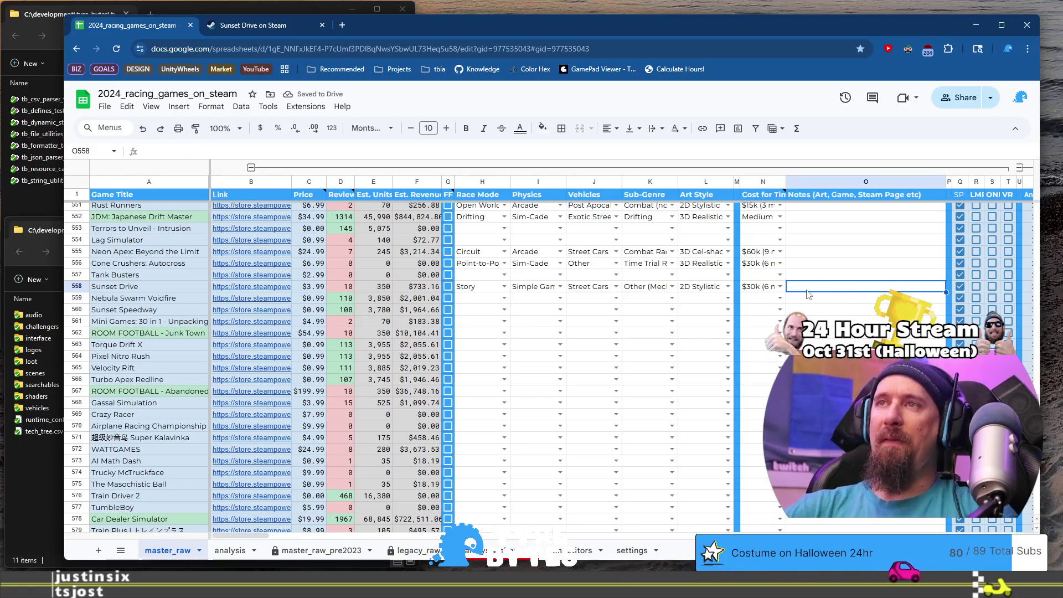
pyautogui.write('V')
pyautogui.write('isual Novel')
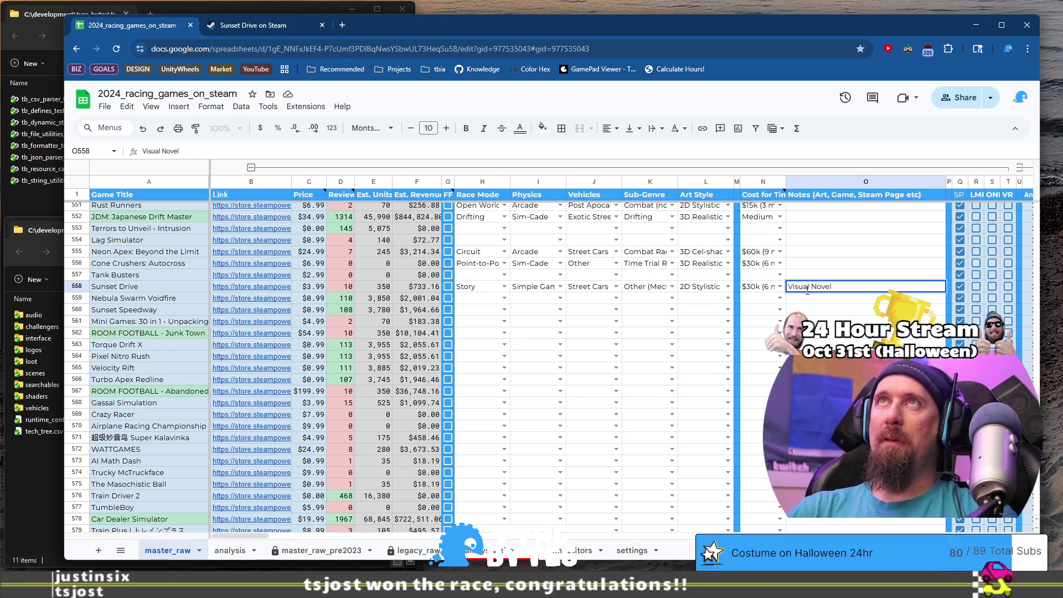
pyautogui.press('Return')
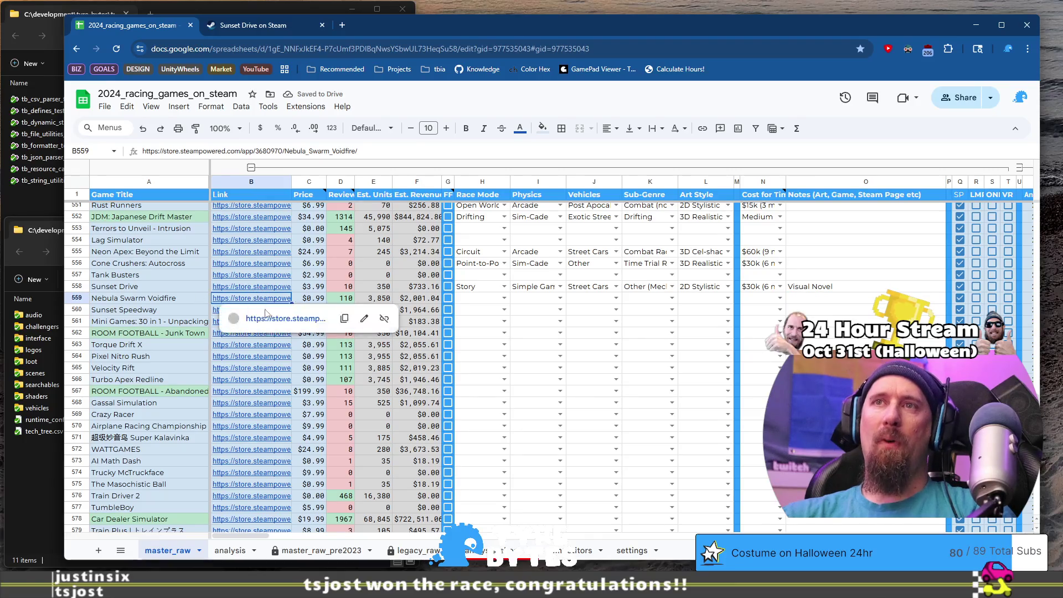
# Step: Open and inspect the Nebula Swarm Voidfire store link, leaving its cell unchanged
pyautogui.click(260, 311)
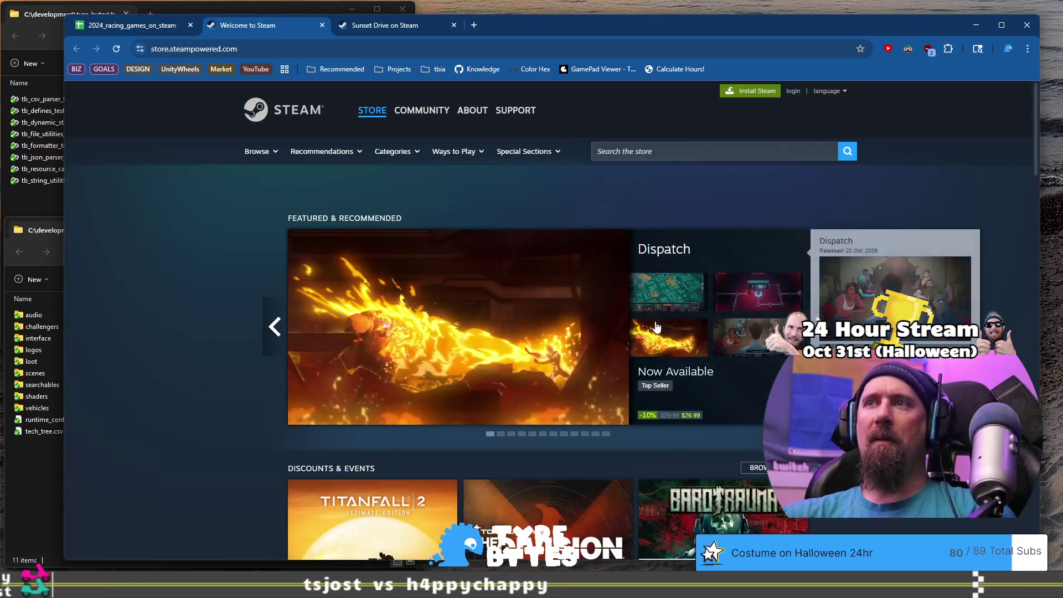
pyautogui.click(140, 32)
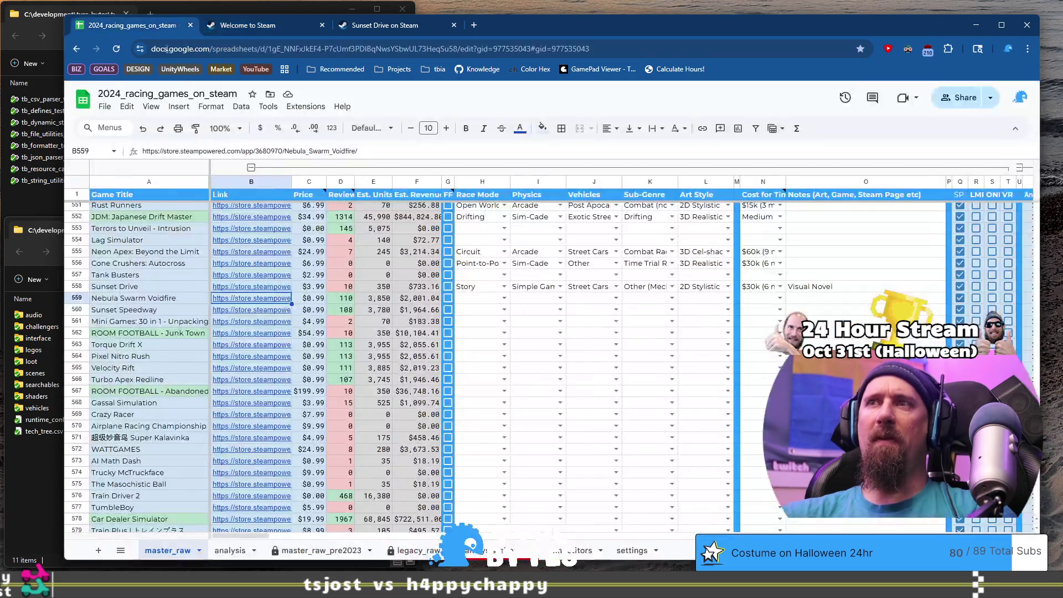
pyautogui.rightClick(242, 311)
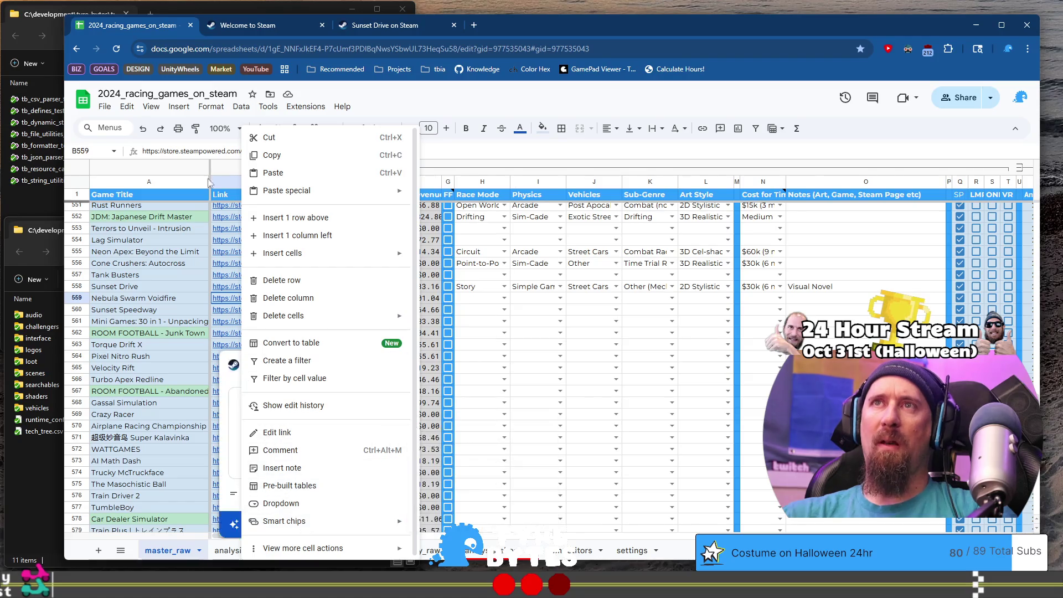
pyautogui.click(189, 149)
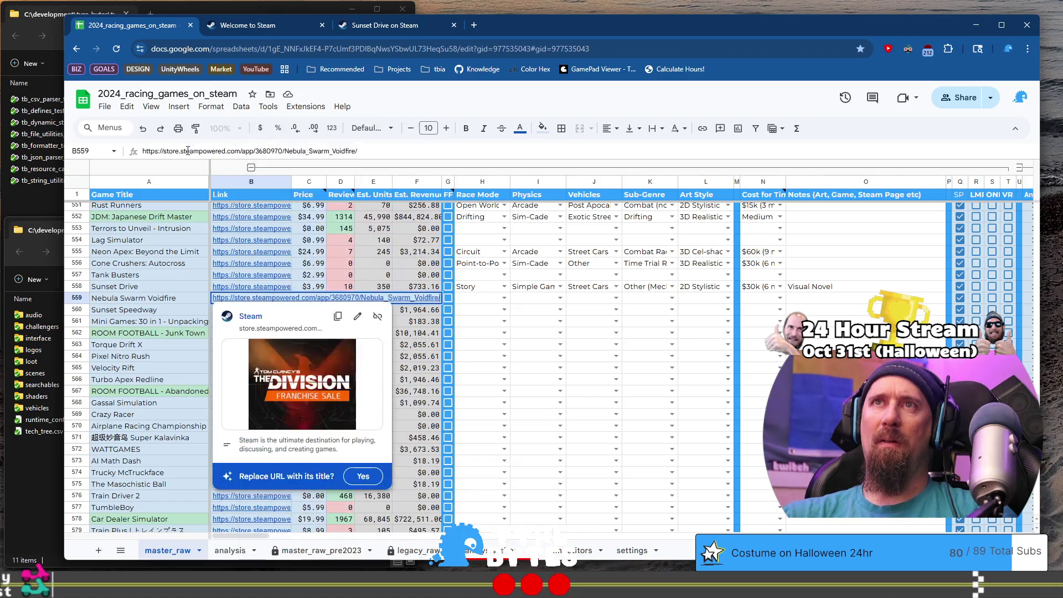
pyautogui.click(395, 149)
pyautogui.hotkey('ctrl', 'a')
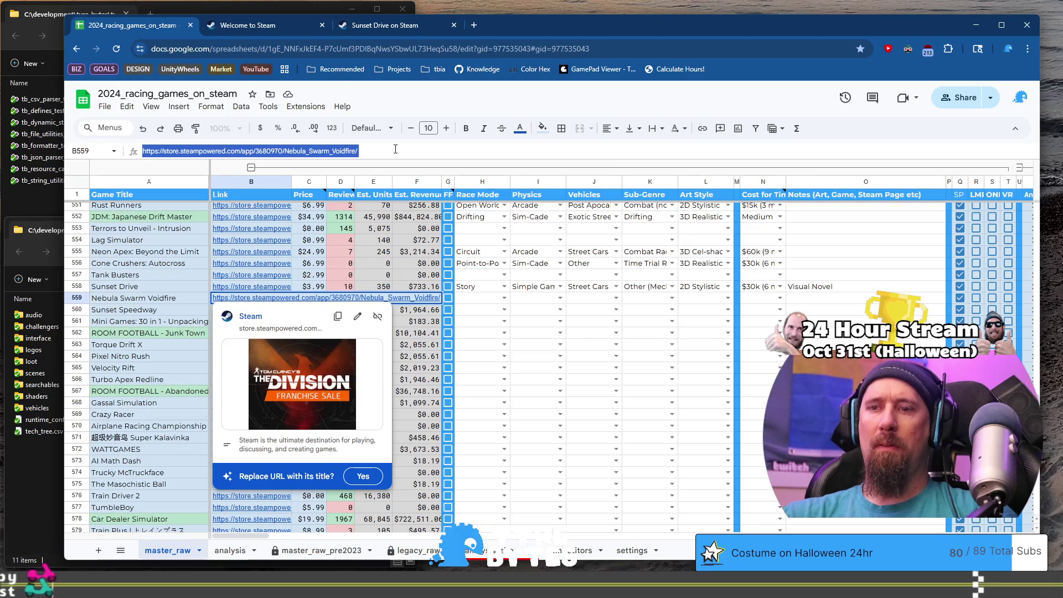
pyautogui.click(512, 350)
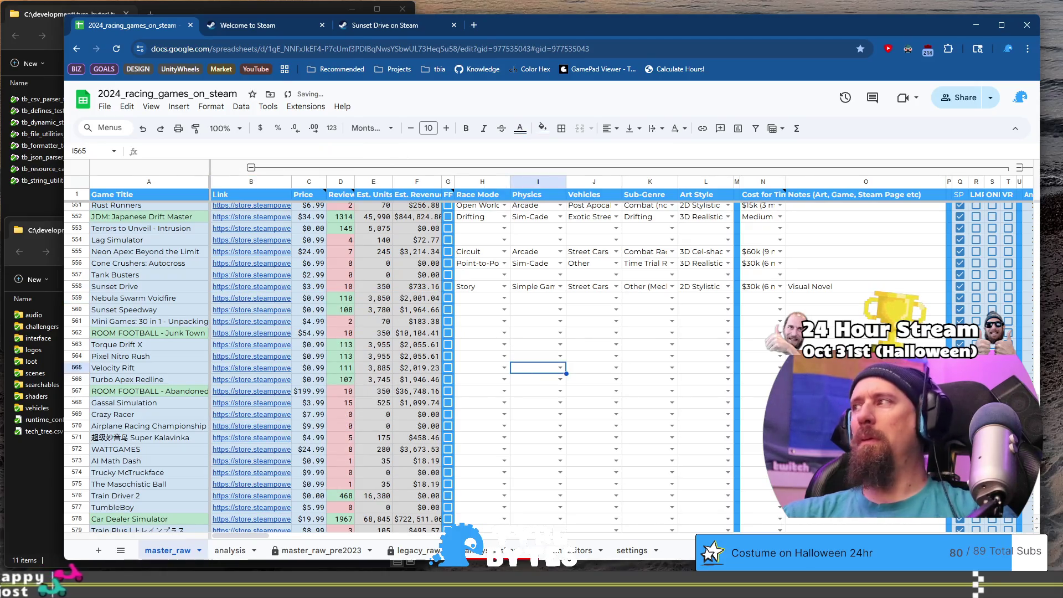
pyautogui.hotkey('alt', 'Tab')
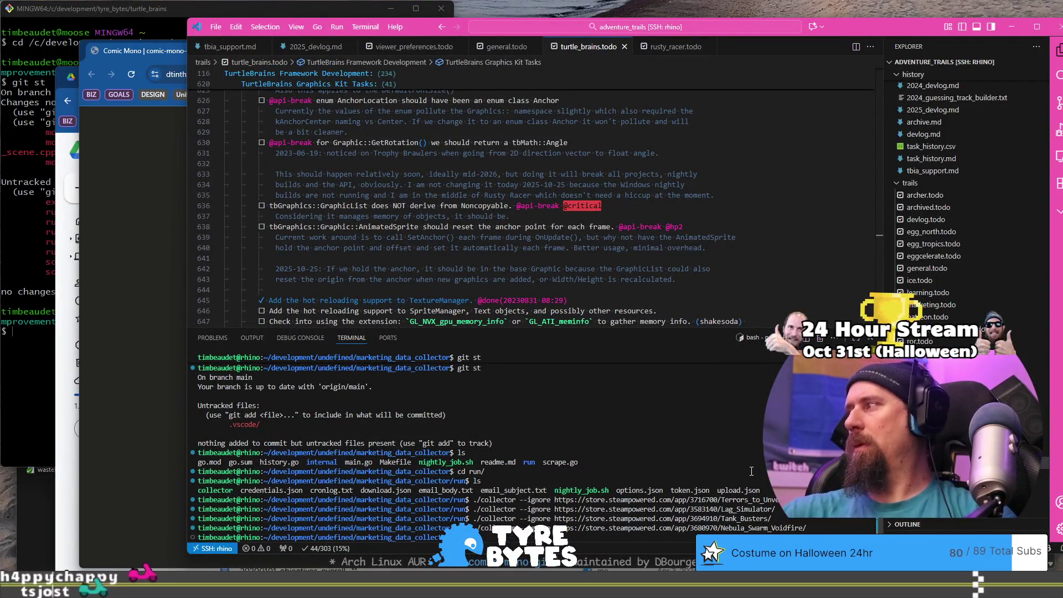
pyautogui.hotkey('alt', 'Tab')
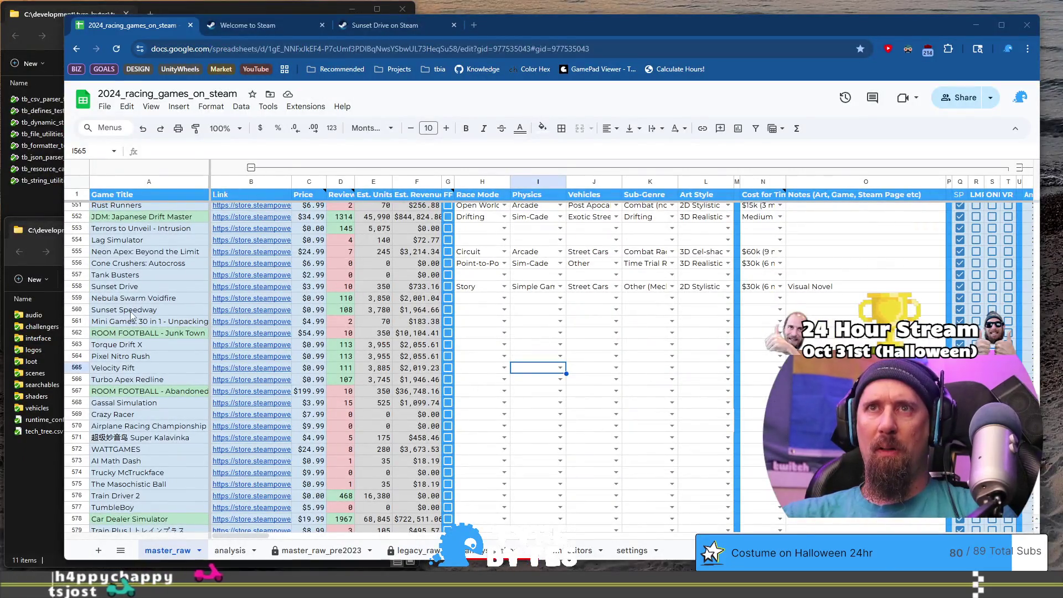
# Step: Open Sunset Speedway's Steam store link from its row
pyautogui.click(147, 313)
pyautogui.click(256, 314)
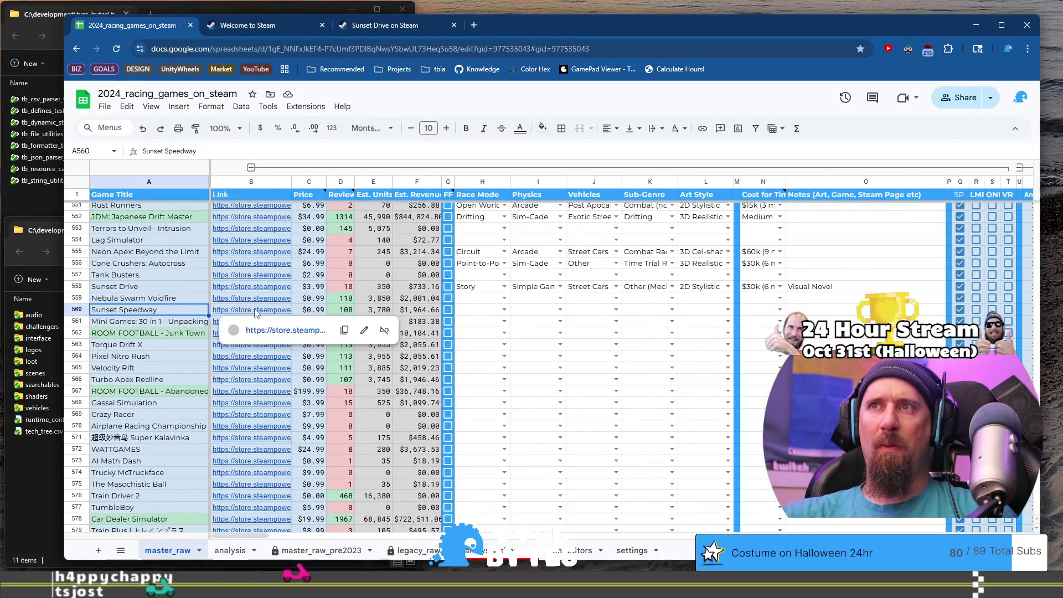
pyautogui.click(272, 330)
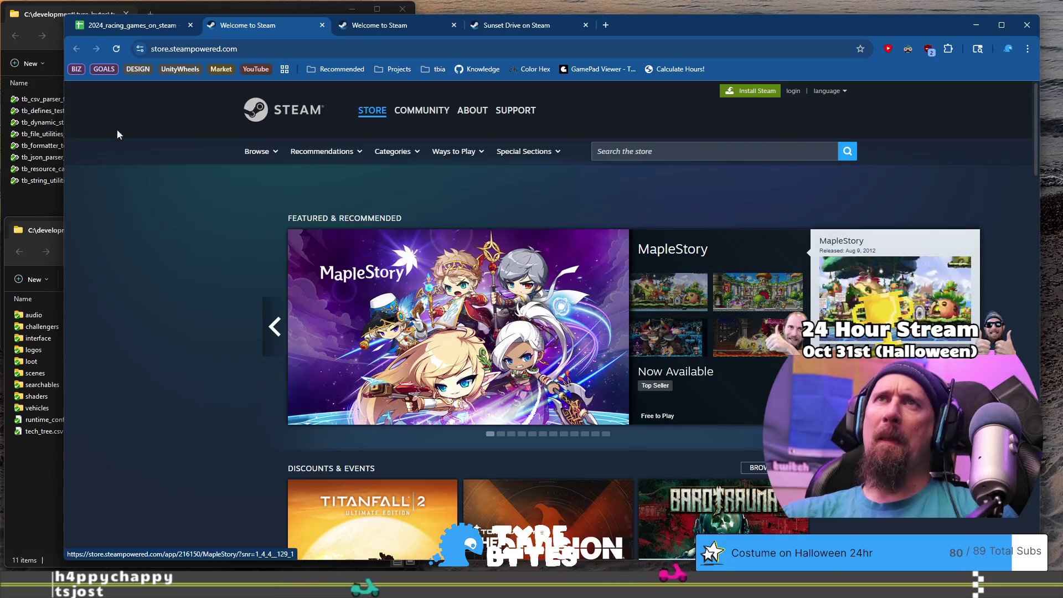
pyautogui.click(148, 31)
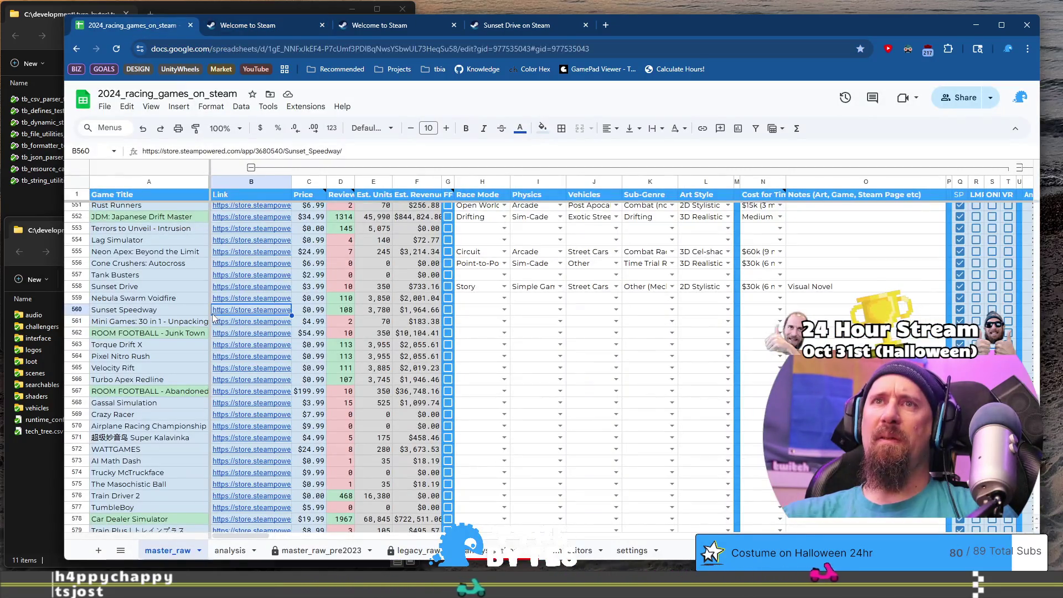
pyautogui.moveTo(225, 314)
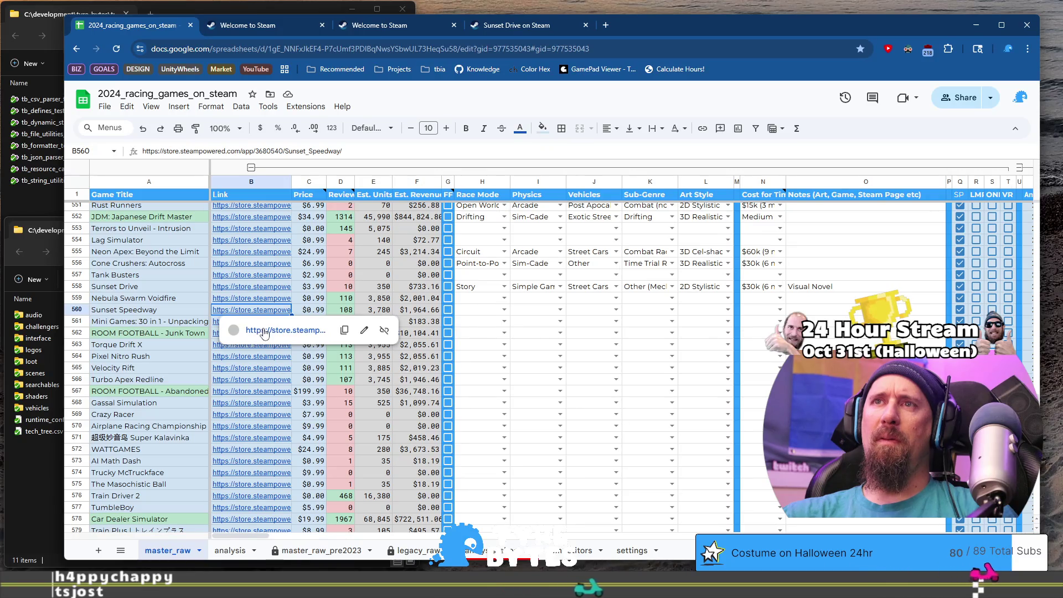
pyautogui.click(265, 331)
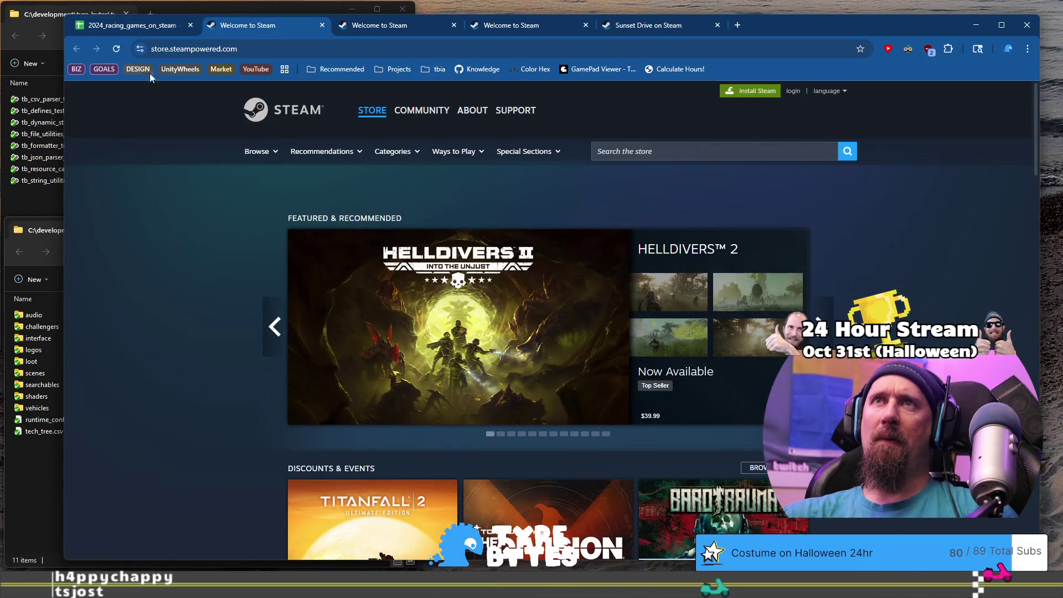
pyautogui.click(143, 28)
# Step: Copy the Sunset Speedway store URL, check it in a private window, and run the collector on it
pyautogui.click(359, 150)
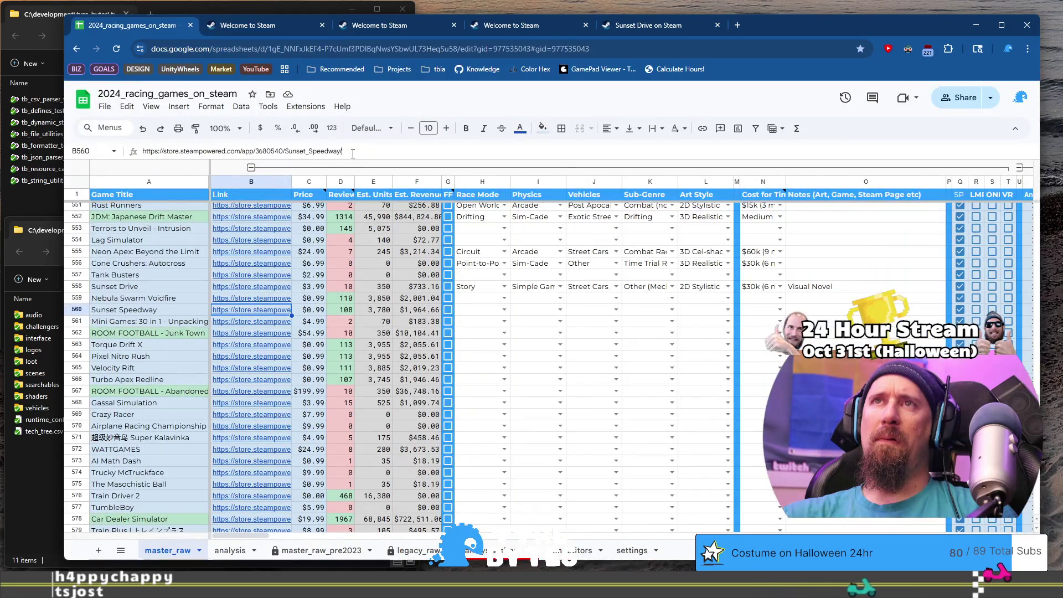
pyautogui.hotkey('ctrl', 'a')
pyautogui.hotkey('ctrl', 'c')
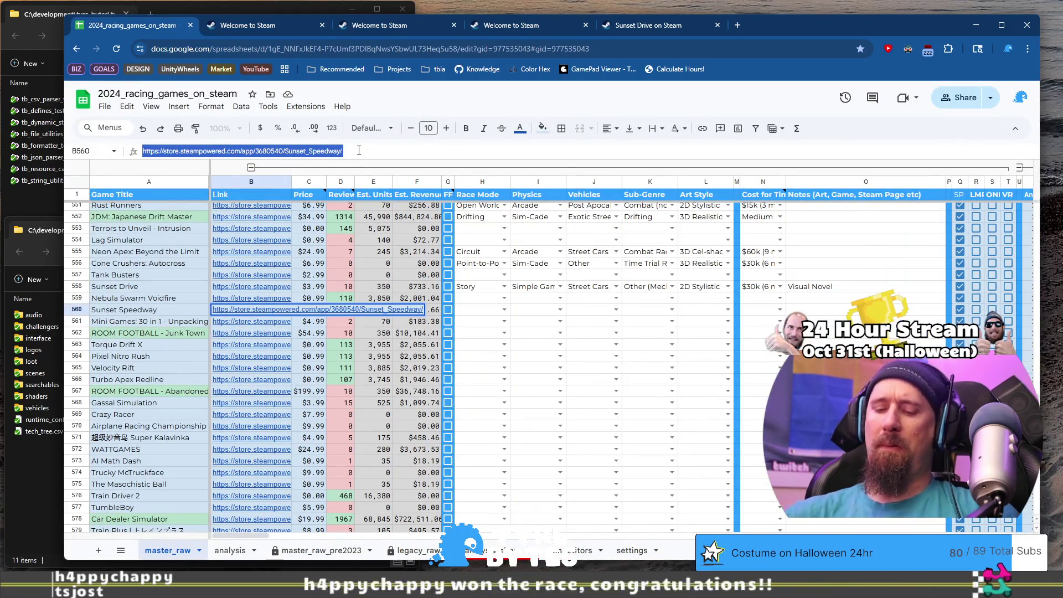
pyautogui.hotkey('ctrl', 'shift', 'n')
pyautogui.hotkey('ctrl', 'v')
pyautogui.press('Return')
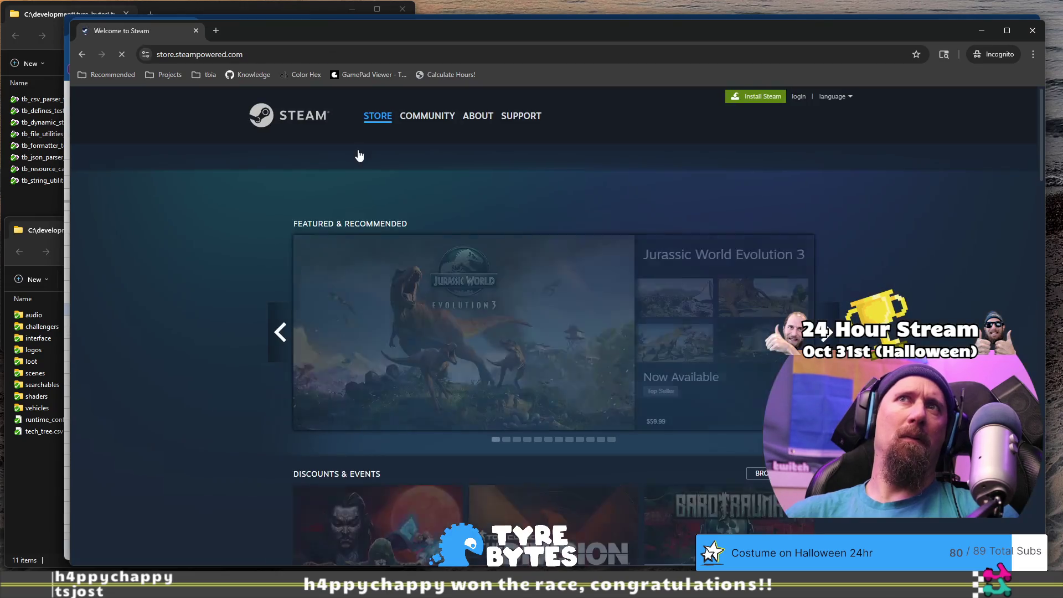
pyautogui.click(197, 31)
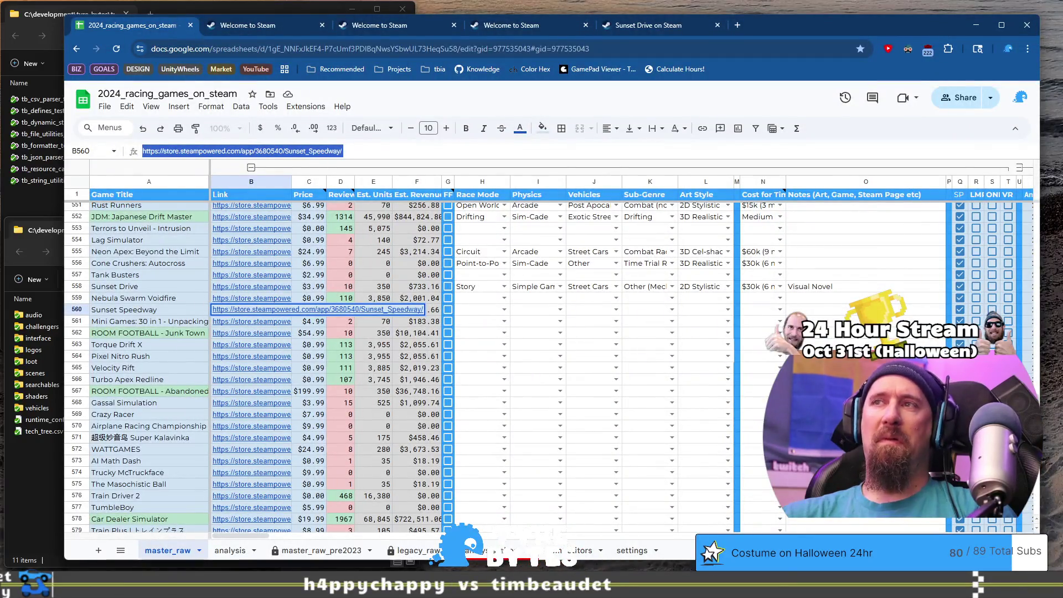
pyautogui.hotkey('alt', 'Tab')
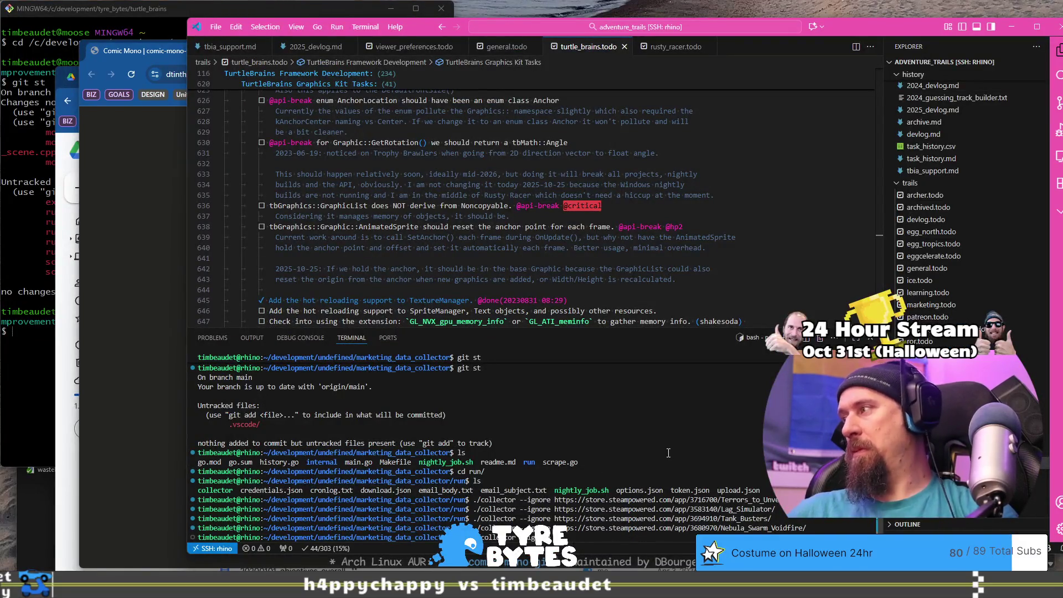
pyautogui.hotkey('ctrl', 'v')
pyautogui.press('Return')
pyautogui.hotkey('alt', 'Tab')
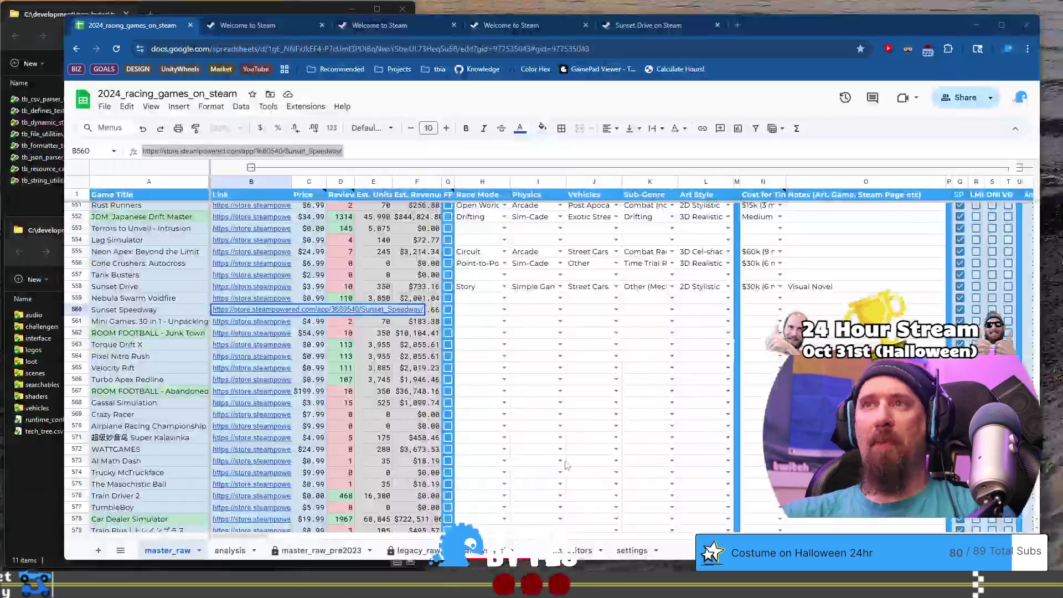
# Step: Open the Mini Games: 30 in 1 store page in a new tab and browse its screenshots
pyautogui.click(154, 311)
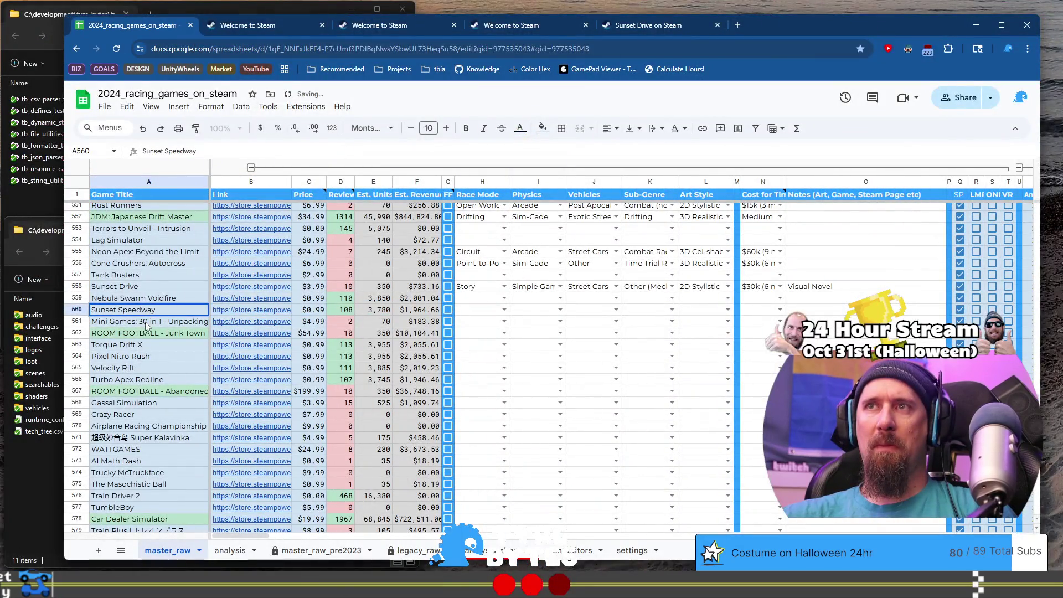
pyautogui.click(149, 326)
pyautogui.moveTo(235, 326)
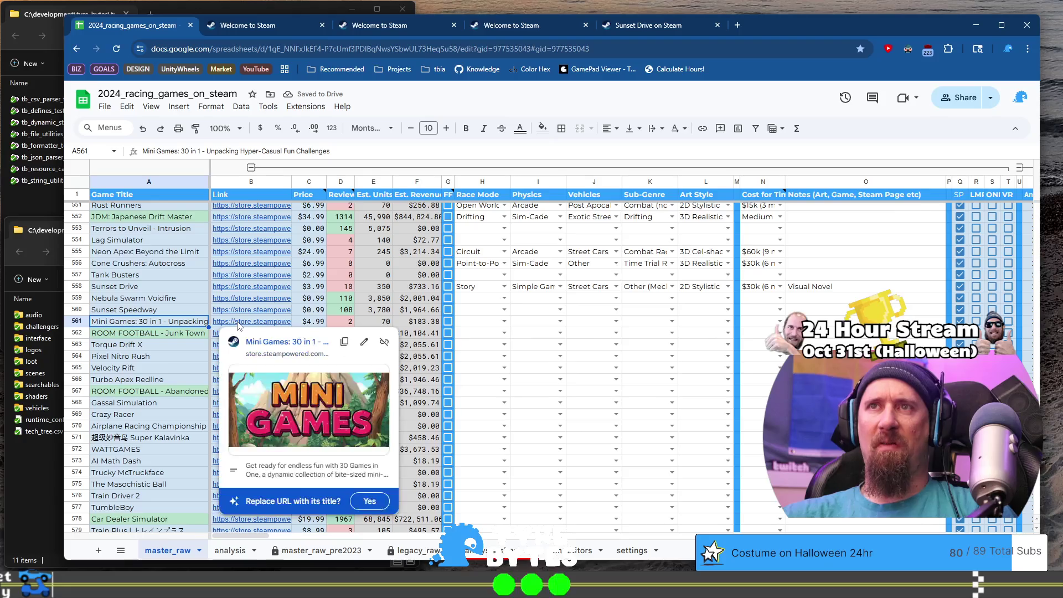
pyautogui.click(280, 341)
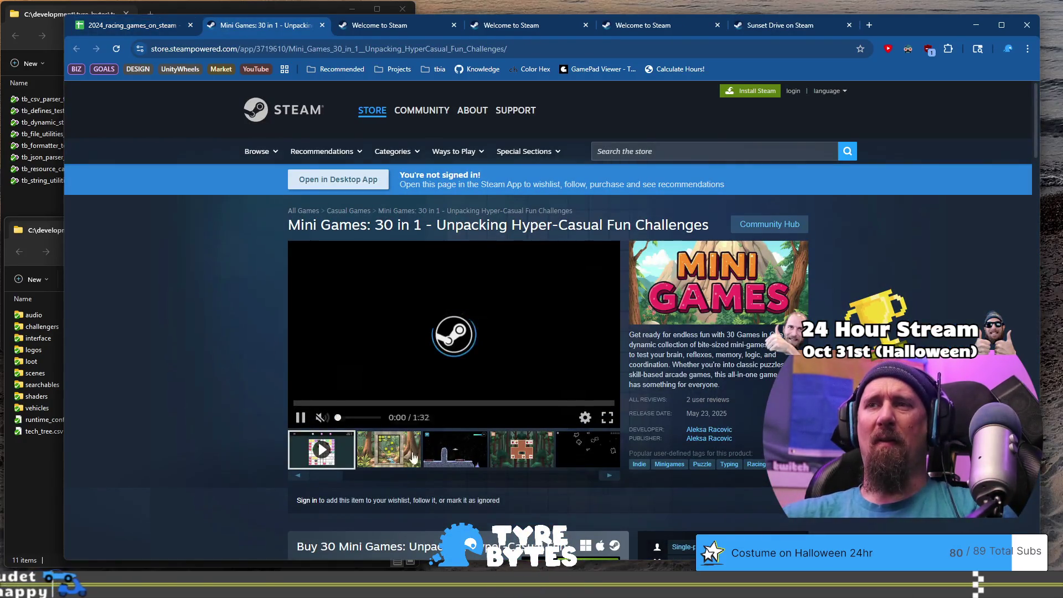
pyautogui.click(407, 449)
pyautogui.click(520, 449)
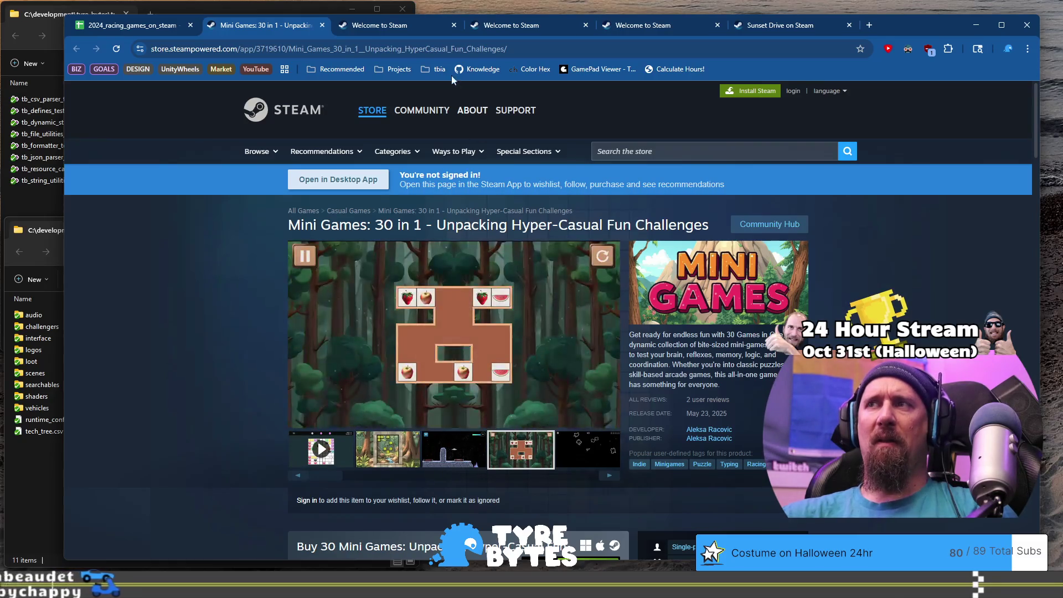
# Step: Run ./collector --ignore on the Mini Games: 30 in 1 URL, then open ROOM FOOTBALL's store page
pyautogui.click(415, 51)
pyautogui.hotkey('ctrl', 'x')
pyautogui.hotkey('alt', 'Tab')
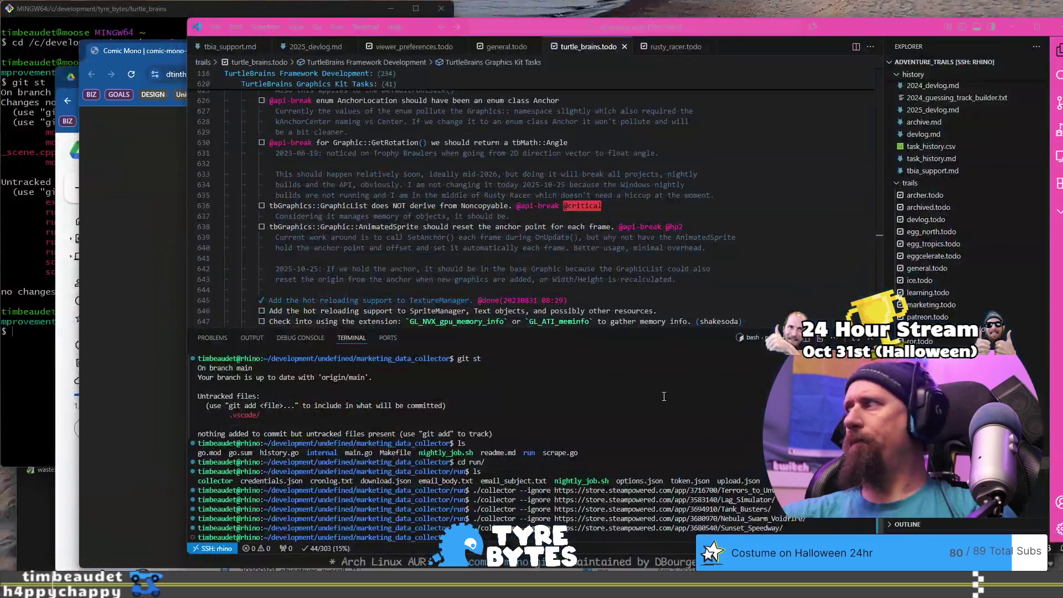
pyautogui.write('./collector --ignore https://store.steampowered.com/app/3719610/Mini_Games_30_in_1__Unpacking_HyperCasual_Fun_Challenges/')
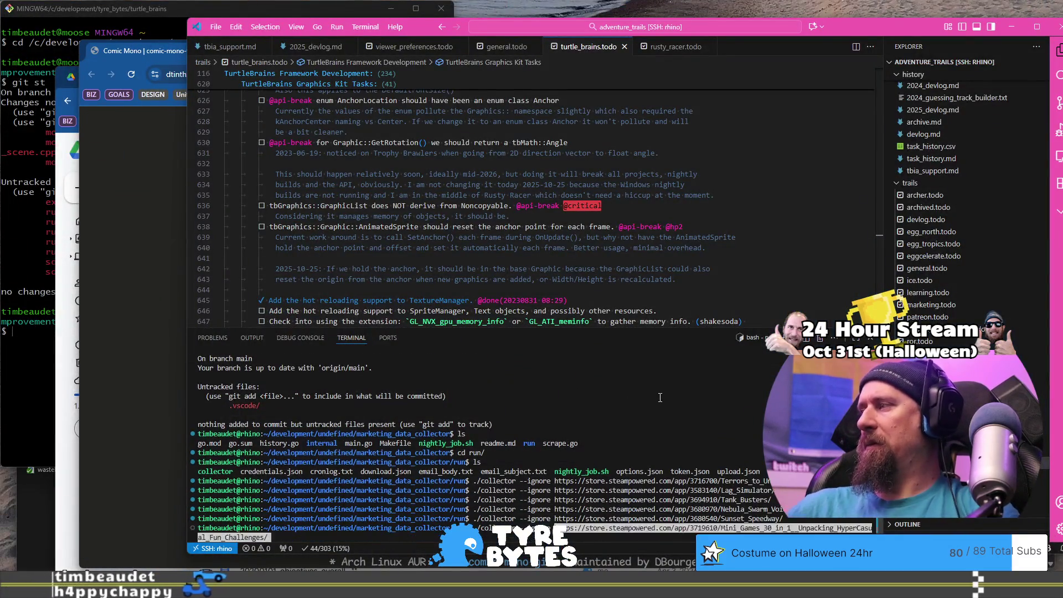
pyautogui.press('Return')
pyautogui.hotkey('alt', 'Tab')
pyautogui.hotkey('ctrl', 'shift', 'Tab')
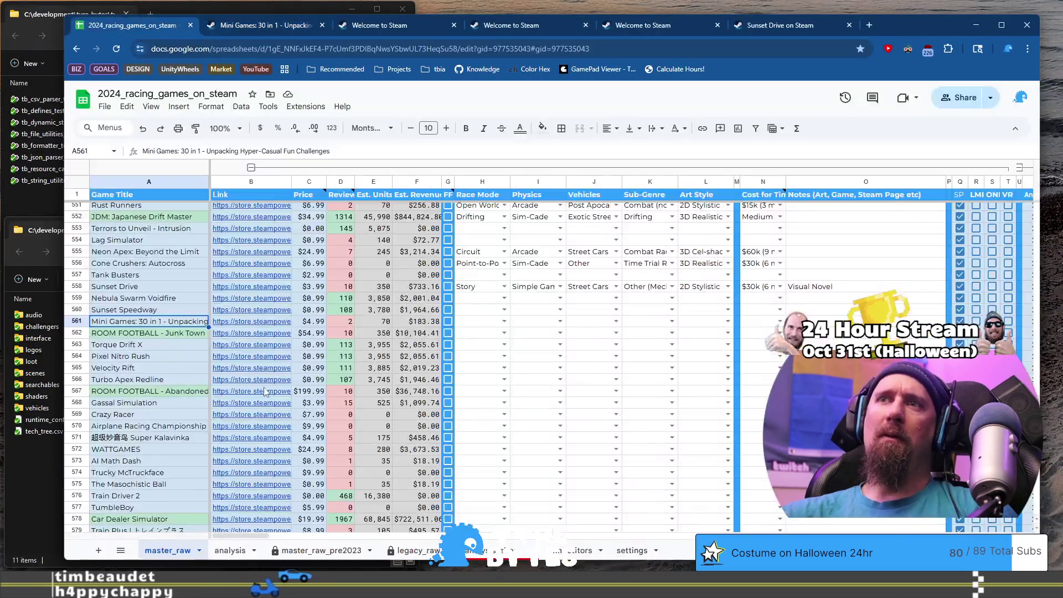
pyautogui.click(262, 335)
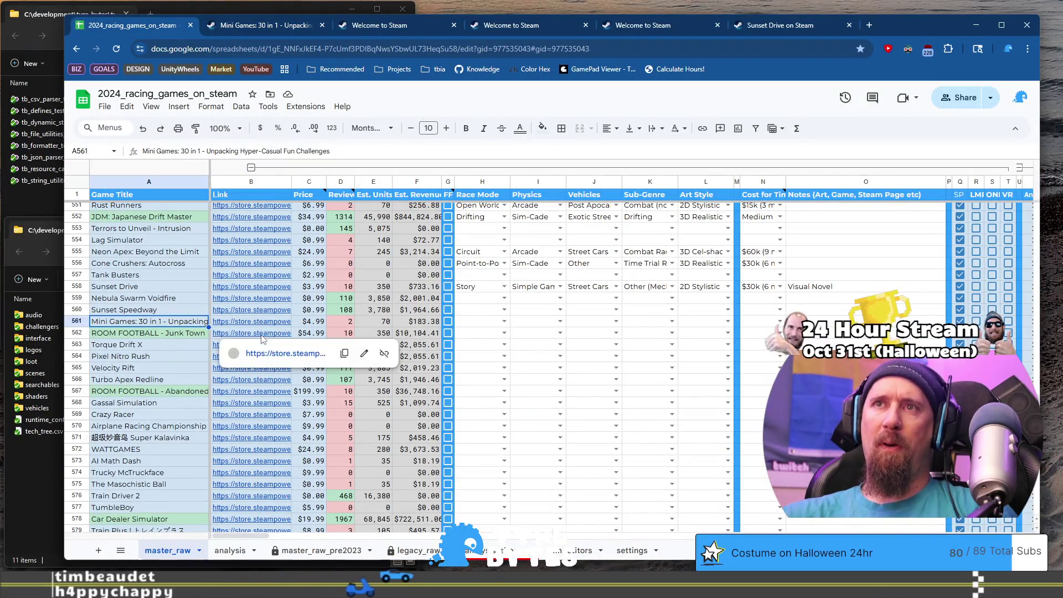
pyautogui.click(267, 357)
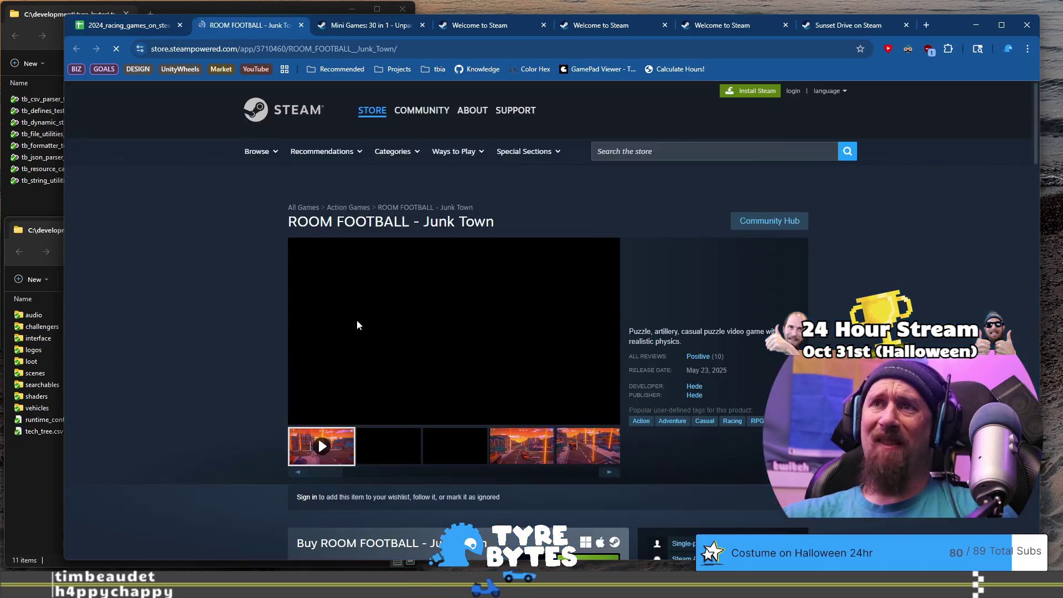
# Step: Browse ROOM FOOTBALL - Junk Town's screenshots and trailer, ending on the explosion screenshot
pyautogui.click(454, 449)
pyautogui.click(514, 453)
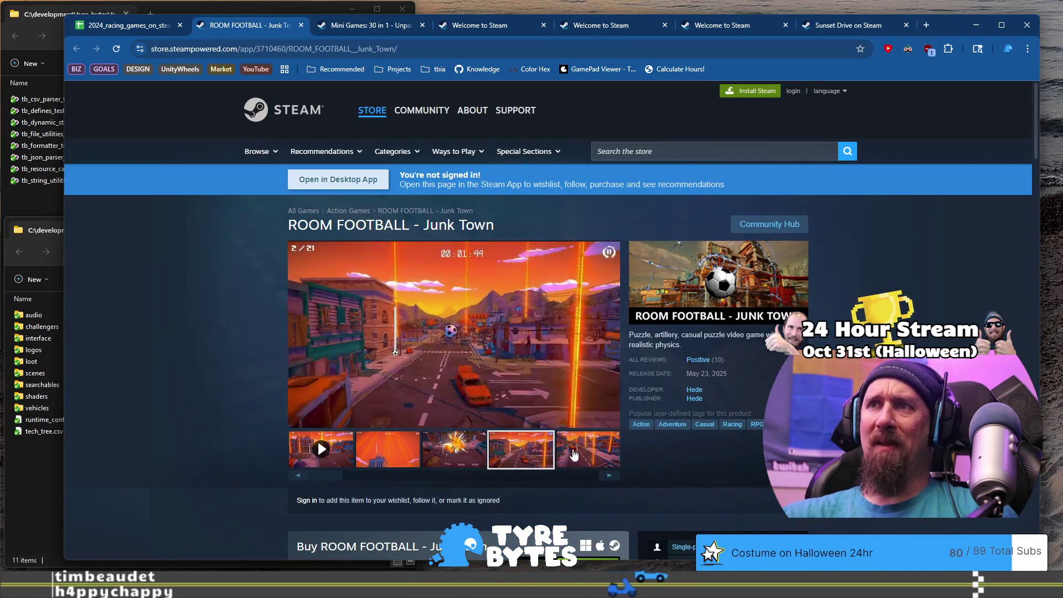
pyautogui.click(583, 455)
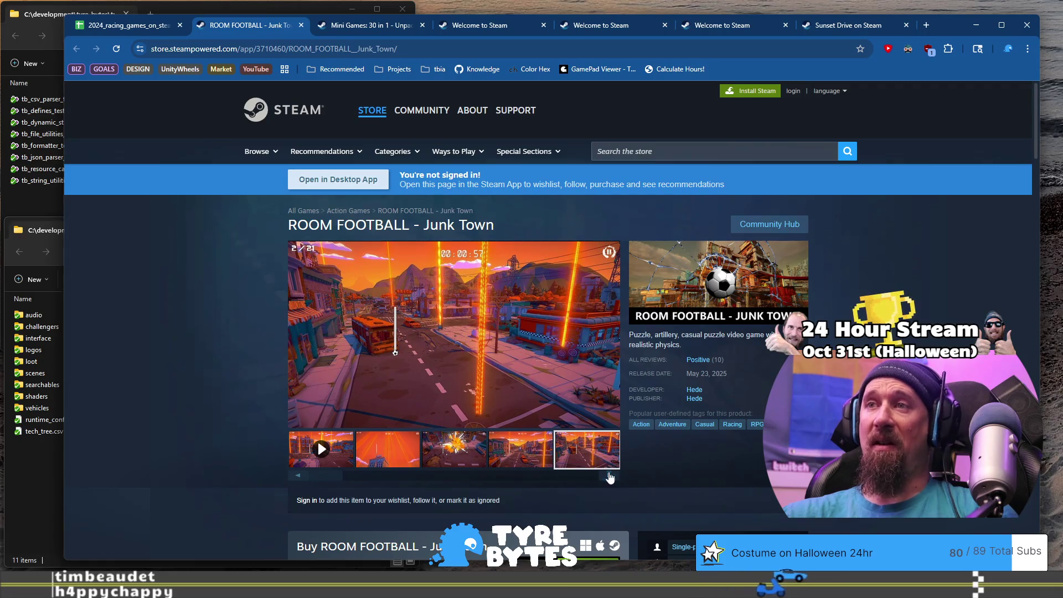
pyautogui.click(609, 477)
pyautogui.click(610, 477)
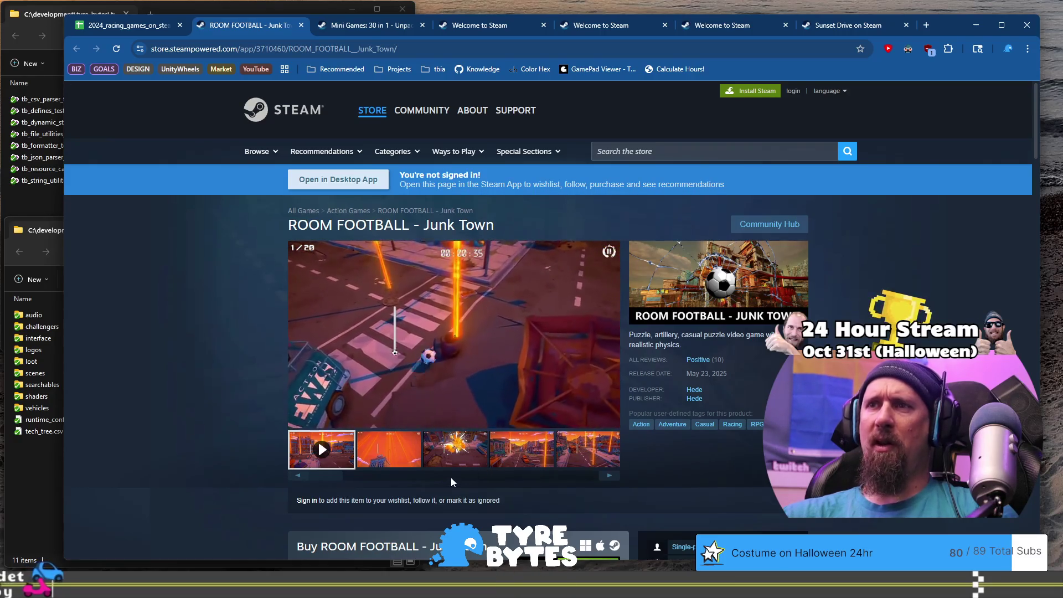
pyautogui.scroll(-3, 317, 443)
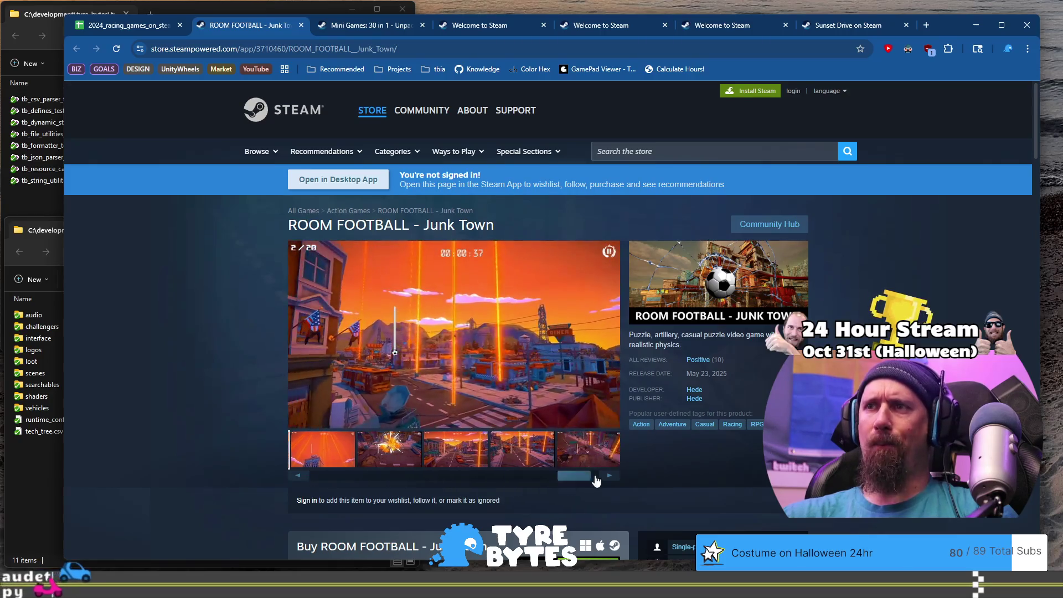
pyautogui.click(454, 449)
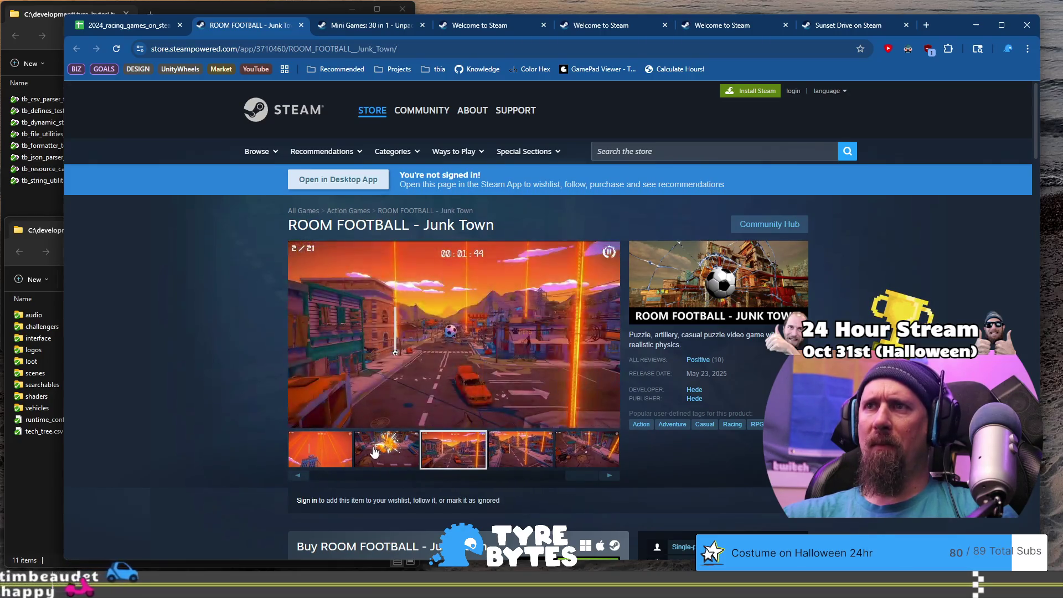
pyautogui.click(375, 451)
pyautogui.scroll(-5, 375, 451)
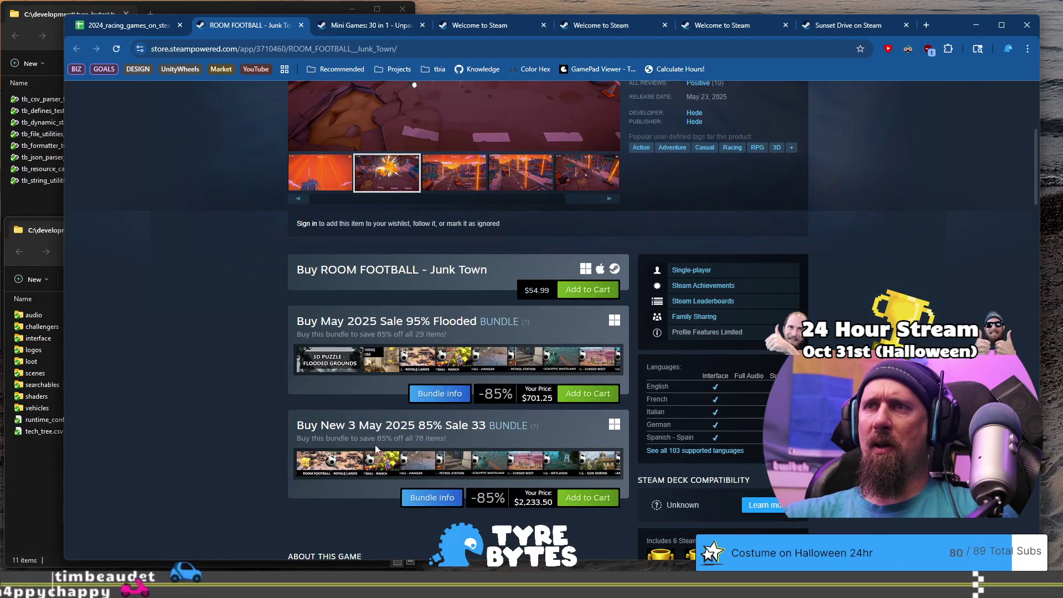
# Step: Copy the ROOM FOOTBALL store URL and run the collector command on it in the terminal
pyautogui.click(270, 50)
pyautogui.hotkey('alt', 'Tab')
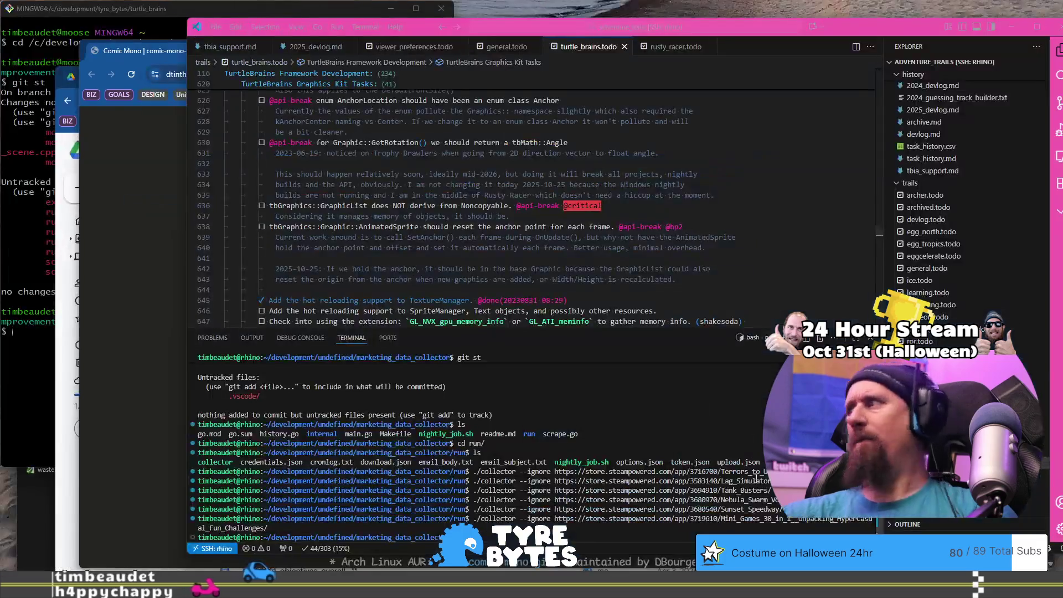
pyautogui.press('Up')
pyautogui.hotkey('ctrl', 'w')
pyautogui.hotkey('ctrl', 'shift', 'v')
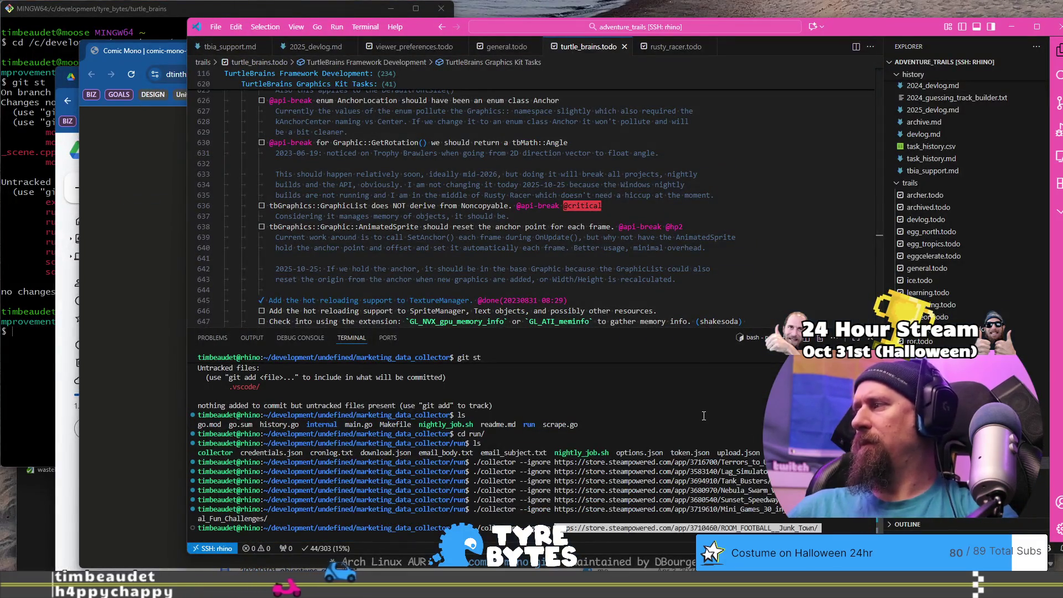
pyautogui.press('Return')
pyautogui.hotkey('alt', 'Tab')
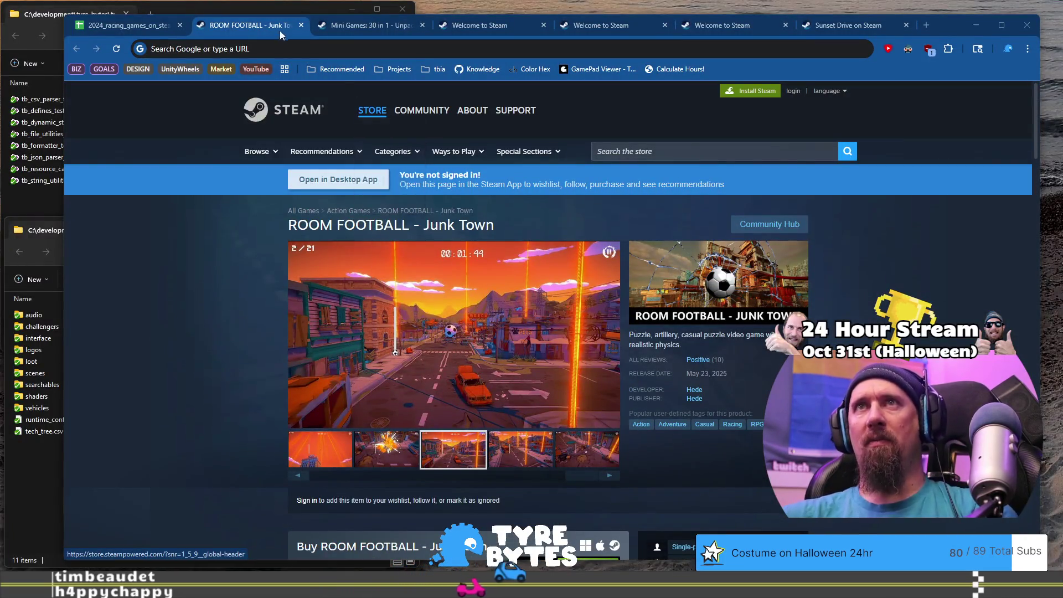
# Step: Open the Torque Drift X and Pixel Nitro Rush Steam store pages from their link previews
pyautogui.click(130, 25)
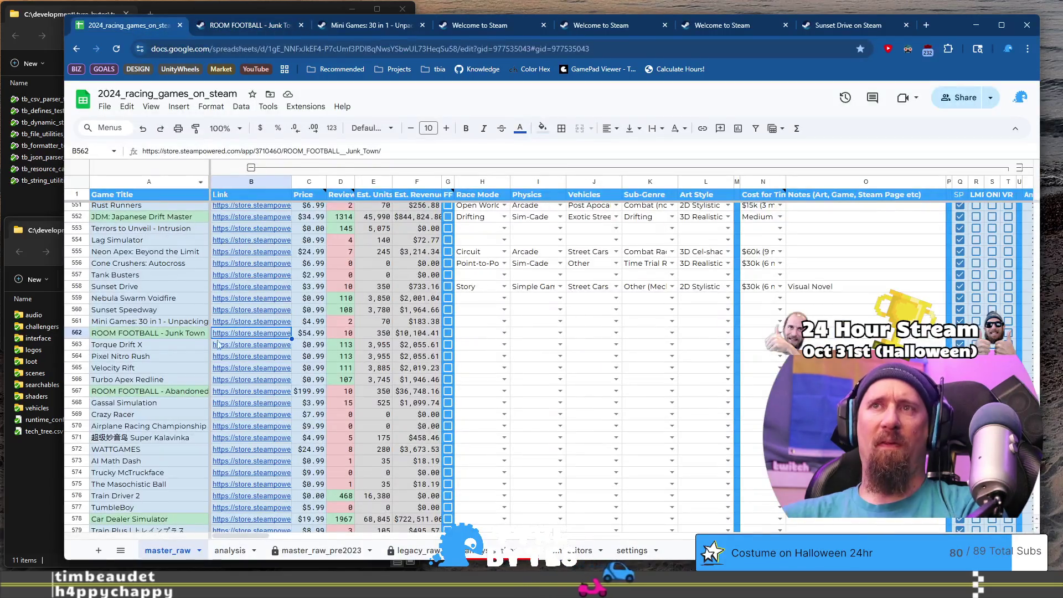
pyautogui.click(126, 348)
pyautogui.click(244, 349)
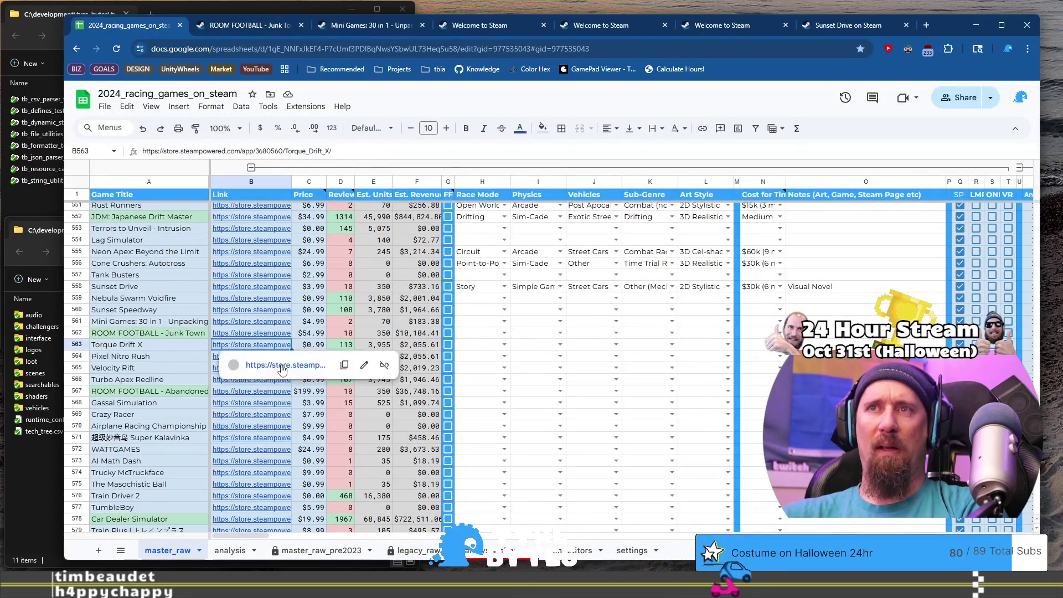
pyautogui.click(260, 363)
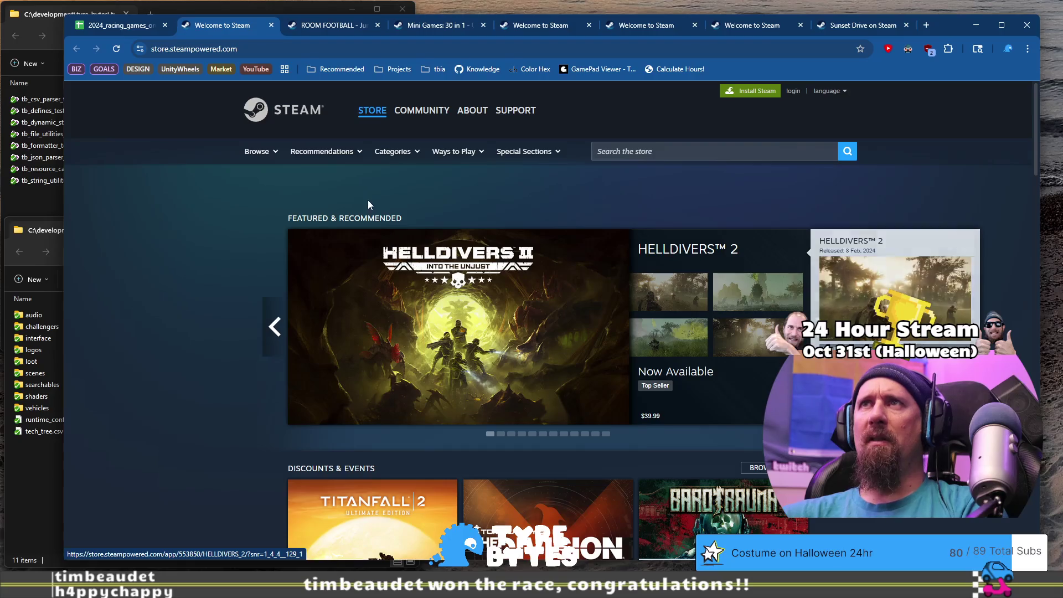
pyautogui.click(92, 31)
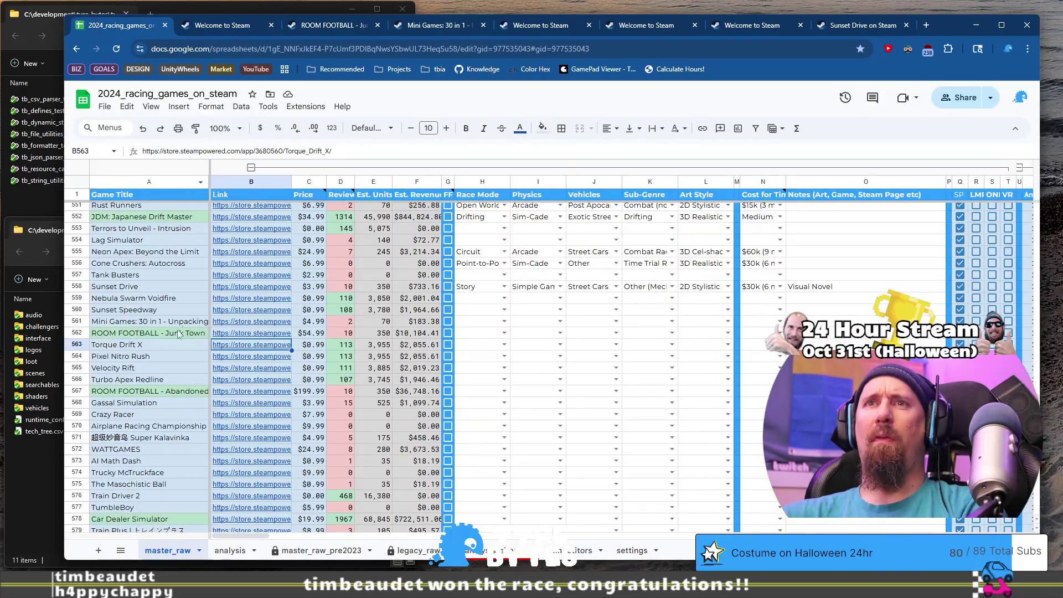
pyautogui.click(164, 356)
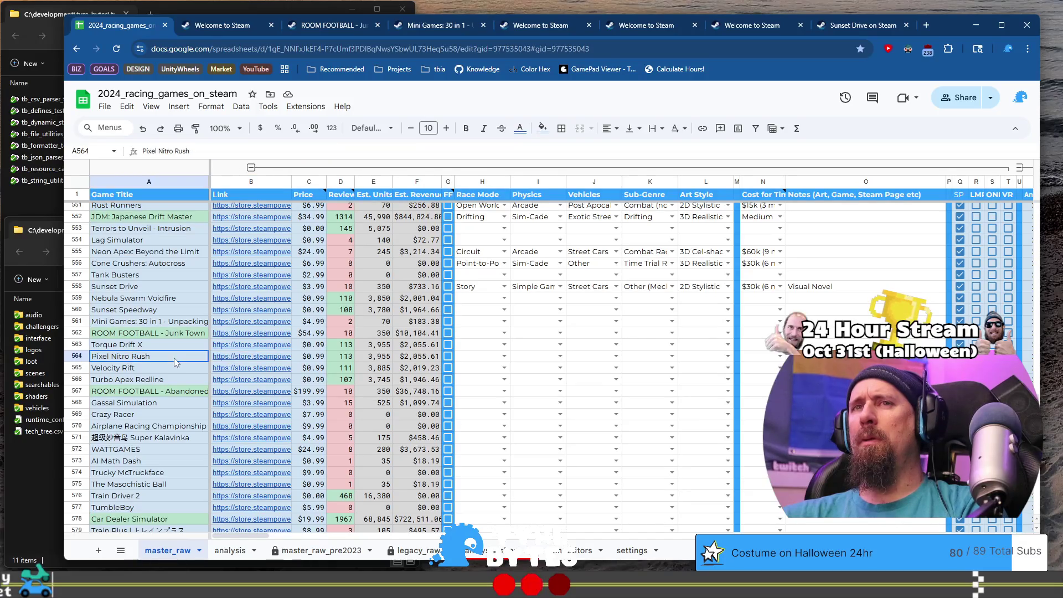
pyautogui.click(266, 358)
pyautogui.click(275, 381)
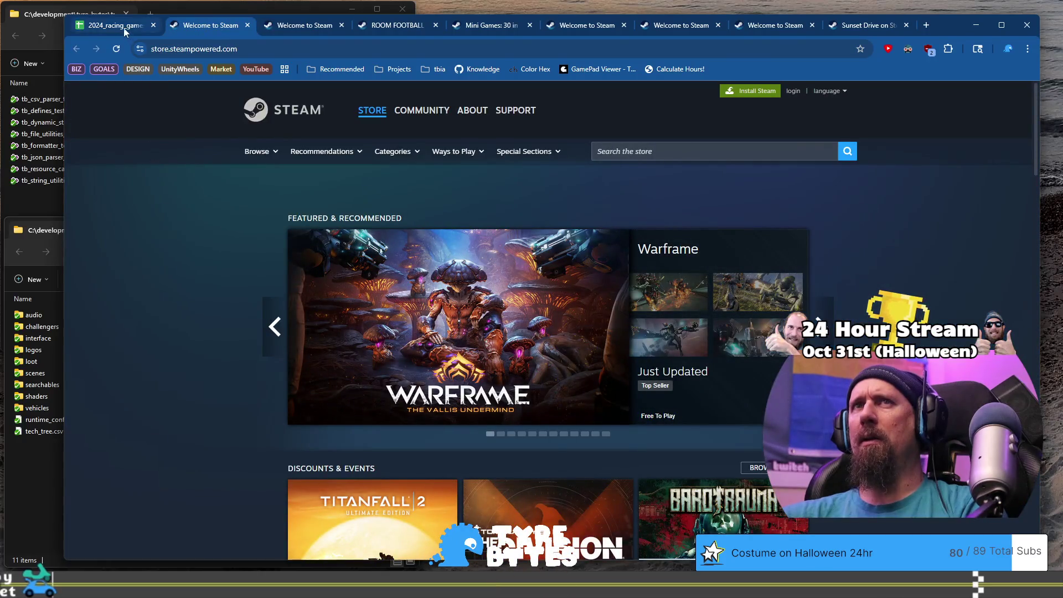
# Step: Open the Velocity Rift and ROOM FOOTBALL - Abandoned Factory store pages in new tabs
pyautogui.click(111, 25)
pyautogui.click(264, 370)
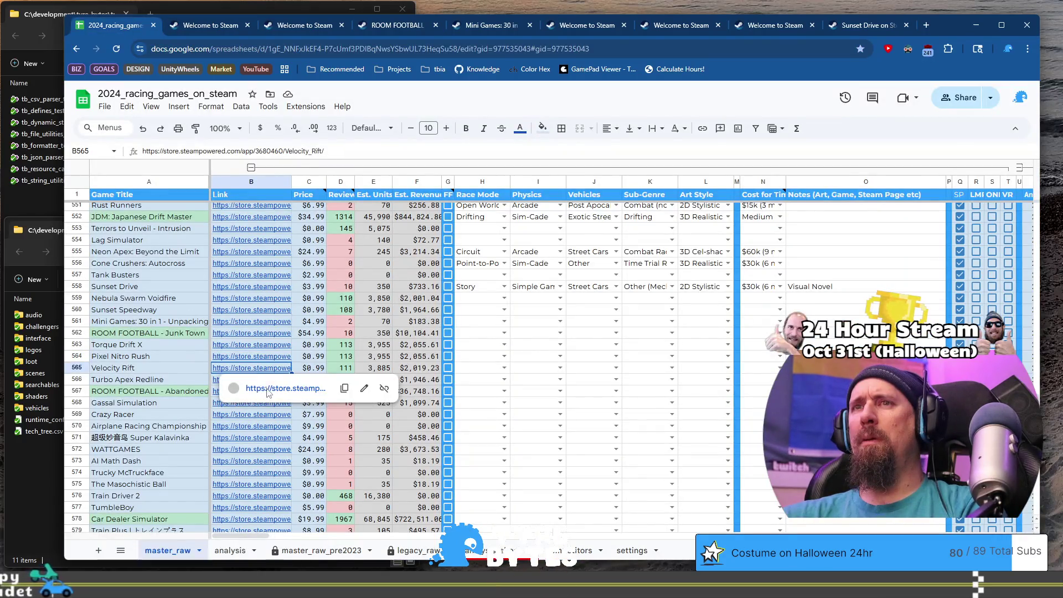
pyautogui.click(268, 392)
pyautogui.hotkey('ctrl', '1')
pyautogui.press('Down')
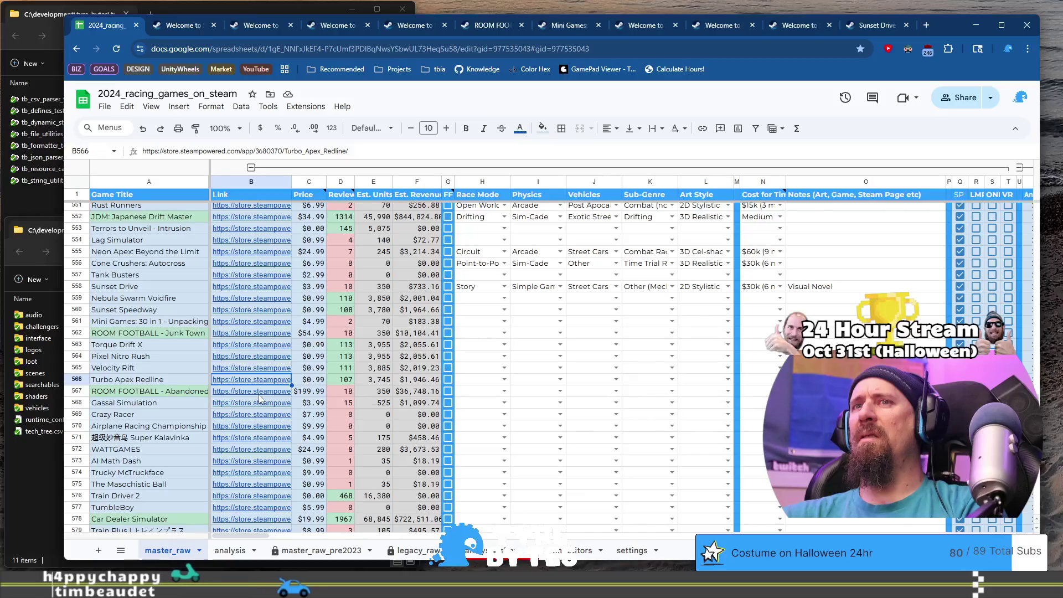
pyautogui.moveTo(258, 394)
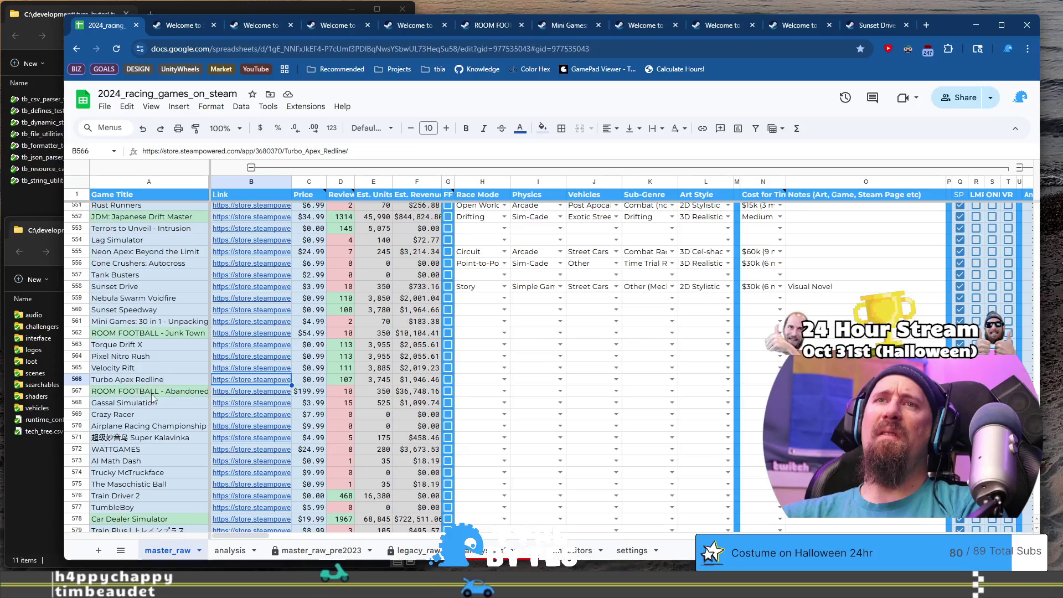
pyautogui.scroll(-1, 144, 347)
pyautogui.scroll(-1, 145, 351)
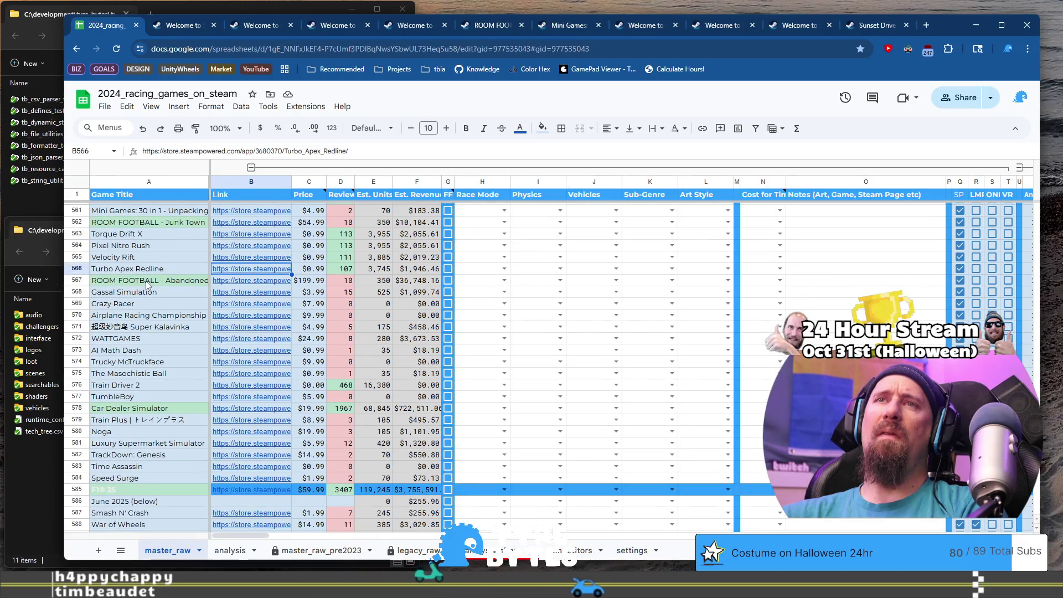
pyautogui.click(148, 283)
pyautogui.click(248, 283)
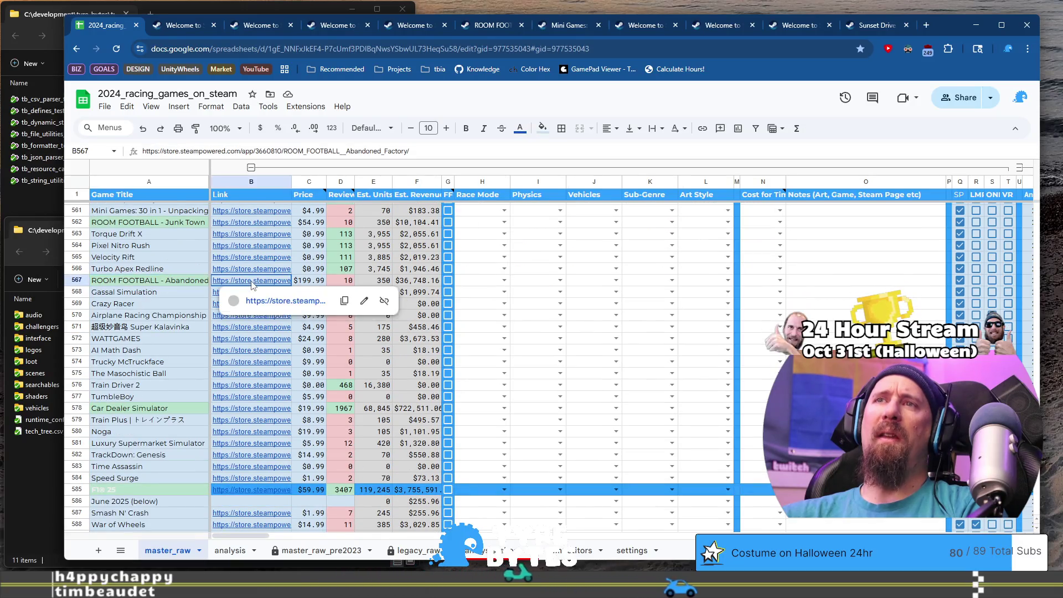
pyautogui.click(273, 303)
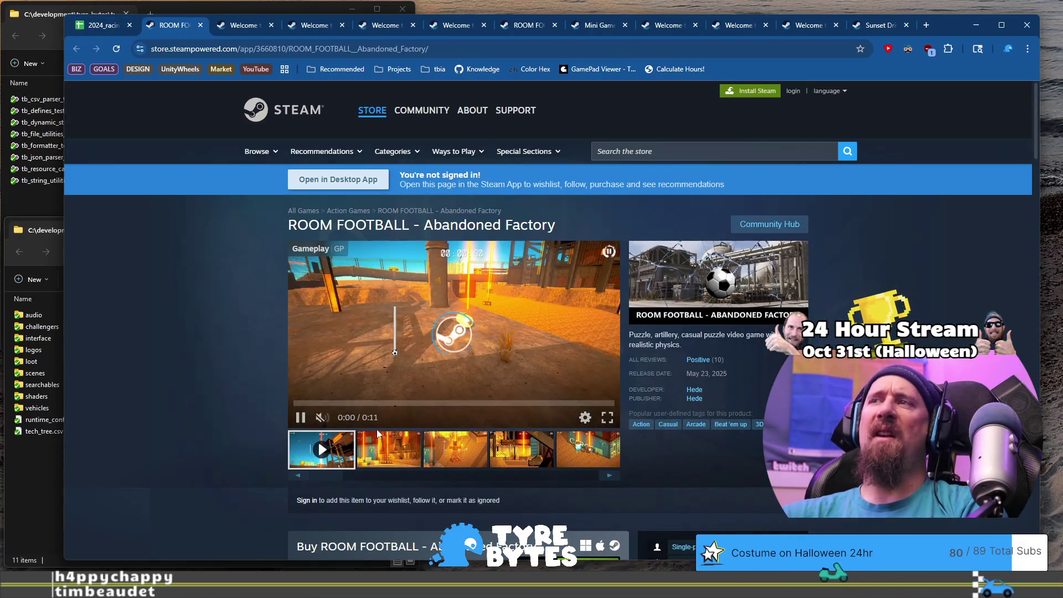
# Step: Flip through ROOM FOOTBALL's screenshots up to the fifth one on its Steam page
pyautogui.click(416, 460)
pyautogui.click(454, 451)
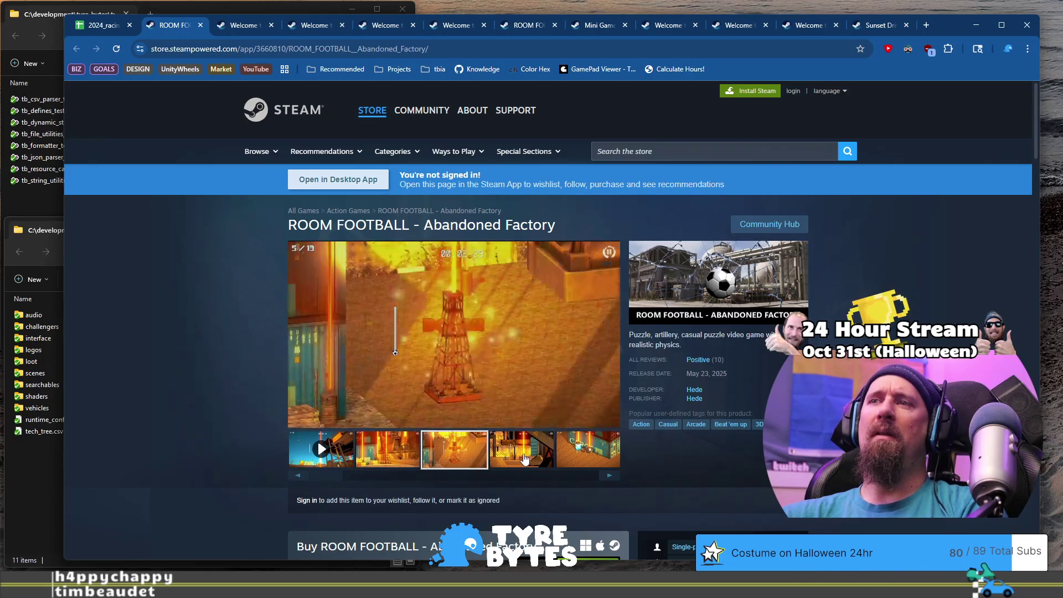
pyautogui.click(520, 451)
pyautogui.click(587, 456)
pyautogui.scroll(-2, 222, 391)
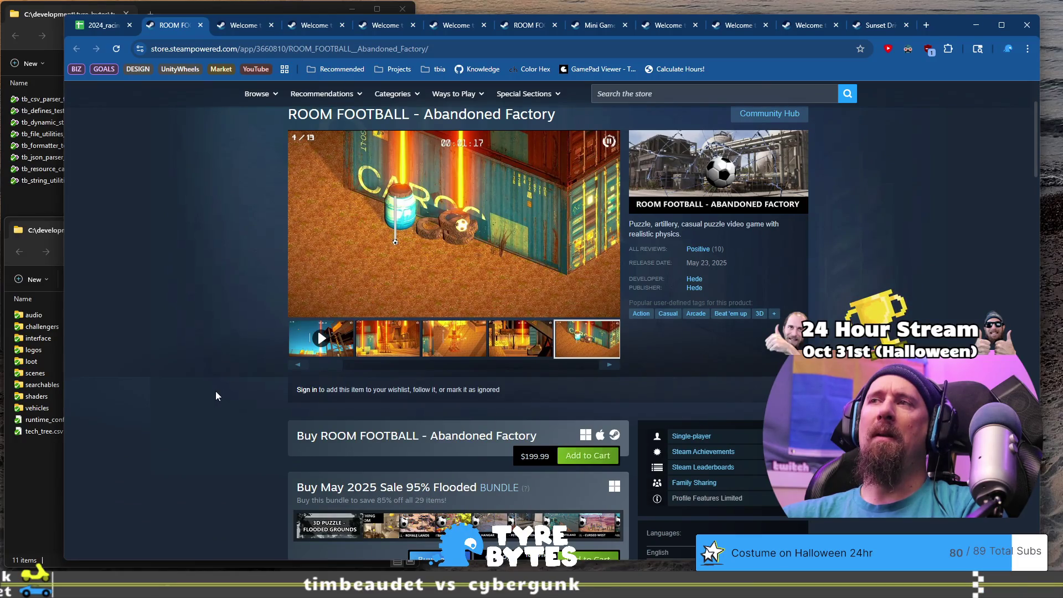
# Step: Browse publisher Hede's 192-game catalogue, then close the tab to return to the spreadsheet
pyautogui.click(693, 288)
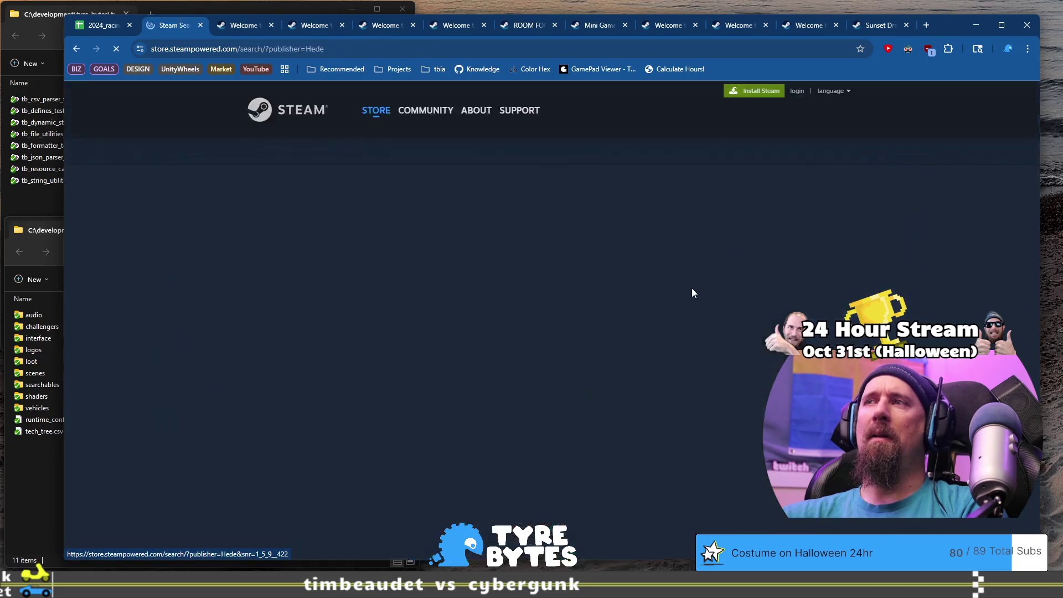
pyautogui.scroll(-15, 241, 336)
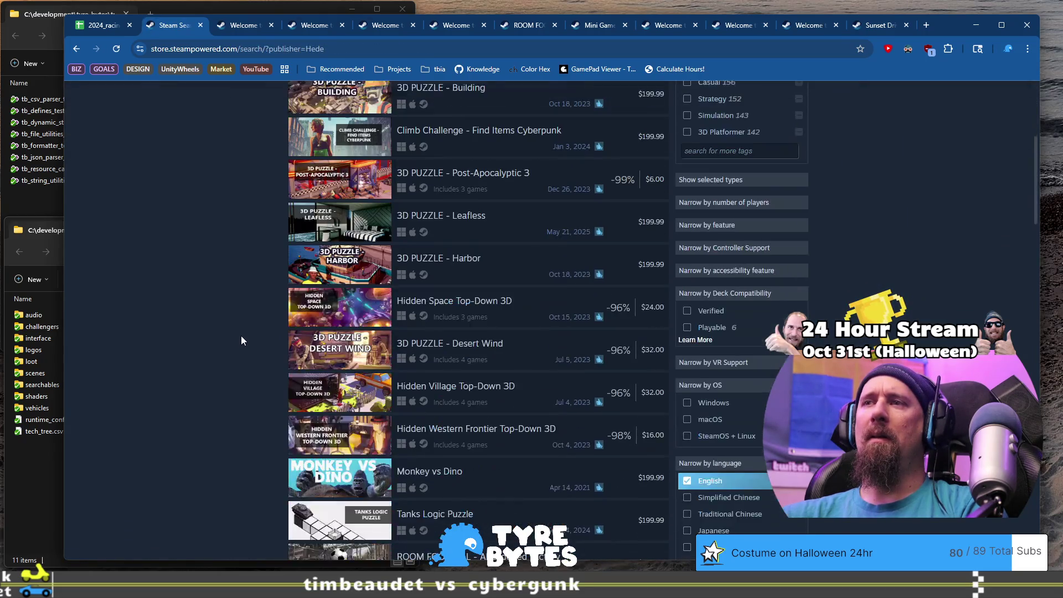
pyautogui.scroll(-9, 241, 336)
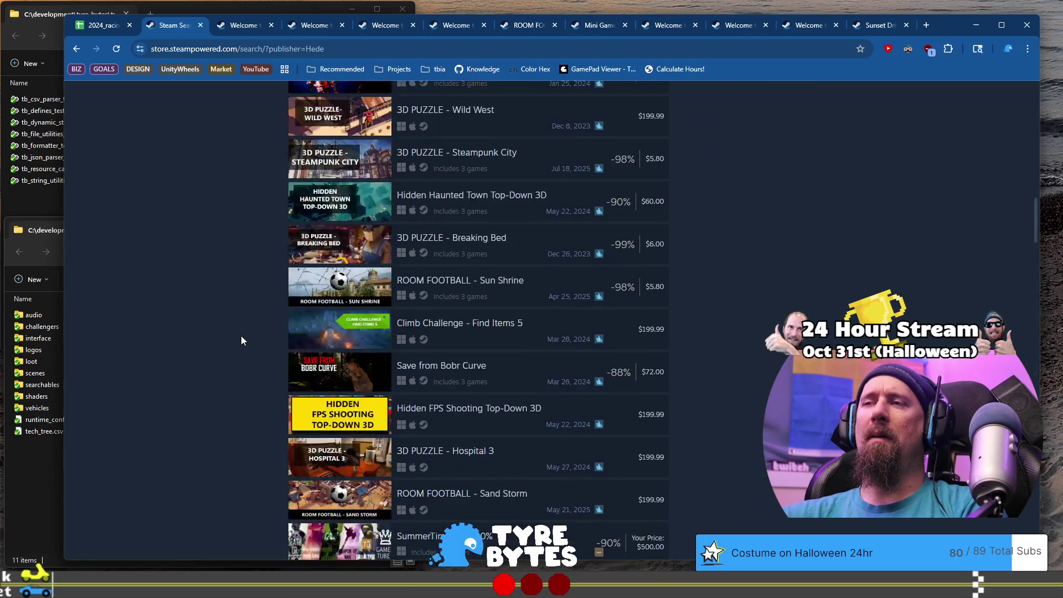
pyautogui.scroll(17, 241, 336)
pyautogui.scroll(6, 241, 335)
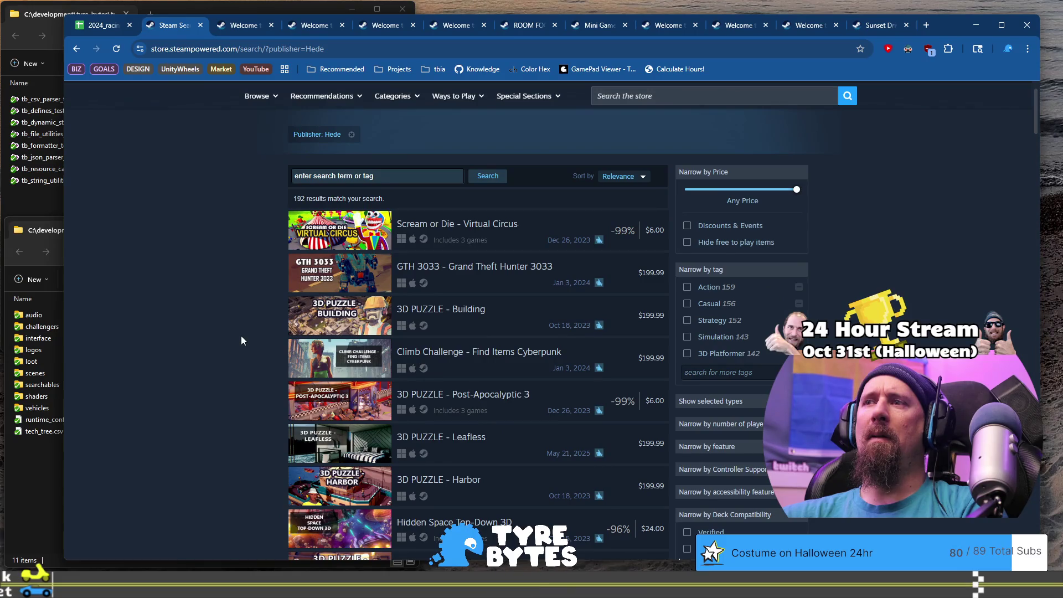
pyautogui.scroll(1, 240, 335)
pyautogui.click(201, 26)
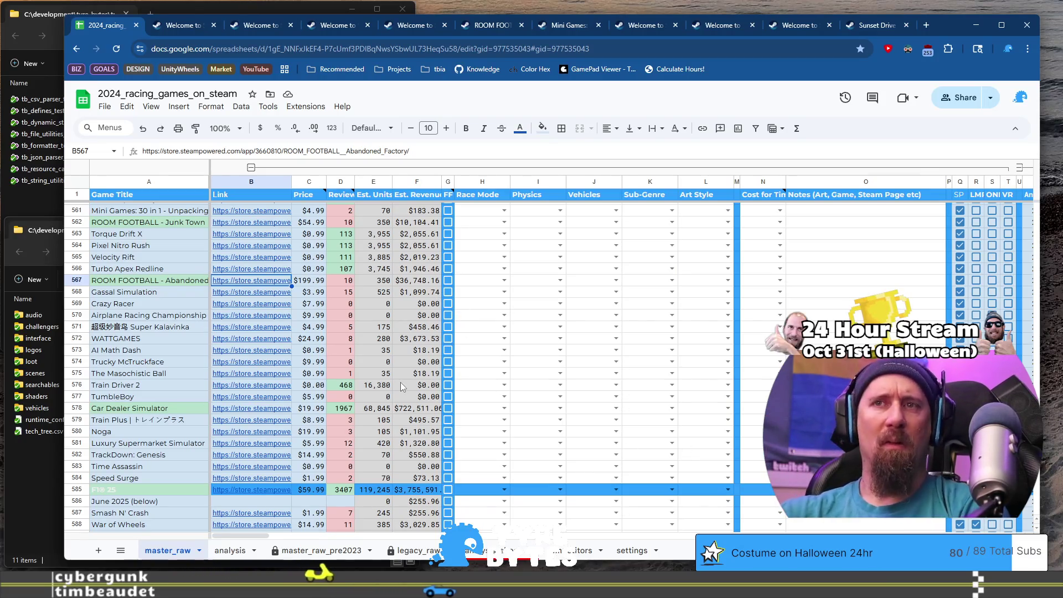
# Step: Open Neon Apex: Beyond the Limit's Steam store page from its link preview in a new tab
pyautogui.scroll(3, 402, 386)
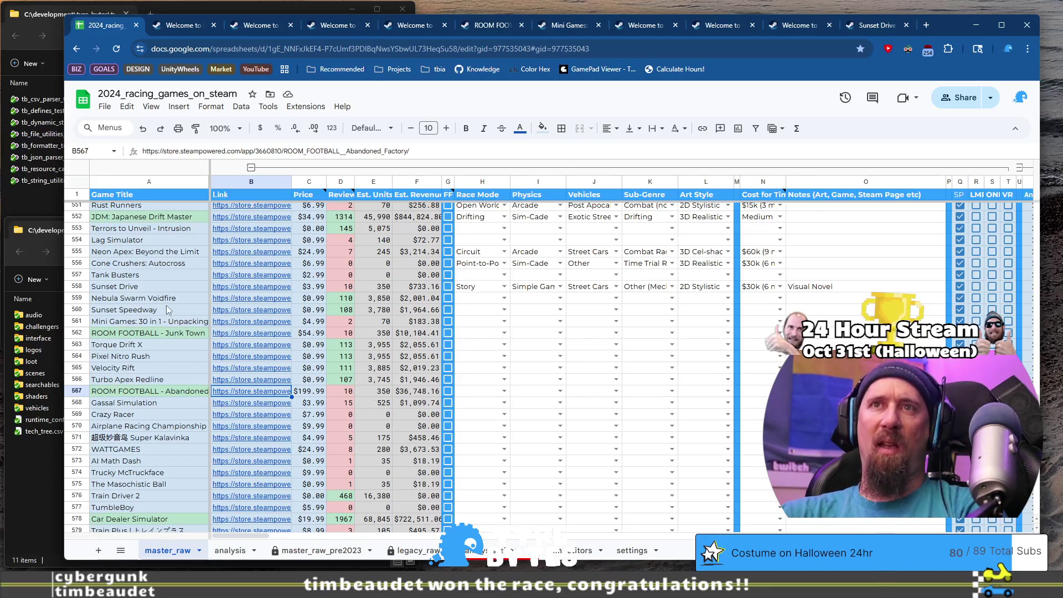
pyautogui.click(162, 287)
pyautogui.moveTo(255, 288)
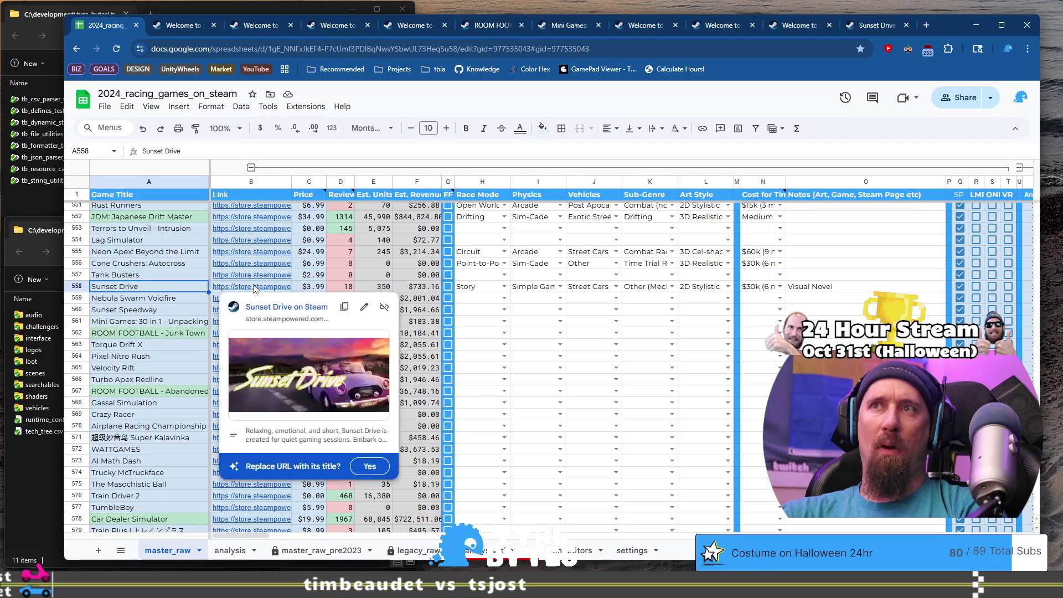
pyautogui.click(166, 266)
pyautogui.click(220, 251)
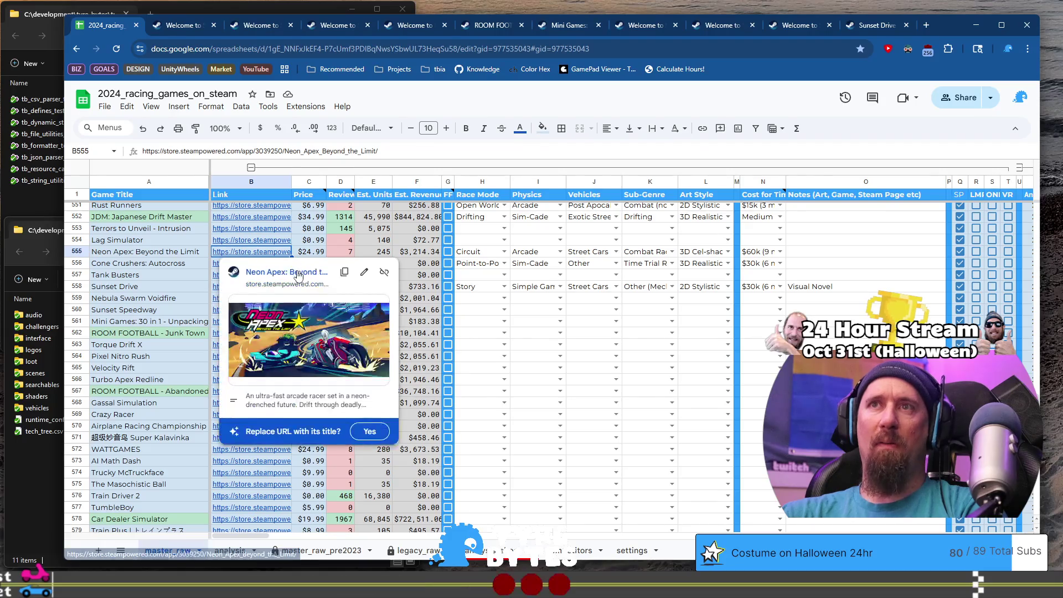
pyautogui.click(296, 271)
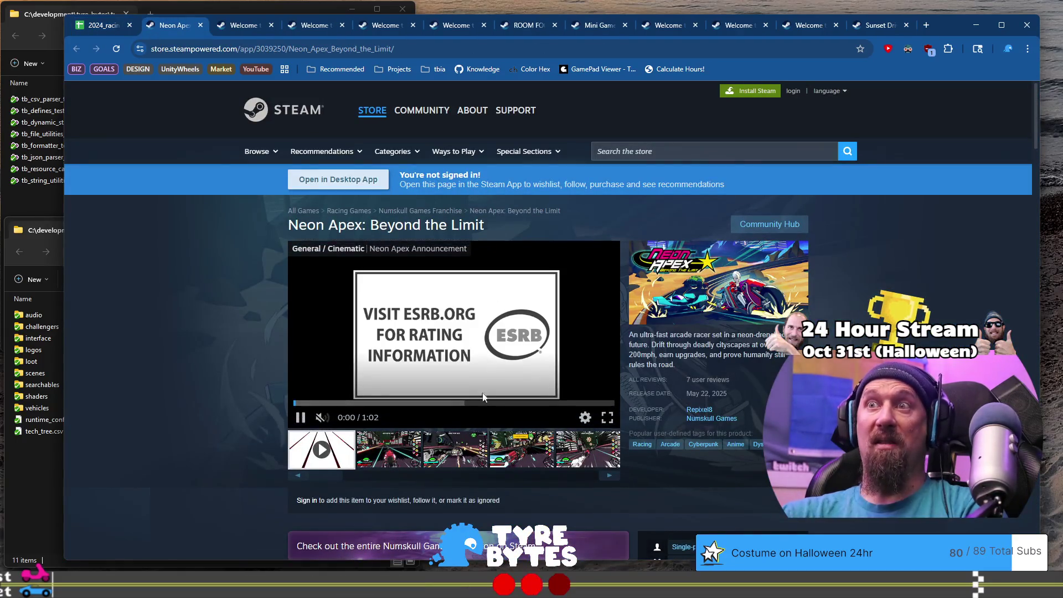
# Step: Review Neon Apex's third to fifth screenshots and $24.99 price, then select its title cell A555
pyautogui.click(456, 446)
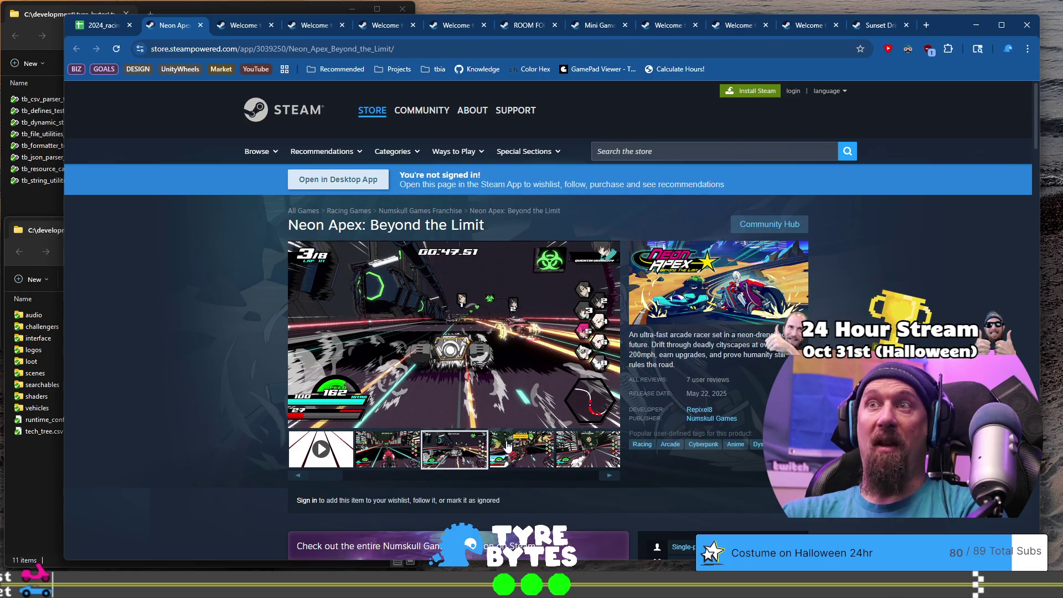
pyautogui.click(511, 443)
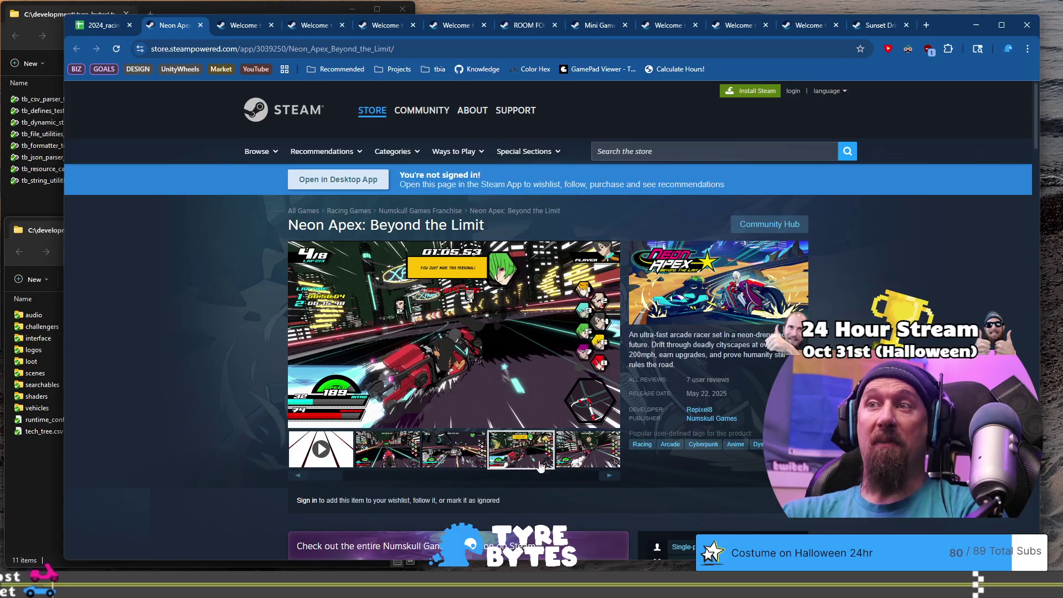
pyautogui.click(609, 478)
pyautogui.scroll(-3, 608, 477)
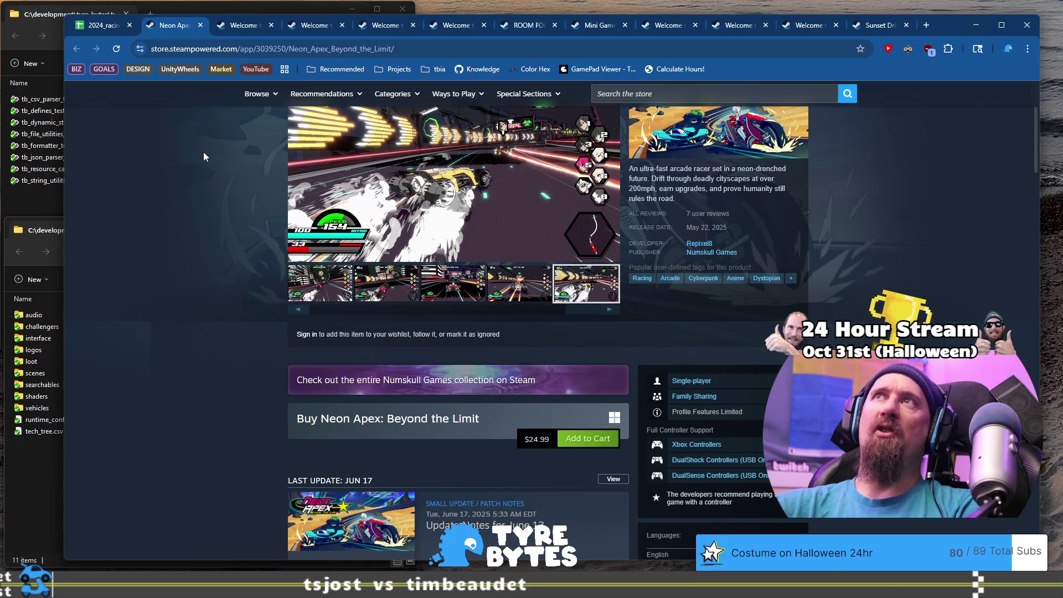
pyautogui.click(104, 27)
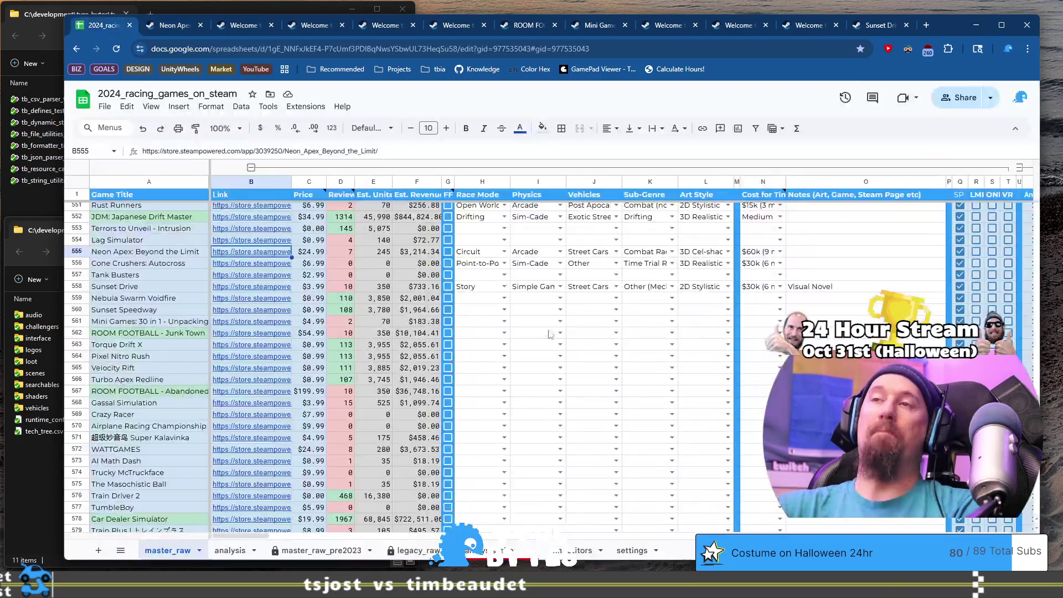
pyautogui.click(174, 255)
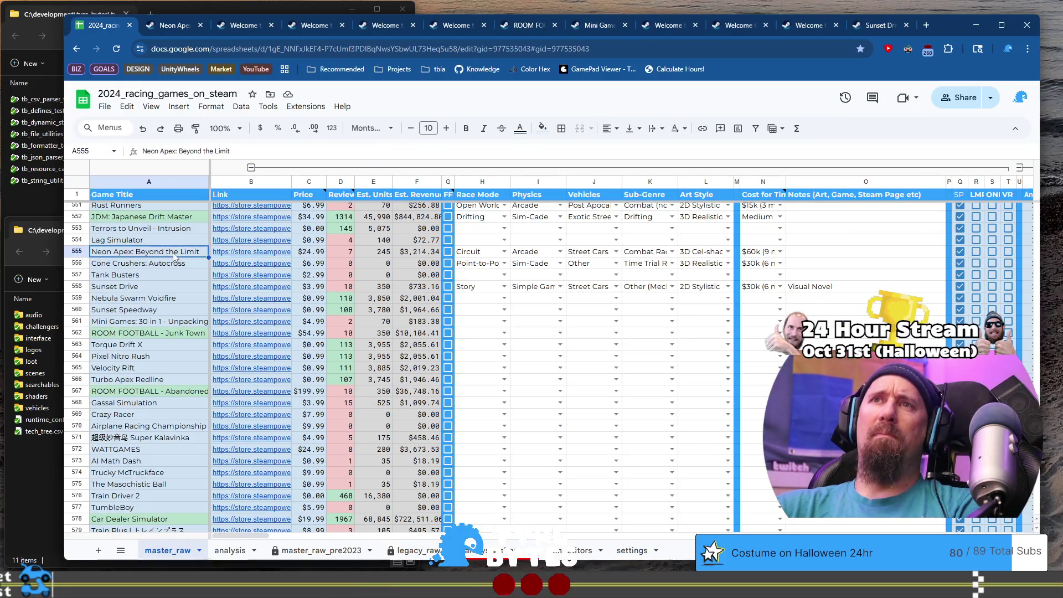
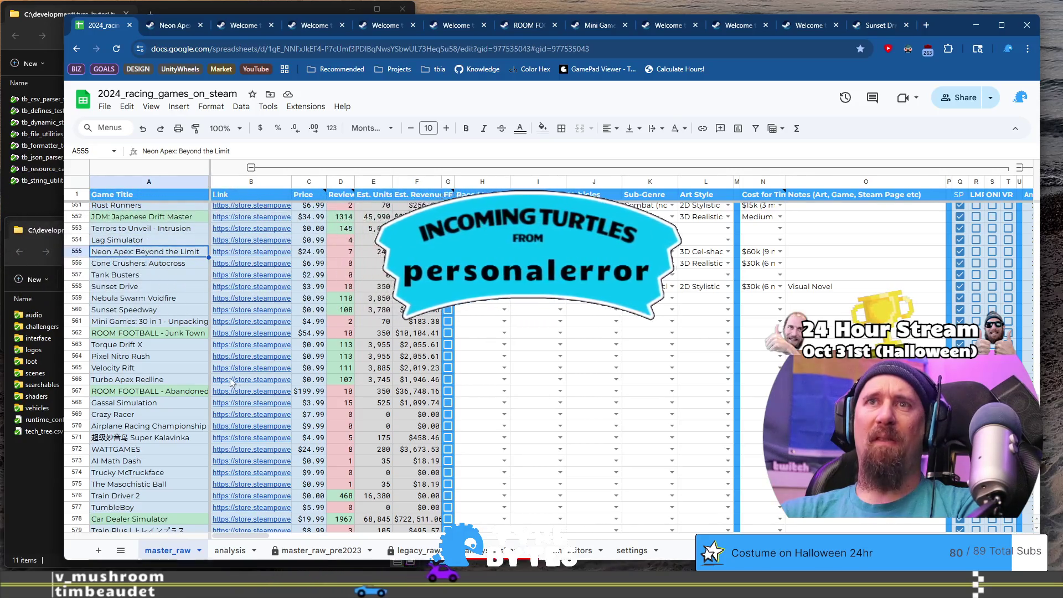
# Step: Step down the game titles to Nebula Swarm Voidfire and scroll through the rows
pyautogui.moveTo(232, 363)
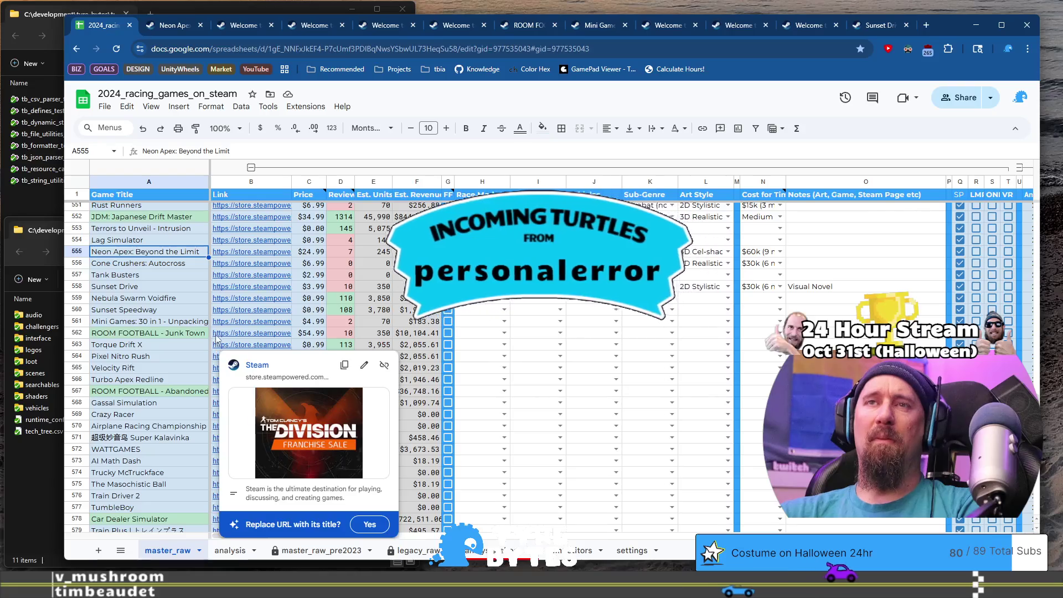
pyautogui.press('Down')
pyautogui.press('Down')
pyautogui.press('Down')
pyautogui.scroll(-3, 151, 324)
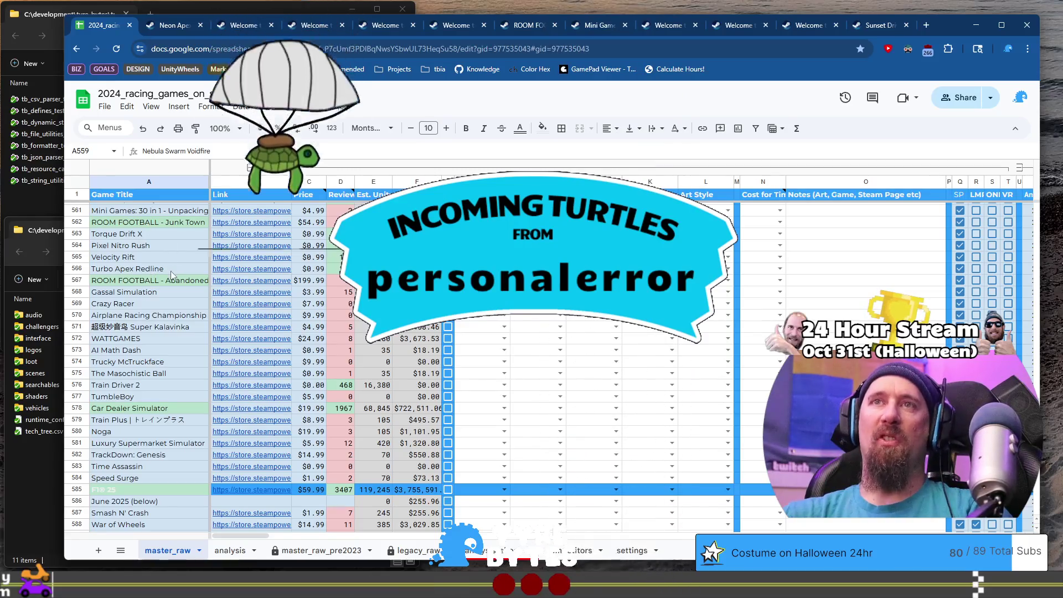
pyautogui.scroll(2, 172, 275)
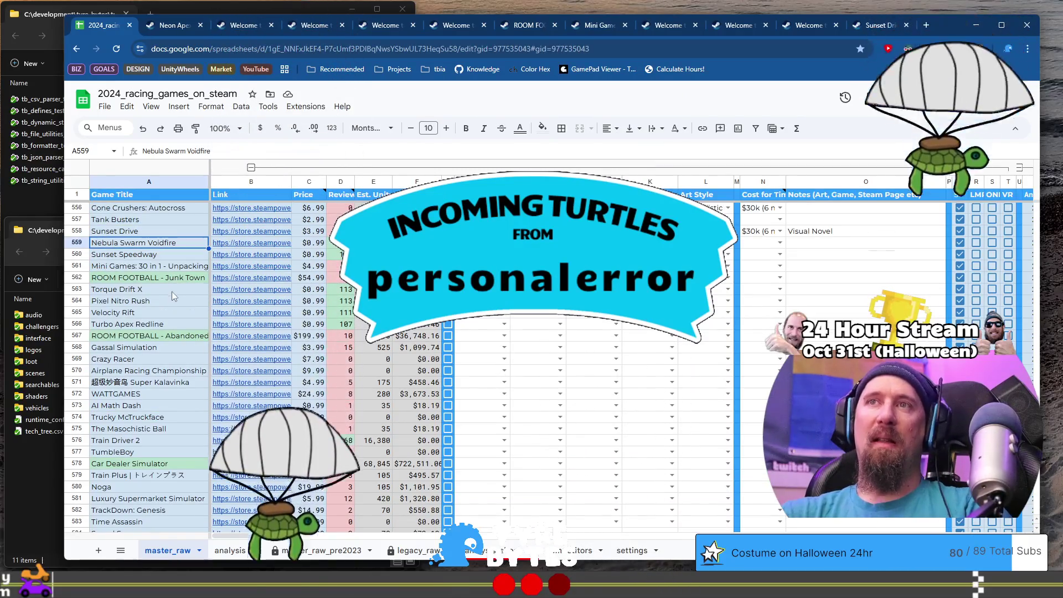
# Step: Open Velocity Rift's Steam link in a new tab and return to the sheet
pyautogui.moveTo(250, 280)
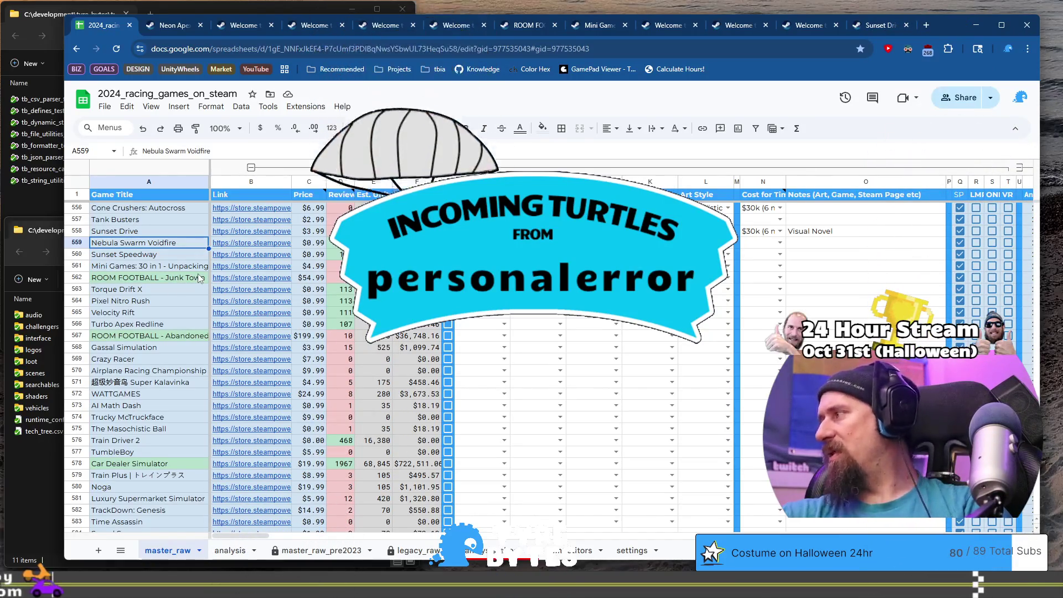
pyautogui.click(171, 287)
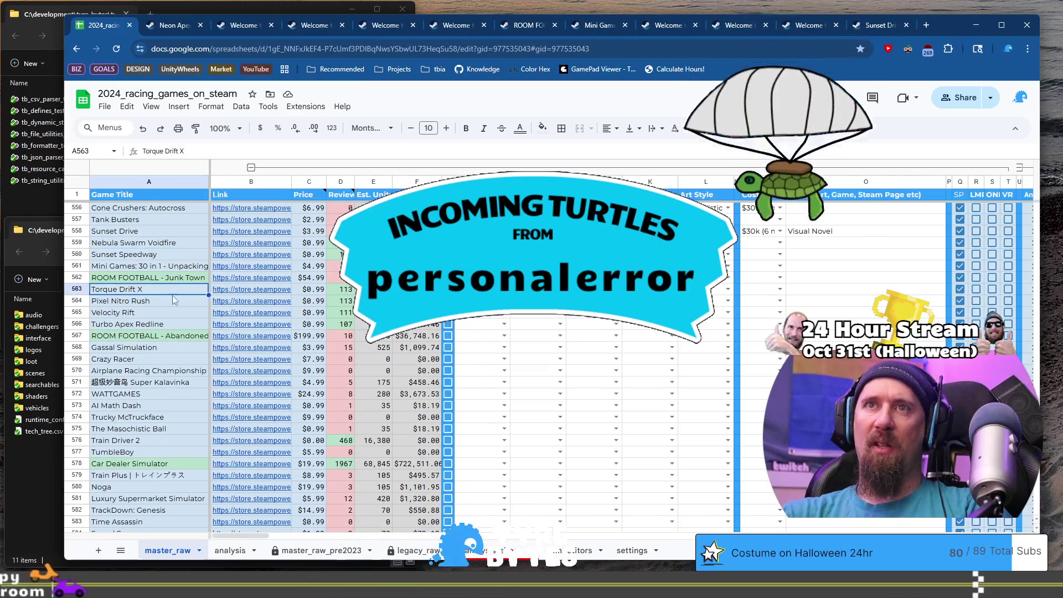
pyautogui.click(174, 302)
pyautogui.click(174, 314)
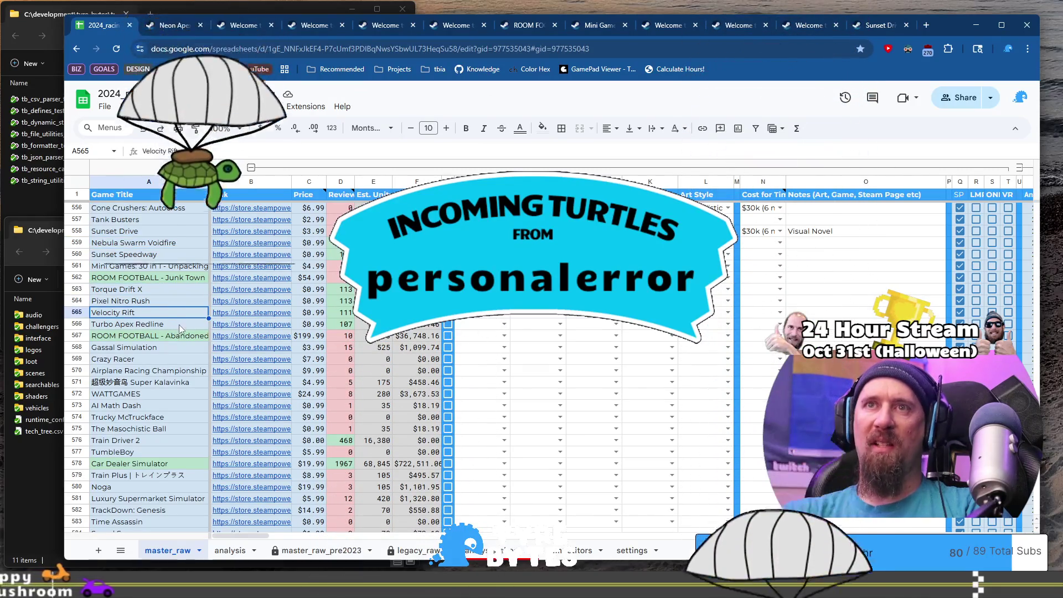
pyautogui.press('Right')
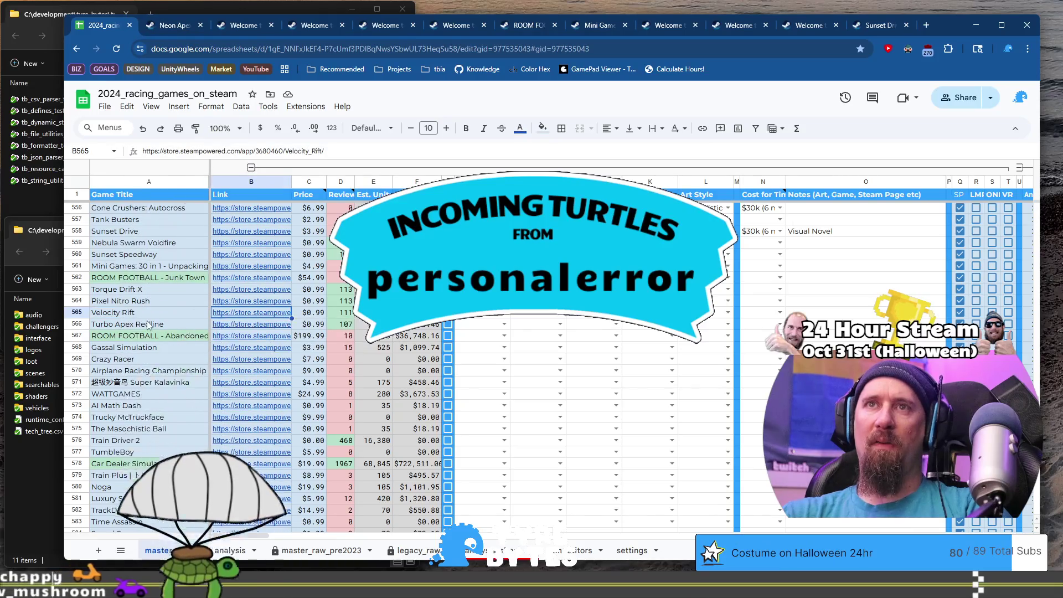
pyautogui.click(279, 340)
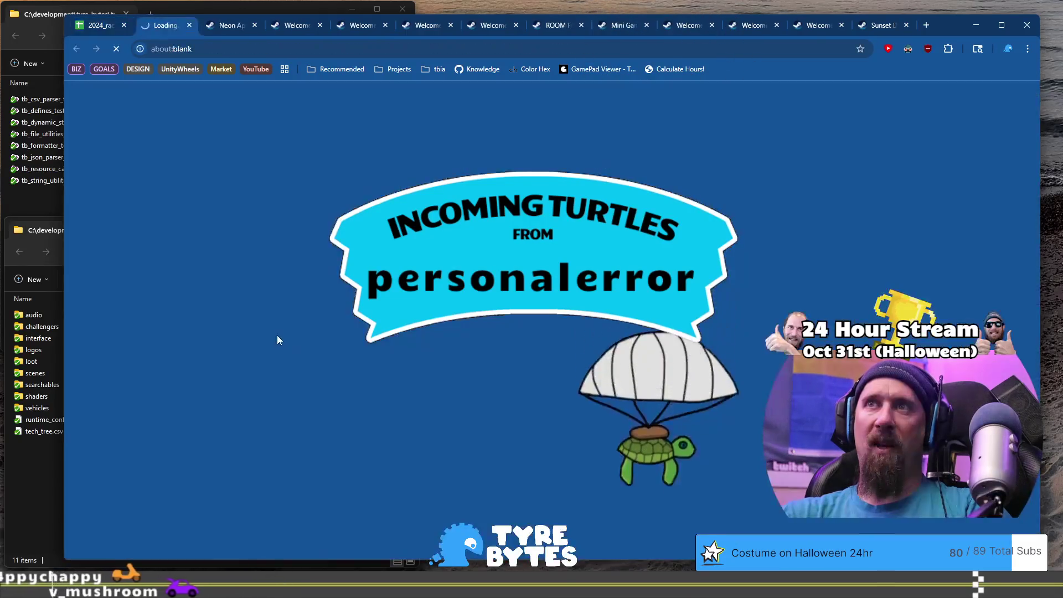
pyautogui.click(96, 25)
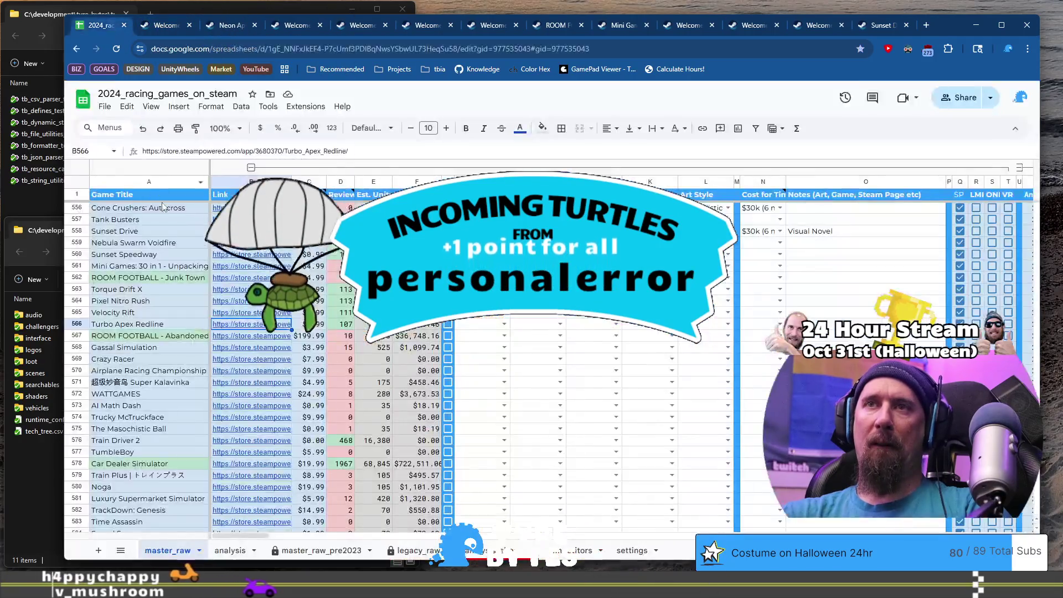
# Step: Copy the Pixel Nitro Rush title and paste it into a new browser window
pyautogui.click(164, 324)
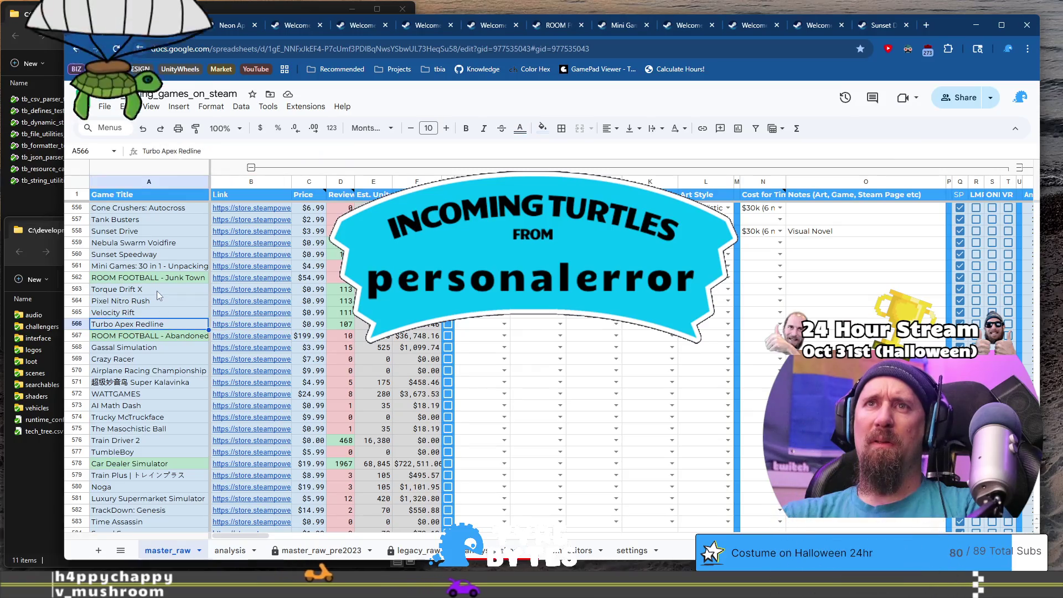
pyautogui.keyDown('shift'); pyautogui.click(157, 291); pyautogui.keyUp('shift')
pyautogui.scroll(2, 157, 321)
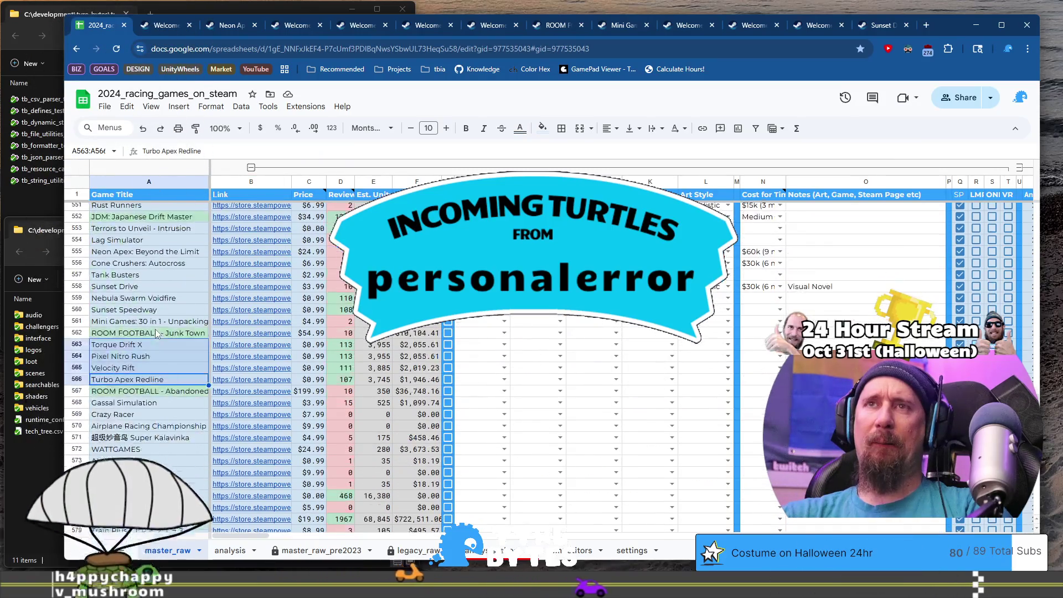
pyautogui.click(159, 349)
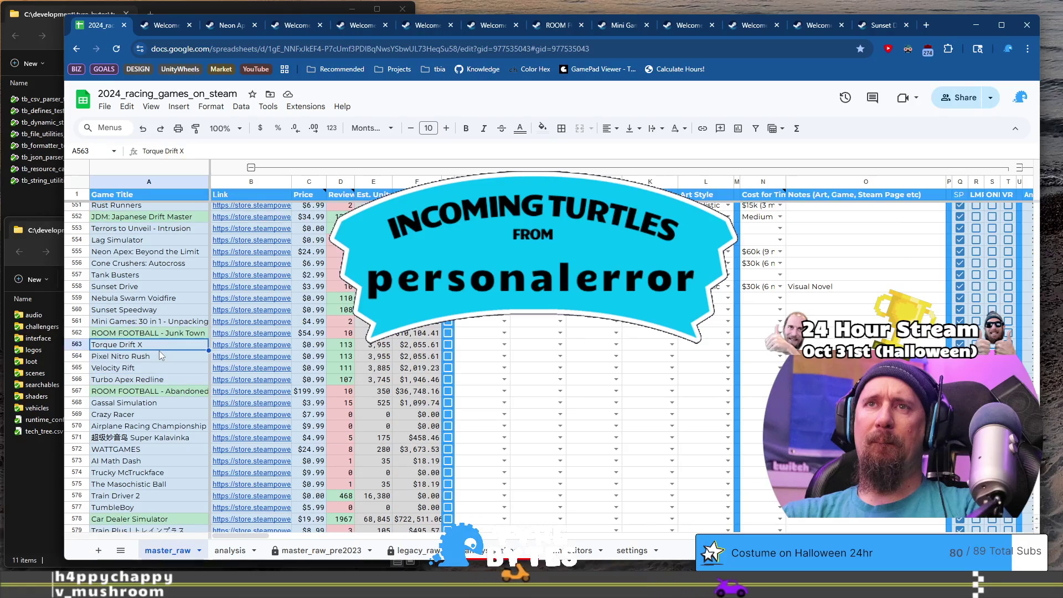
pyautogui.click(160, 361)
pyautogui.hotkey('ctrl', 'c')
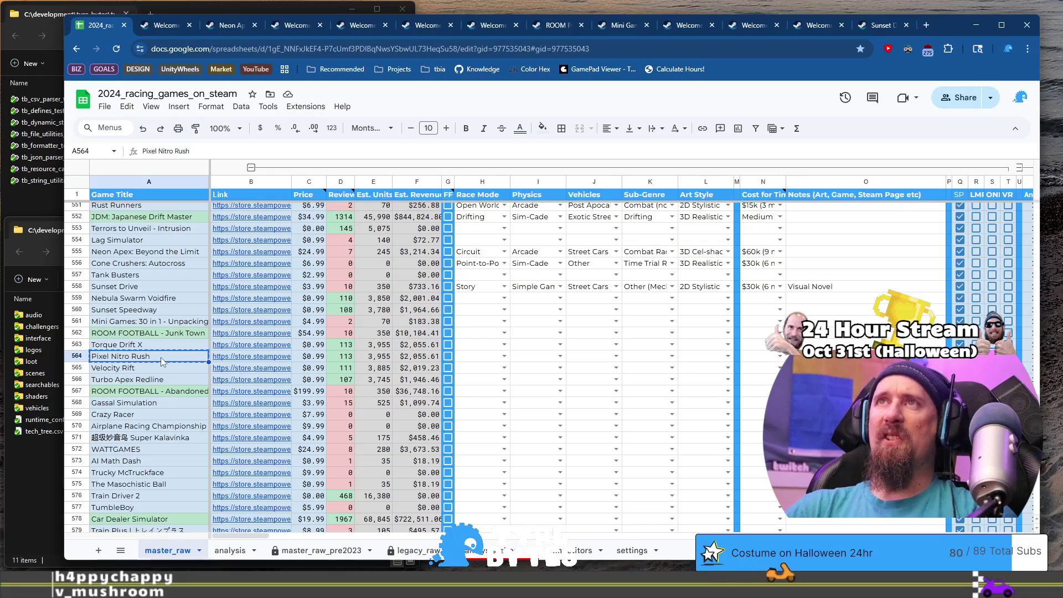
pyautogui.hotkey('ctrl', 'n')
pyautogui.hotkey('ctrl', 'v')
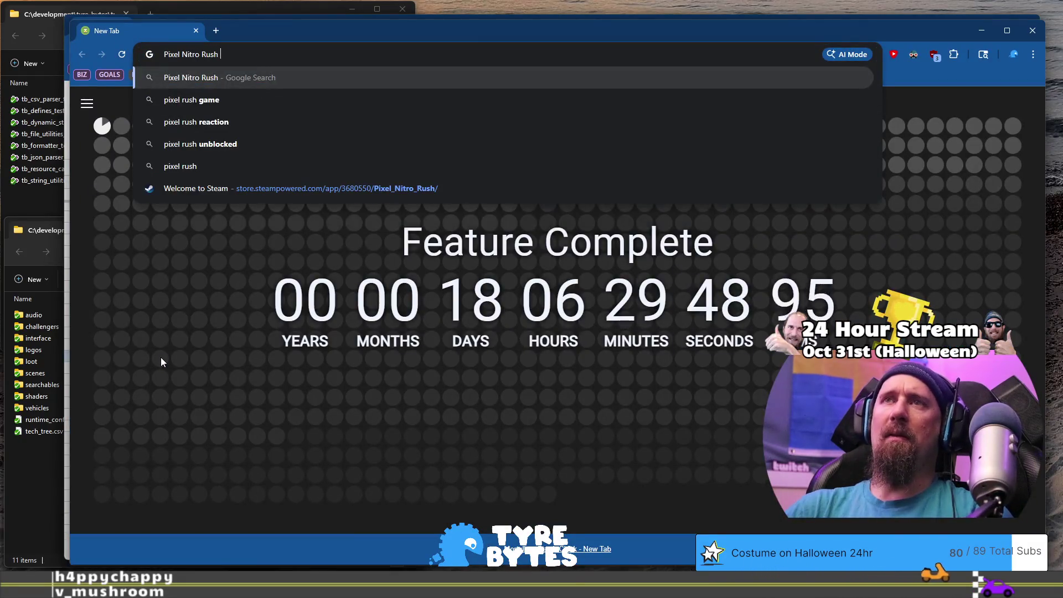
# Step: Search 'Pixel Nitro Rush steam' and view the Steam Community result in a background tab
pyautogui.write('steam')
pyautogui.press('Return')
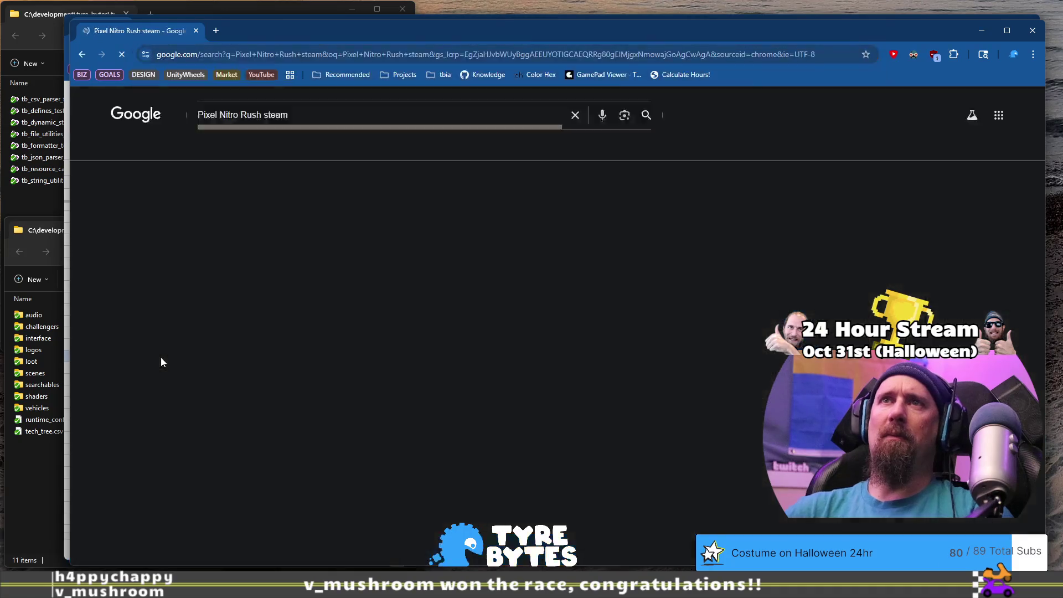
pyautogui.middleClick(215, 209)
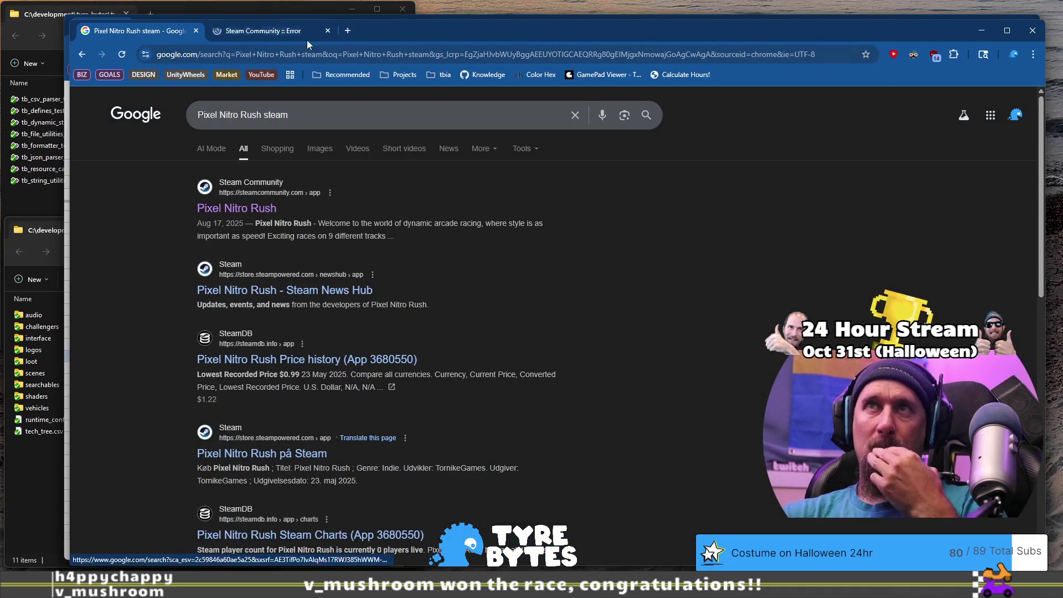
pyautogui.click(277, 31)
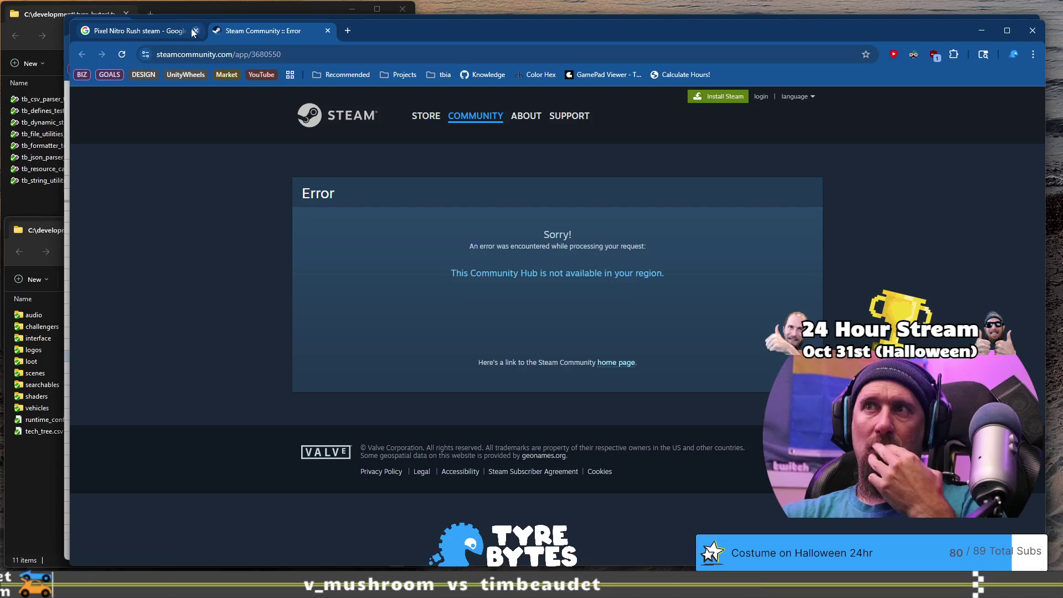
# Step: Back on the results, open SteamDB's Pixel Nitro Rush page and its TornikeGames developer link in a new tab
pyautogui.click(121, 31)
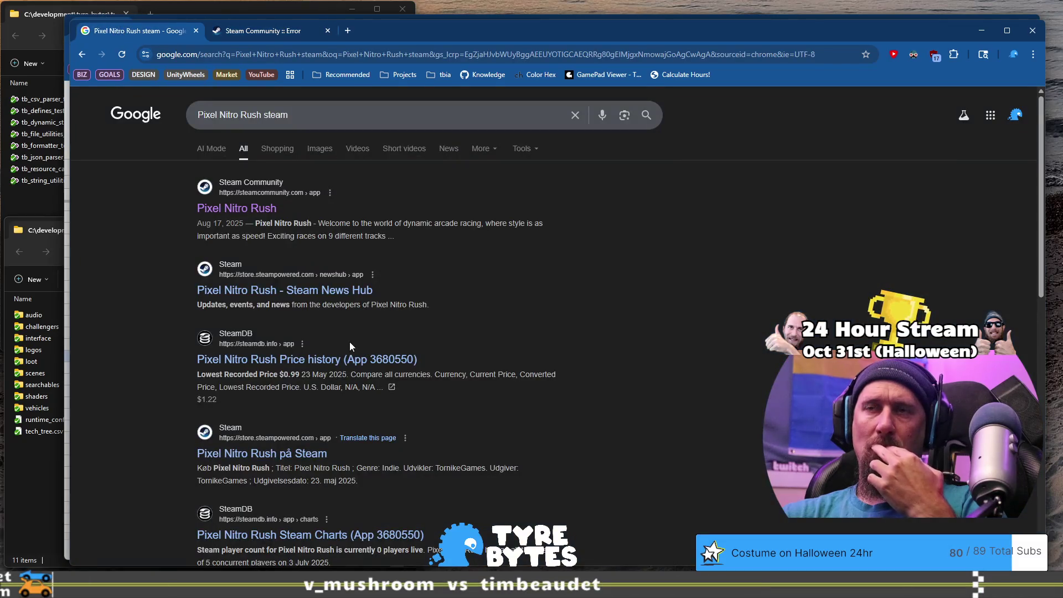
pyautogui.click(337, 358)
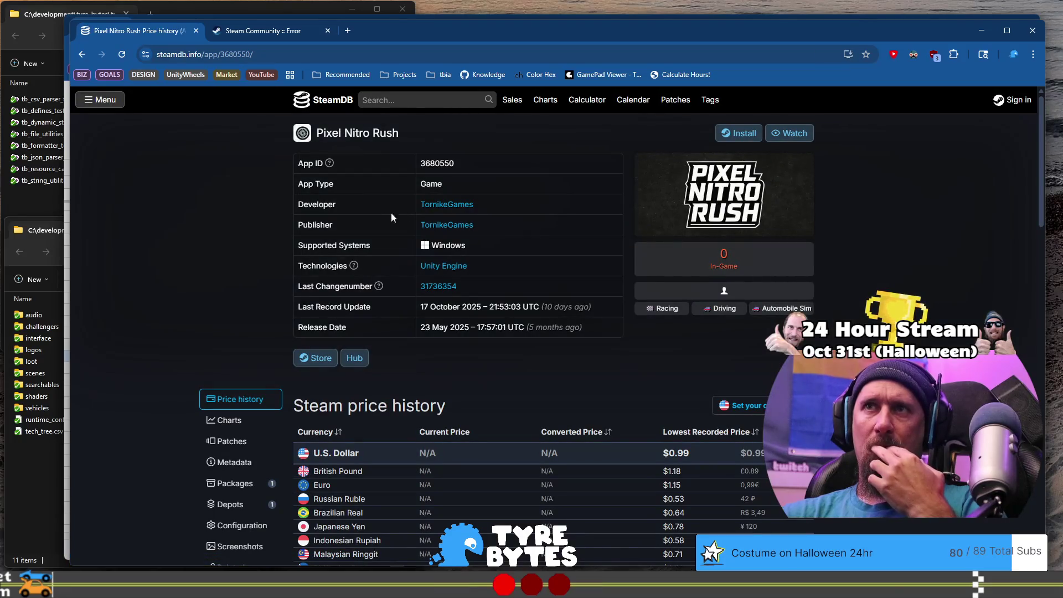
pyautogui.middleClick(450, 204)
# Step: View TornikeGames' 36-product list, return to the Pixel Nitro Rush page, and lower the window
pyautogui.click(403, 35)
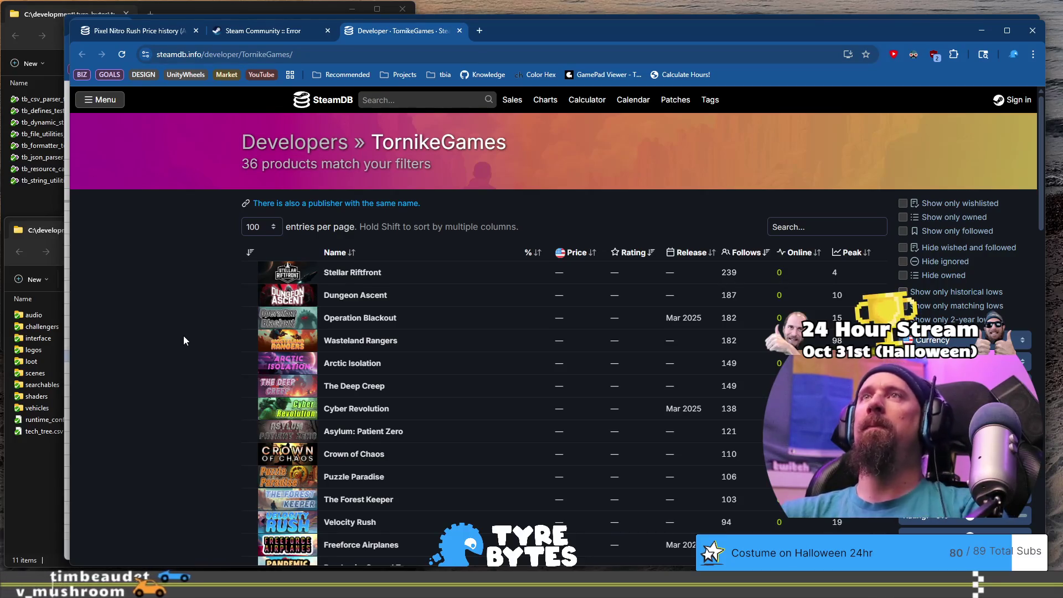
pyautogui.click(135, 32)
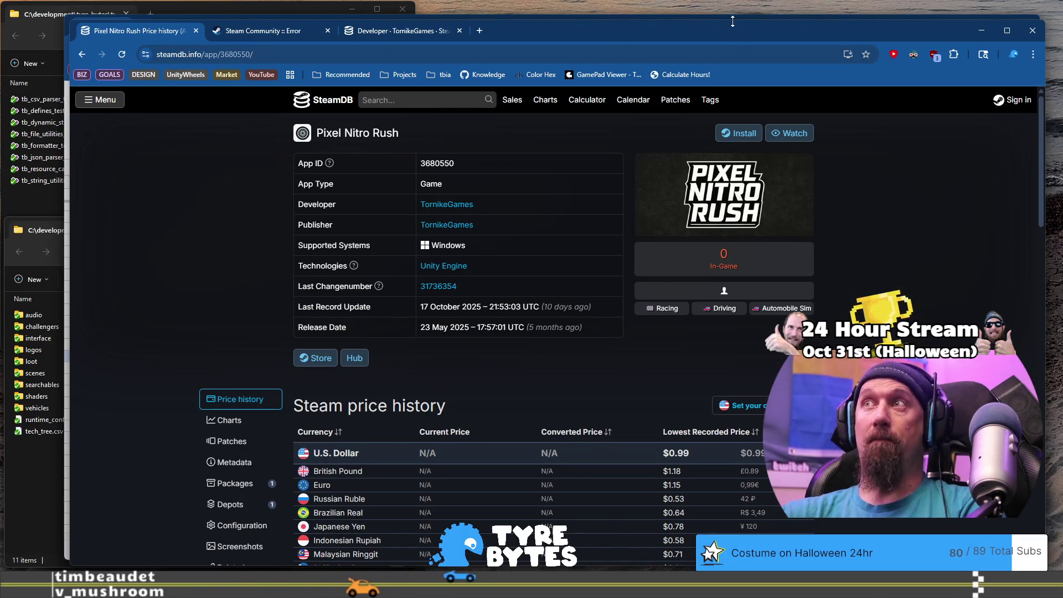
pyautogui.moveTo(732, 21); pyautogui.dragTo(732, 39)
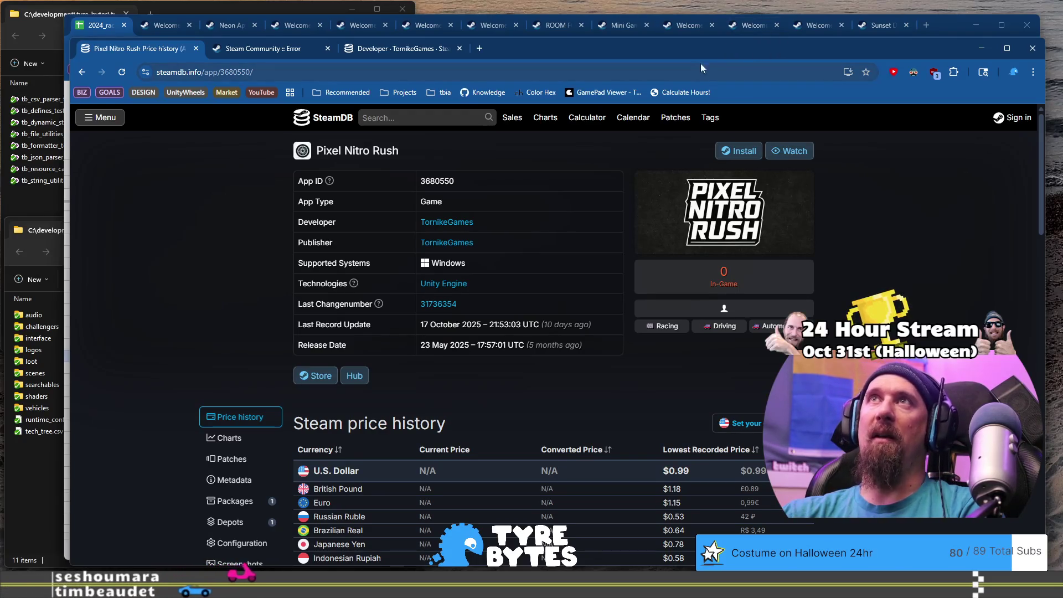
# Step: Move from the sheet to the Sunset Drive Steam page and view its full user tag list
pyautogui.click(939, 25)
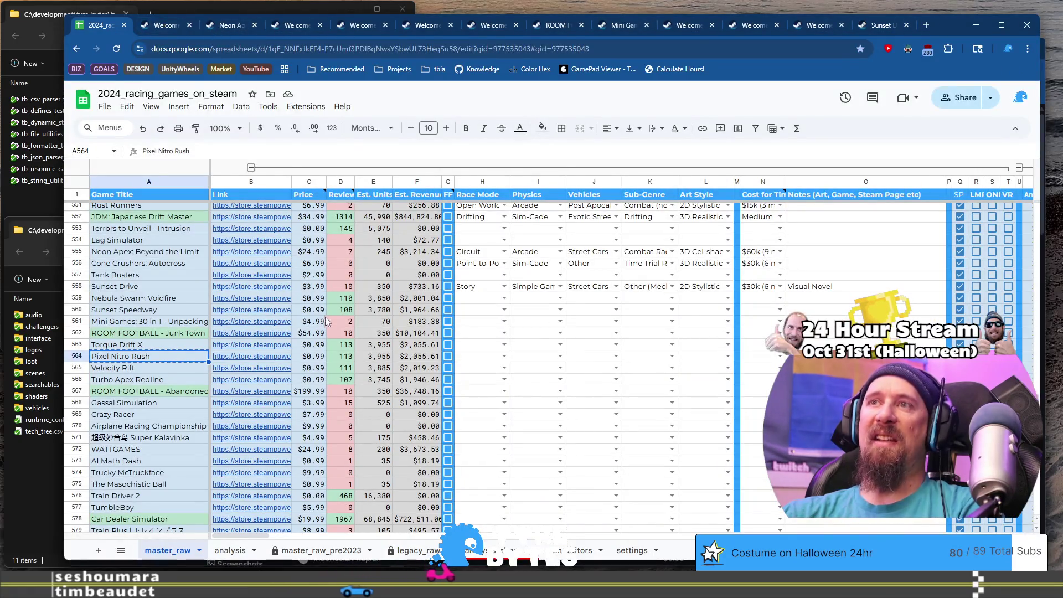
pyautogui.moveTo(238, 354)
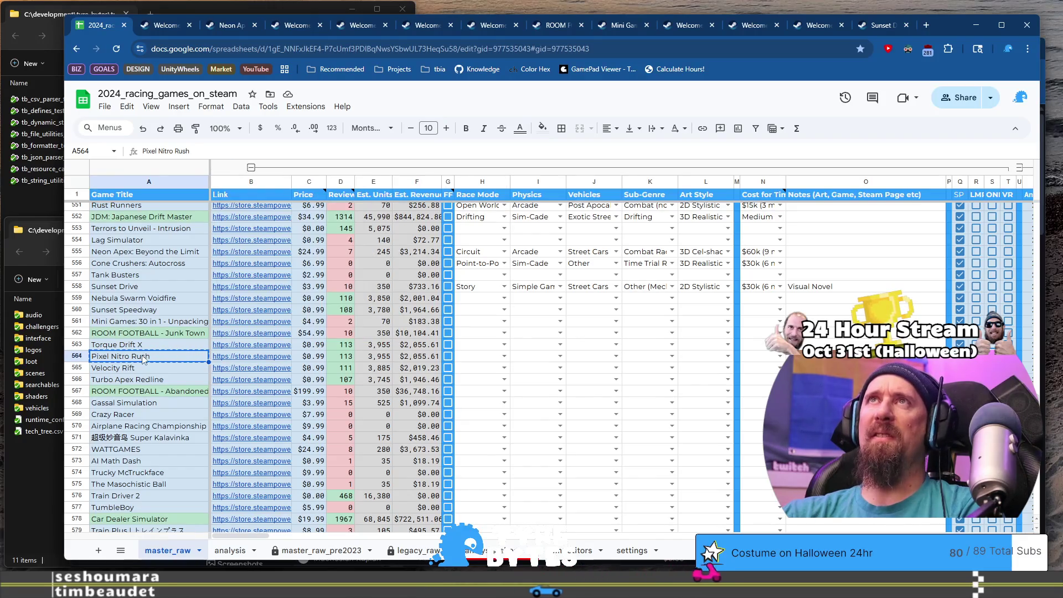
pyautogui.click(876, 25)
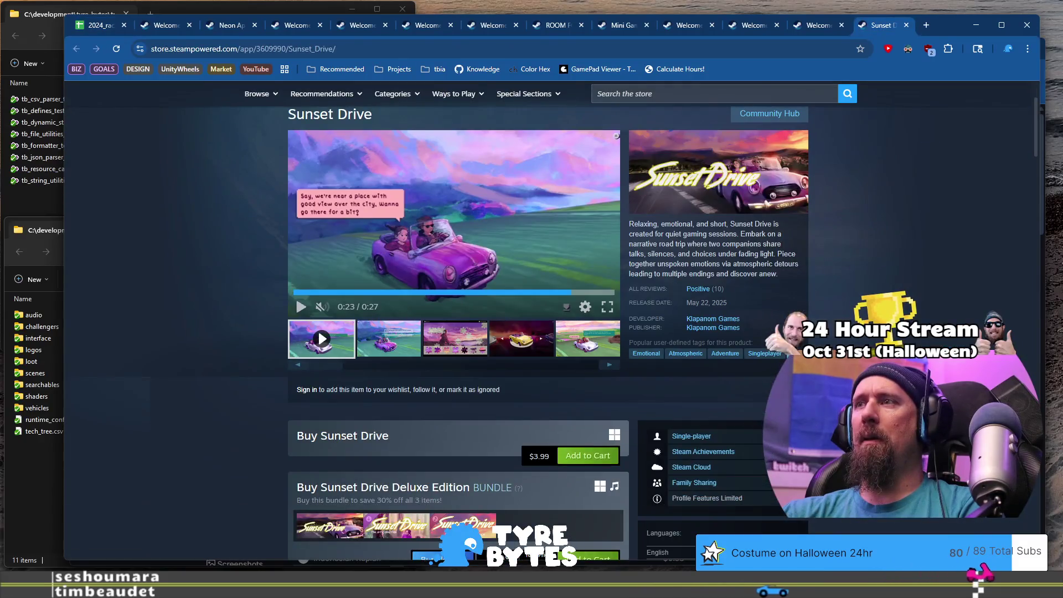
pyautogui.click(792, 353)
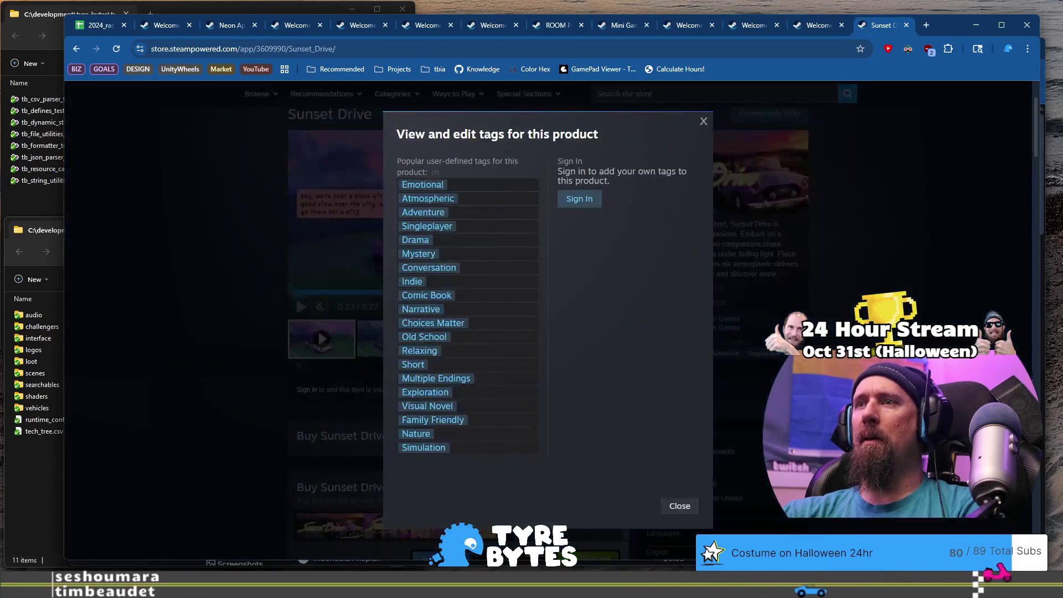
pyautogui.click(703, 122)
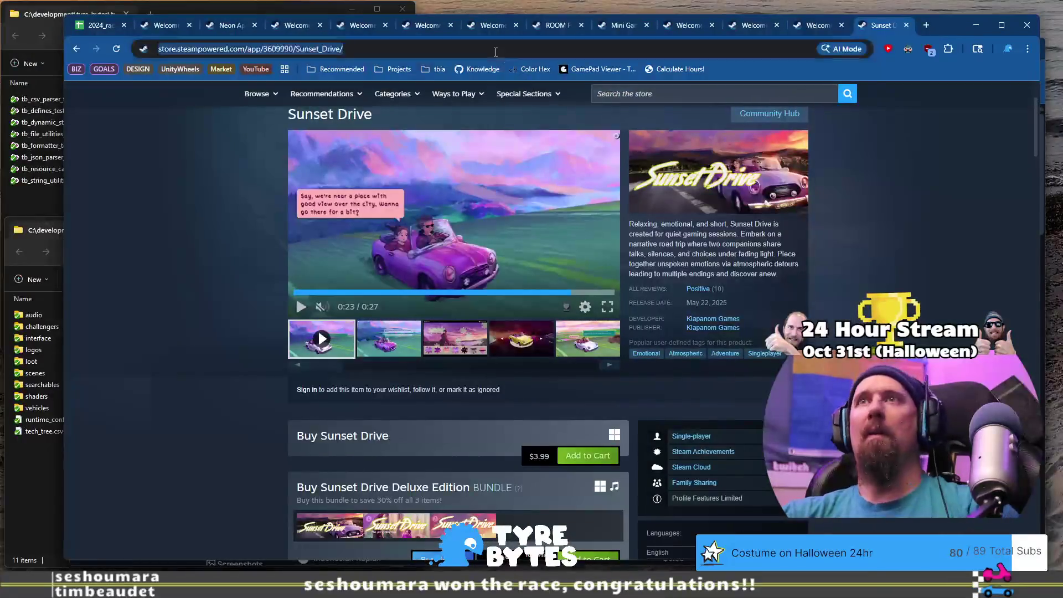
# Step: Select the Sunset Drive store address, then bring in the signed-in browser window
pyautogui.click(496, 52)
pyautogui.click(616, 136)
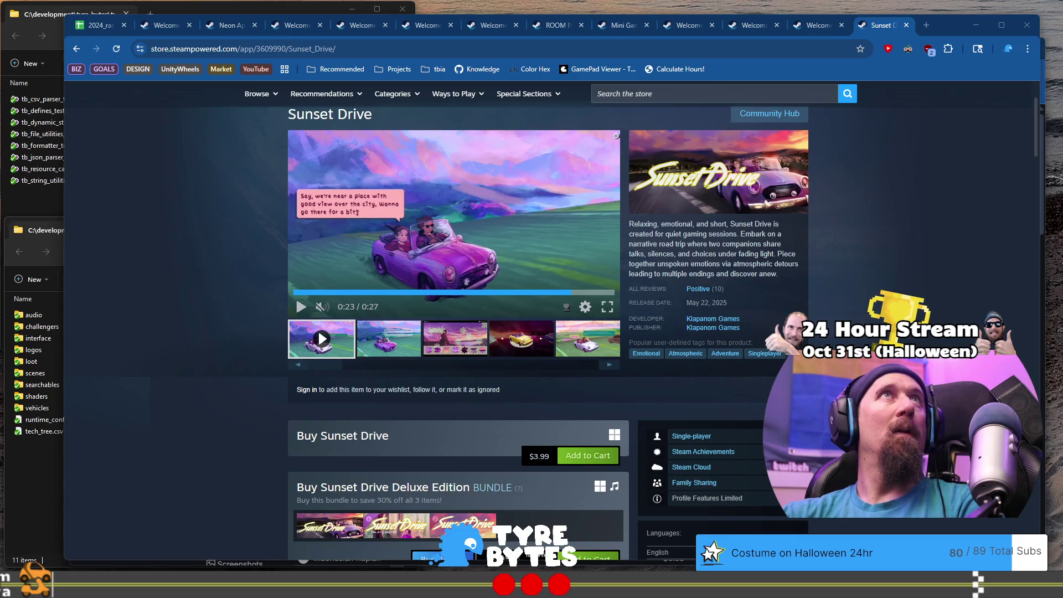
pyautogui.moveTo(6, 78)
pyautogui.mouseDown()
pyautogui.moveTo(803, 81)
pyautogui.moveTo(751, 20)
pyautogui.mouseUp()
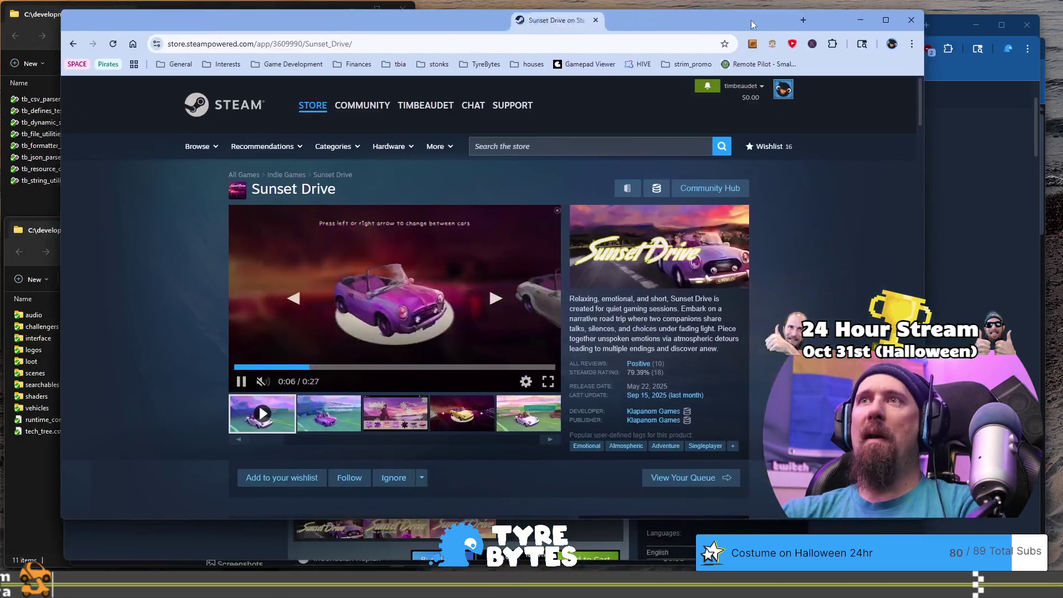
# Step: Apply the Colorful tag to Sunset Drive and return to its store page
pyautogui.scroll(-1, 730, 394)
pyautogui.click(733, 391)
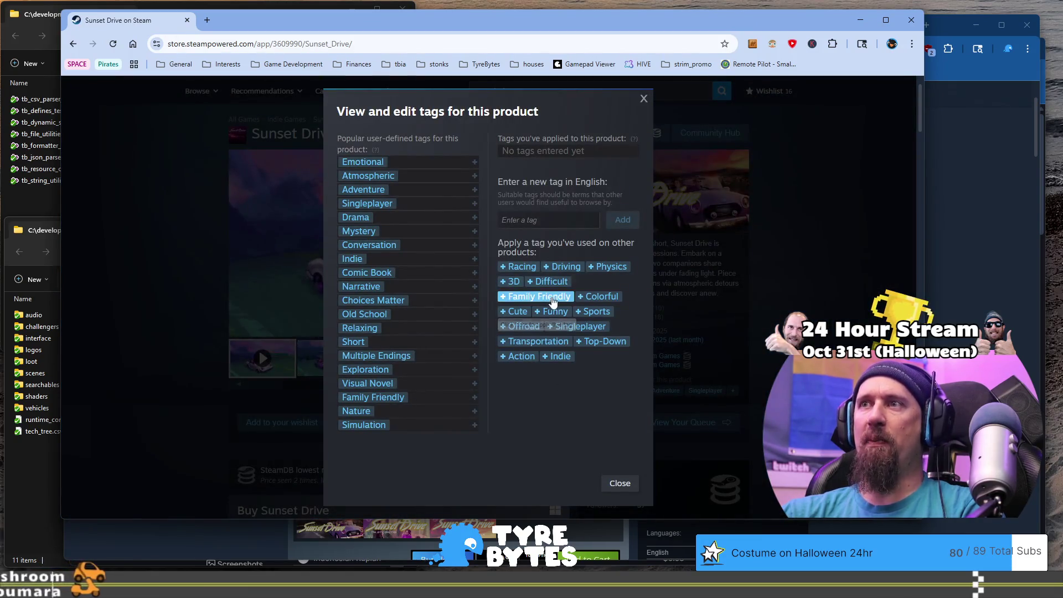
pyautogui.click(608, 294)
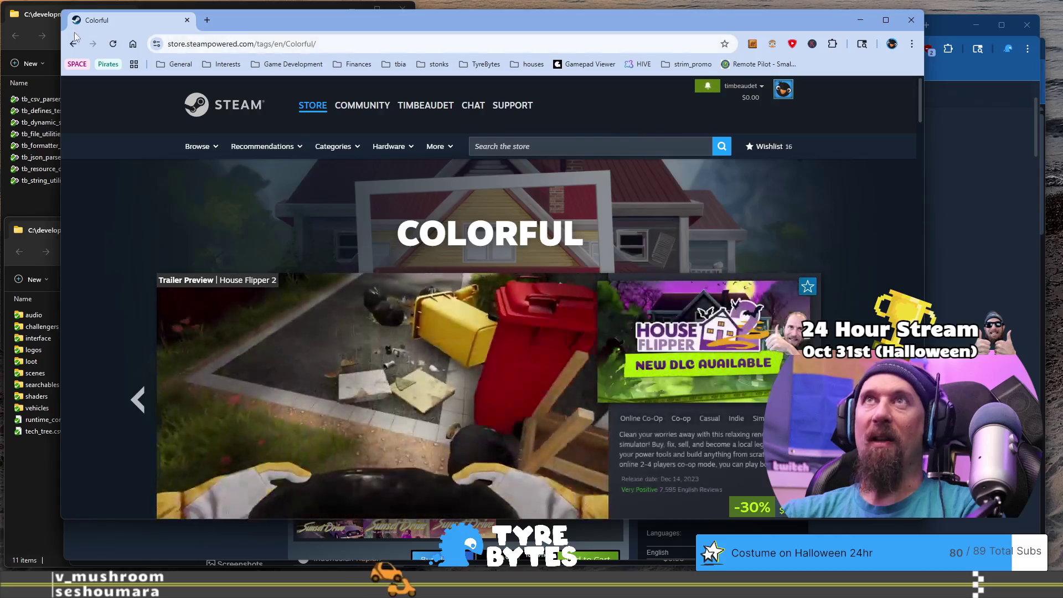
pyautogui.click(73, 43)
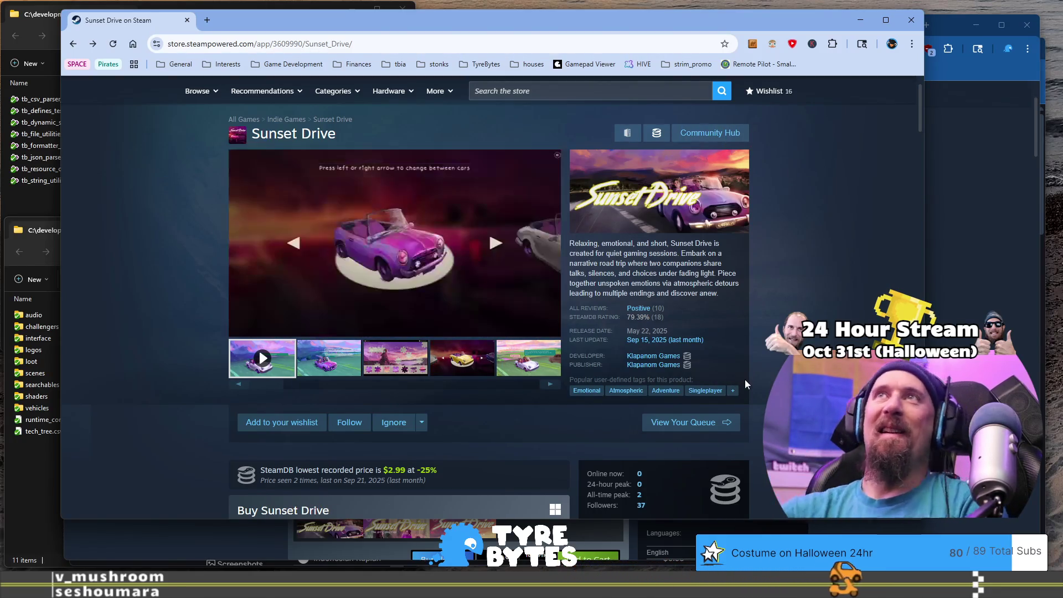
# Step: Reopen Sunset Drive's tag editor, then switch to the signed-out browser window
pyautogui.click(733, 390)
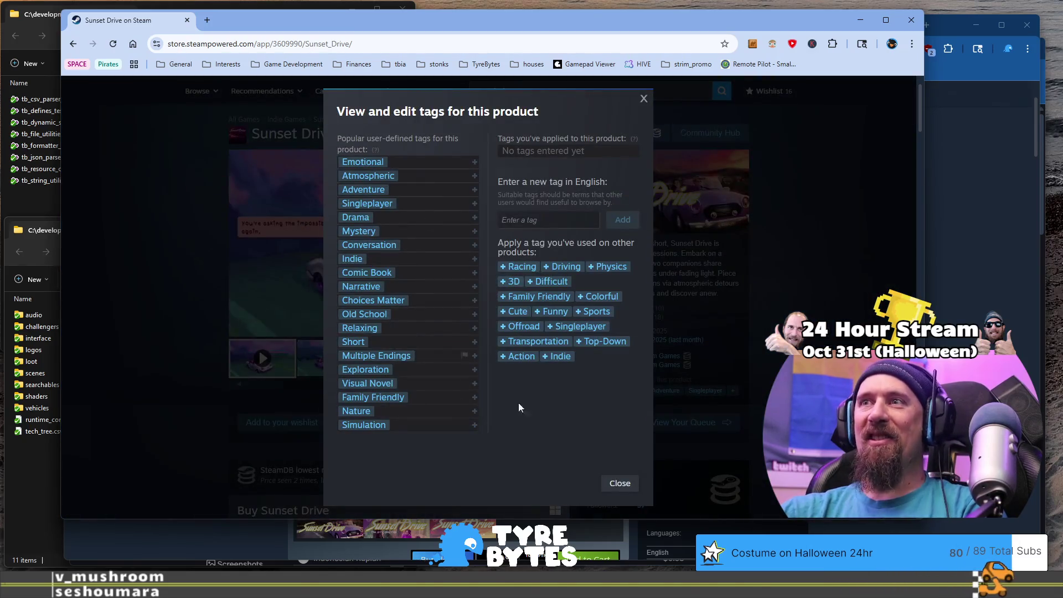
pyautogui.rightClick(623, 374)
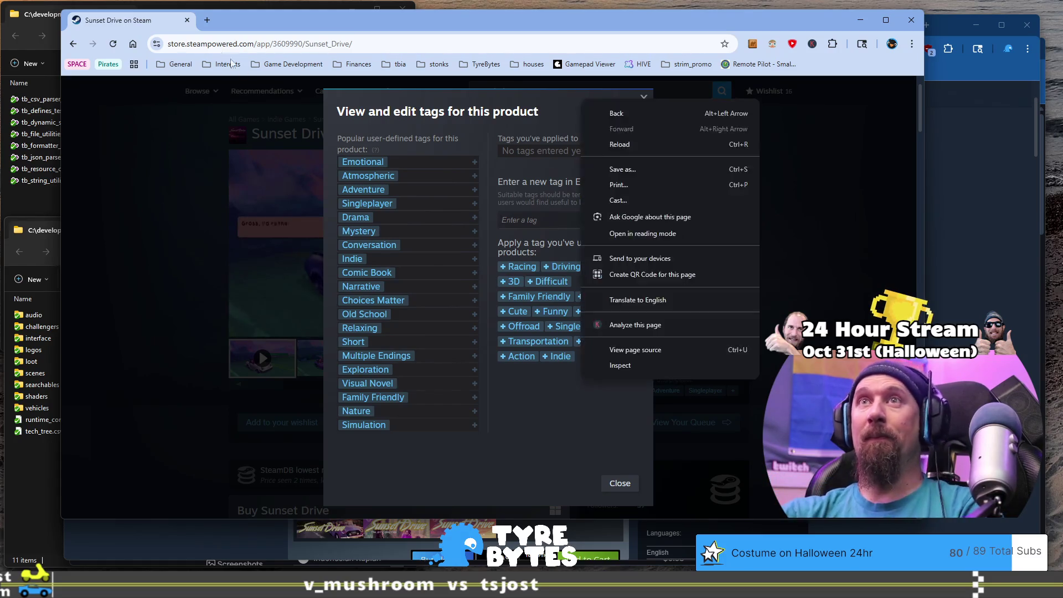
pyautogui.press('Escape')
pyautogui.hotkey('alt', 'Tab')
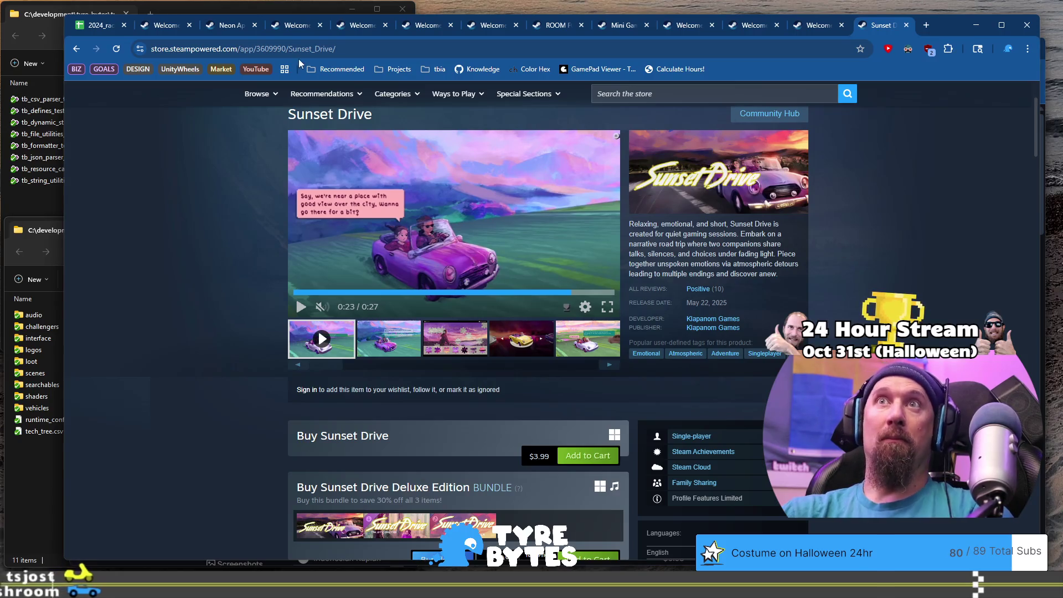
pyautogui.moveTo(195, 31)
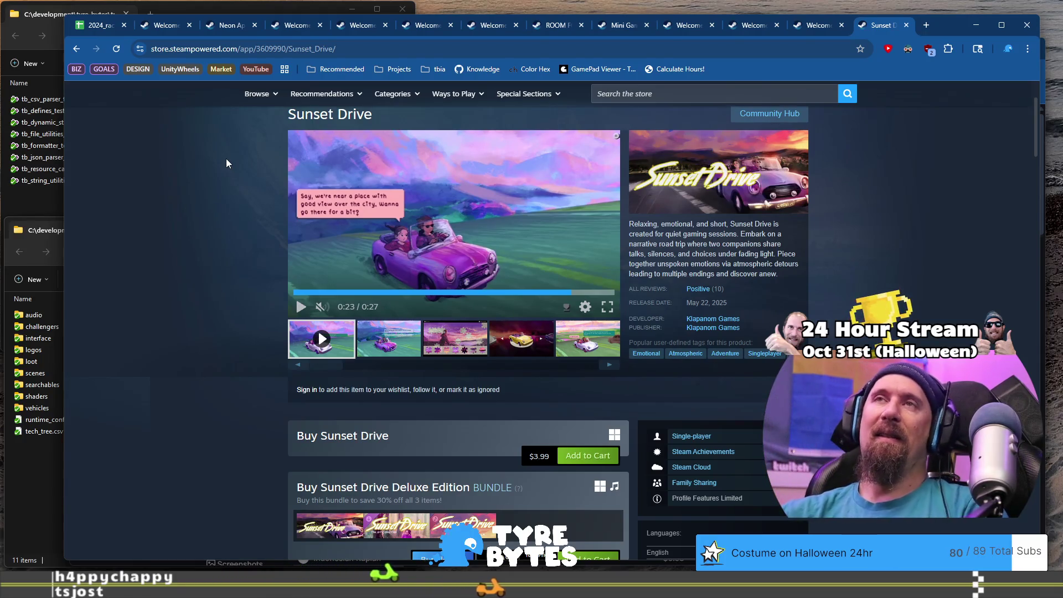
pyautogui.click(387, 49)
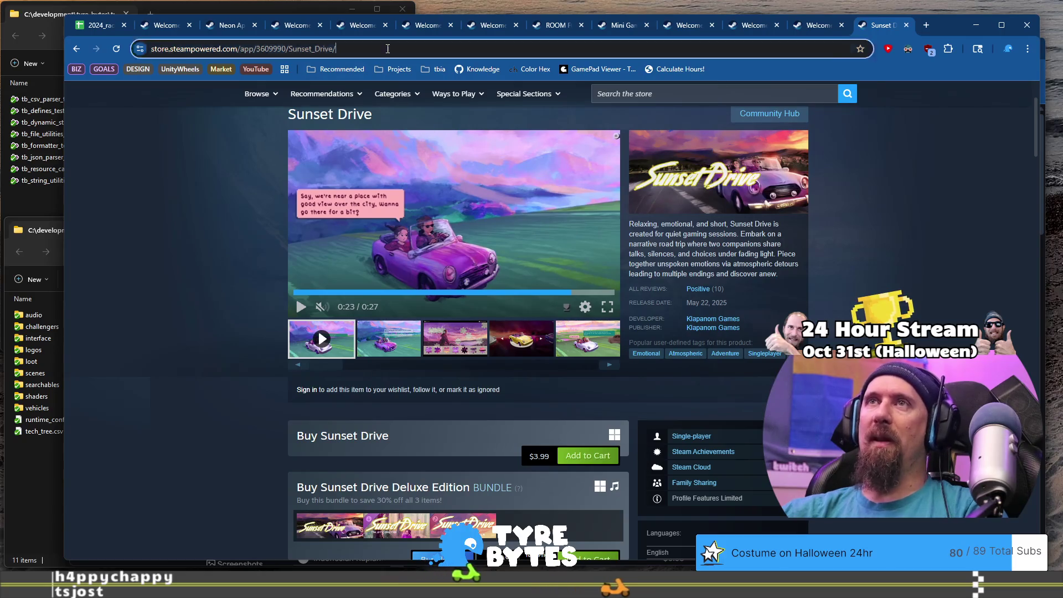
# Step: Open Eggcelerate!'s Steam page, view its full tag list, and return to copy Pixel Nitro Rush
pyautogui.write('e')
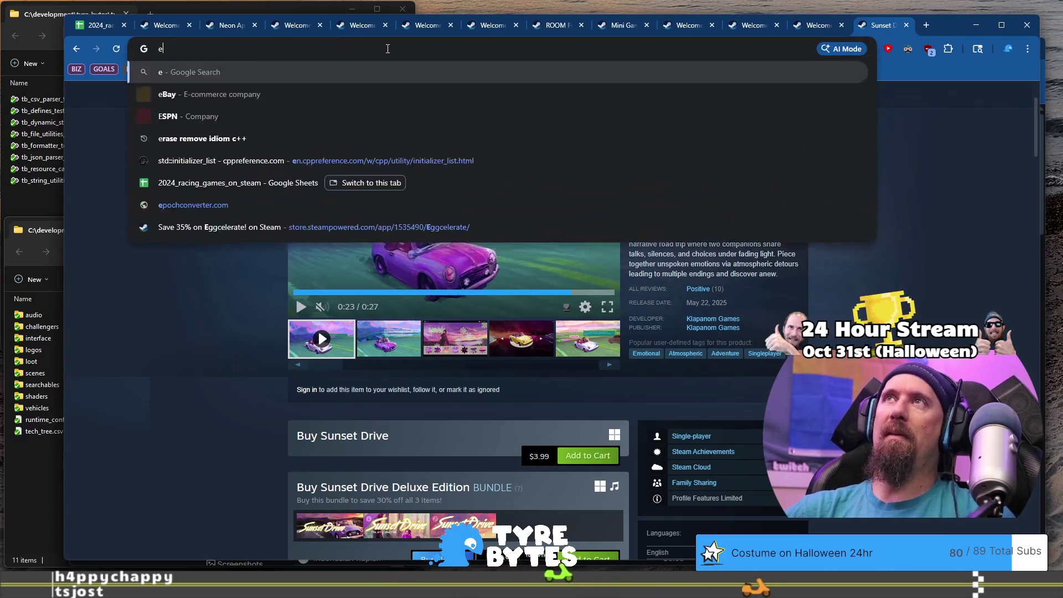
pyautogui.write('ggcelerate')
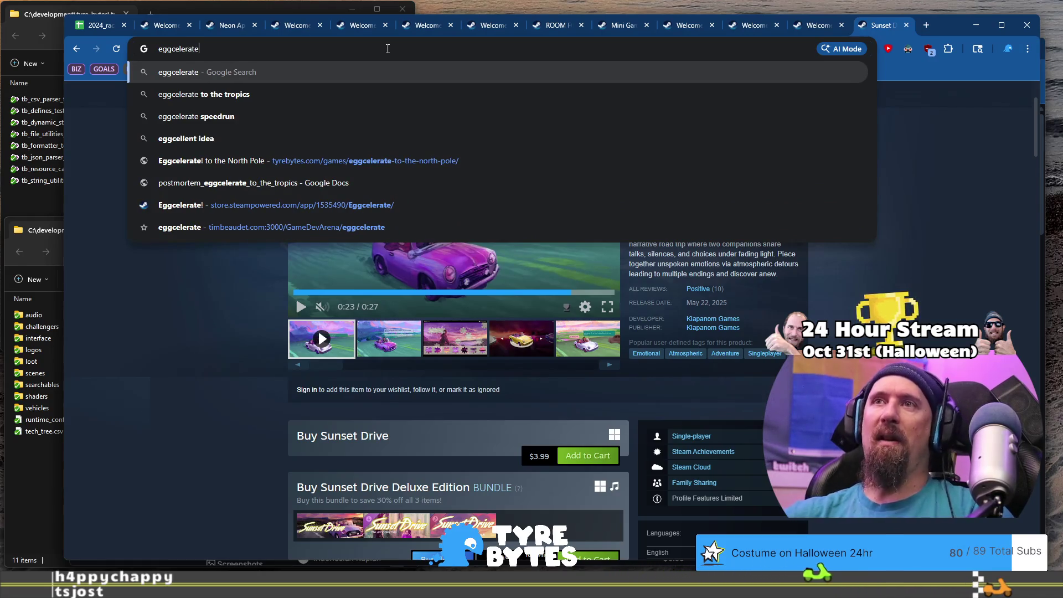
pyautogui.click(403, 204)
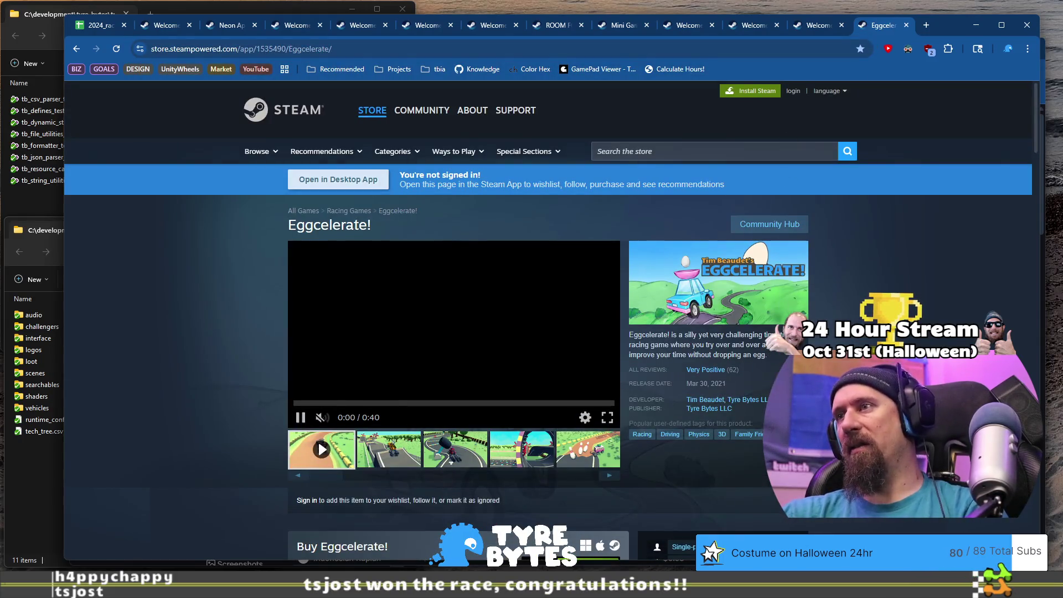
pyautogui.click(792, 434)
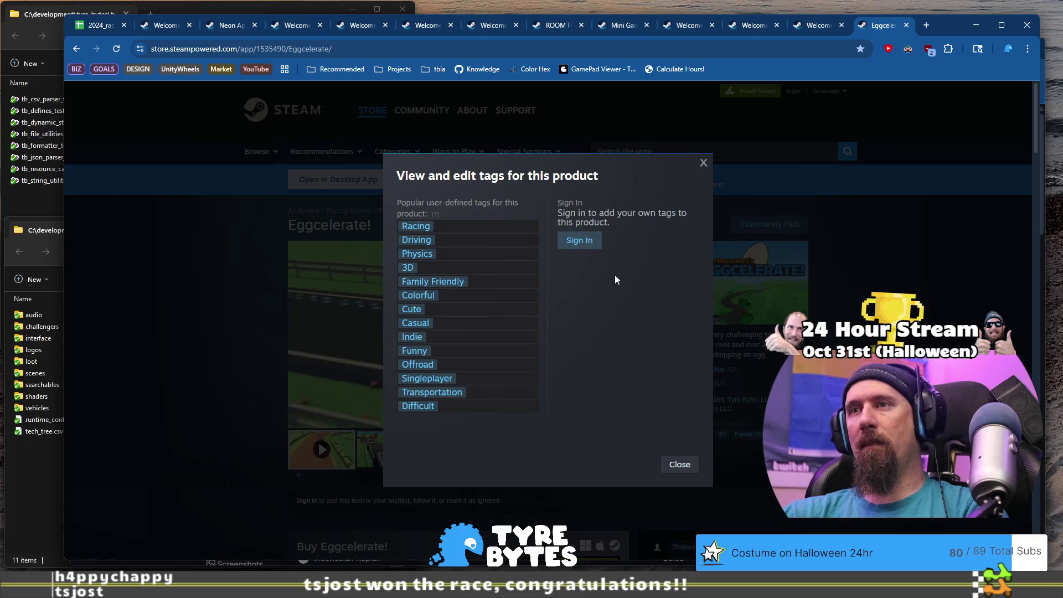
pyautogui.click(170, 261)
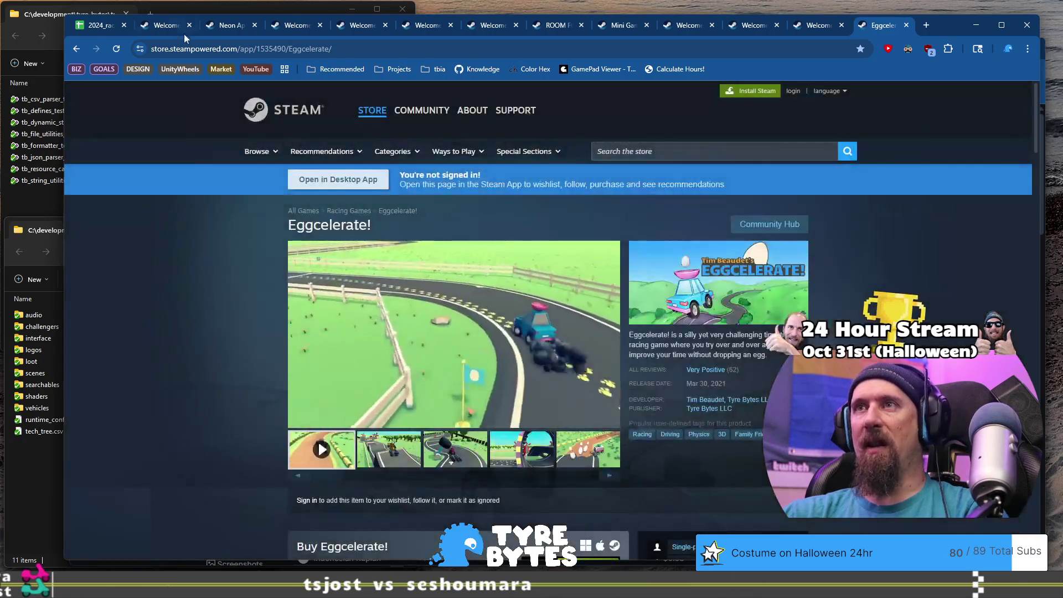
pyautogui.click(110, 26)
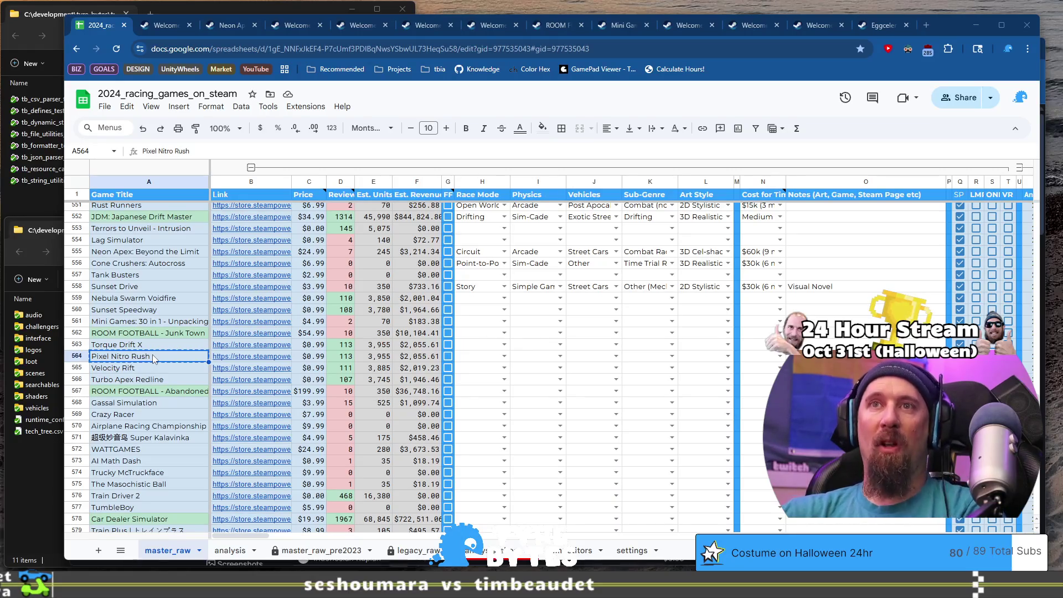
pyautogui.hotkey('ctrl', 'c')
# Step: Select the table, check the Steam tabs, and open a new tab in the SteamDB window
pyautogui.click(162, 380)
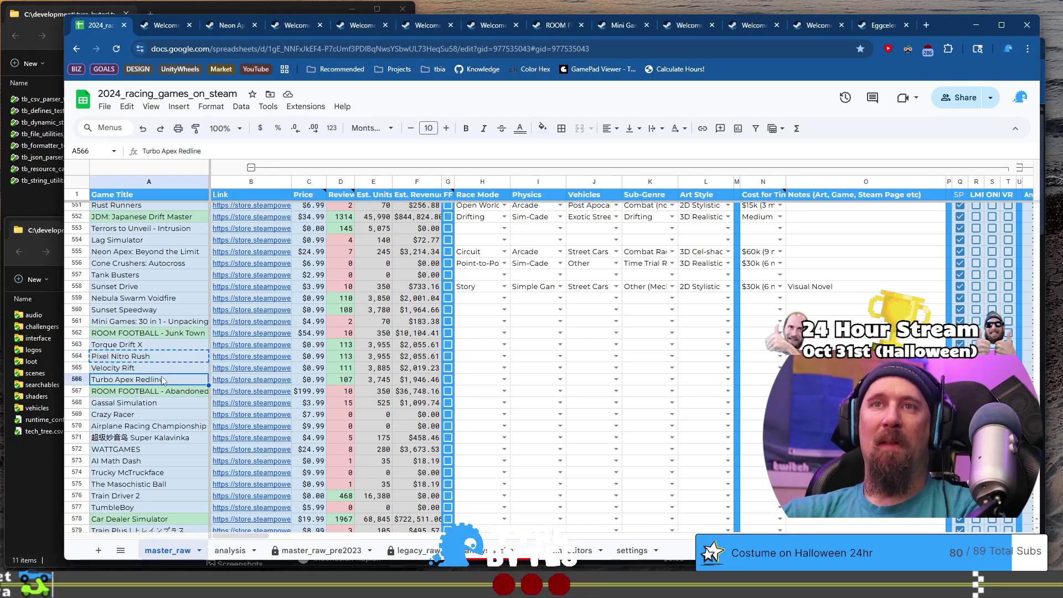
pyautogui.scroll(-1, 166, 365)
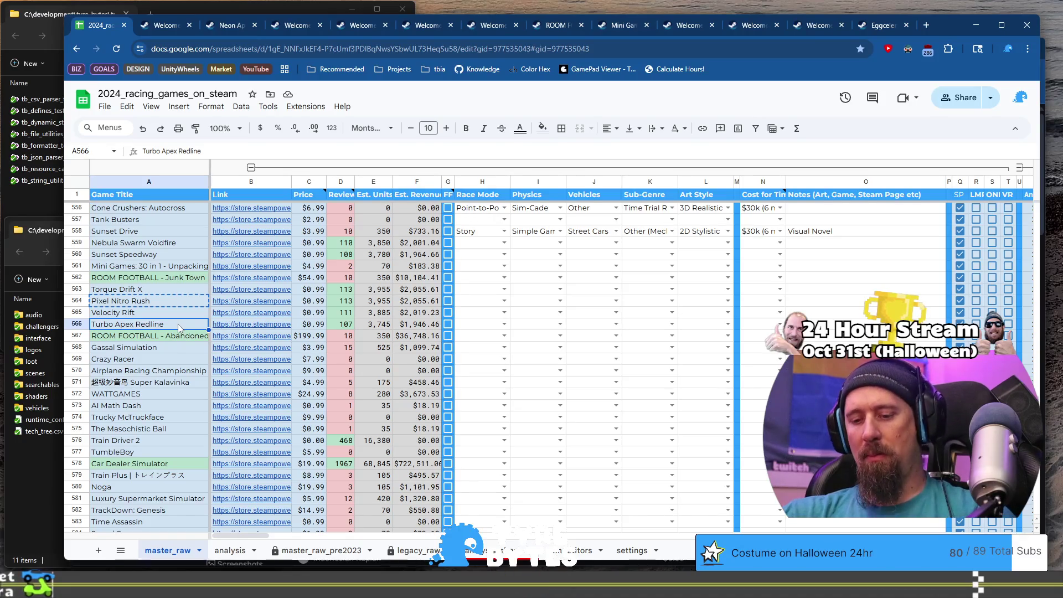
pyautogui.hotkey('ctrl', 'a')
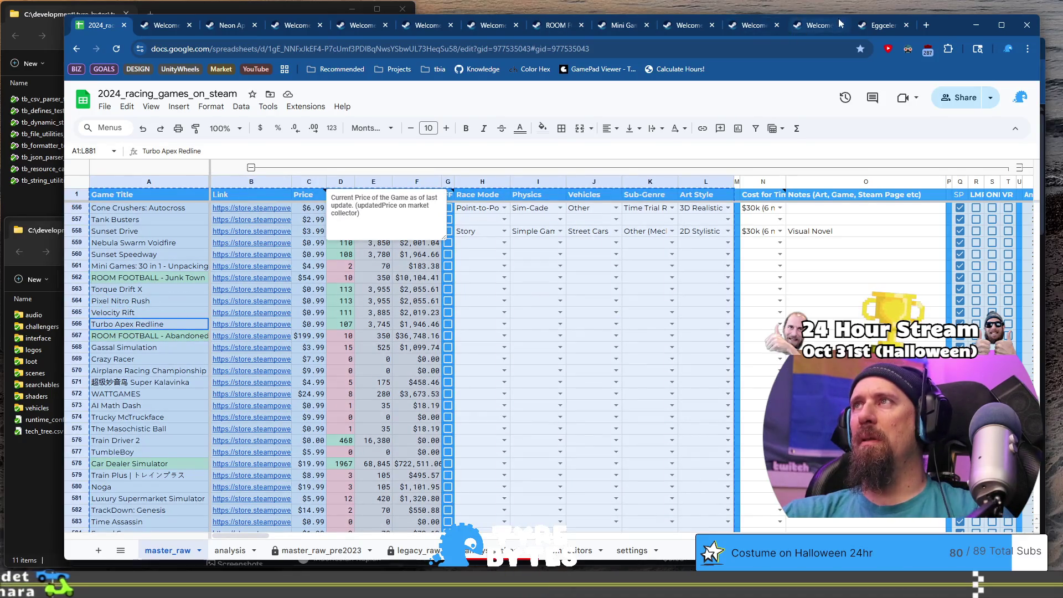
pyautogui.click(802, 23)
pyautogui.click(868, 22)
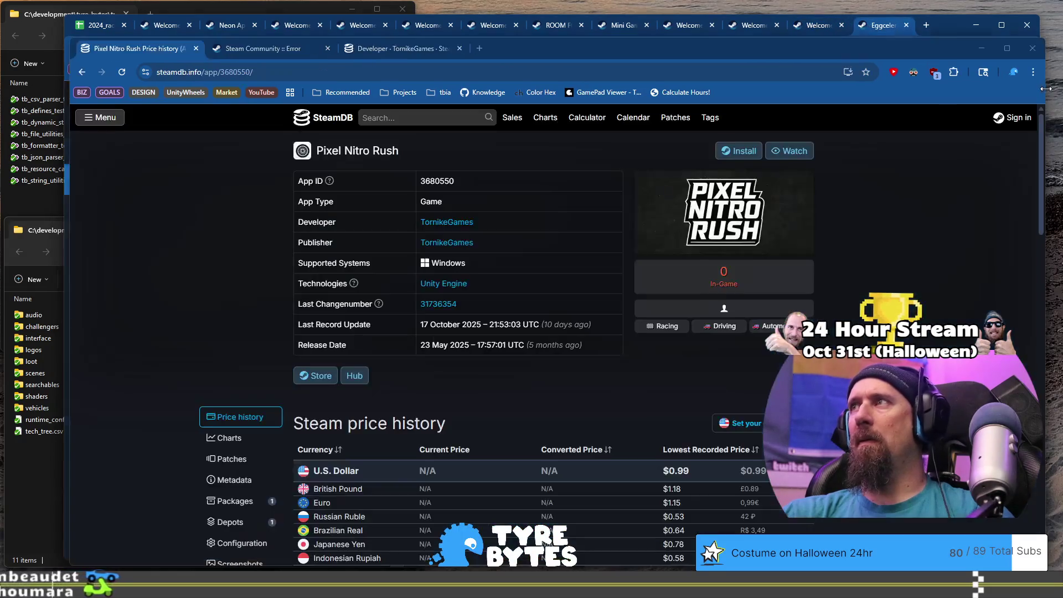
pyautogui.click(1042, 108)
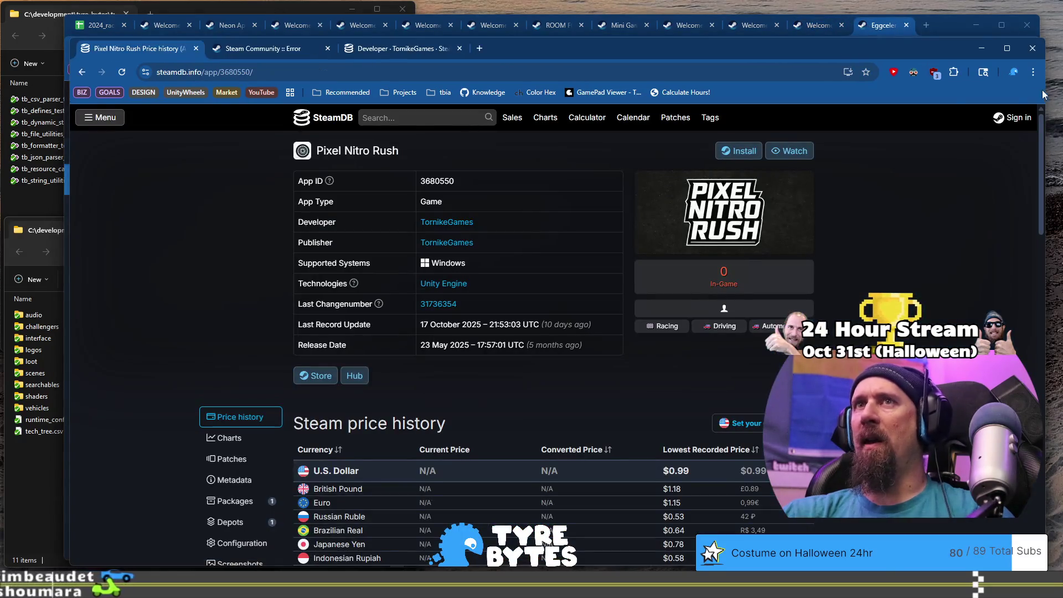
pyautogui.click(485, 51)
pyautogui.hotkey('ctrl', 'v')
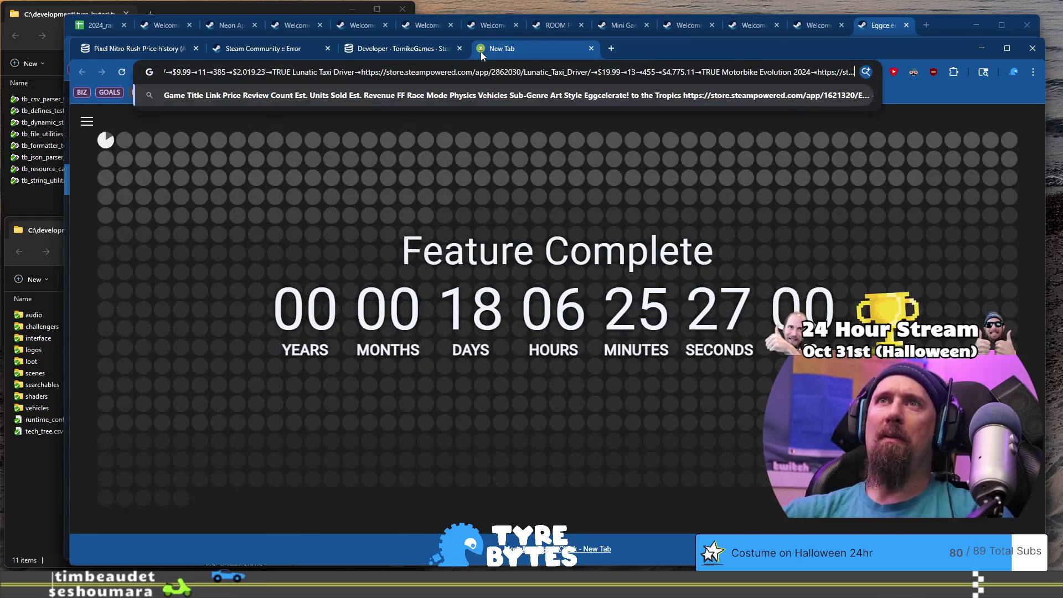
pyautogui.press('Escape')
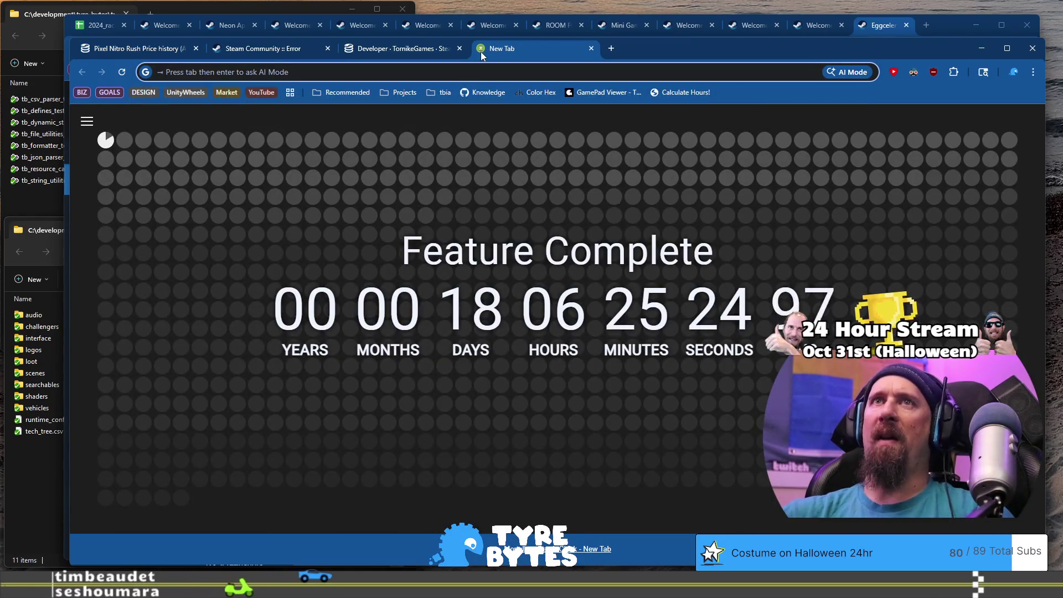
# Step: Copy the Turbo Apex Redline title from the sheet and bring the new-tab window forward
pyautogui.click(92, 27)
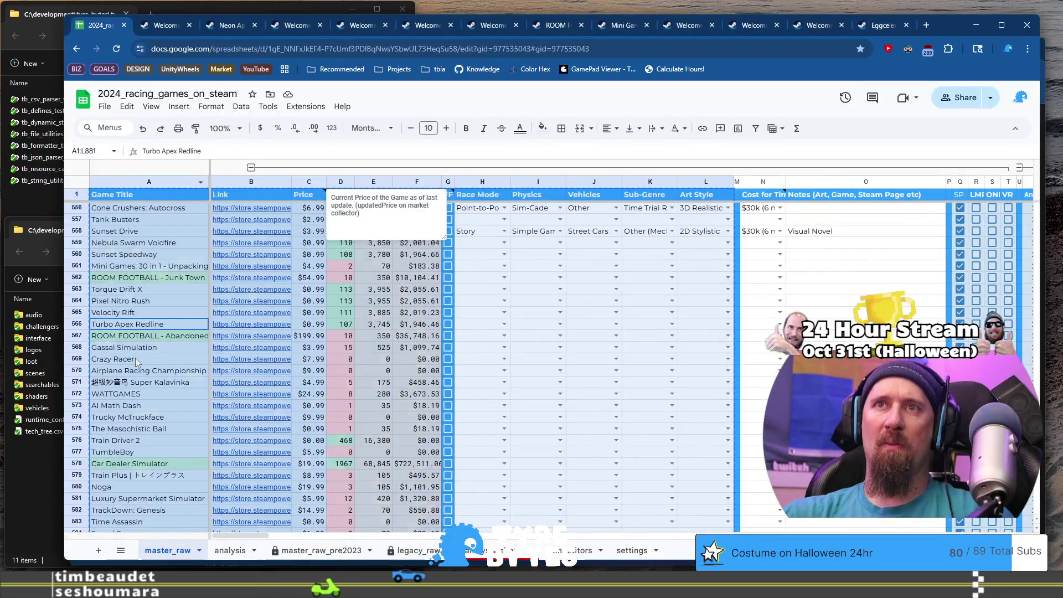
pyautogui.click(148, 359)
pyautogui.click(158, 321)
pyautogui.hotkey('ctrl', 'c')
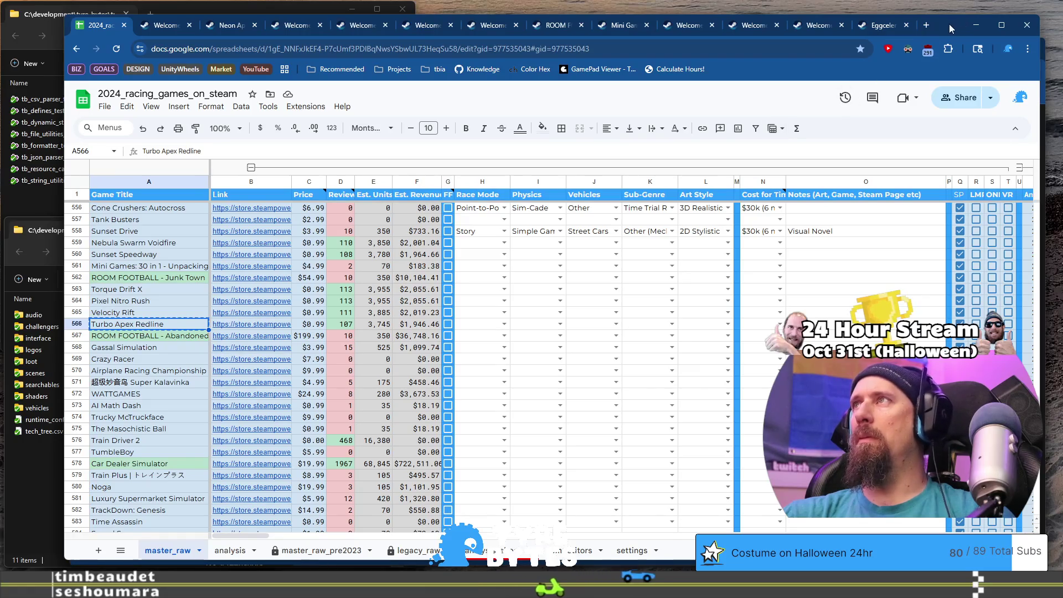
pyautogui.click(1049, 85)
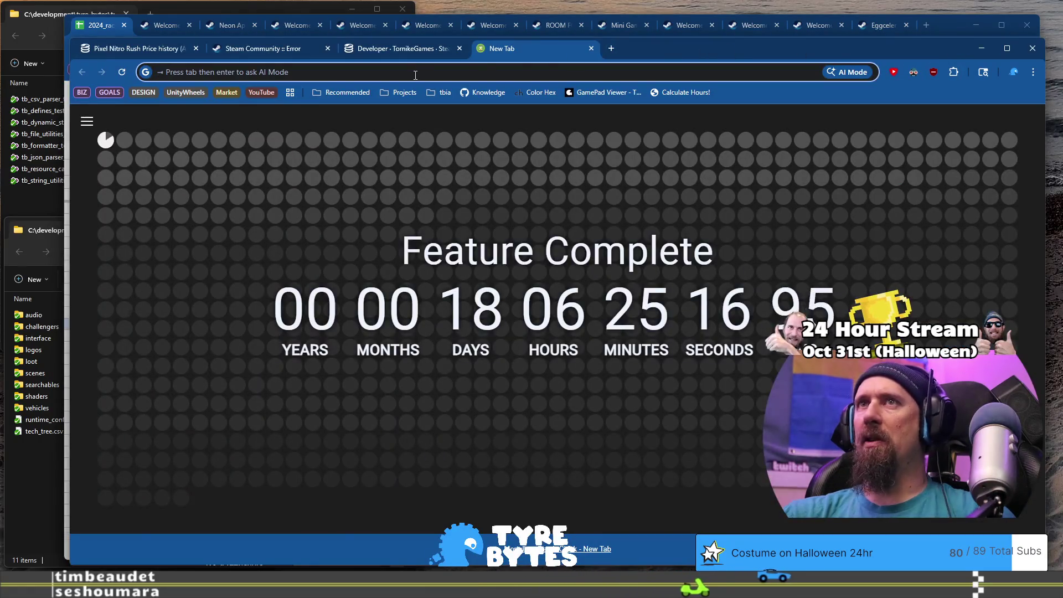
# Step: Search 'Turbo Apex Redline steam' and open its SteamDB record (App 3680370)
pyautogui.hotkey('ctrl', 'v')
pyautogui.write('steam')
pyautogui.press('Return')
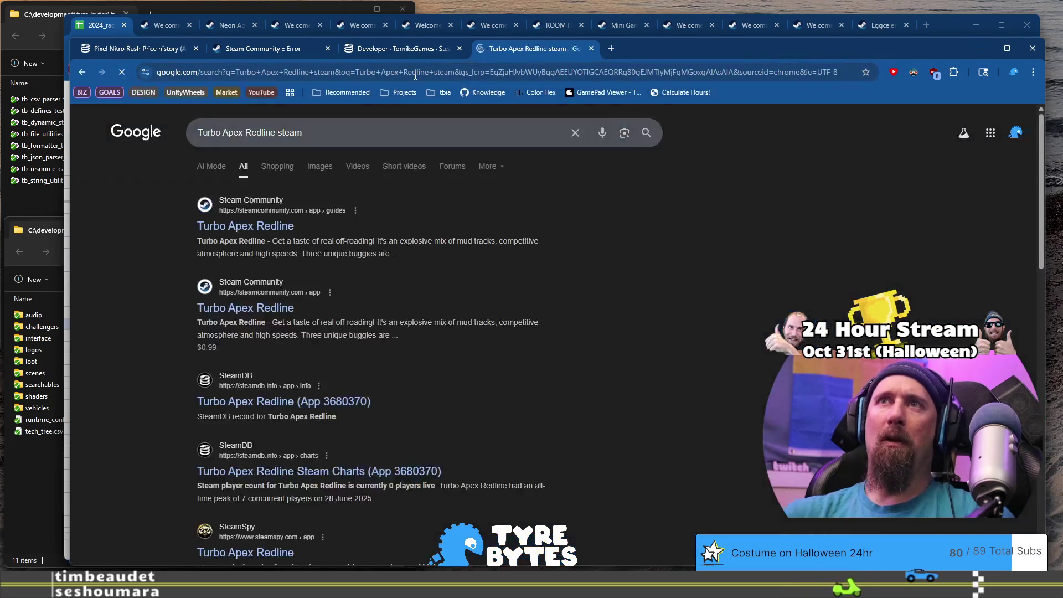
pyautogui.click(288, 402)
# Step: Return to the Pixel Nitro Rush SteamDB page and open TornikeGames' developer product list
pyautogui.scroll(-1, 147, 264)
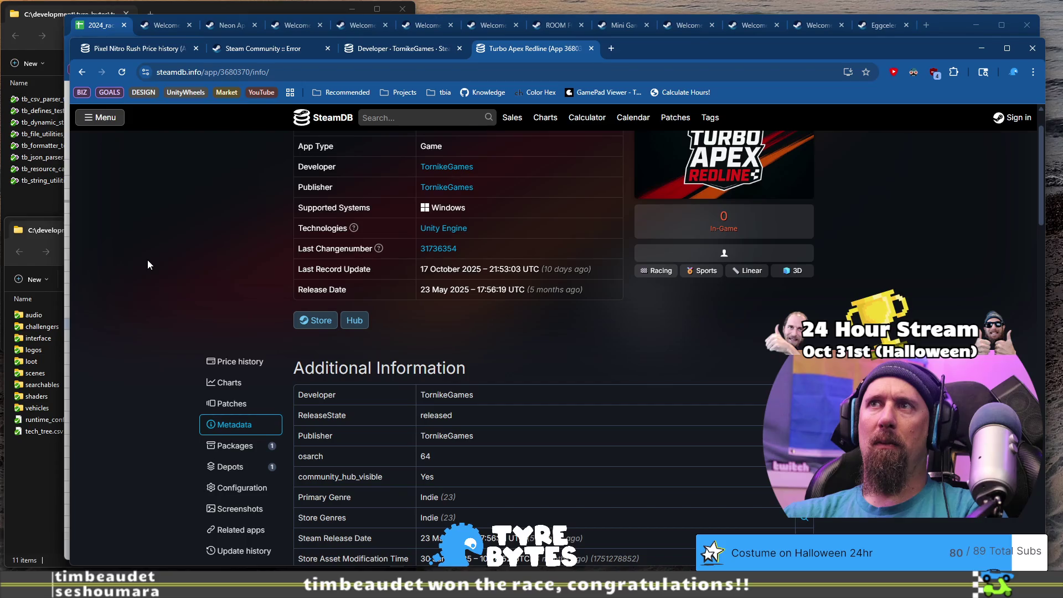
pyautogui.click(154, 49)
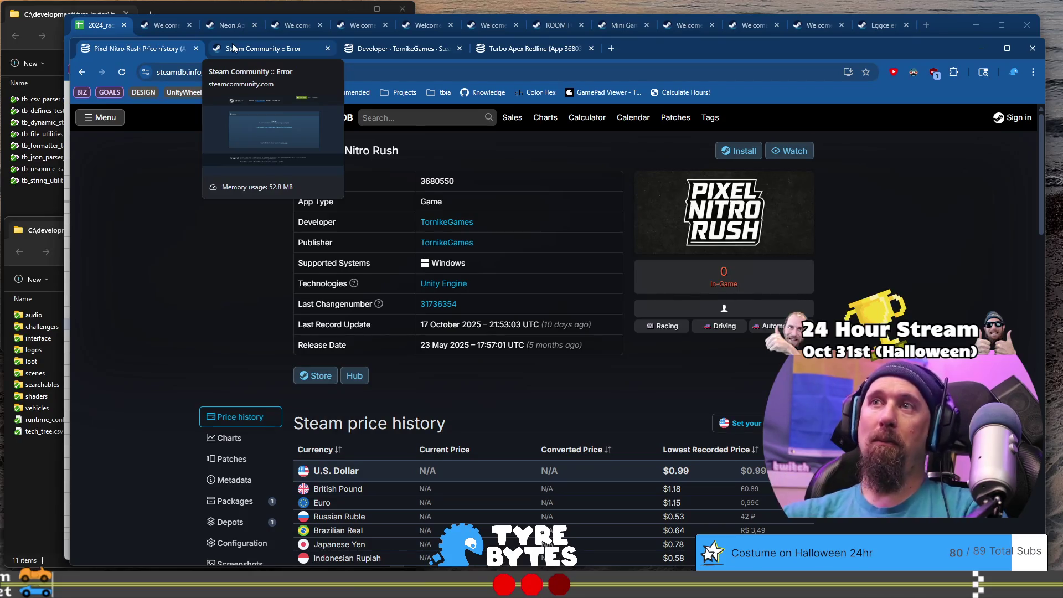
pyautogui.click(463, 223)
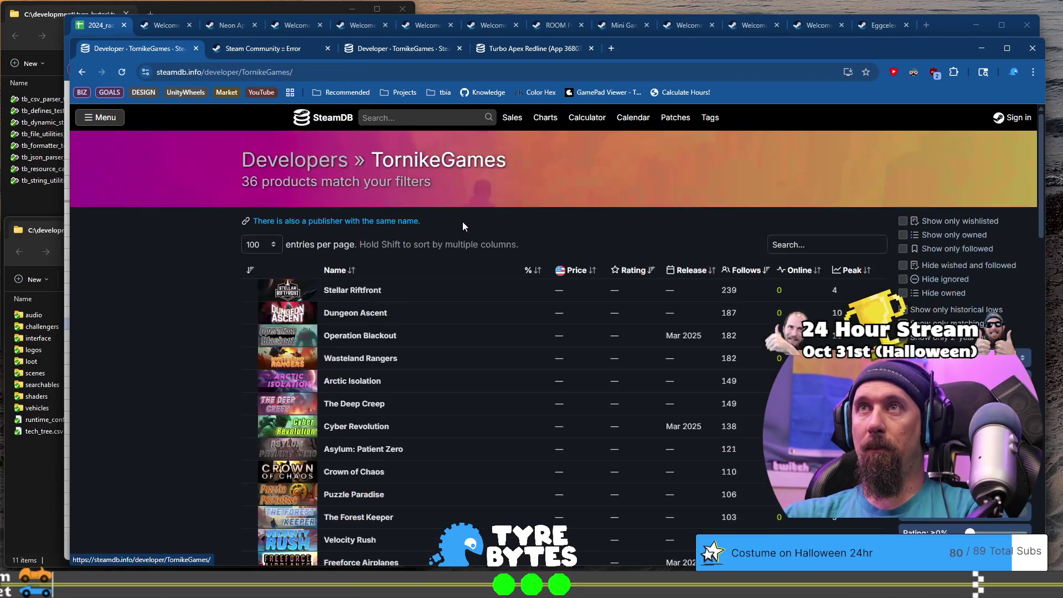
# Step: Scroll TornikeGames' products and open Pixel Nitro Rush's SteamDB page (App 3680550) in its own tab
pyautogui.scroll(-3, 142, 255)
pyautogui.scroll(-10, 141, 256)
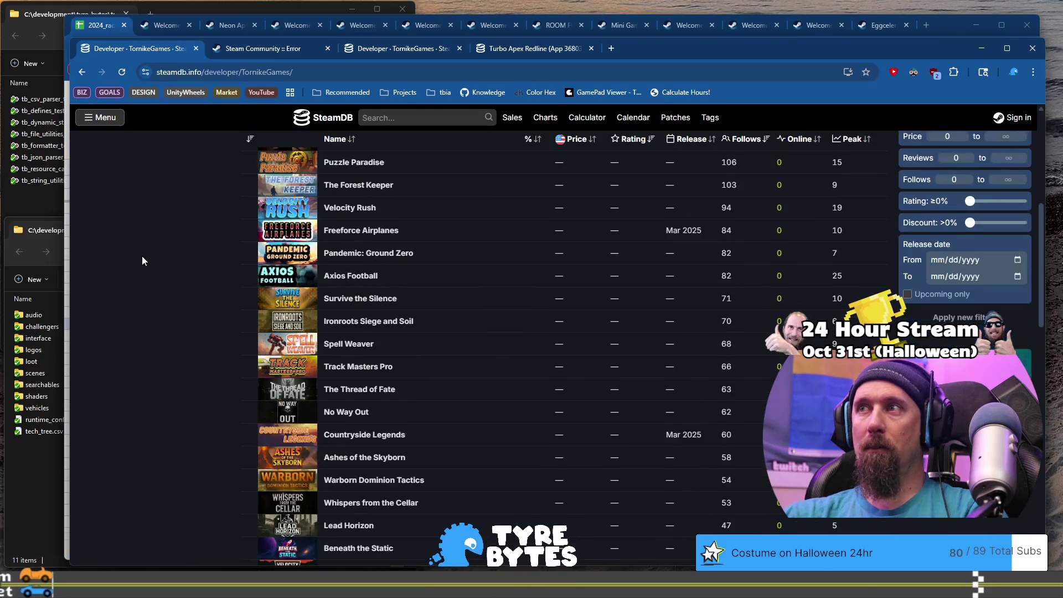
pyautogui.scroll(7, 167, 257)
pyautogui.scroll(4, 167, 261)
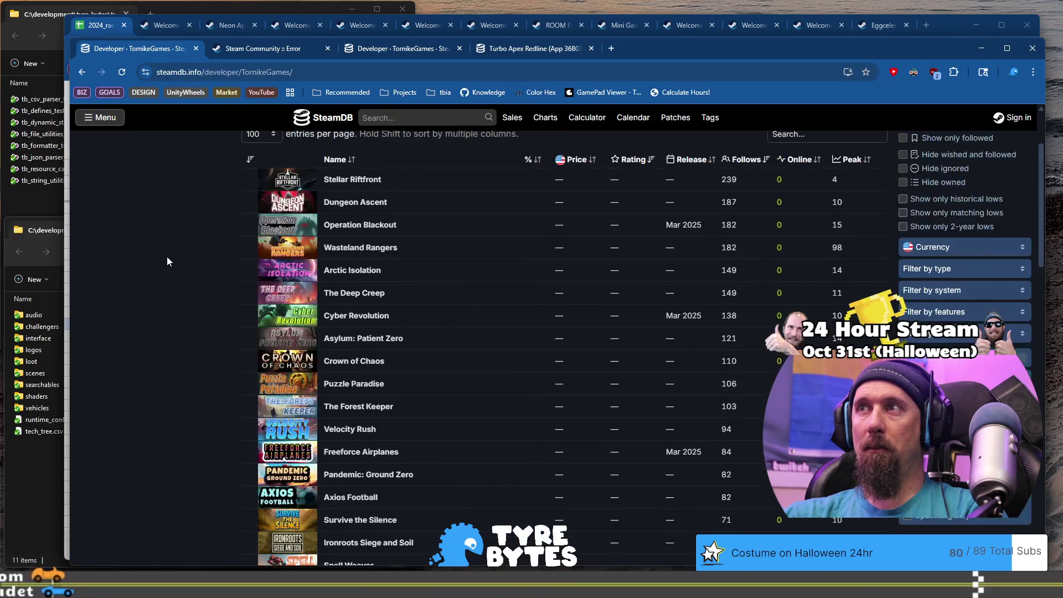
pyautogui.scroll(2, 167, 257)
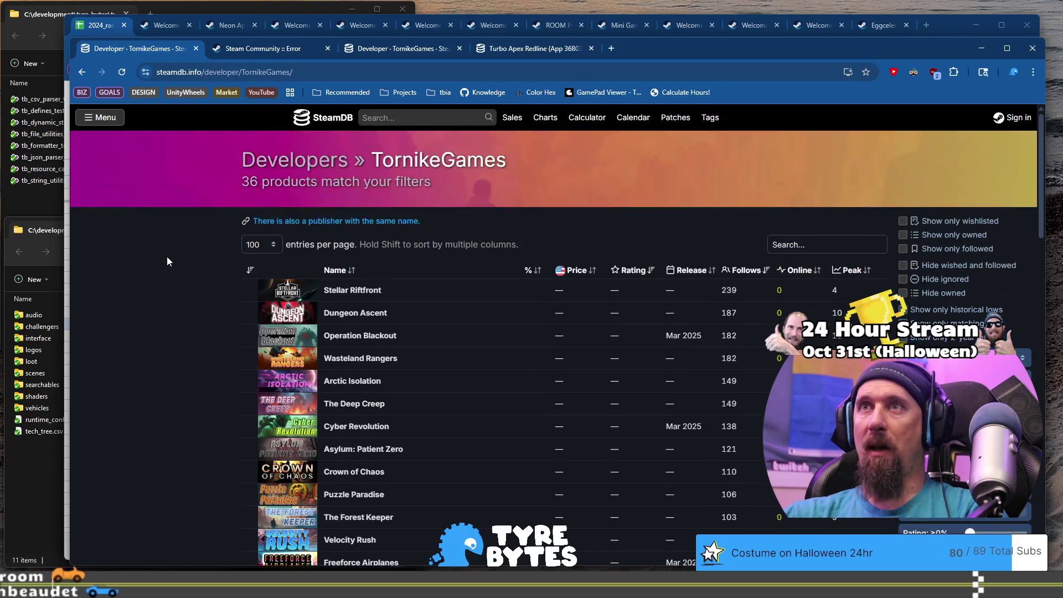
pyautogui.scroll(-5, 168, 261)
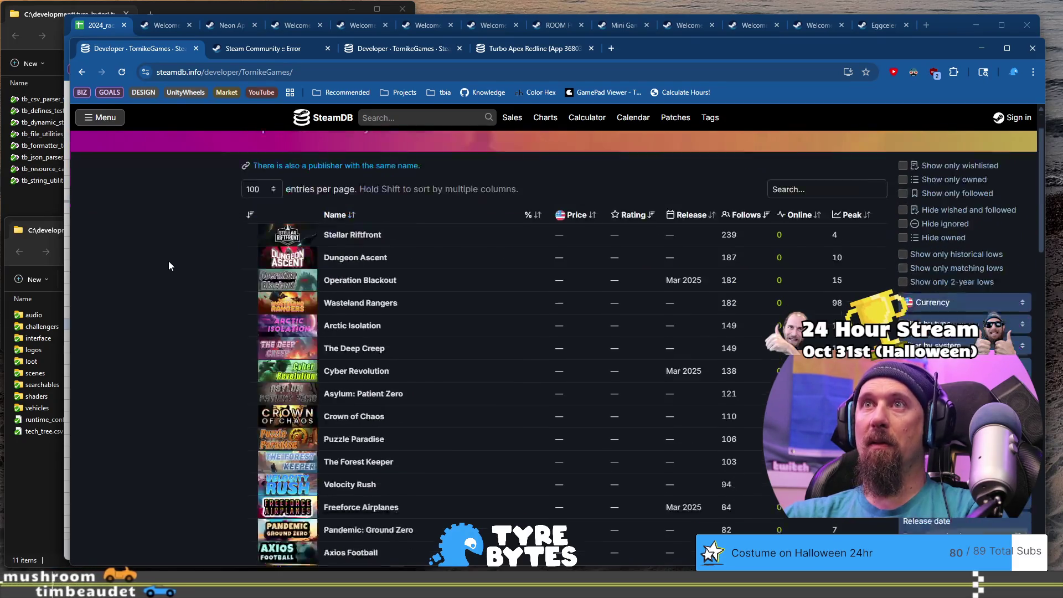
pyautogui.scroll(-6, 171, 263)
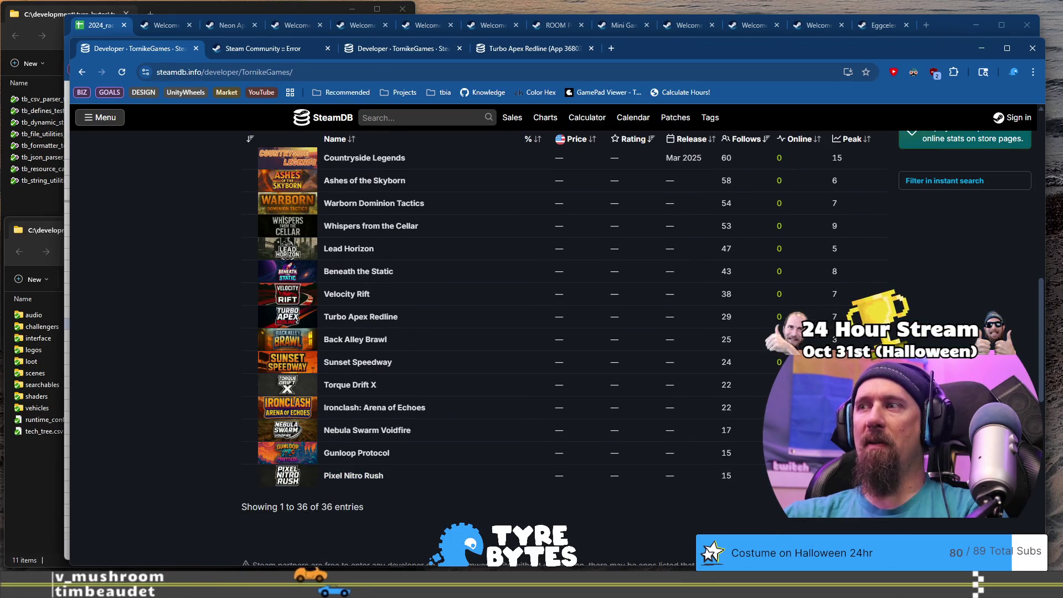
pyautogui.scroll(9, 299, 500)
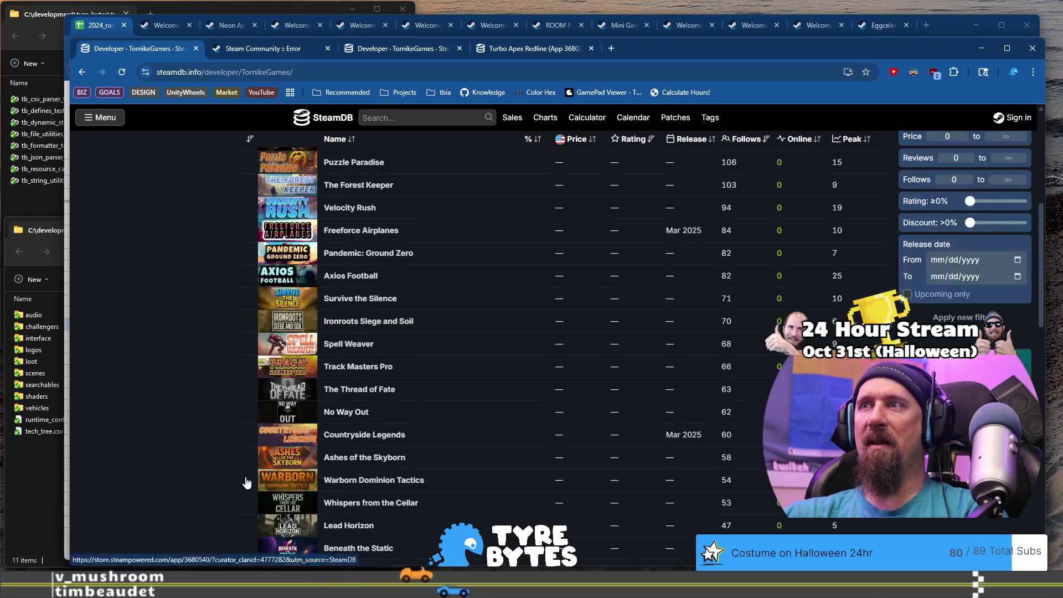
pyautogui.scroll(-9, 247, 480)
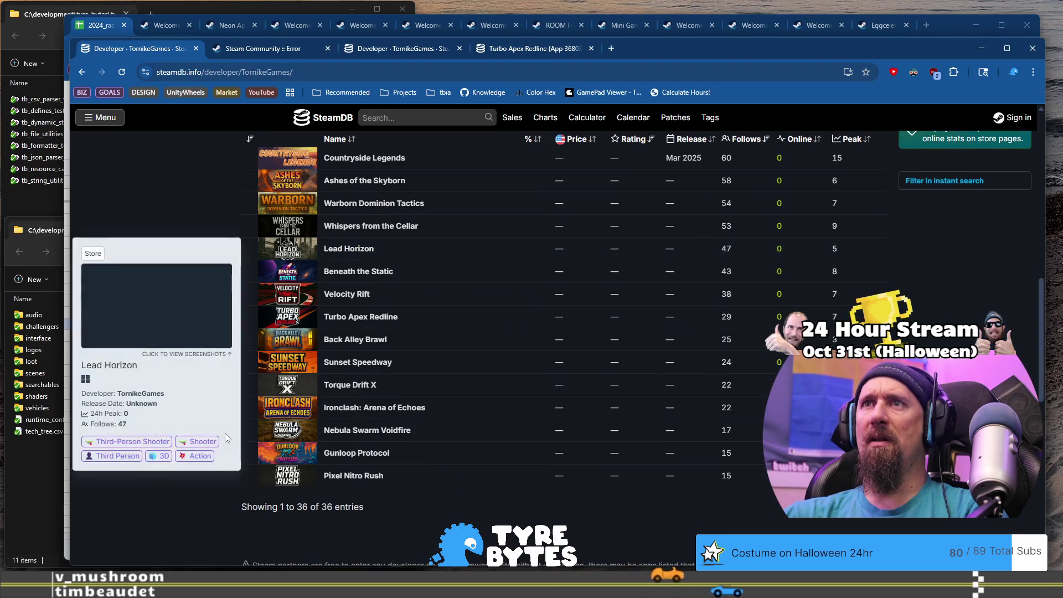
pyautogui.moveTo(504, 475)
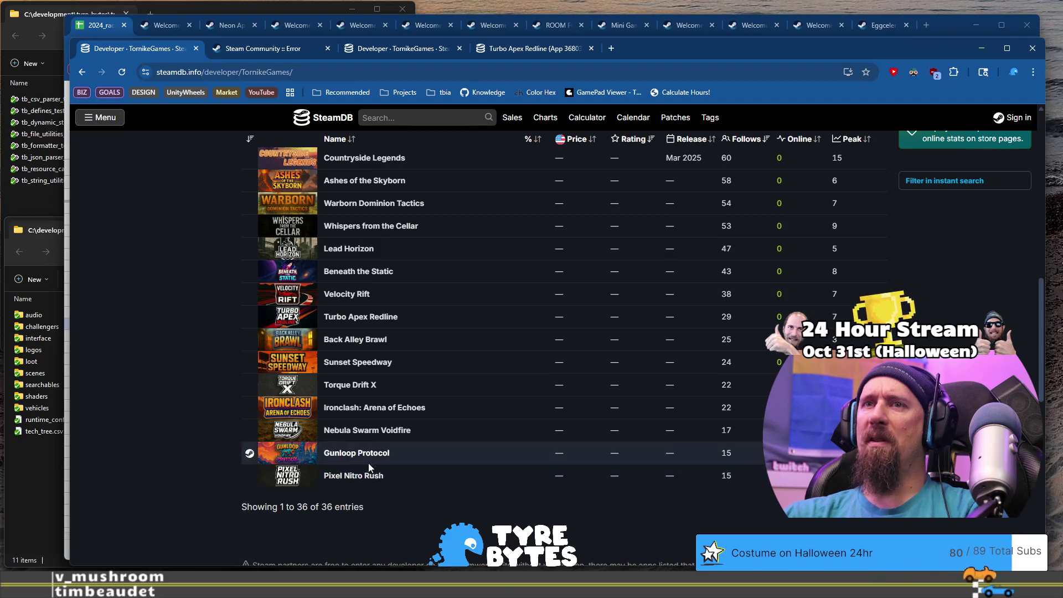
pyautogui.middleClick(372, 485)
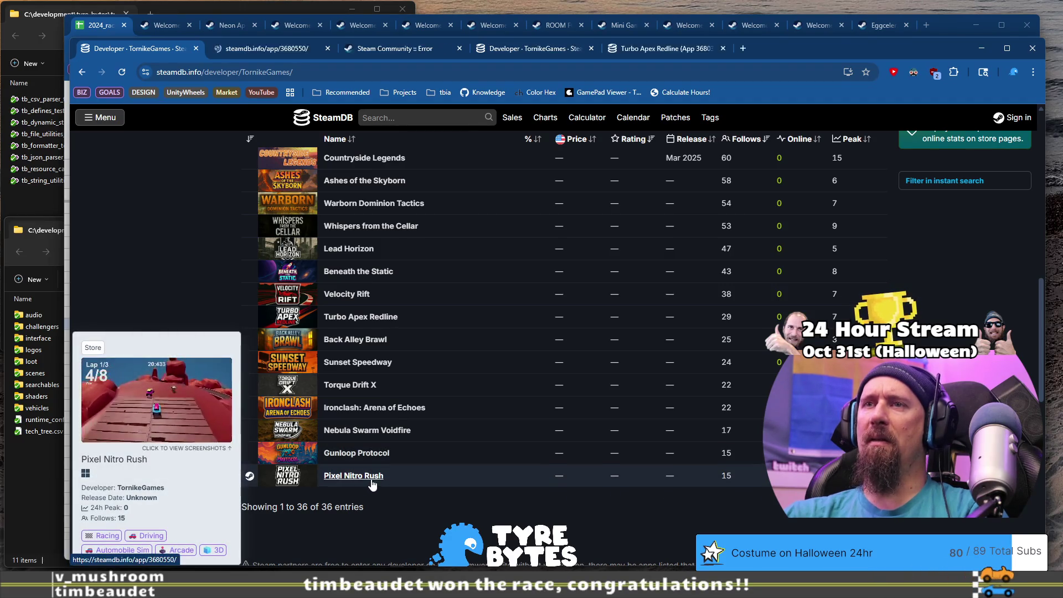
pyautogui.click(263, 51)
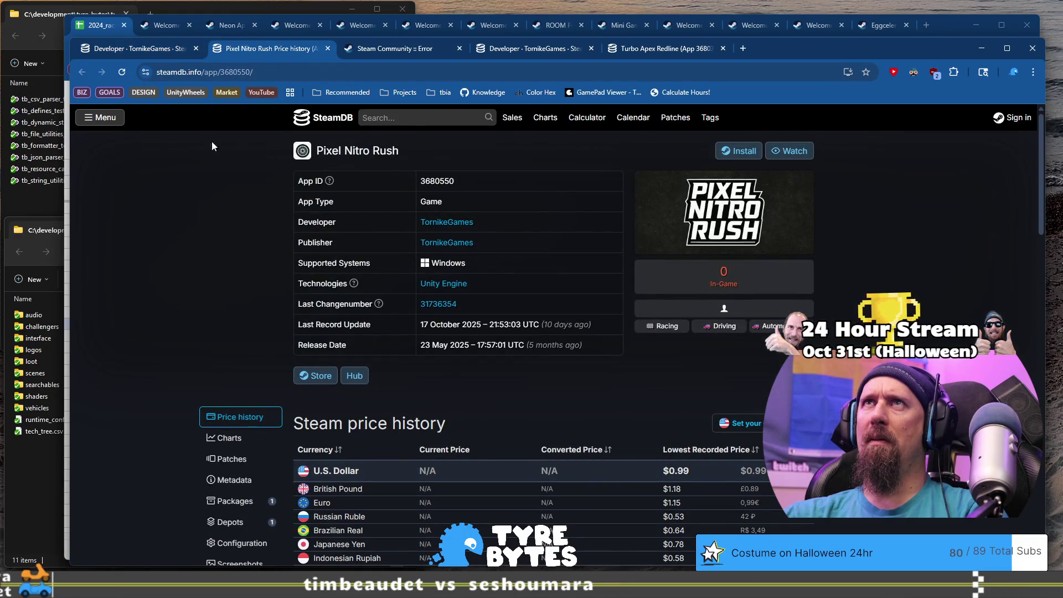
# Step: Check Velocity Rift's announce date 2025-05-23 in the sheet, then bring the TornikeGames list back
pyautogui.click(112, 51)
pyautogui.click(109, 27)
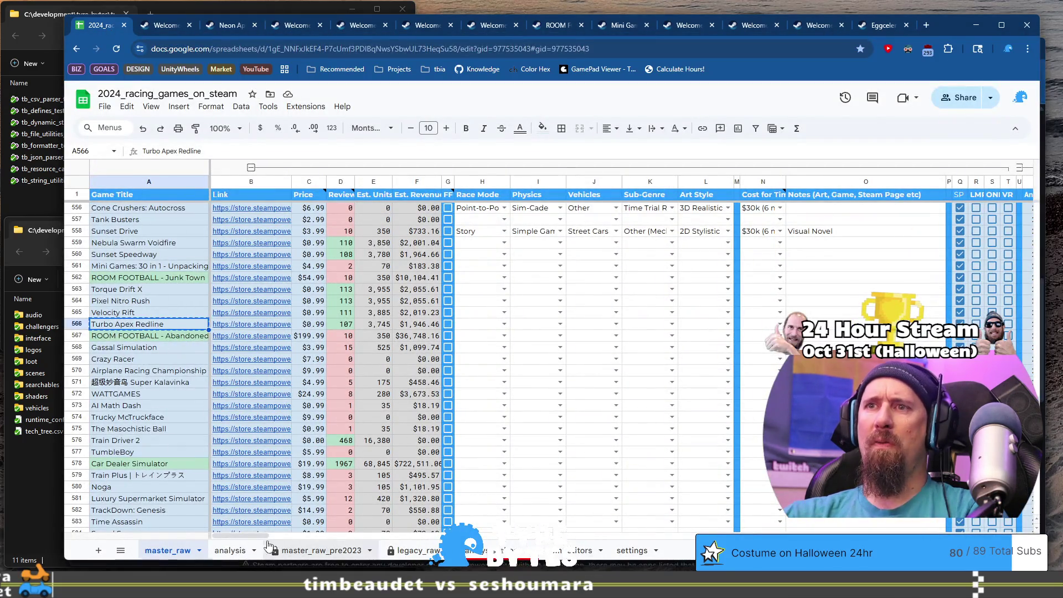
pyautogui.moveTo(257, 537); pyautogui.dragTo(289, 542)
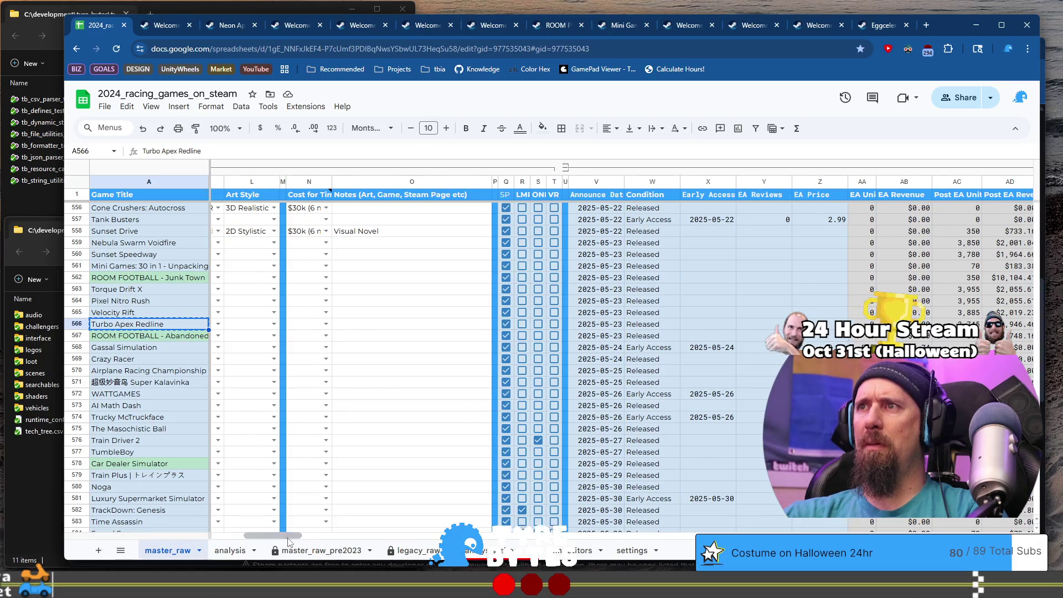
pyautogui.click(607, 336)
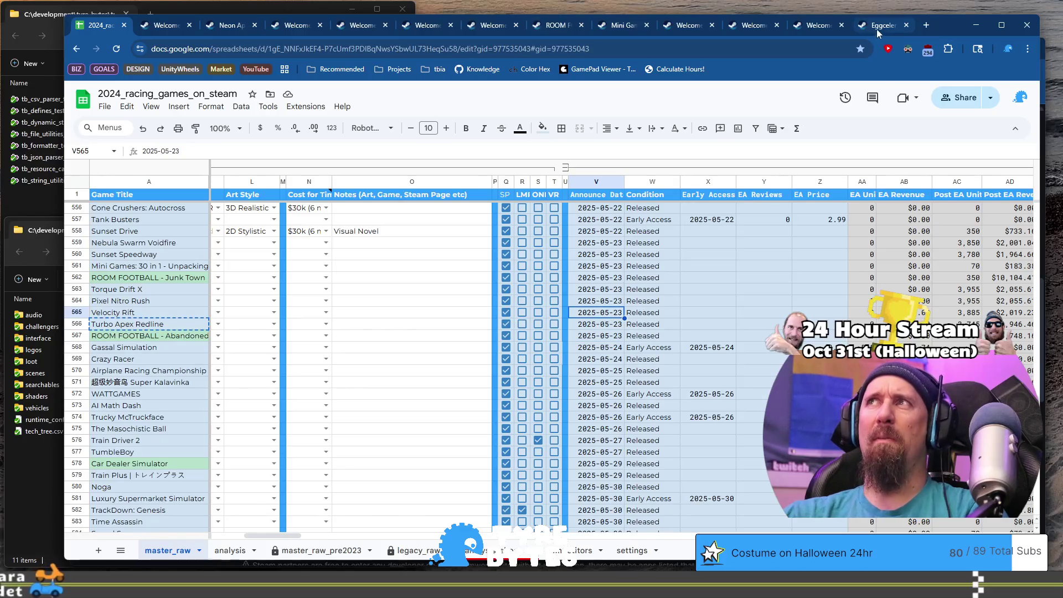
pyautogui.click(1049, 91)
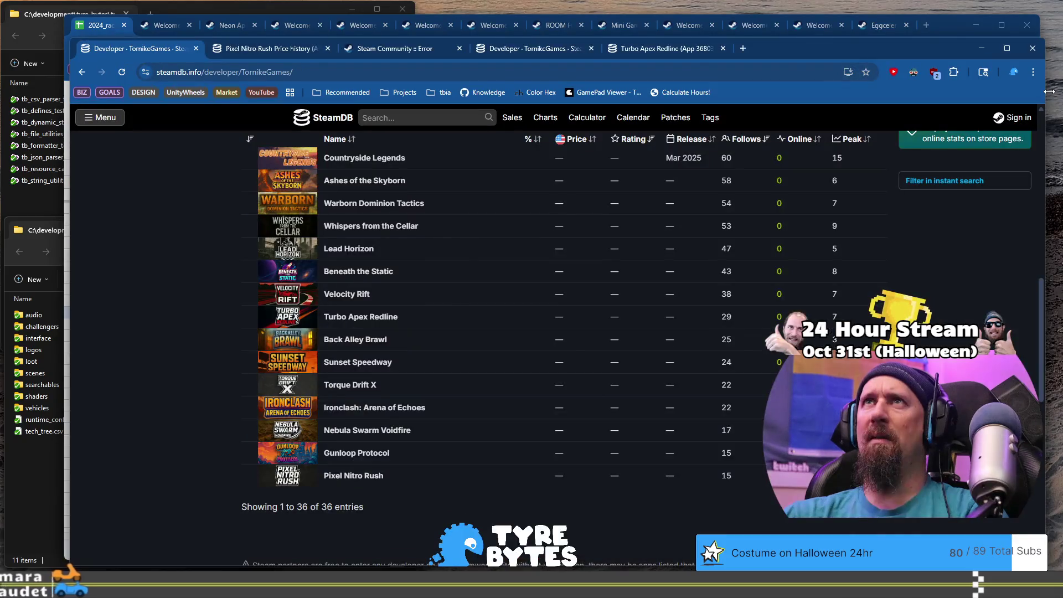
# Step: Preview the TornikeGames titles in SteamDB's developer list, then return to the racing games spreadsheet
pyautogui.moveTo(385, 244)
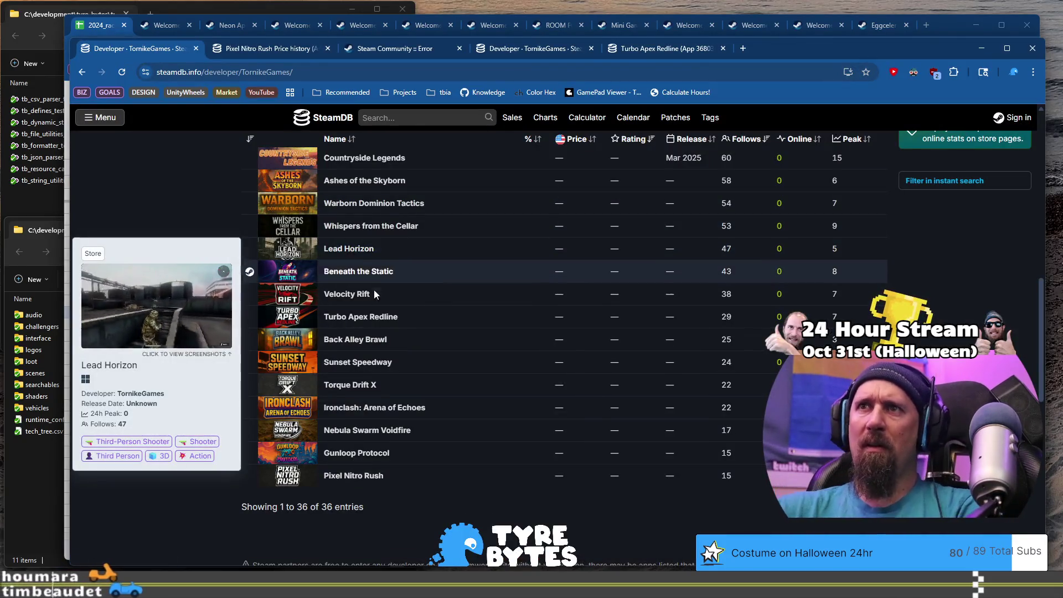
pyautogui.moveTo(381, 458)
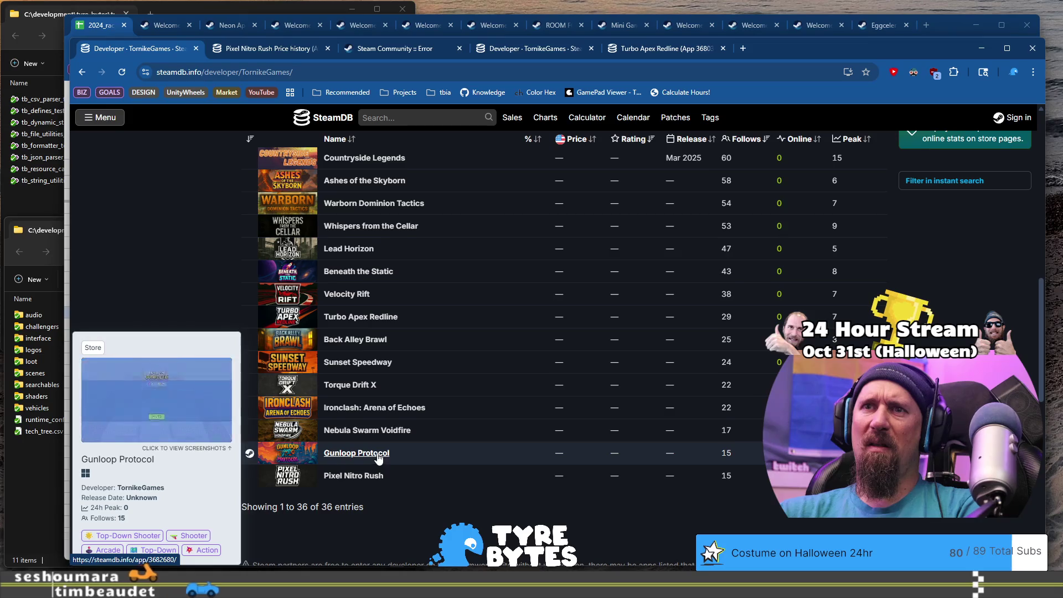
pyautogui.moveTo(380, 436)
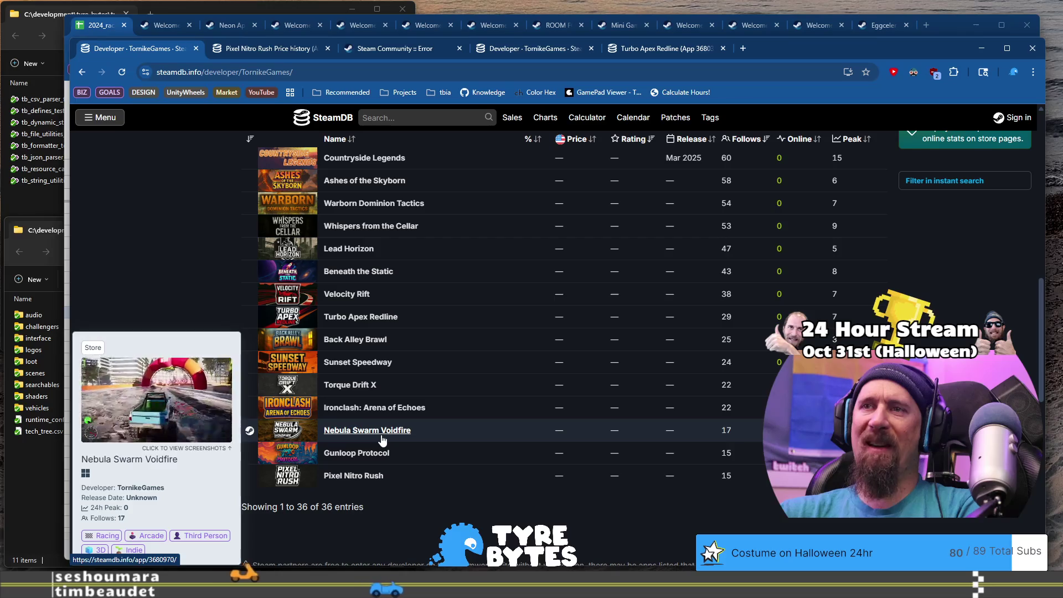
pyautogui.scroll(1, 382, 440)
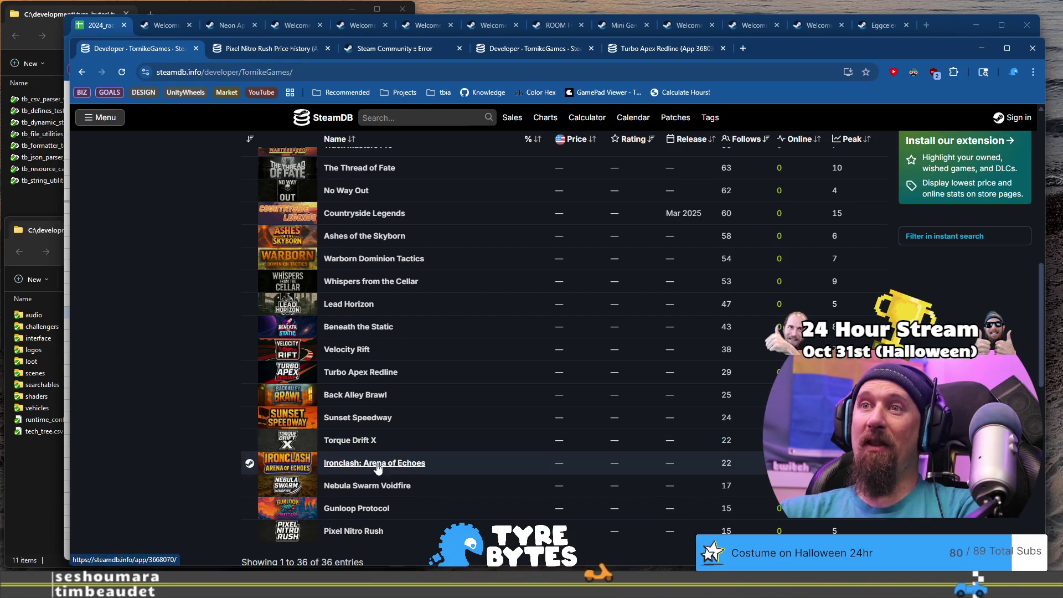
pyautogui.scroll(7, 372, 422)
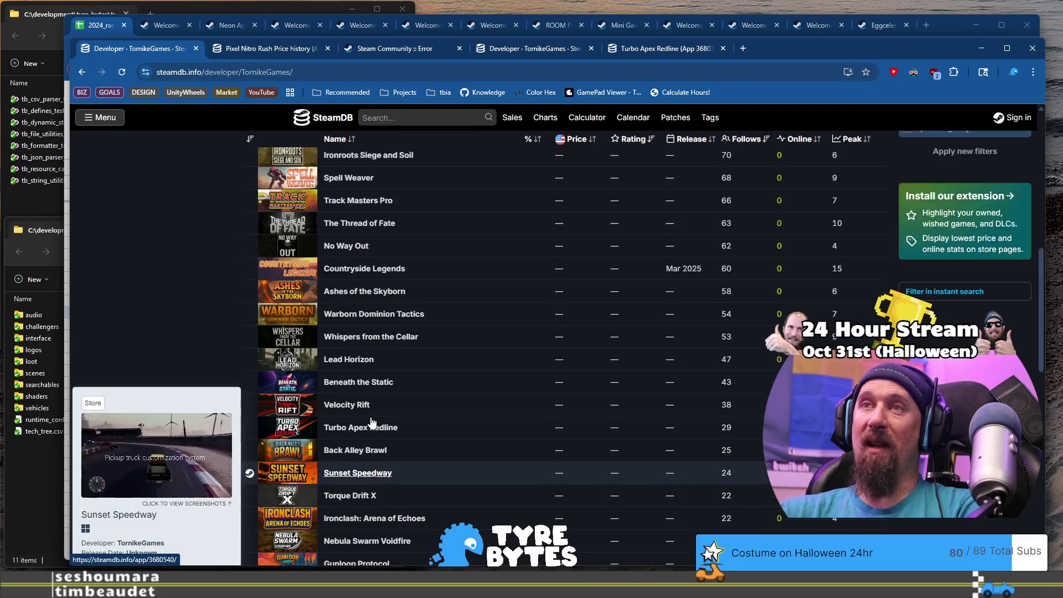
pyautogui.scroll(3, 372, 422)
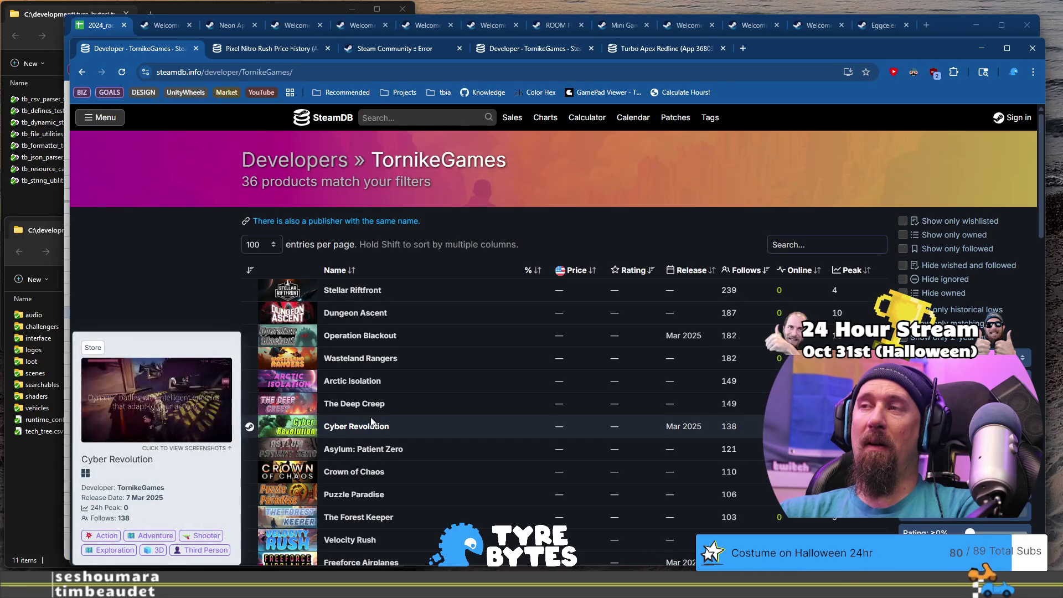
pyautogui.scroll(-7, 371, 421)
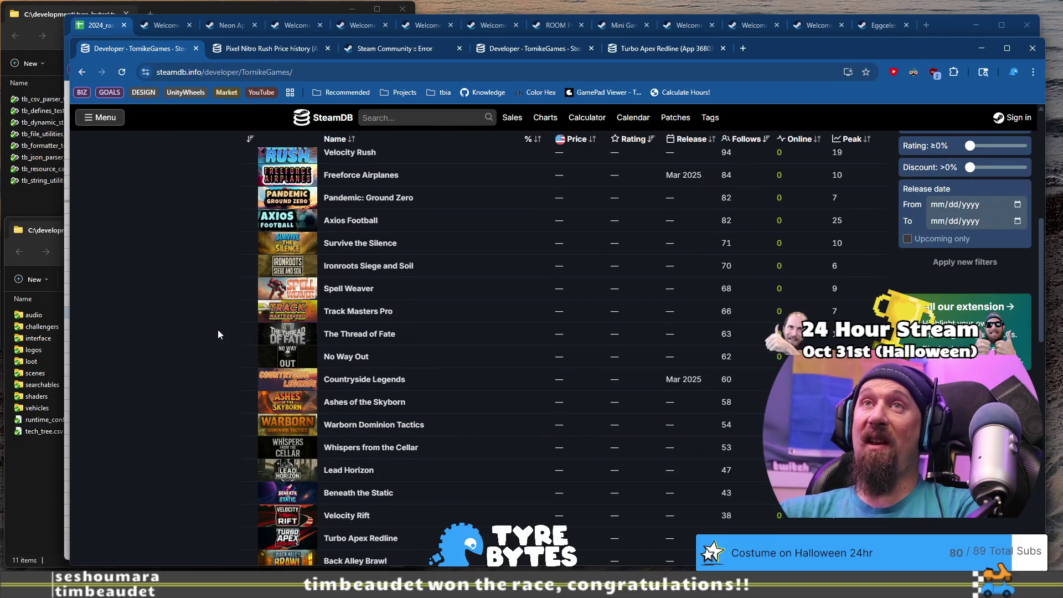
pyautogui.click(105, 29)
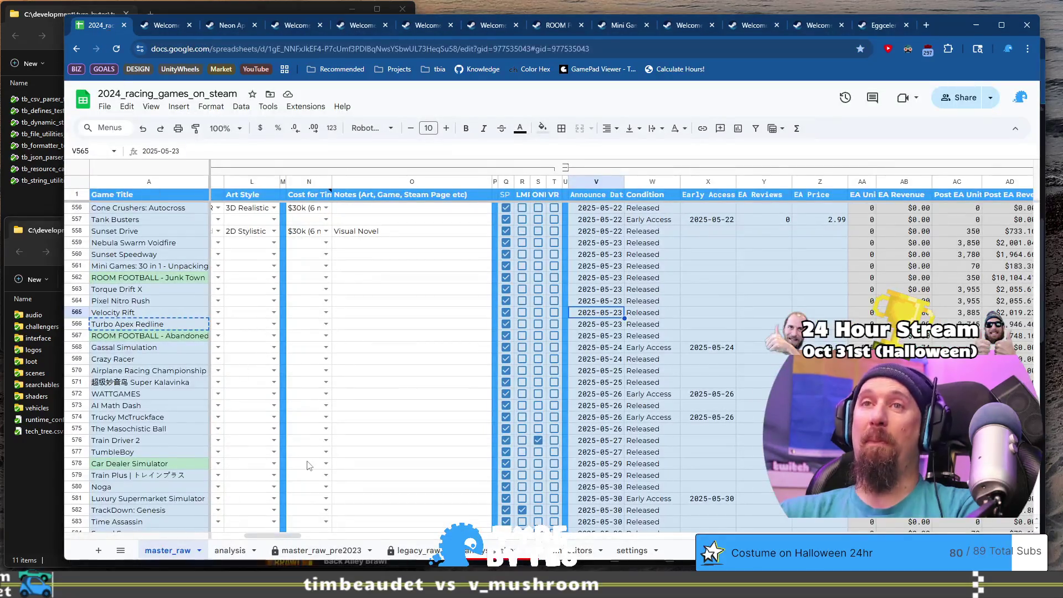
pyautogui.moveTo(262, 535); pyautogui.dragTo(231, 543)
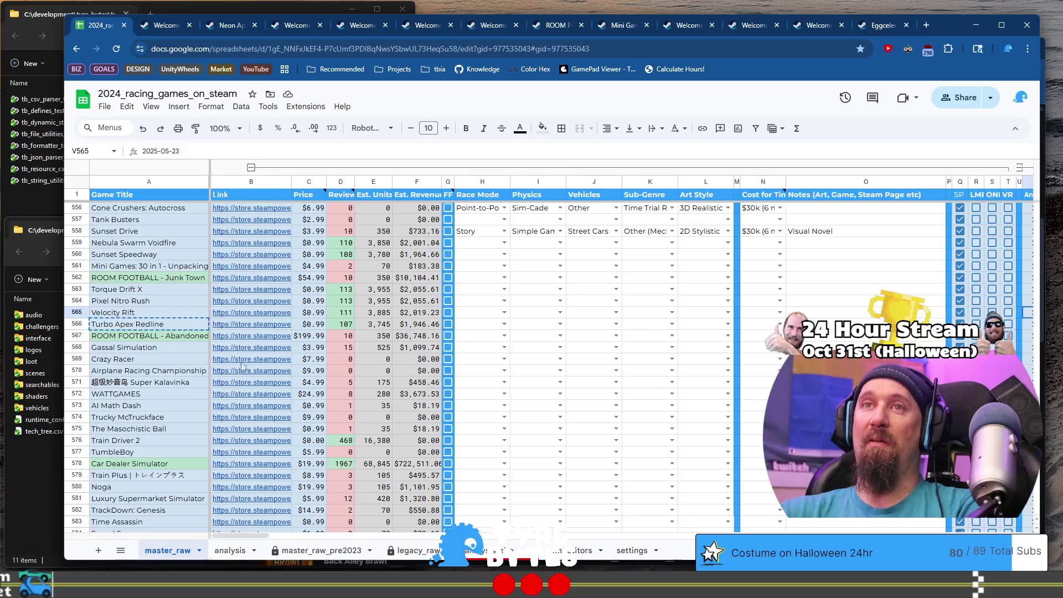
pyautogui.moveTo(241, 371)
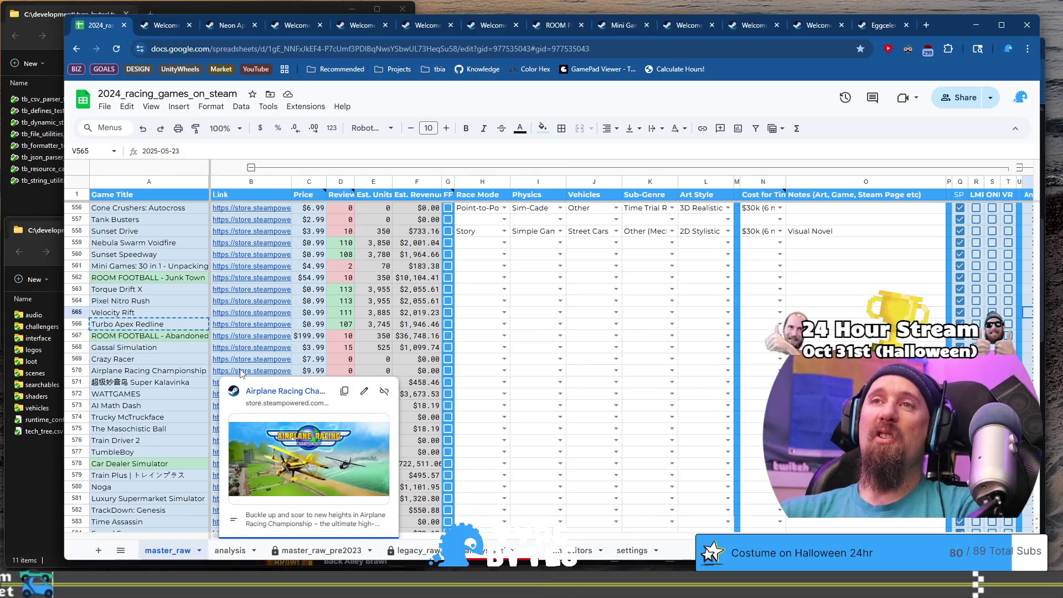
pyautogui.moveTo(222, 277)
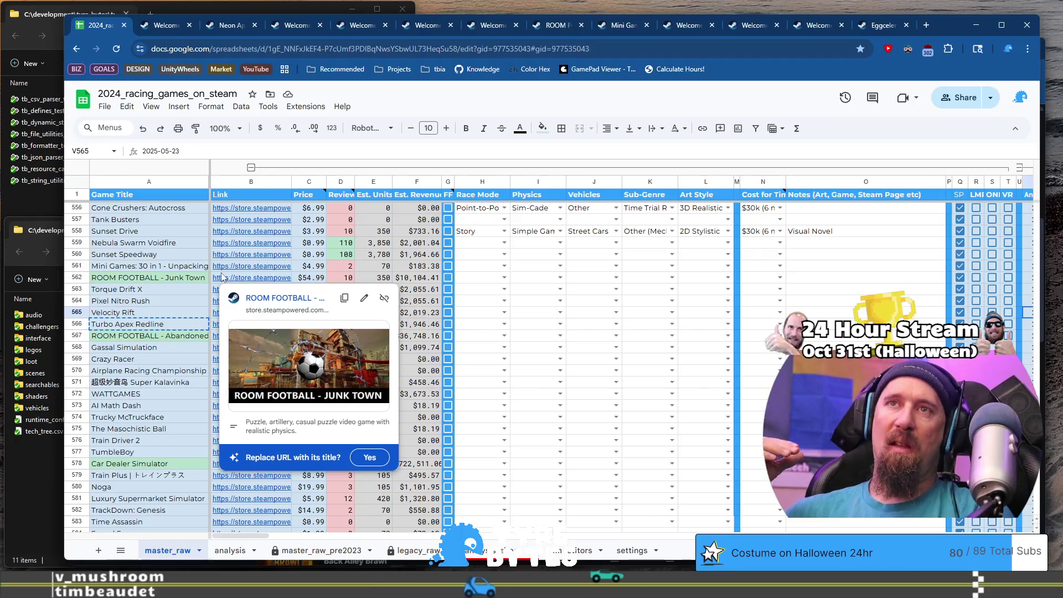
pyautogui.click(170, 294)
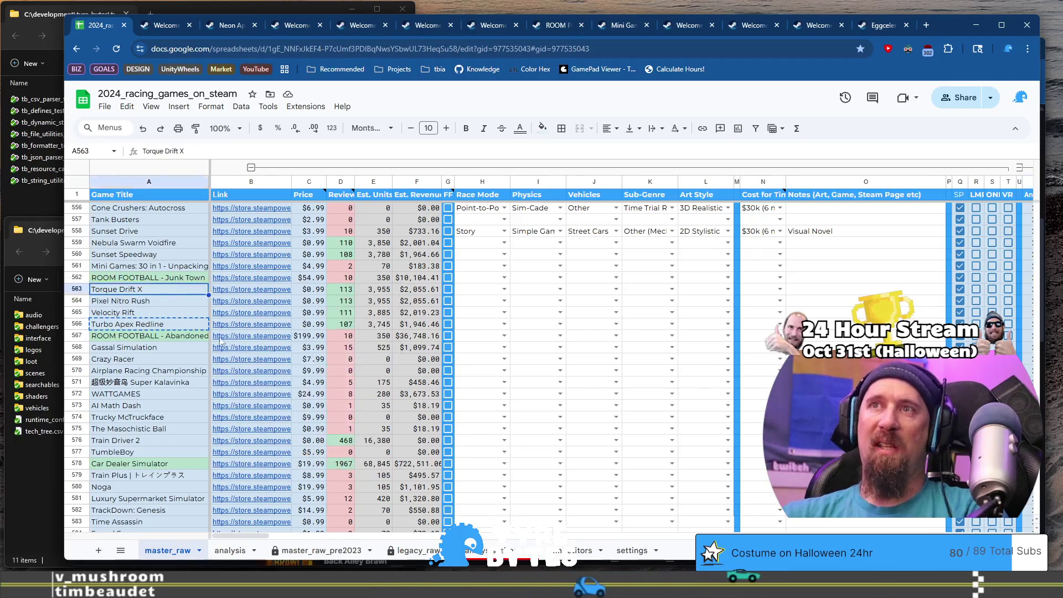
pyautogui.moveTo(267, 317)
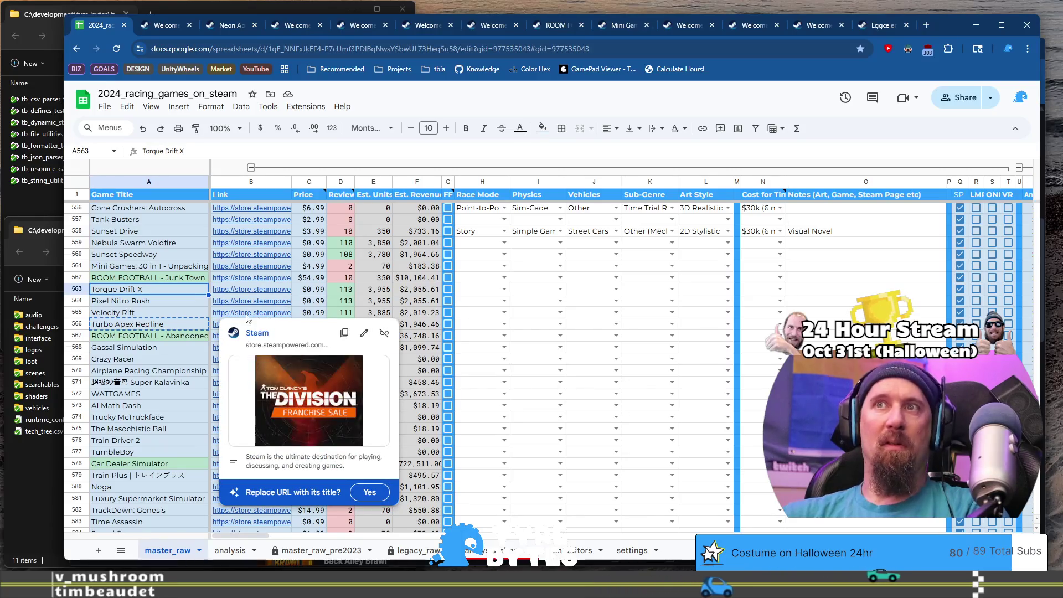
pyautogui.click(155, 303)
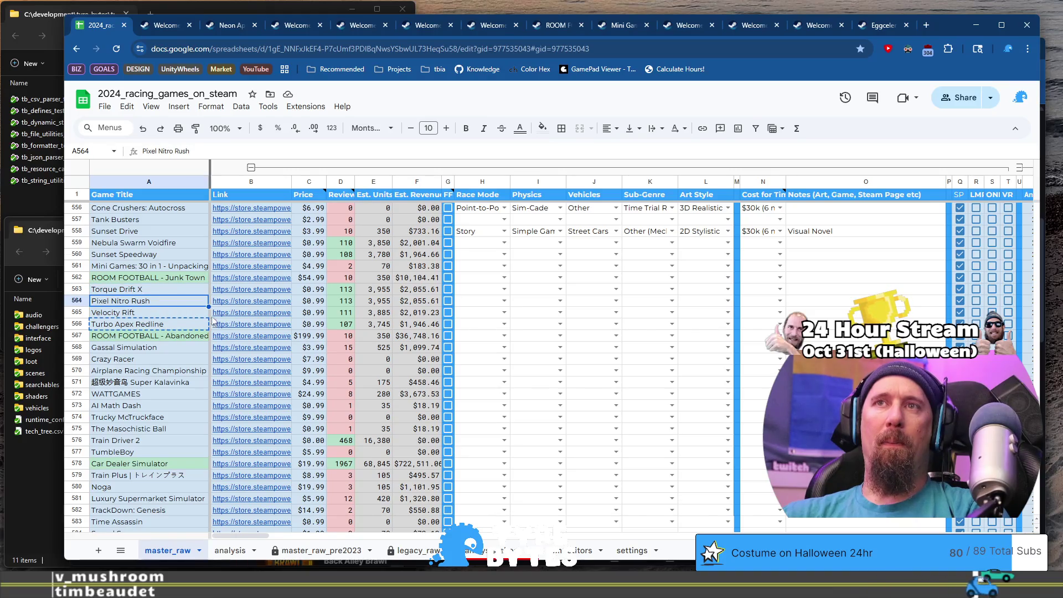
pyautogui.moveTo(220, 323)
pyautogui.click(172, 314)
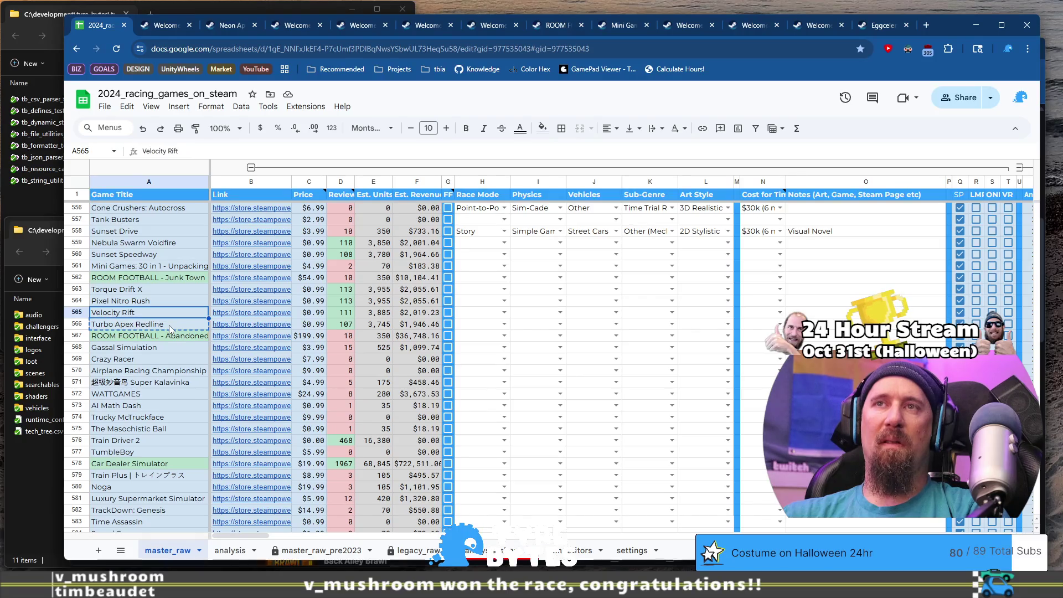
pyautogui.moveTo(234, 327)
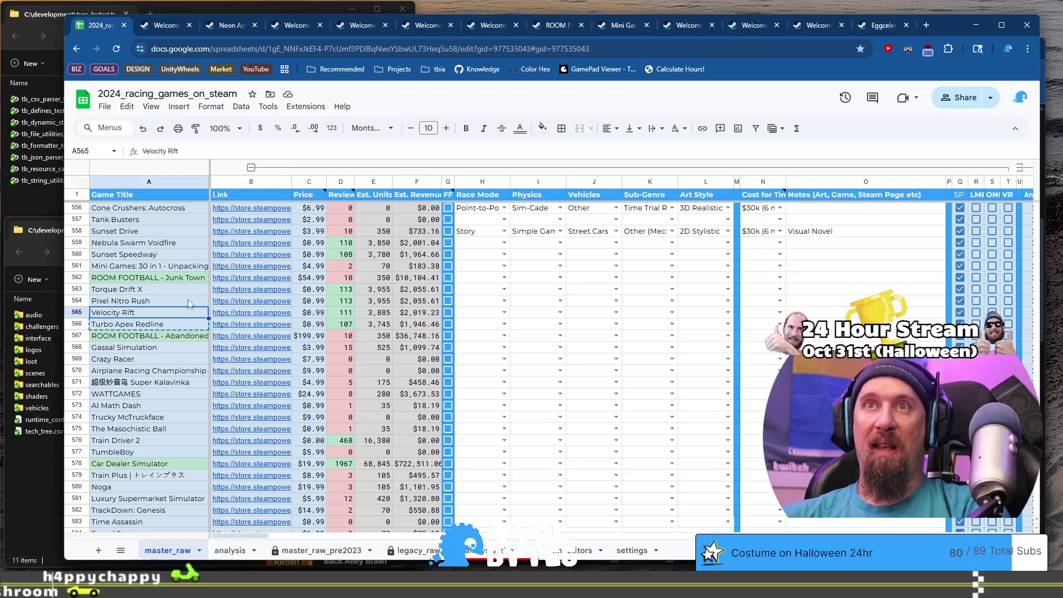
# Step: Preview the Torque Drift X and Pixel Nitro Rush Steam links, then pick out Torque Drift X's app ID
pyautogui.click(270, 289)
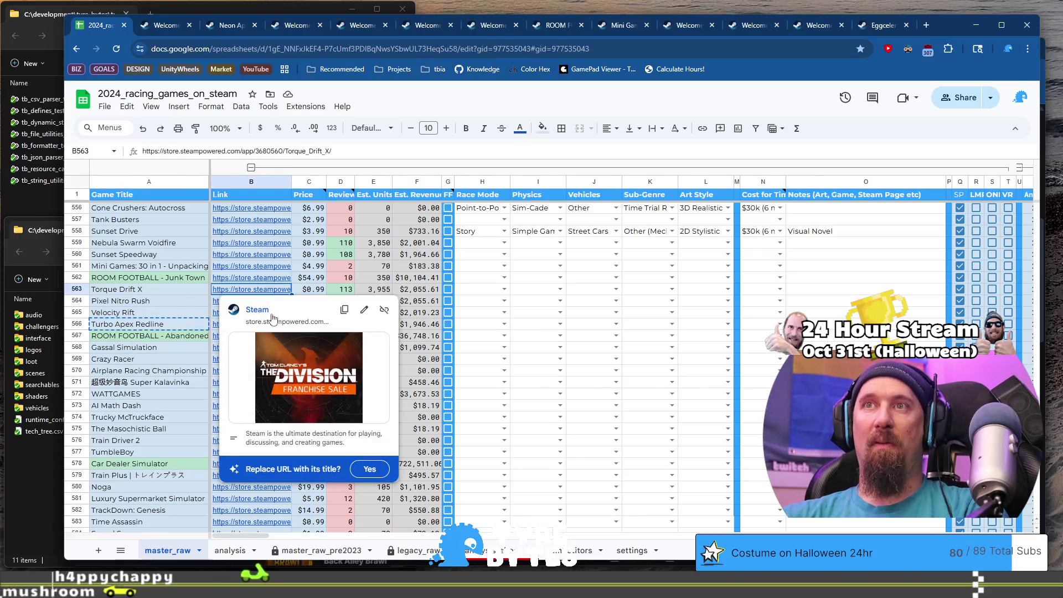
pyautogui.click(157, 291)
pyautogui.press('Right')
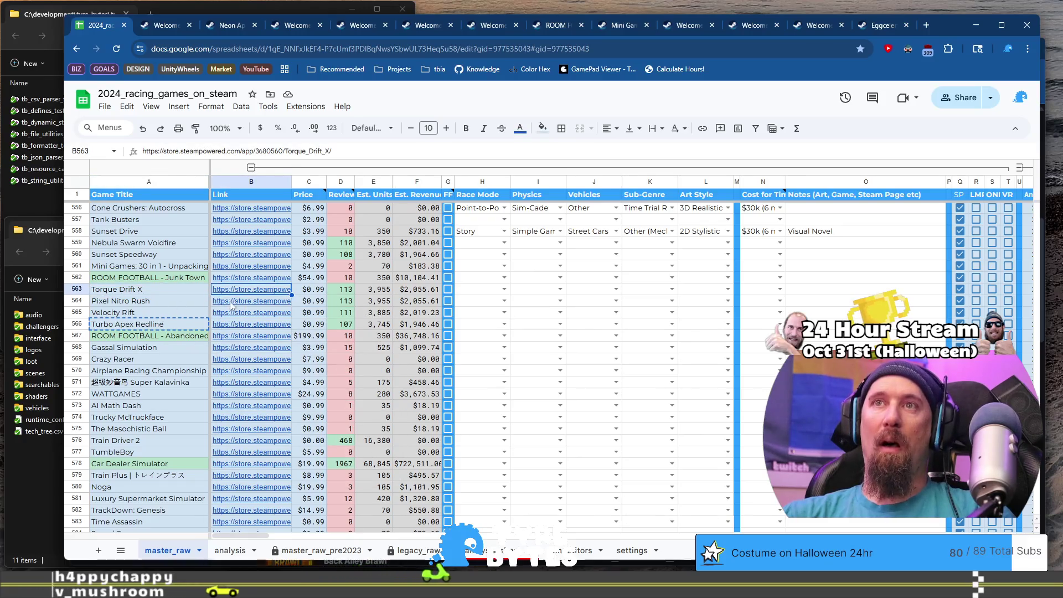
pyautogui.click(231, 302)
pyautogui.press('Up')
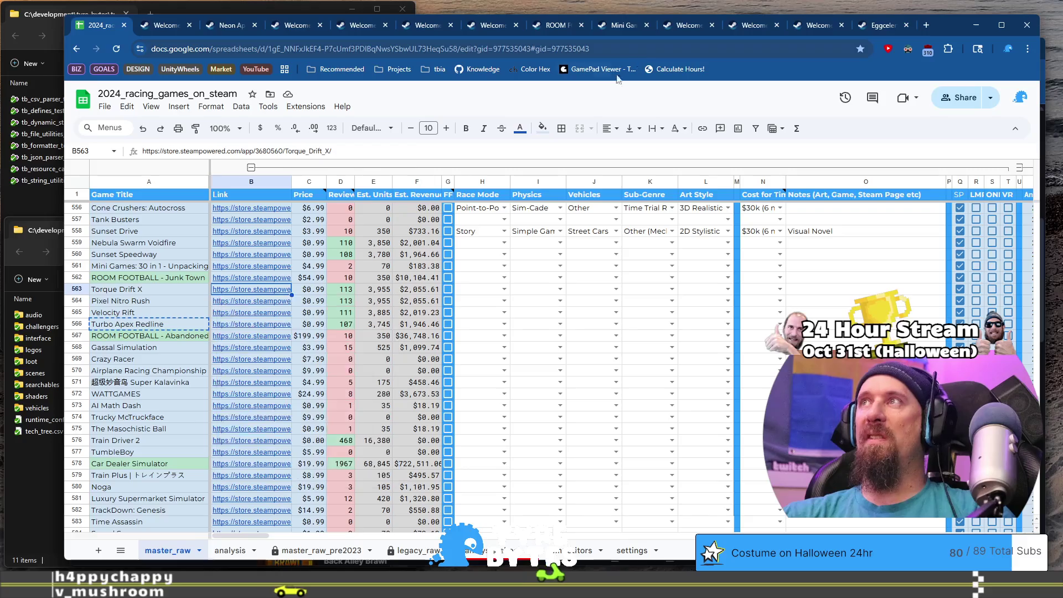
pyautogui.doubleClick(268, 151)
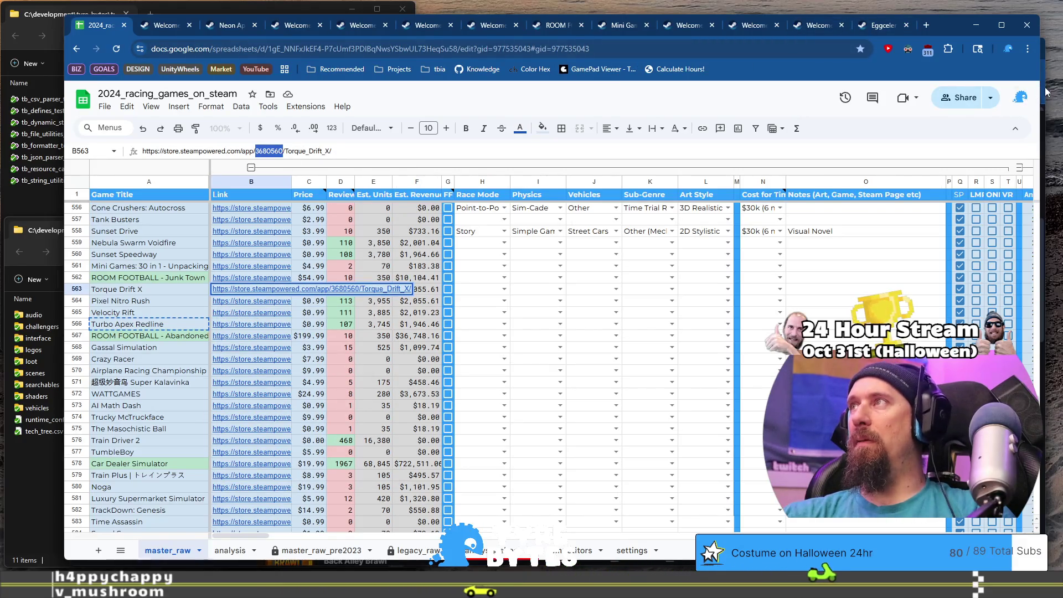
pyautogui.hotkey('alt', 'Tab')
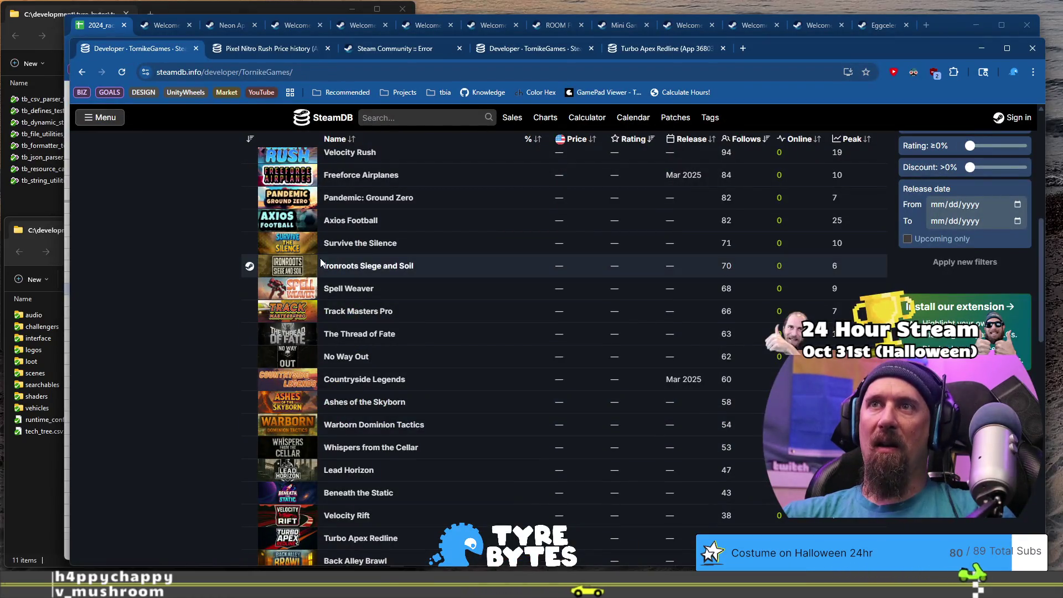
# Step: Open Pixel Nitro Rush (App ID 3680550) from the TornikeGames list, including a copy in a new tab
pyautogui.scroll(4, 222, 330)
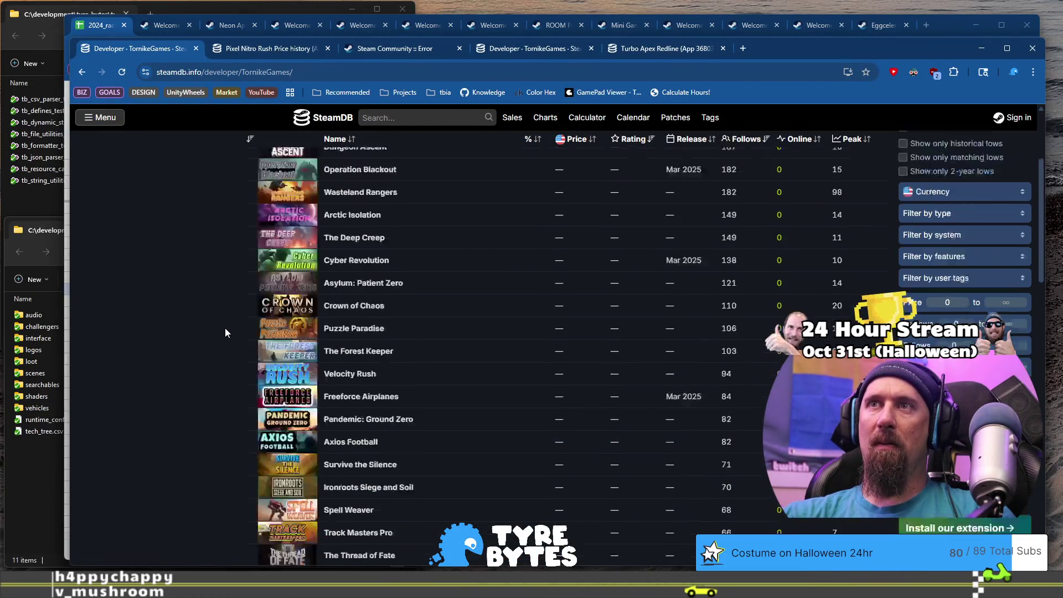
pyautogui.scroll(-4, 225, 329)
pyautogui.scroll(-5, 222, 332)
pyautogui.moveTo(367, 401)
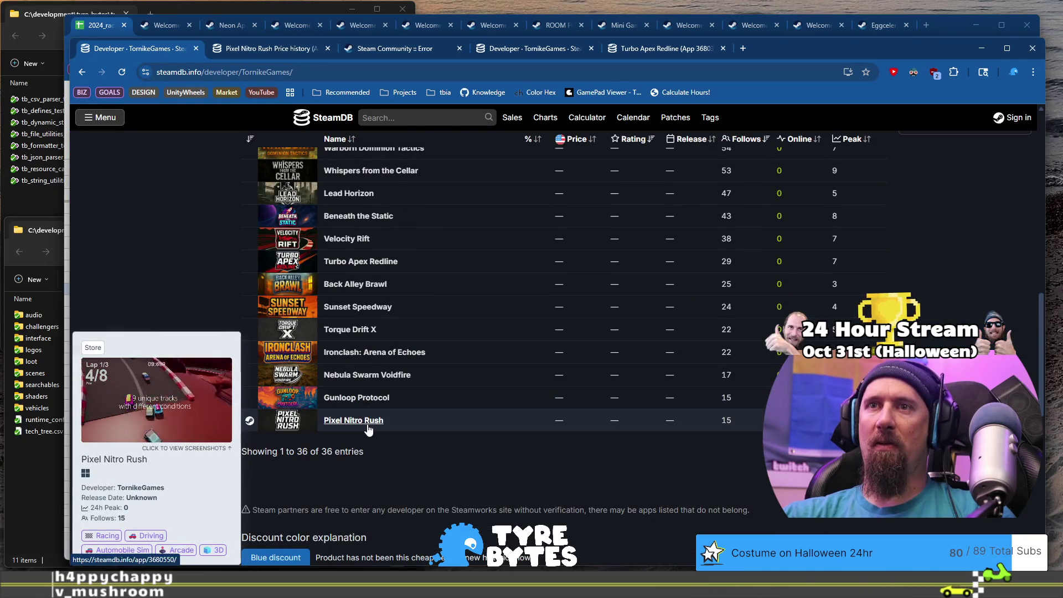
pyautogui.middleClick(367, 423)
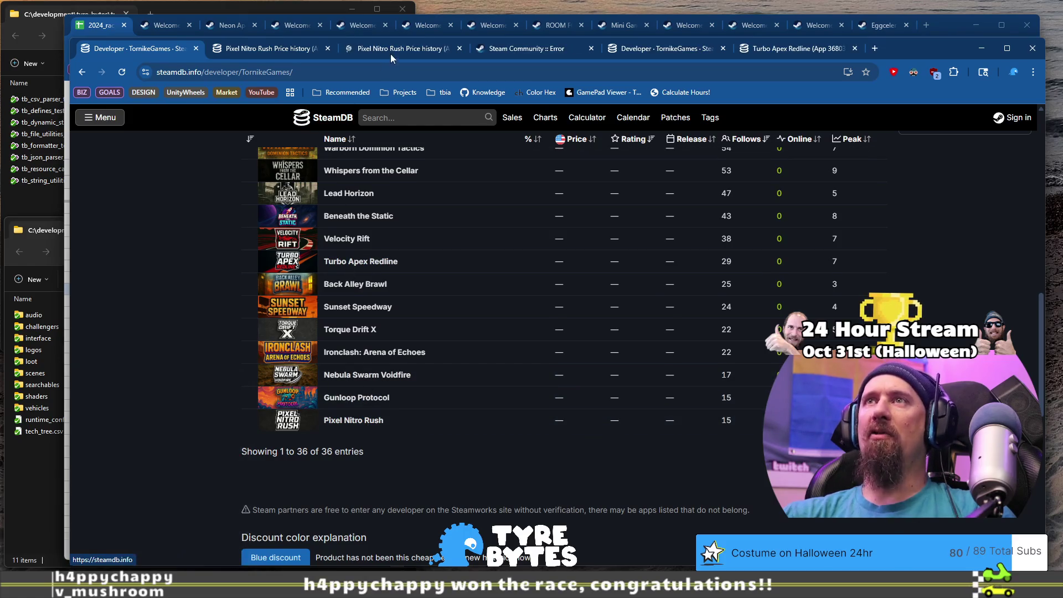
pyautogui.click(391, 50)
pyautogui.click(118, 53)
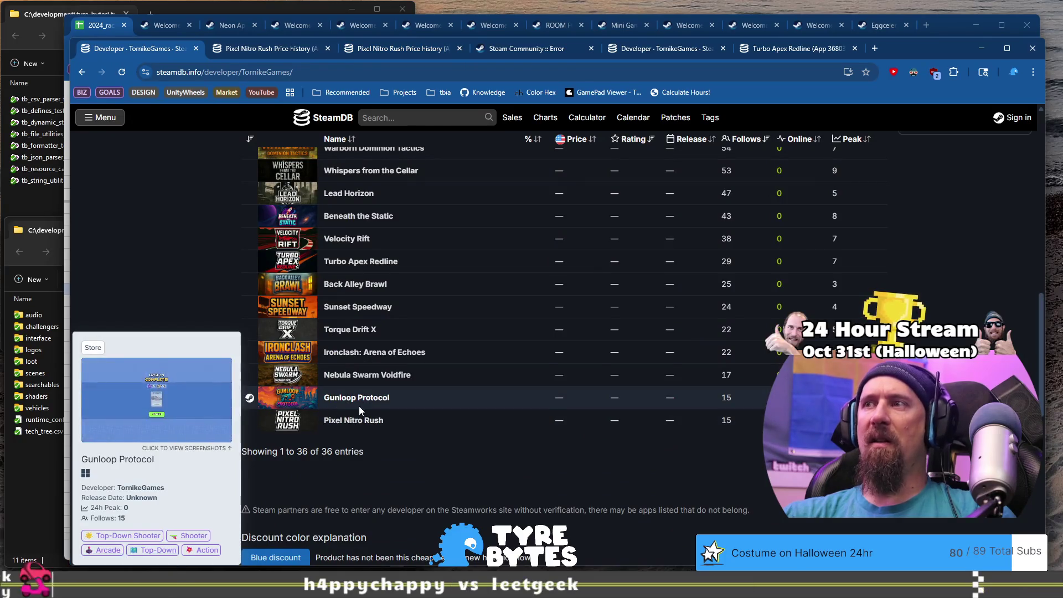
pyautogui.click(370, 423)
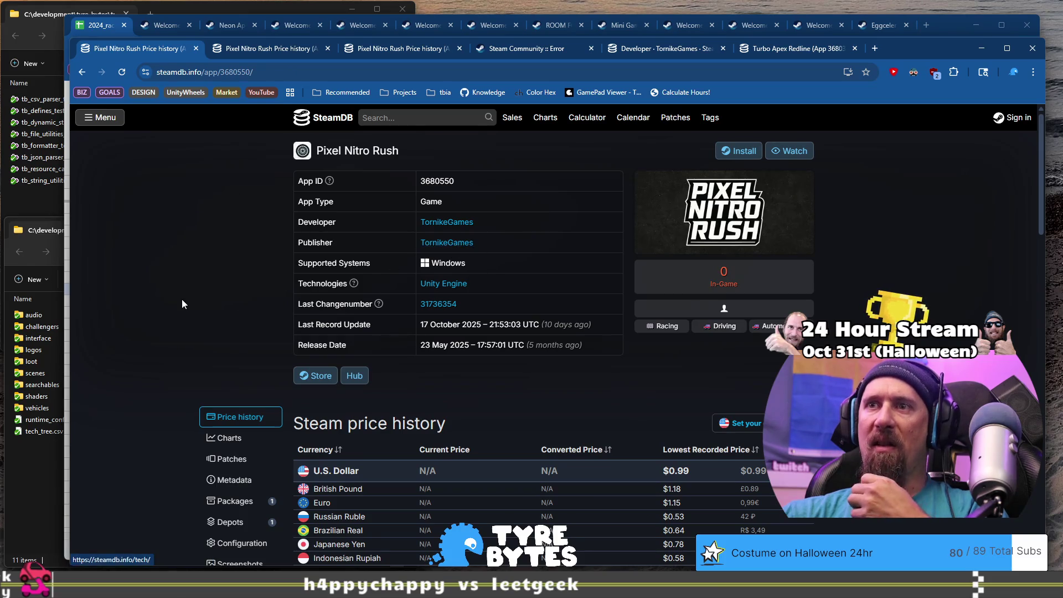
# Step: Check Pixel Nitro Rush's Community and store pages and its 23 May release date
pyautogui.click(561, 45)
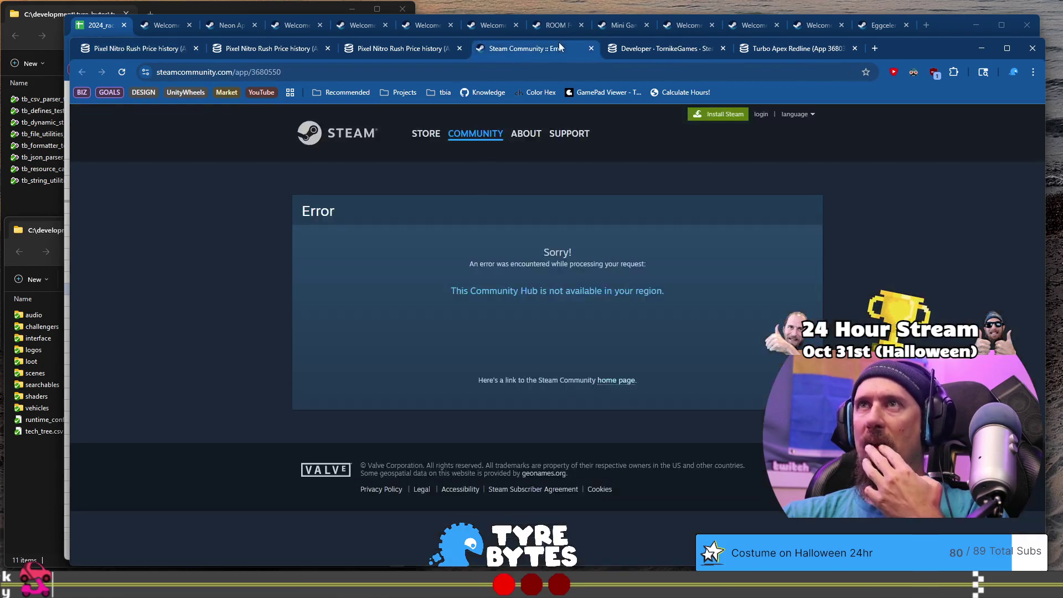
pyautogui.click(133, 48)
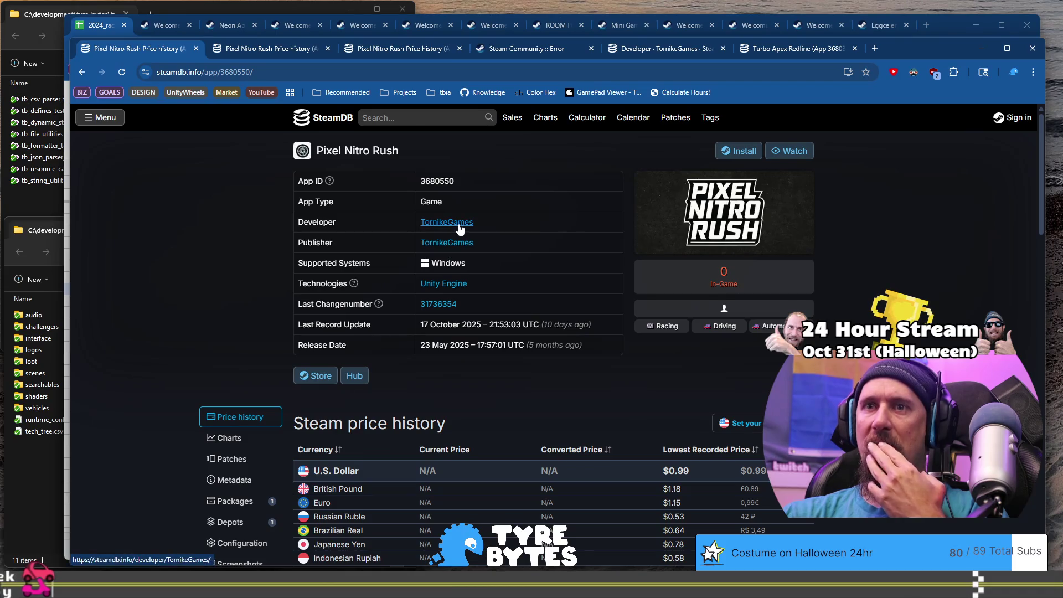
pyautogui.scroll(-1, 610, 320)
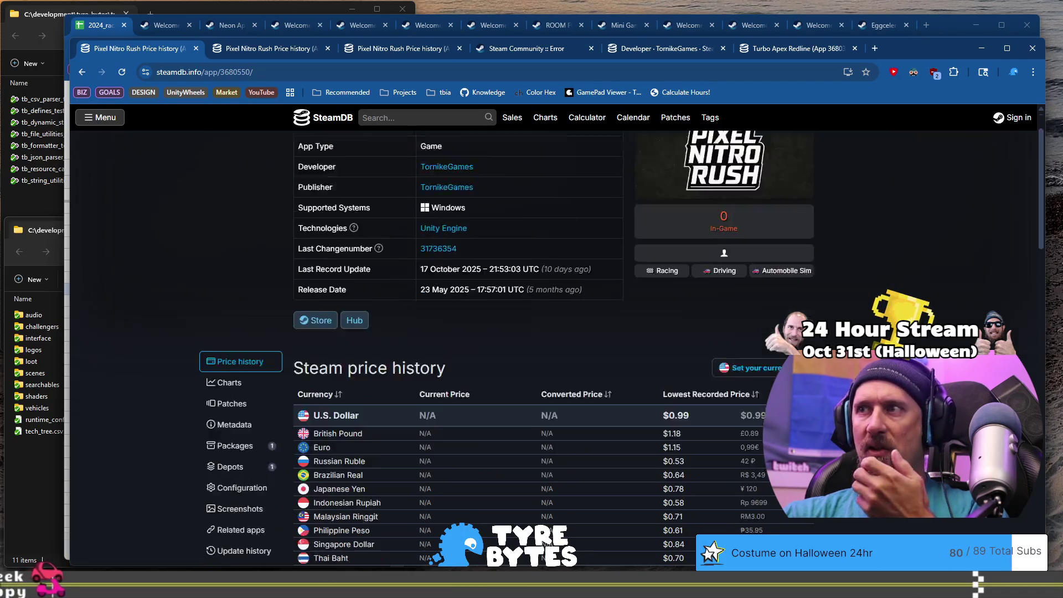
pyautogui.scroll(1, 610, 320)
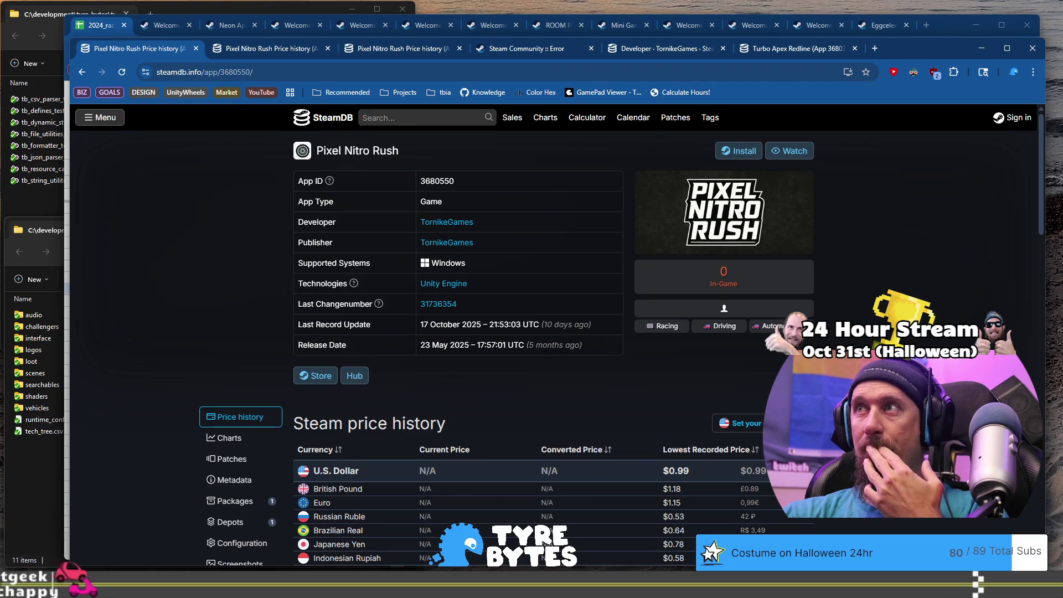
pyautogui.click(328, 382)
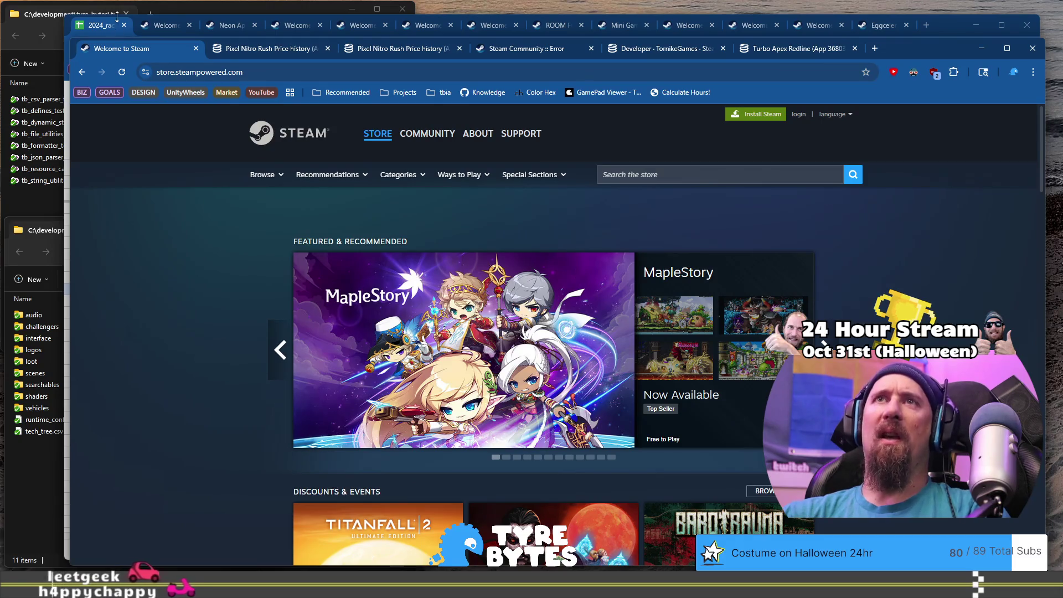
pyautogui.click(83, 74)
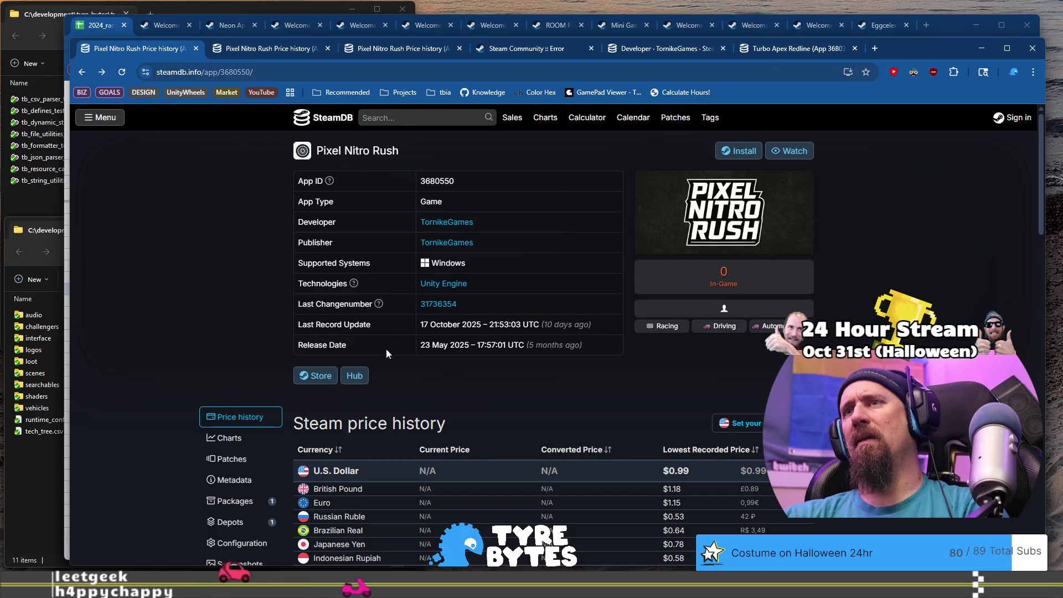
pyautogui.moveTo(422, 344); pyautogui.dragTo(455, 348)
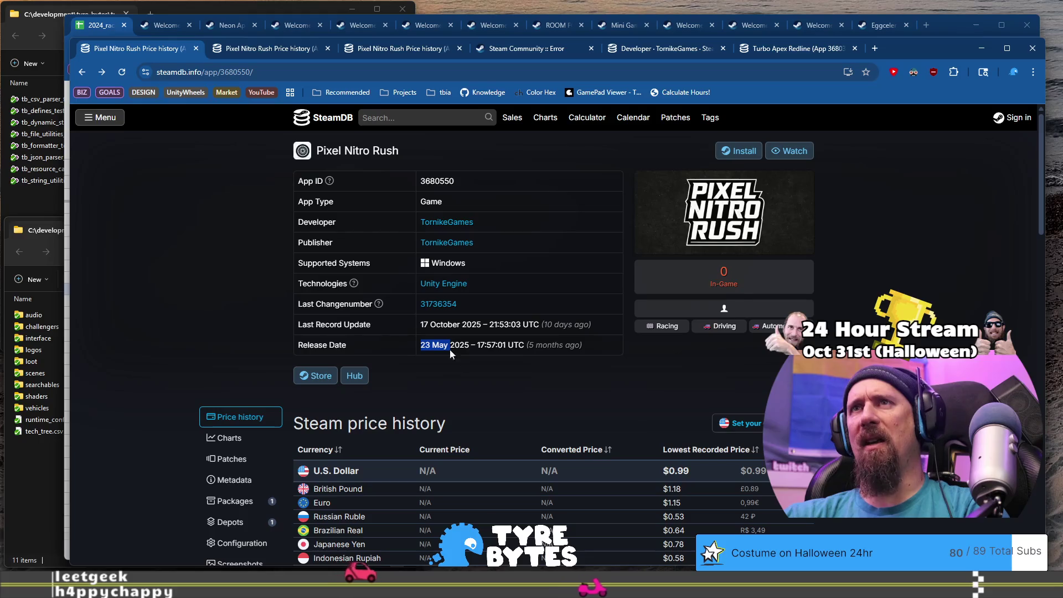
pyautogui.click(84, 79)
pyautogui.scroll(8, 557, 380)
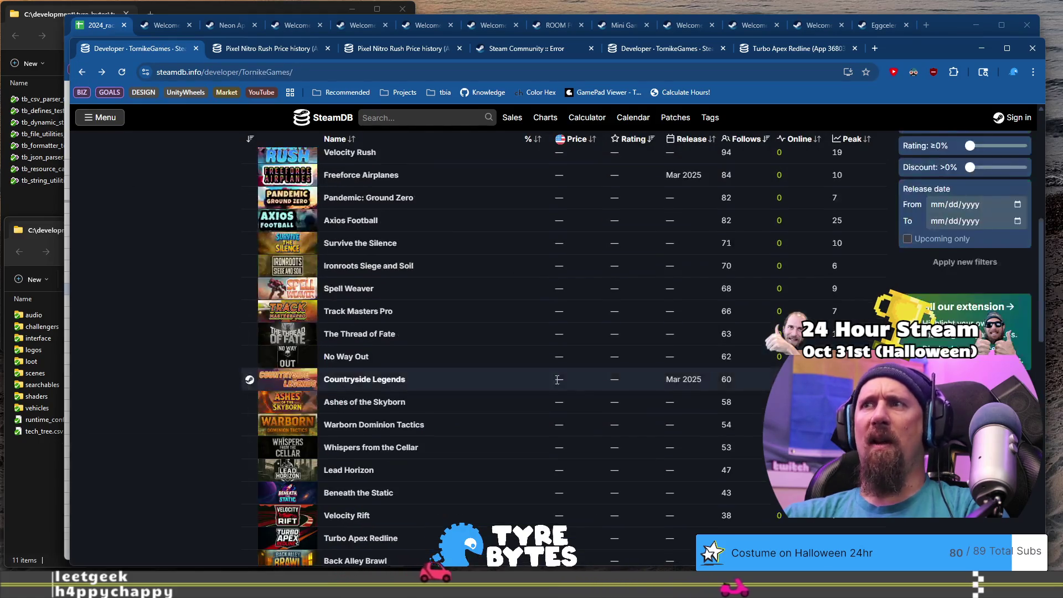
# Step: Scroll through the TornikeGames list of 36 products in SteamDB
pyautogui.scroll(-1, 557, 380)
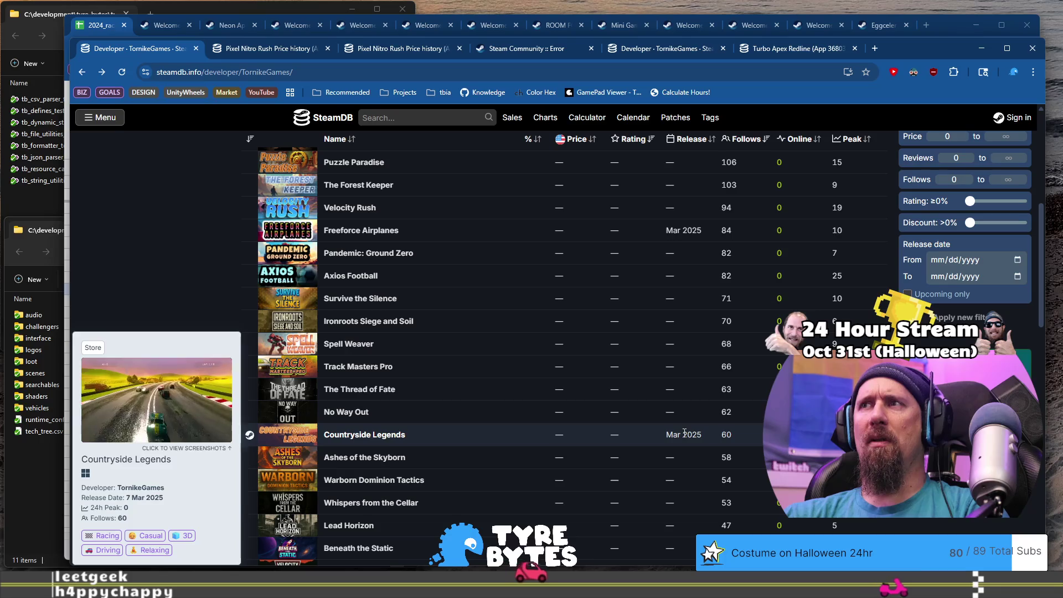
pyautogui.scroll(6, 679, 285)
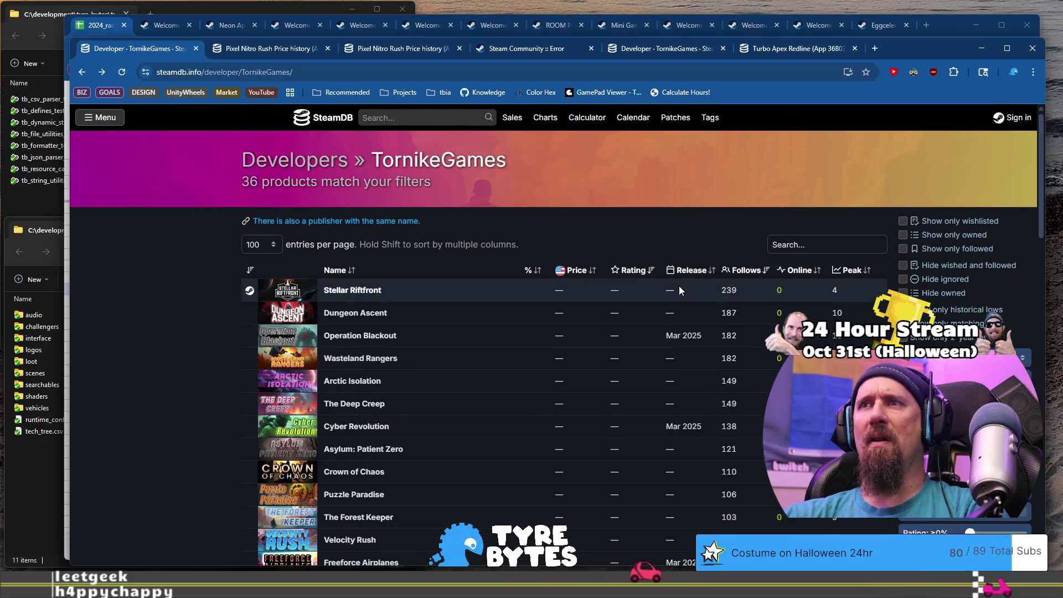
pyautogui.scroll(-7, 684, 310)
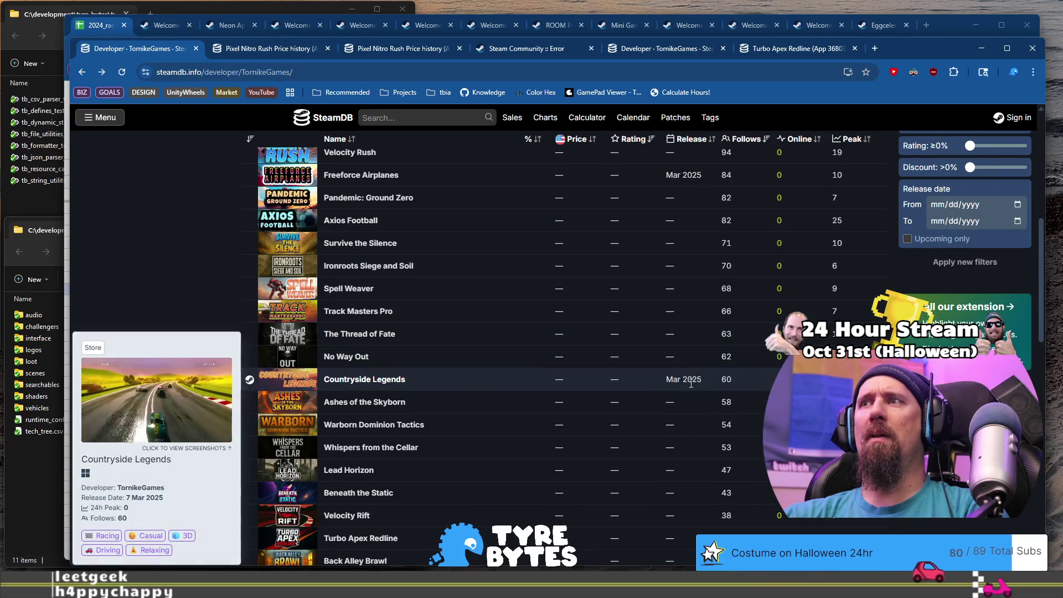
pyautogui.scroll(-4, 690, 386)
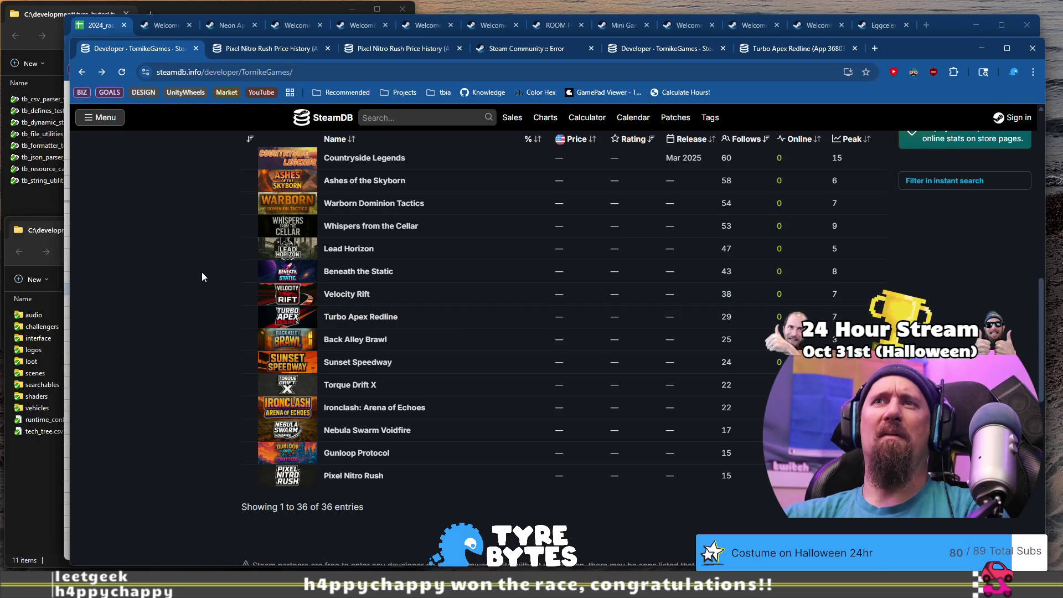
pyautogui.scroll(1, 202, 274)
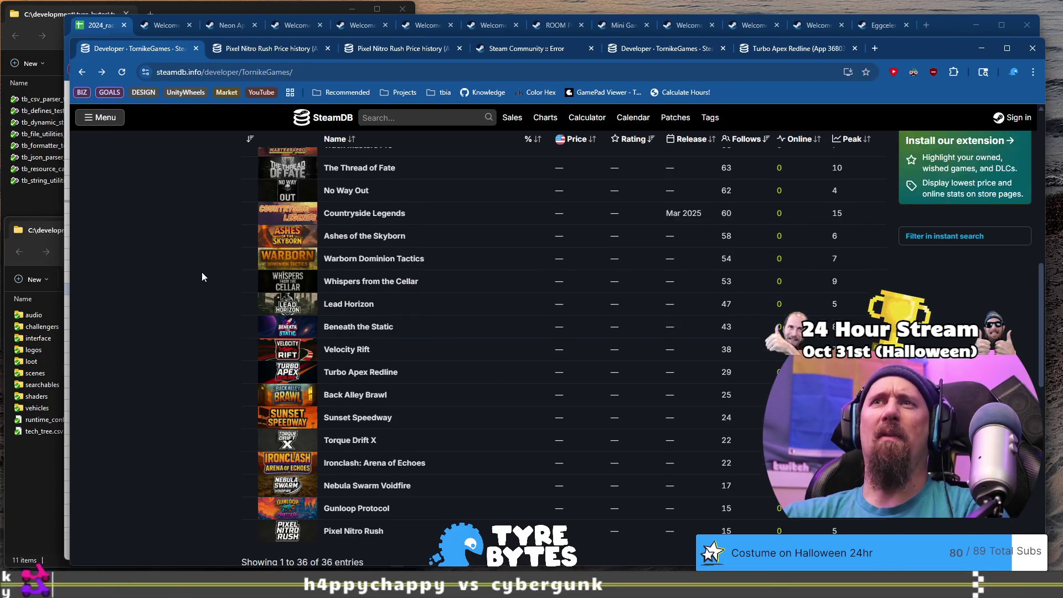
pyautogui.scroll(-2, 201, 271)
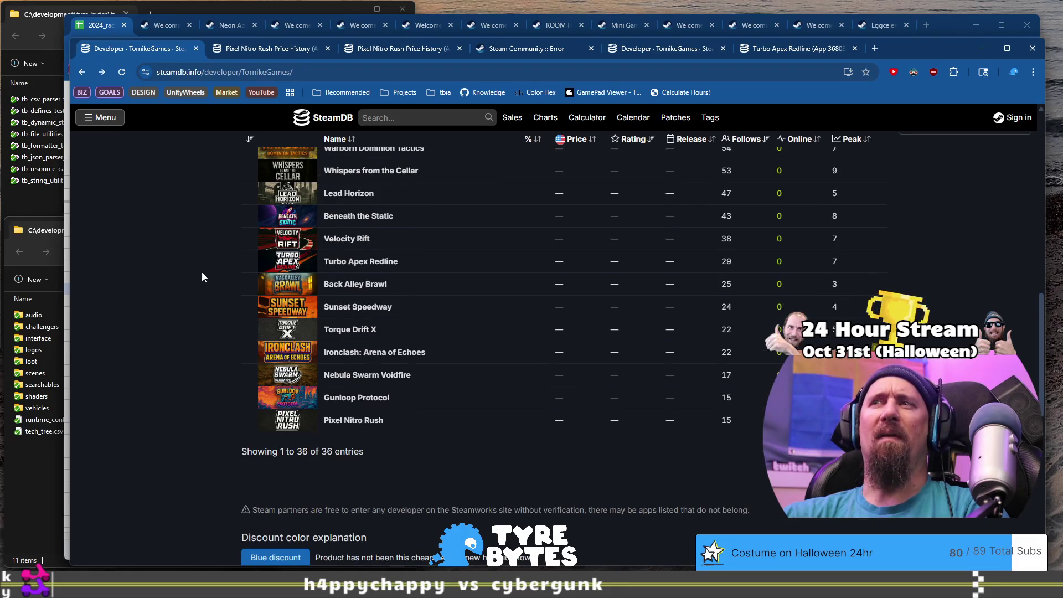
pyautogui.scroll(2, 202, 273)
pyautogui.scroll(2, 202, 271)
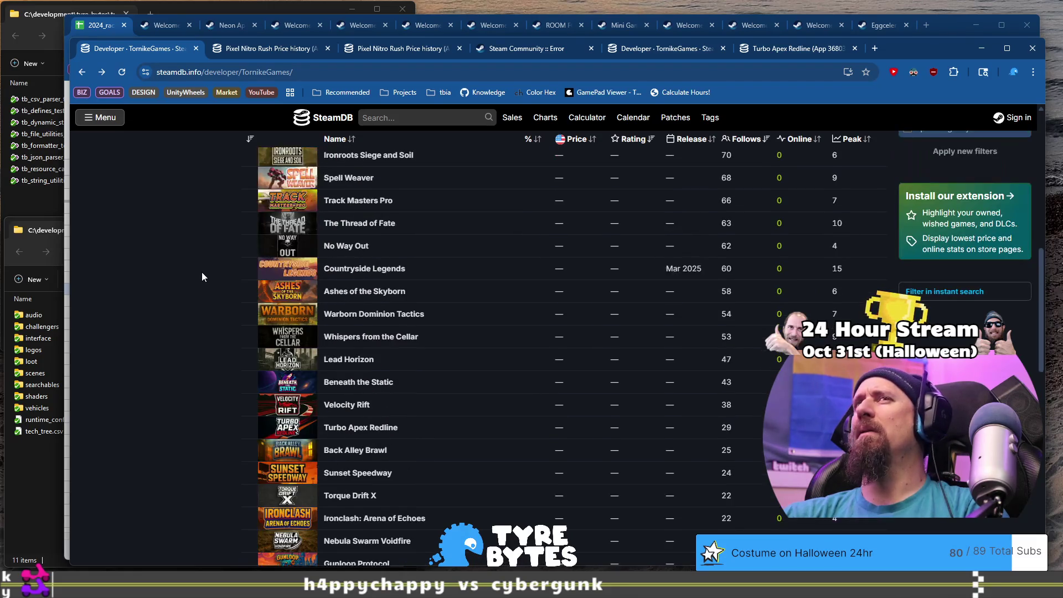
pyautogui.scroll(1, 202, 276)
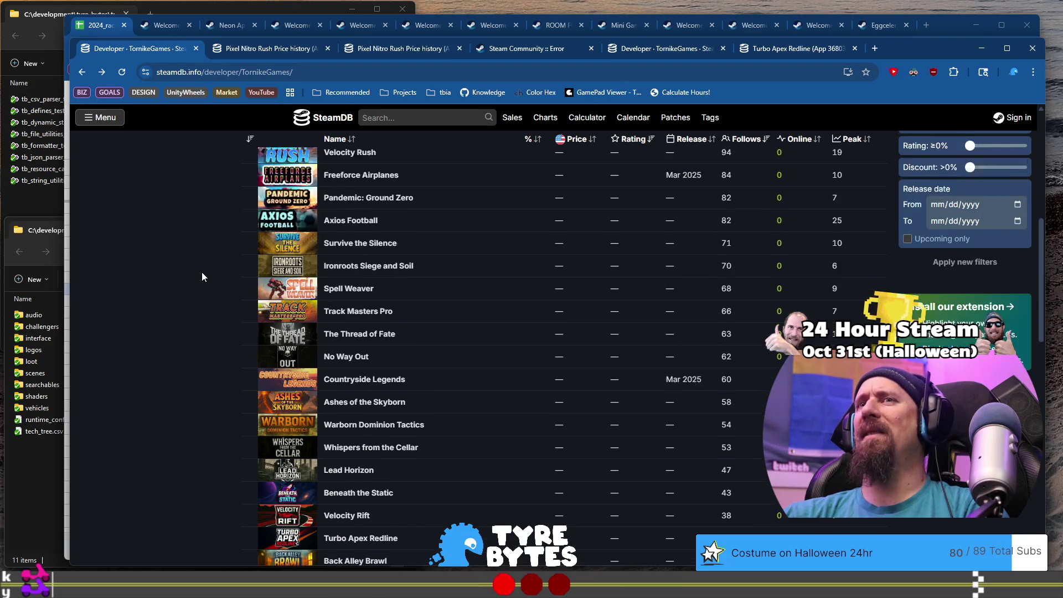
pyautogui.scroll(4, 186, 247)
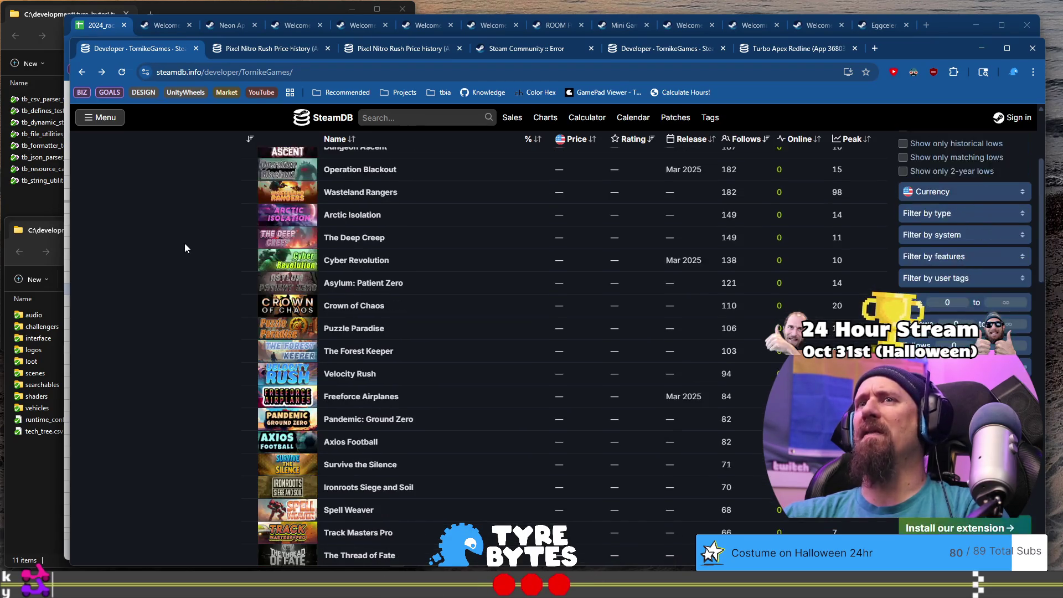
pyautogui.scroll(1, 186, 248)
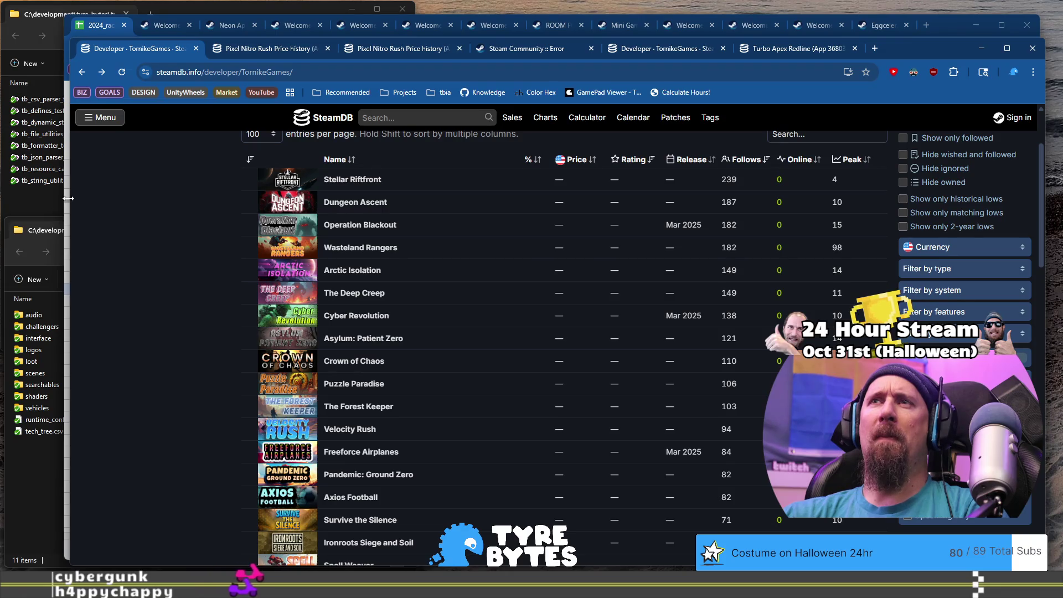
# Step: Narrow the browser window so the spreadsheet's row numbers show behind SteamDB, keeping SteamDB in front
pyautogui.moveTo(68, 197); pyautogui.dragTo(82, 198)
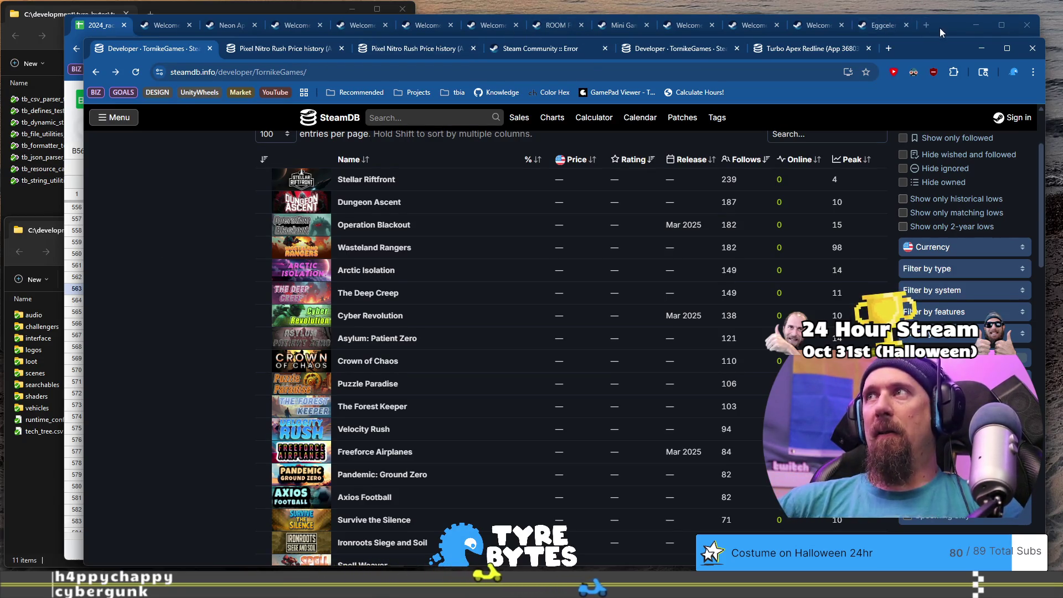
pyautogui.moveTo(939, 28); pyautogui.dragTo(922, 22)
pyautogui.click(986, 98)
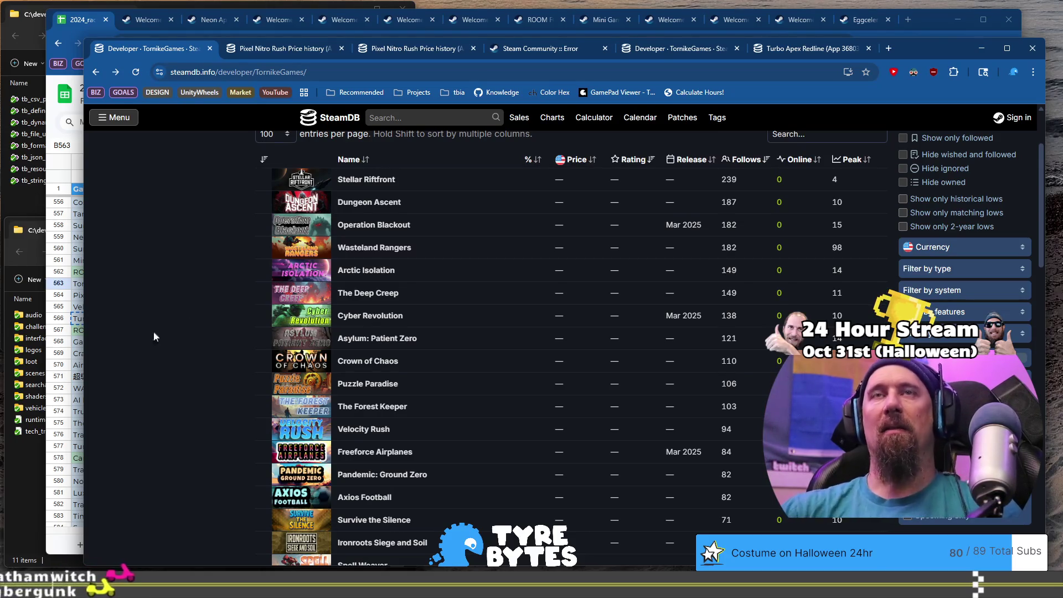
# Step: Look over the Torque Drift X through Turbo Apex Redline rows in the spreadsheet
pyautogui.click(90, 23)
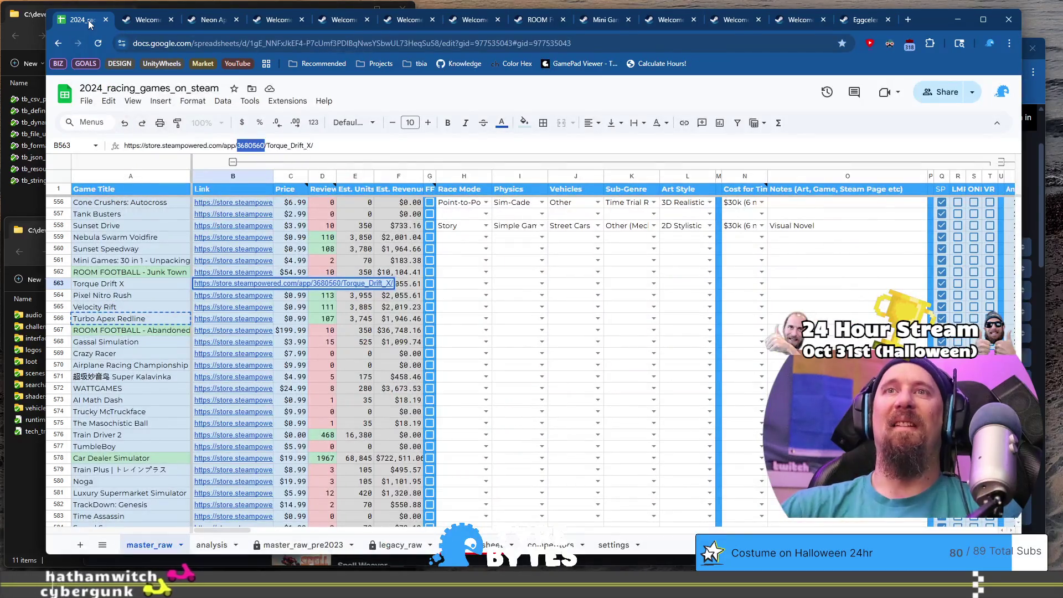
pyautogui.moveTo(127, 283); pyautogui.dragTo(167, 323)
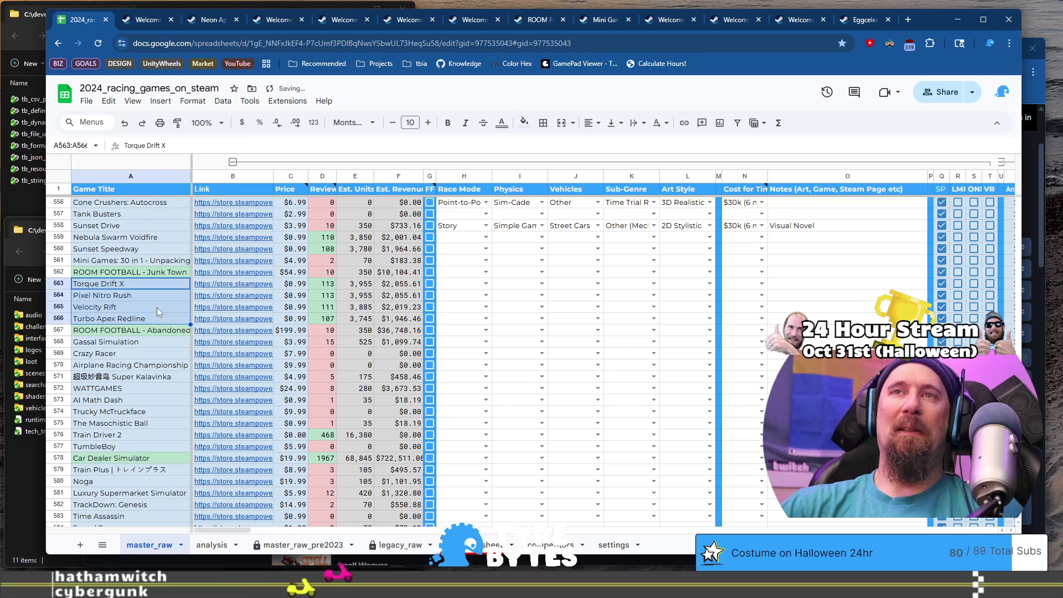
pyautogui.moveTo(235, 284)
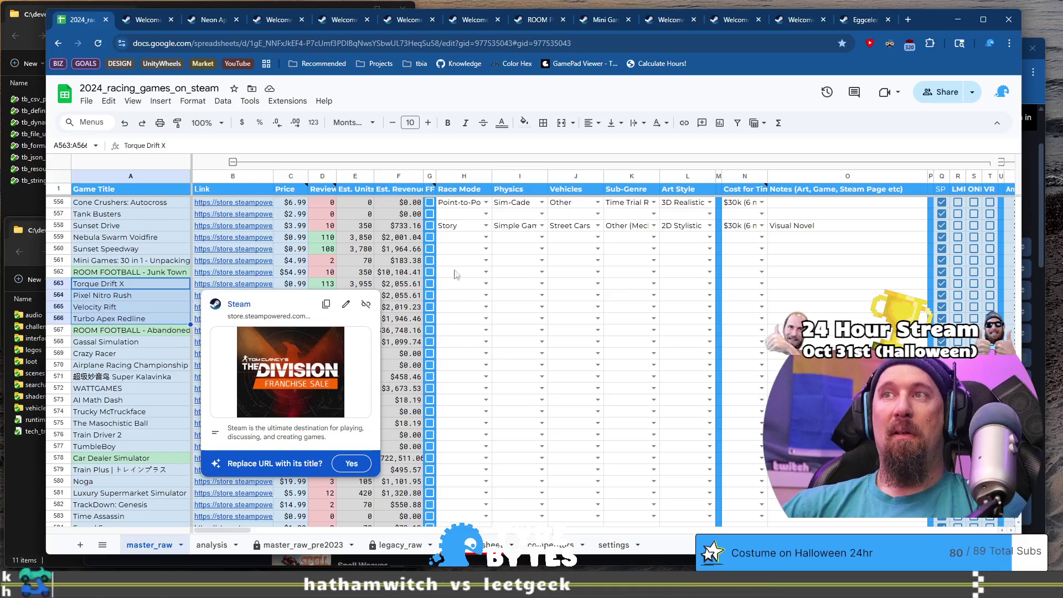
pyautogui.click(466, 286)
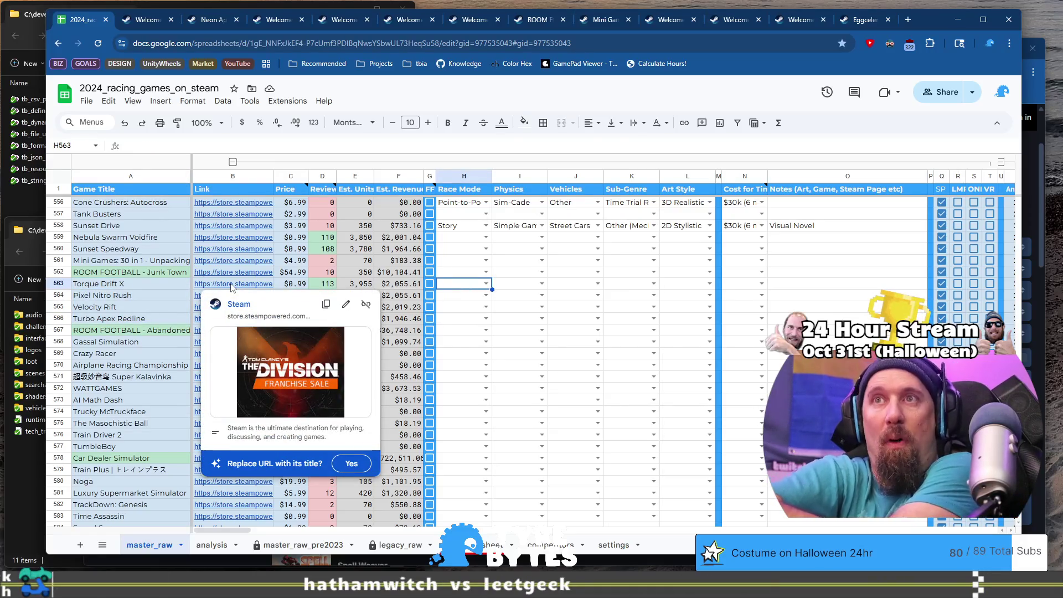
pyautogui.press('Home')
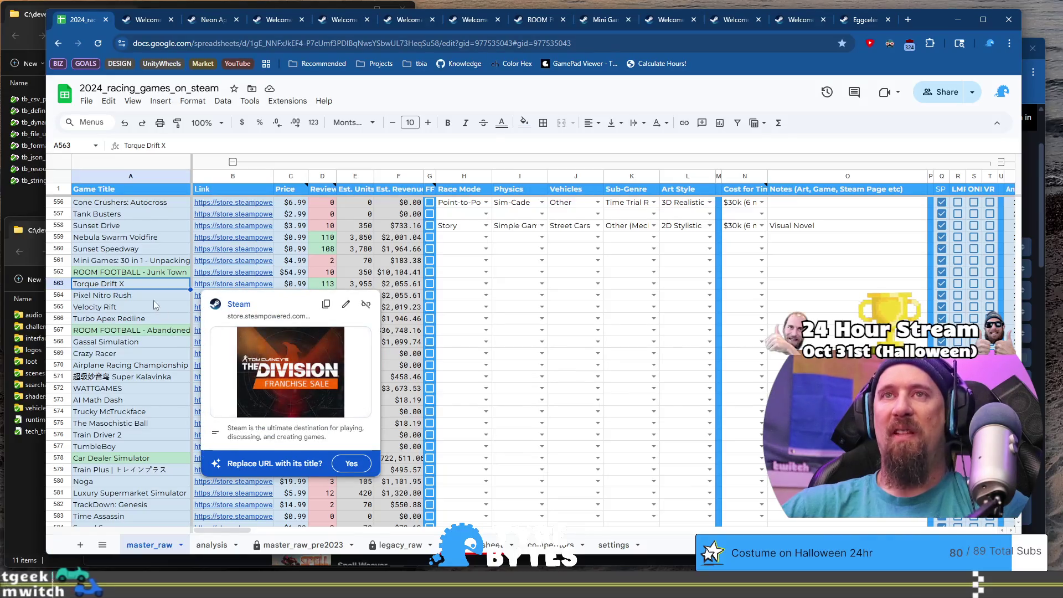
pyautogui.press('Down')
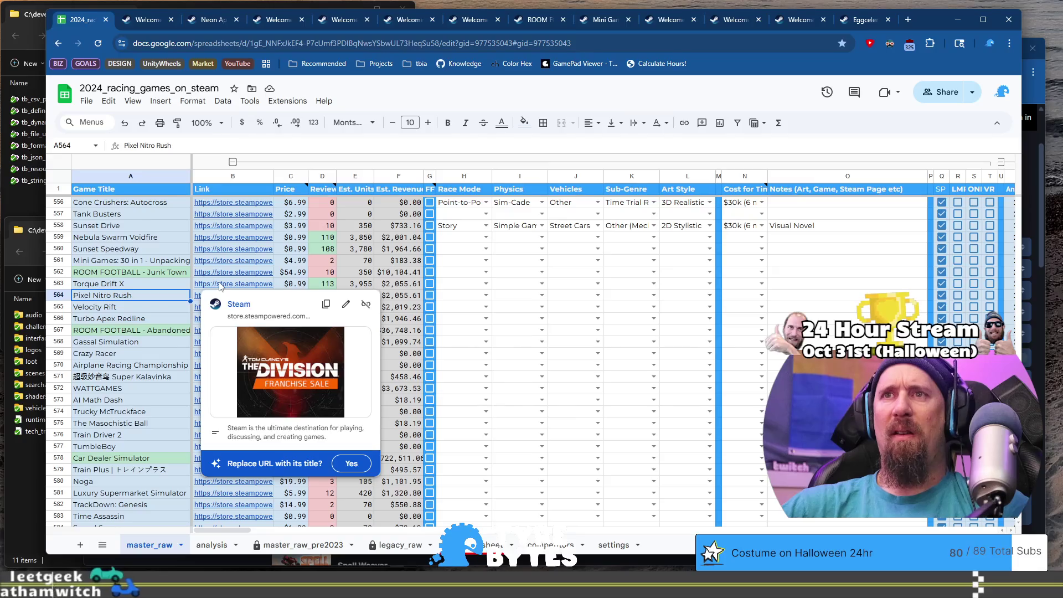
# Step: Follow Torque Drift X's store link in a new tab, which only reaches Steam's homepage, and close it
pyautogui.click(221, 286)
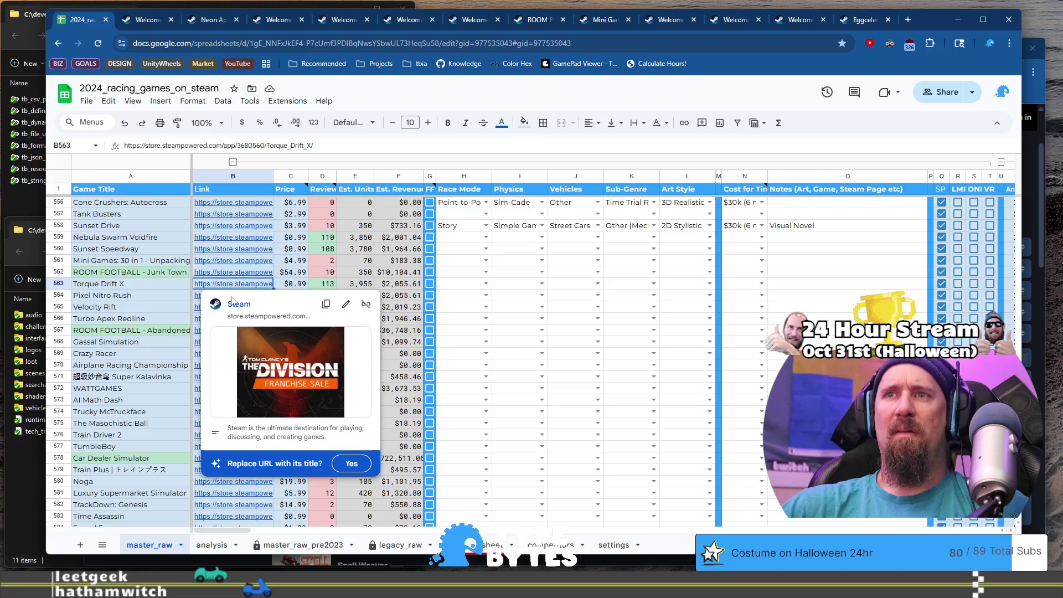
pyautogui.click(286, 399)
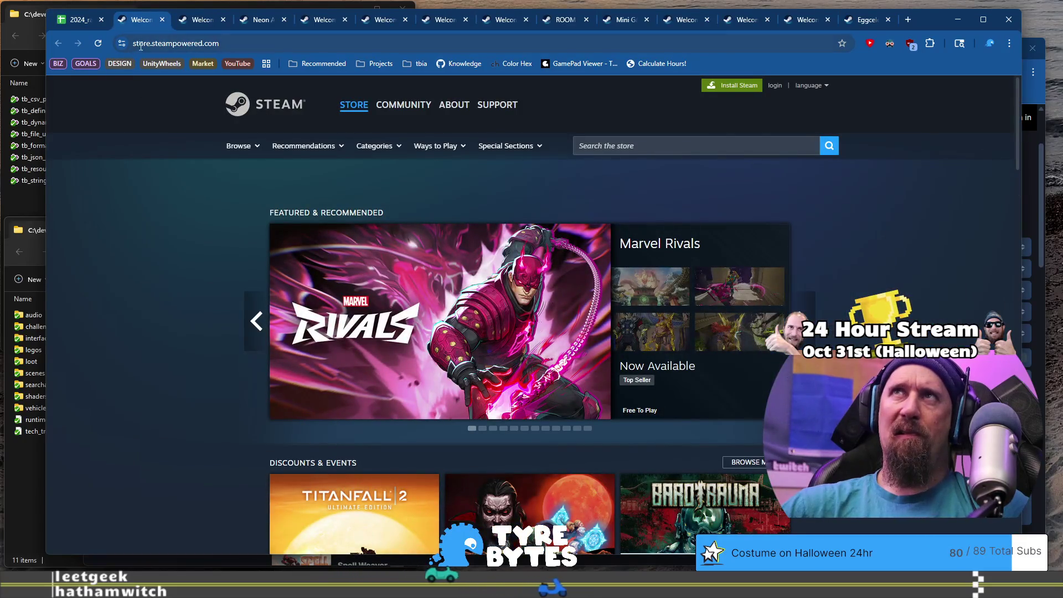
pyautogui.click(162, 20)
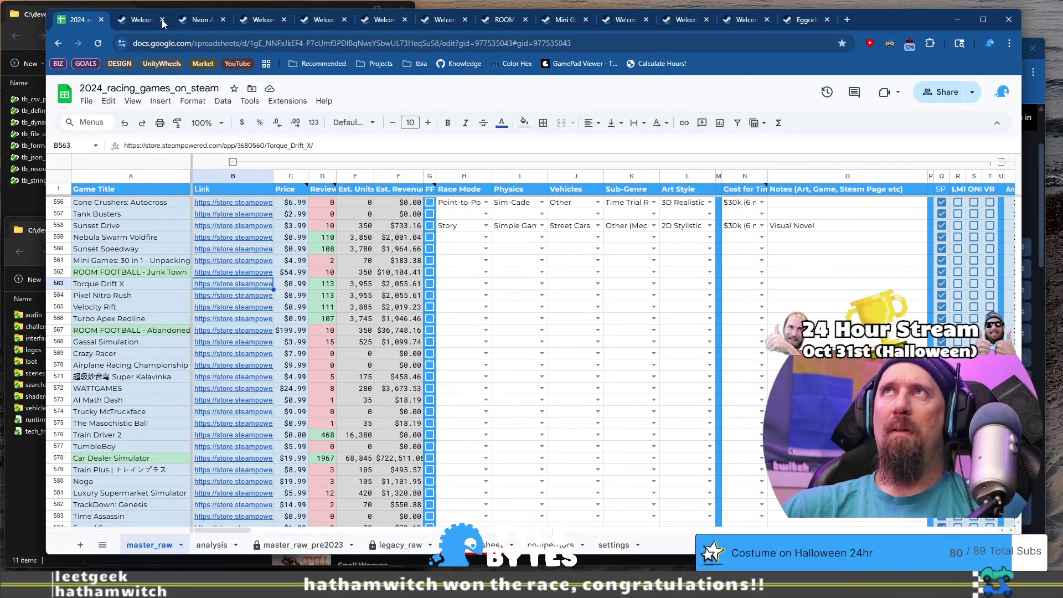
# Step: Close the six leftover Steam and extra tabs, leaving only the spreadsheet tab
pyautogui.click(162, 20)
pyautogui.click(163, 21)
pyautogui.click(162, 20)
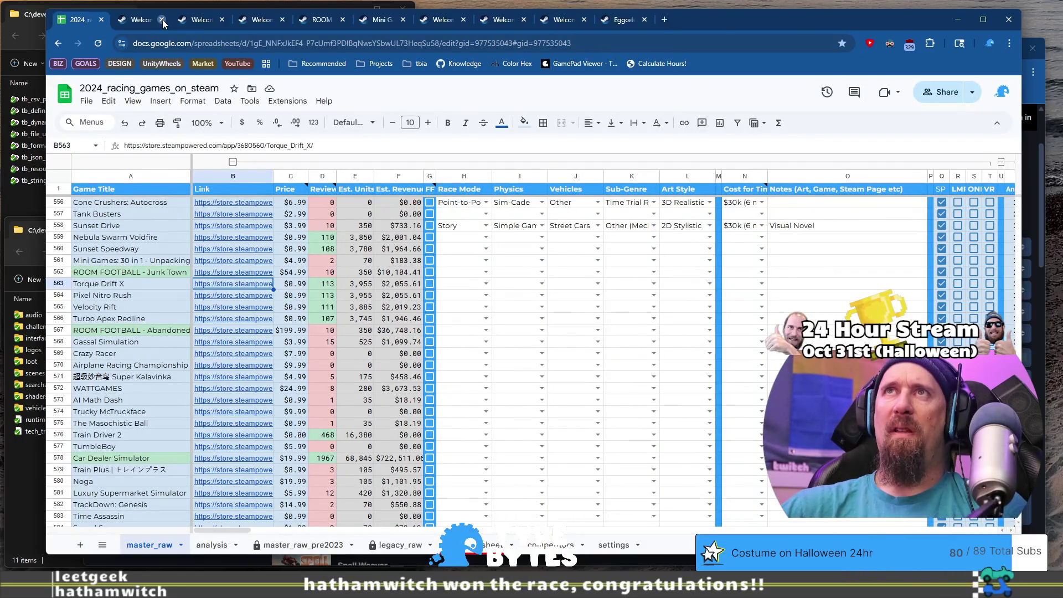
pyautogui.click(162, 21)
pyautogui.click(162, 20)
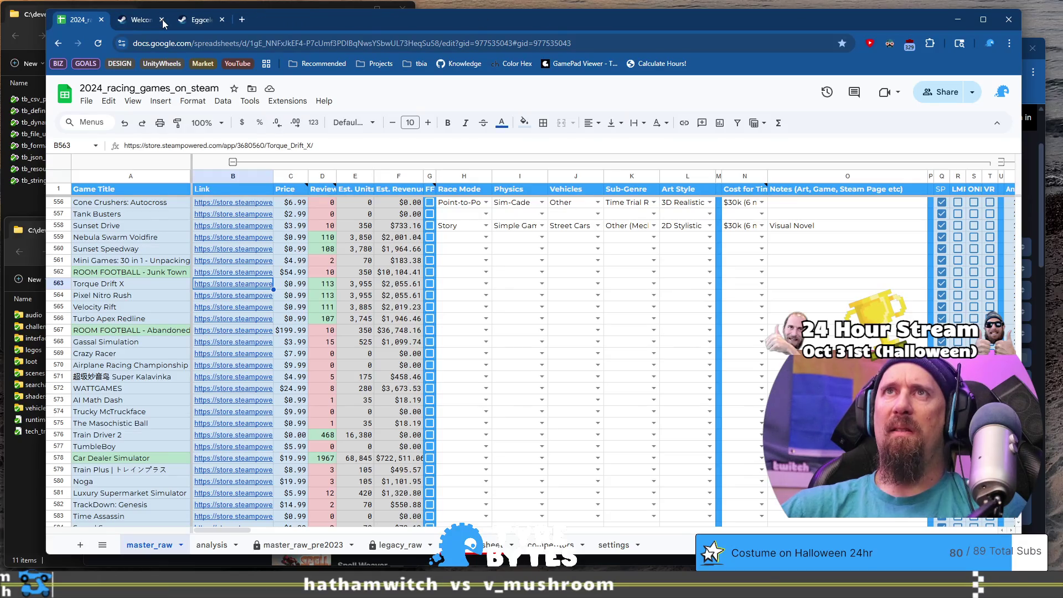
pyautogui.click(162, 20)
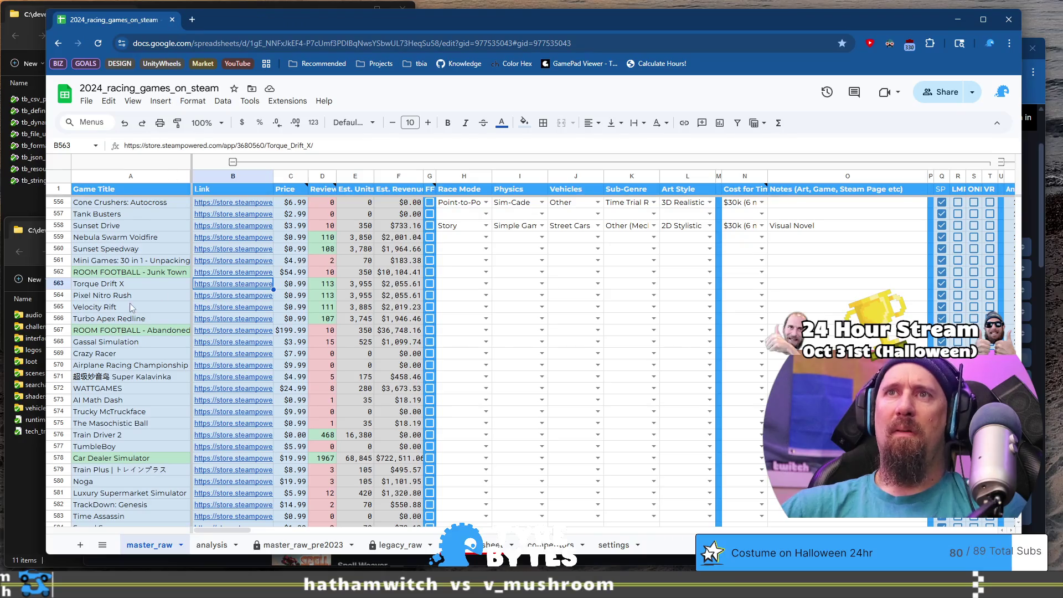
pyautogui.press('Left')
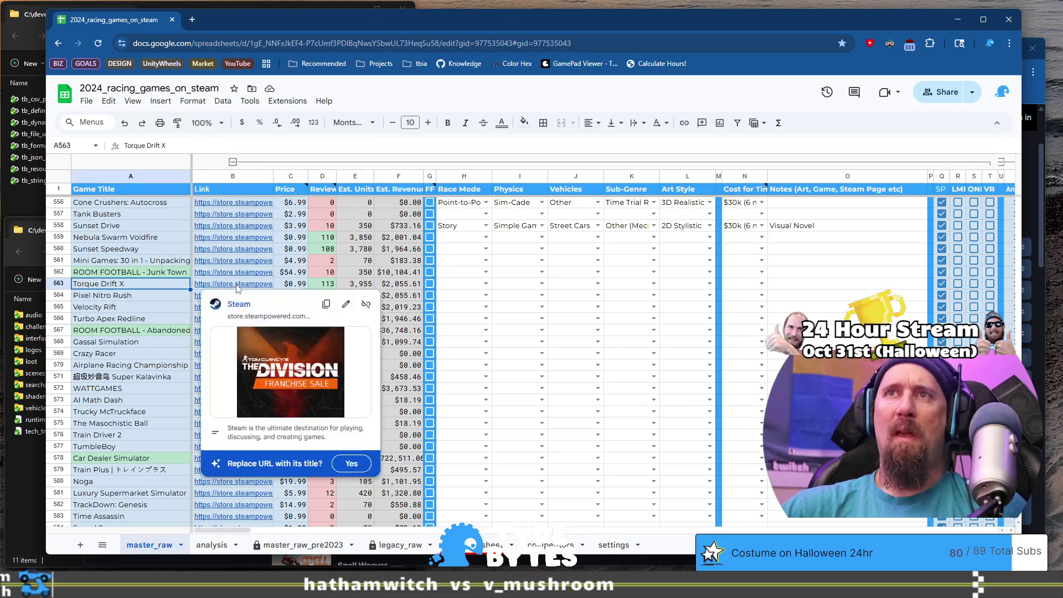
# Step: Run the collector in the VS Code terminal on Torque Drift X's store URL
pyautogui.click(219, 286)
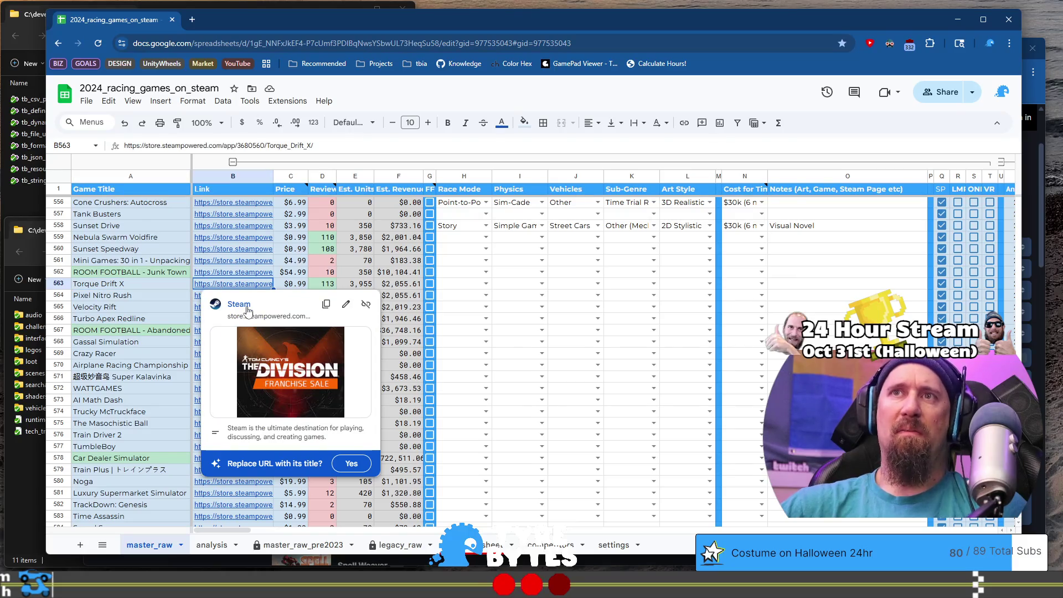
pyautogui.click(336, 144)
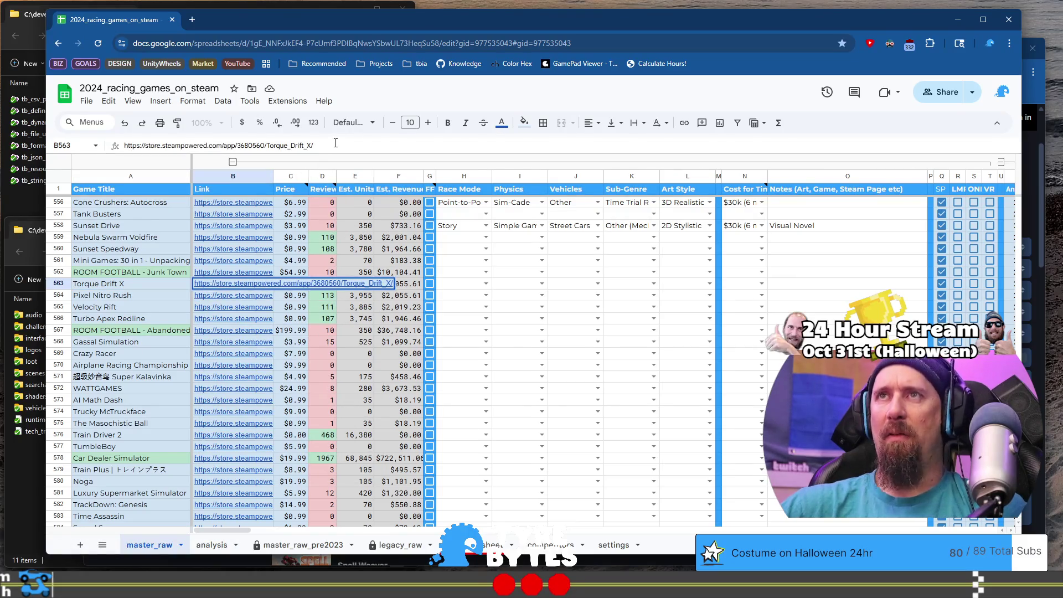
pyautogui.hotkey('ctrl', 'a')
pyautogui.hotkey('alt', 'Tab')
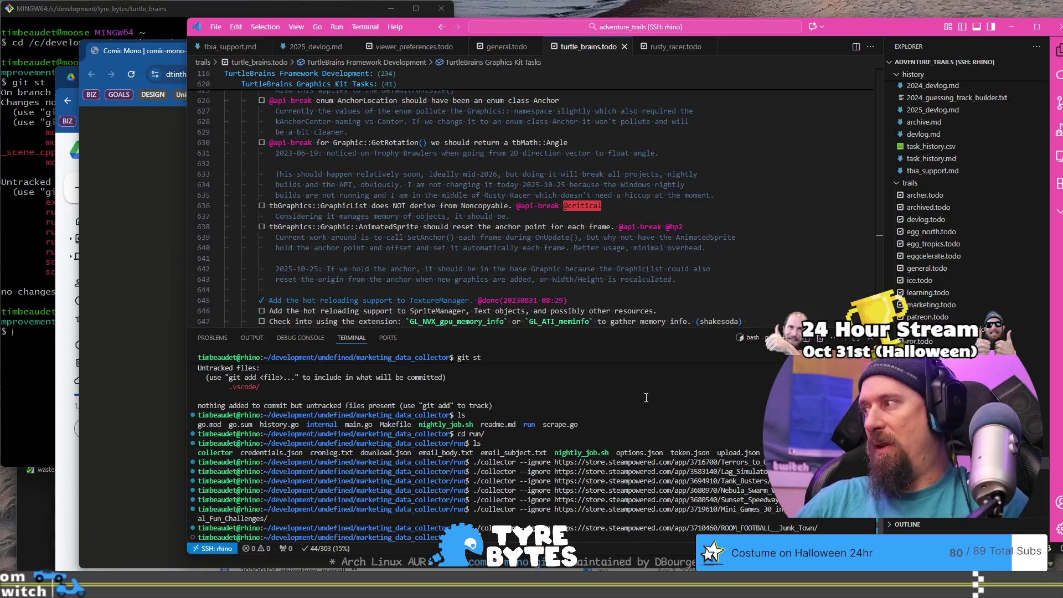
pyautogui.press('Up')
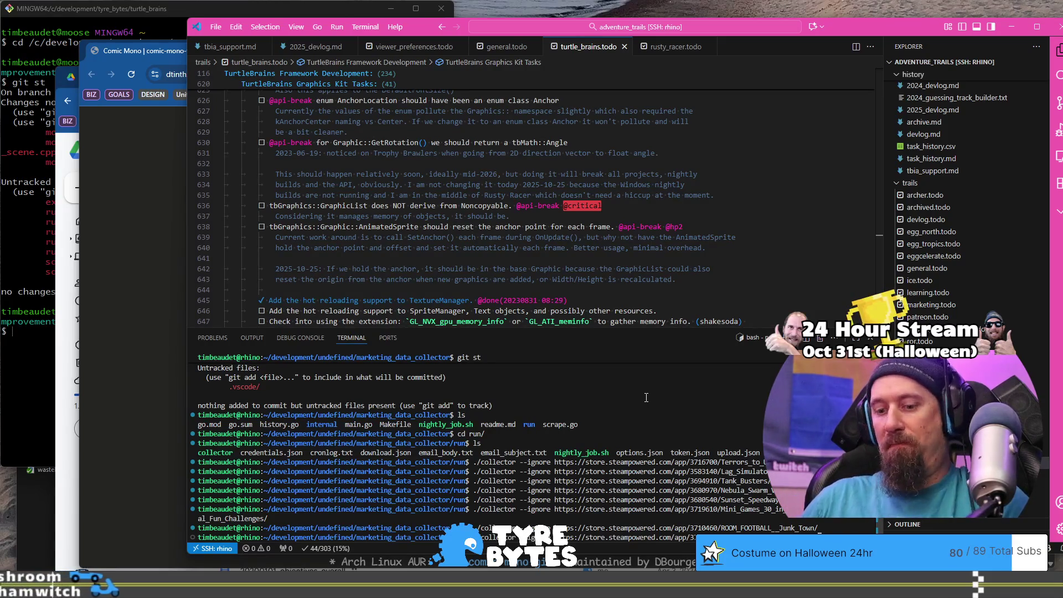
pyautogui.hotkey('ctrl', 'w')
pyautogui.hotkey('ctrl', 'v')
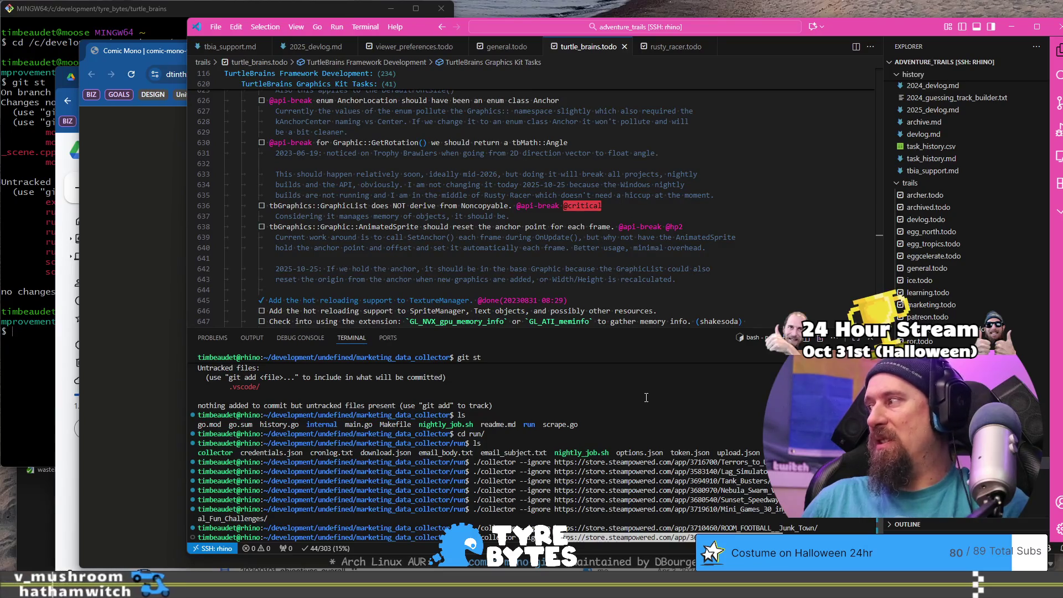
pyautogui.press('Return')
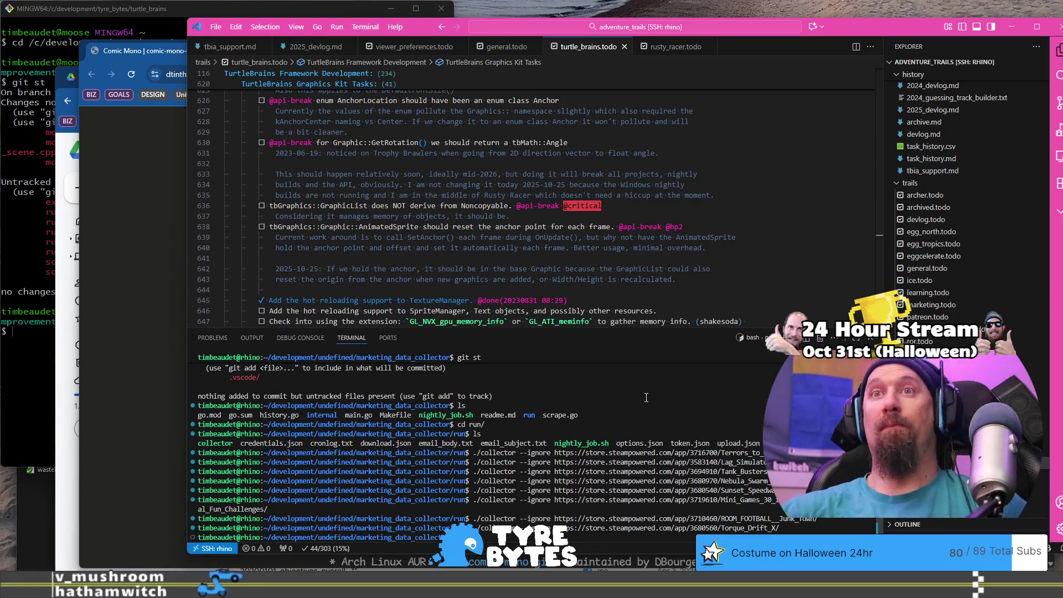
pyautogui.hotkey('alt', 'Tab')
# Step: Run the collector on Pixel Nitro Rush's store URL
pyautogui.press('Down')
pyautogui.press('Return')
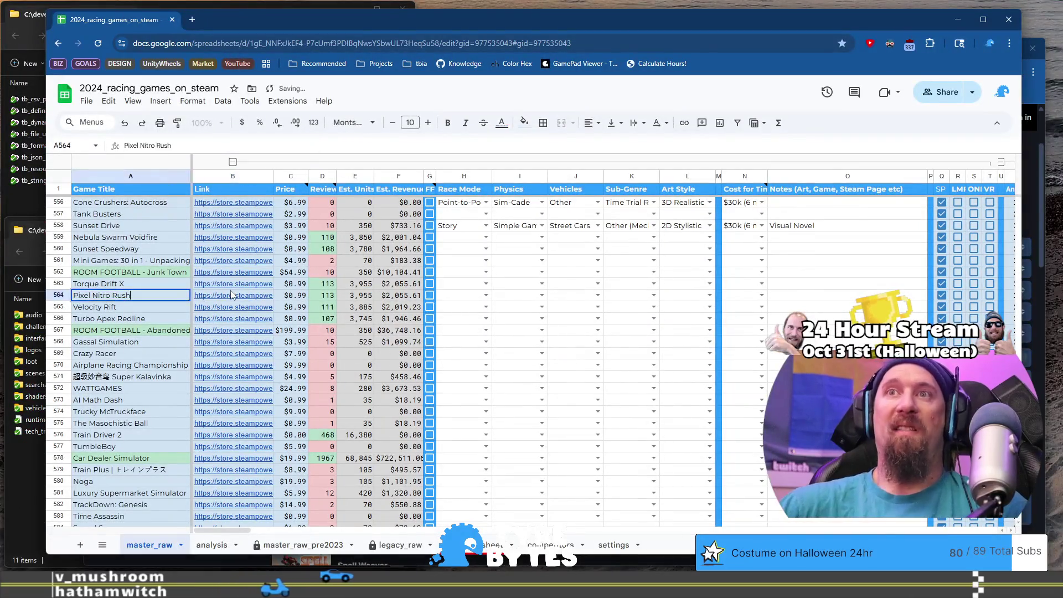
pyautogui.click(231, 295)
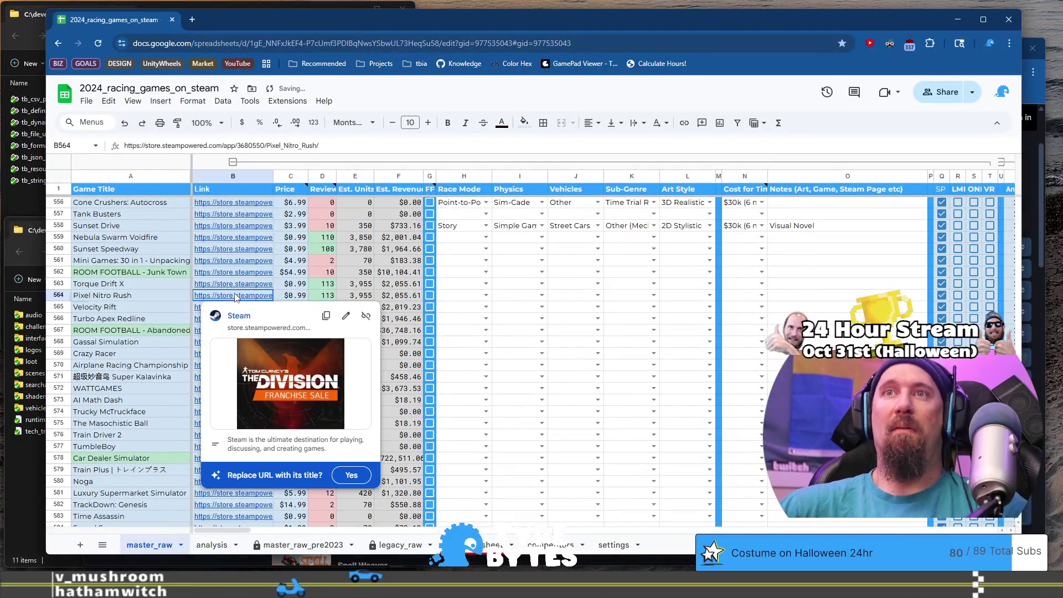
pyautogui.click(380, 145)
pyautogui.hotkey('ctrl', 'a')
pyautogui.hotkey('ctrl', 'c')
pyautogui.hotkey('alt', 'Tab')
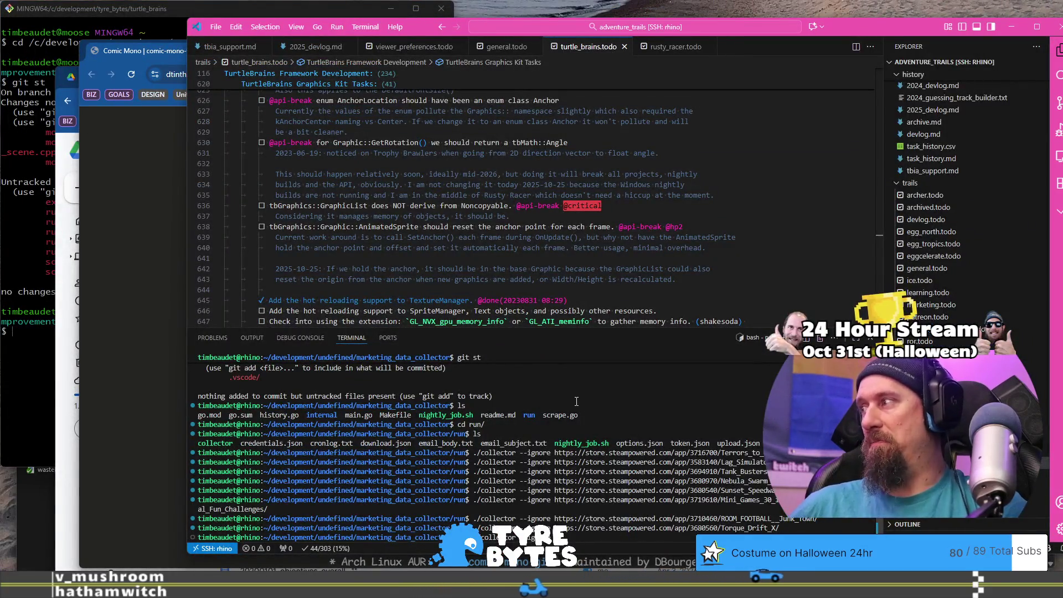
pyautogui.hotkey('ctrl', 'v')
pyautogui.press('Return')
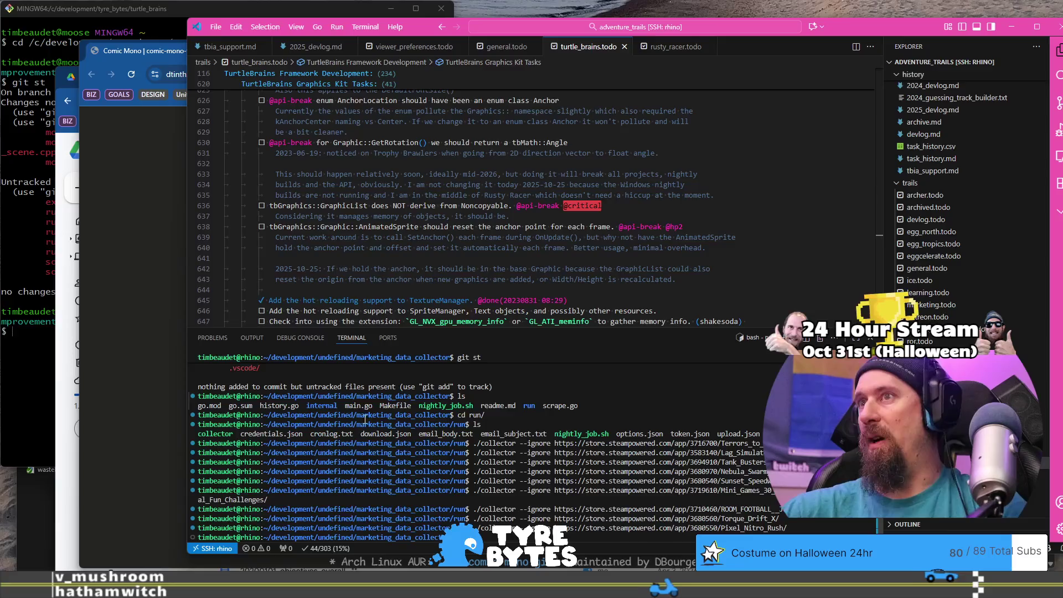
pyautogui.hotkey('alt', 'Tab')
# Step: Run the collector on Velocity Rift's store URL, then open Turbo Apex Redline's store link
pyautogui.doubleClick(183, 307)
pyautogui.click(225, 309)
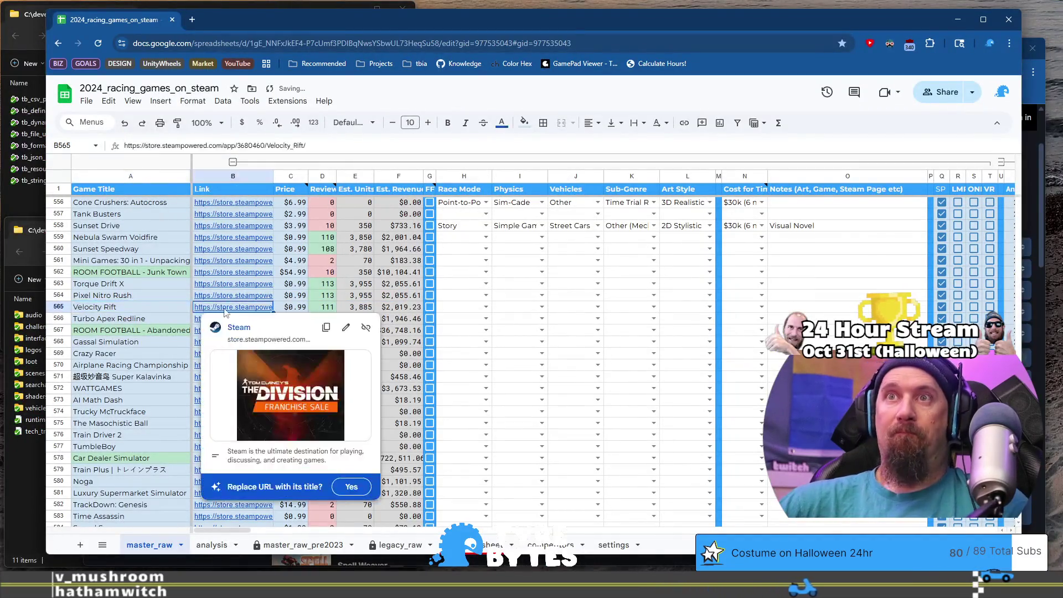
pyautogui.click(346, 143)
pyautogui.hotkey('ctrl', 'a')
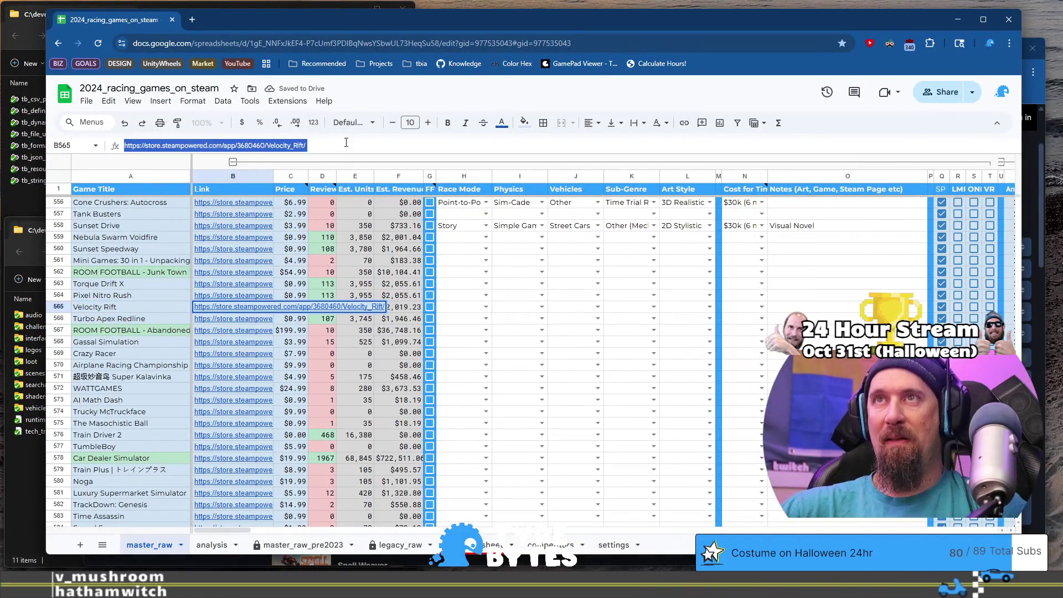
pyautogui.click(209, 306)
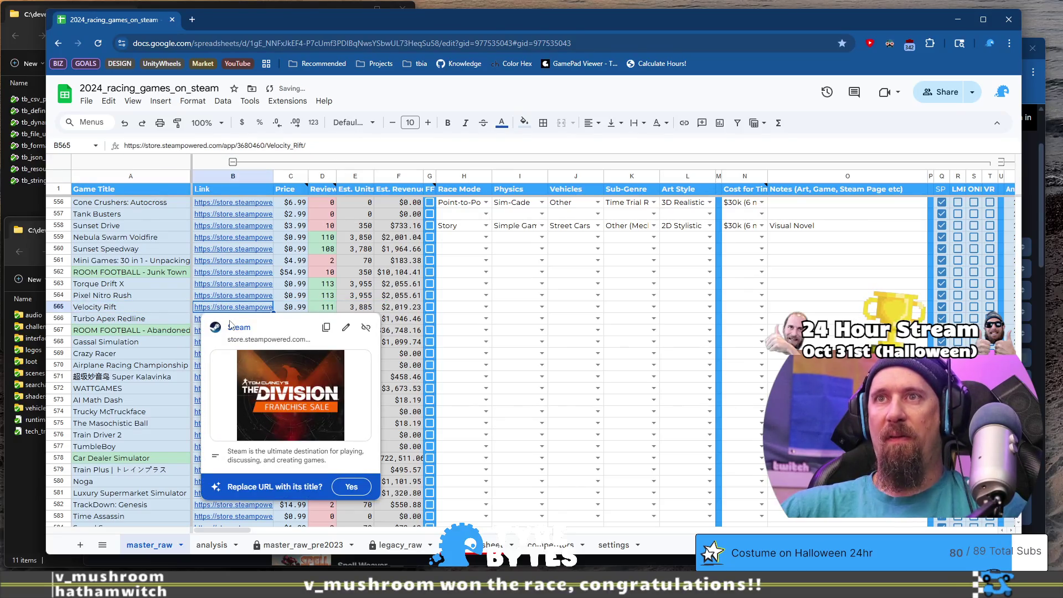
pyautogui.hotkey('alt', 'Tab')
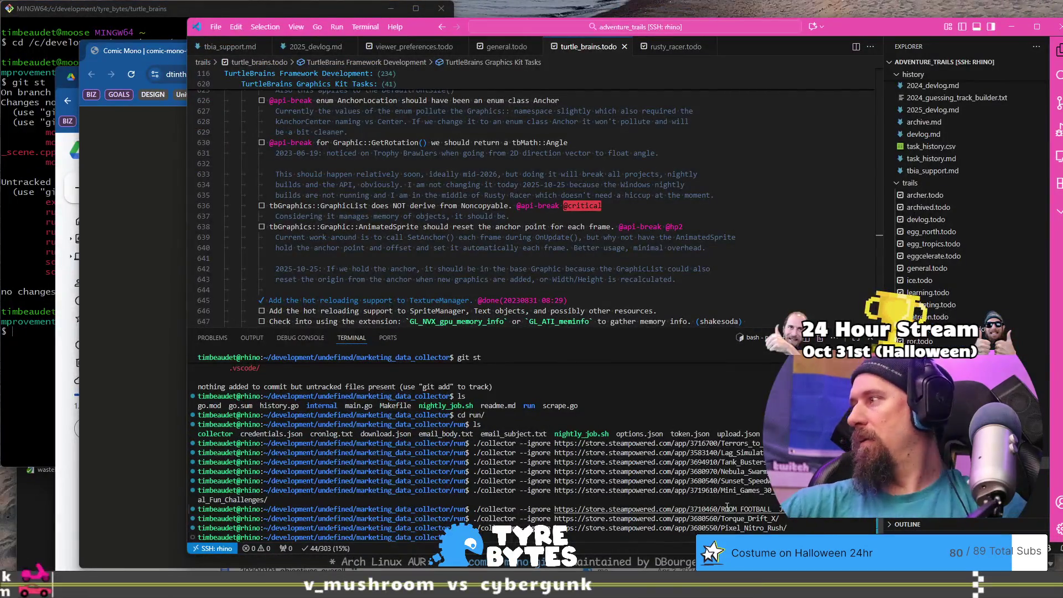
pyautogui.press('Up')
pyautogui.press('Return')
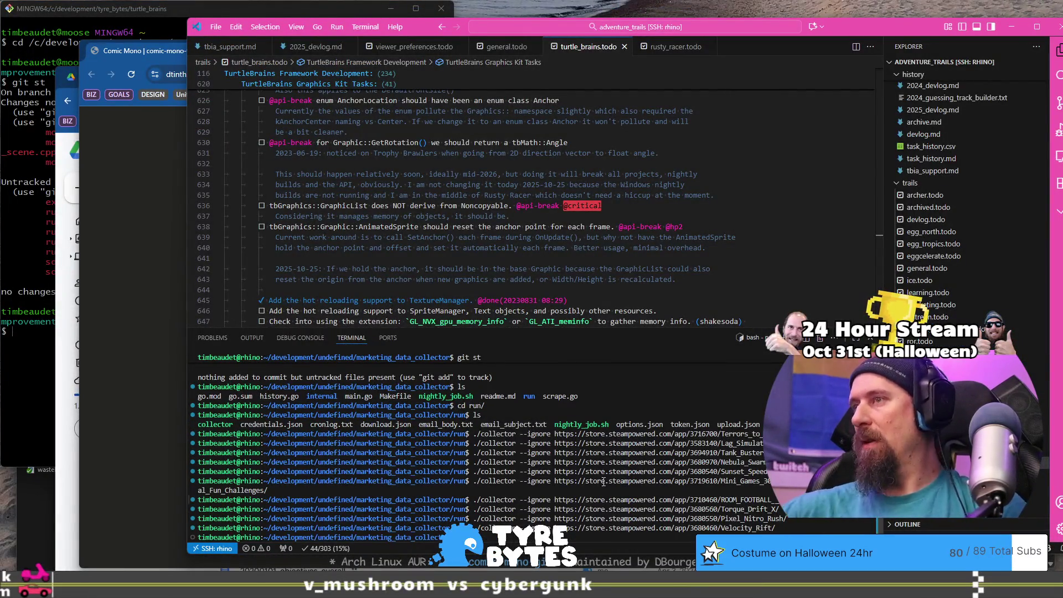
pyautogui.hotkey('alt', 'Tab')
pyautogui.click(221, 324)
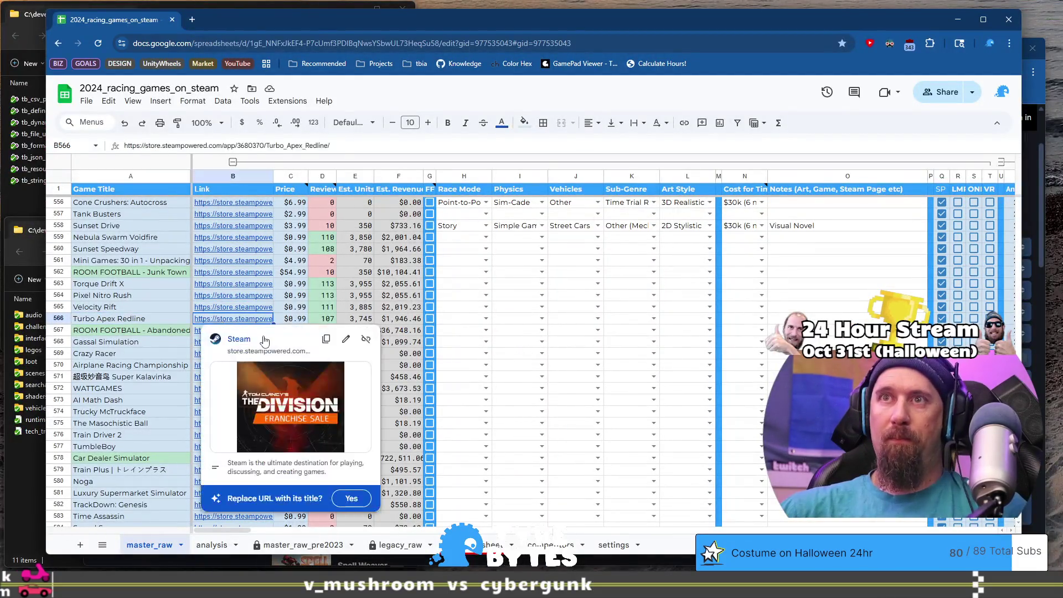
pyautogui.click(244, 341)
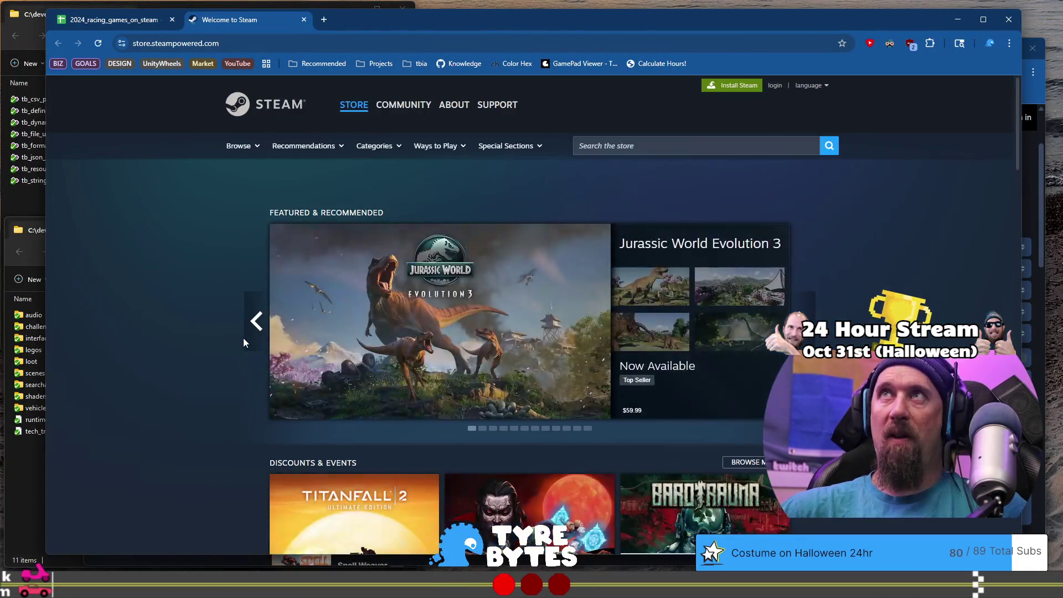
# Step: Run the collector on Turbo Apex Redline's store URL
pyautogui.click(304, 20)
pyautogui.moveTo(234, 321)
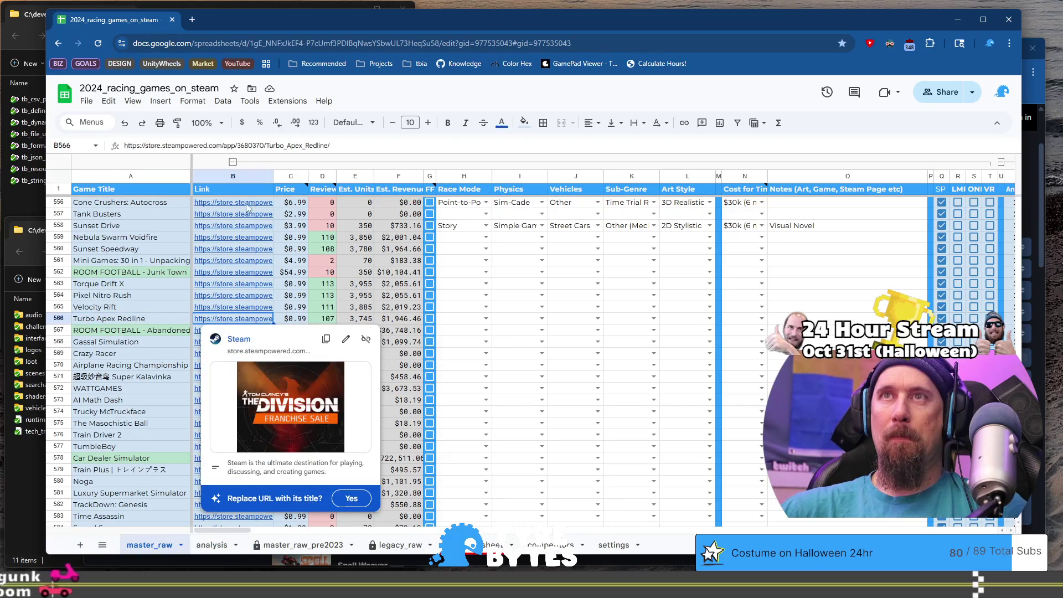
pyautogui.tripleClick(387, 149)
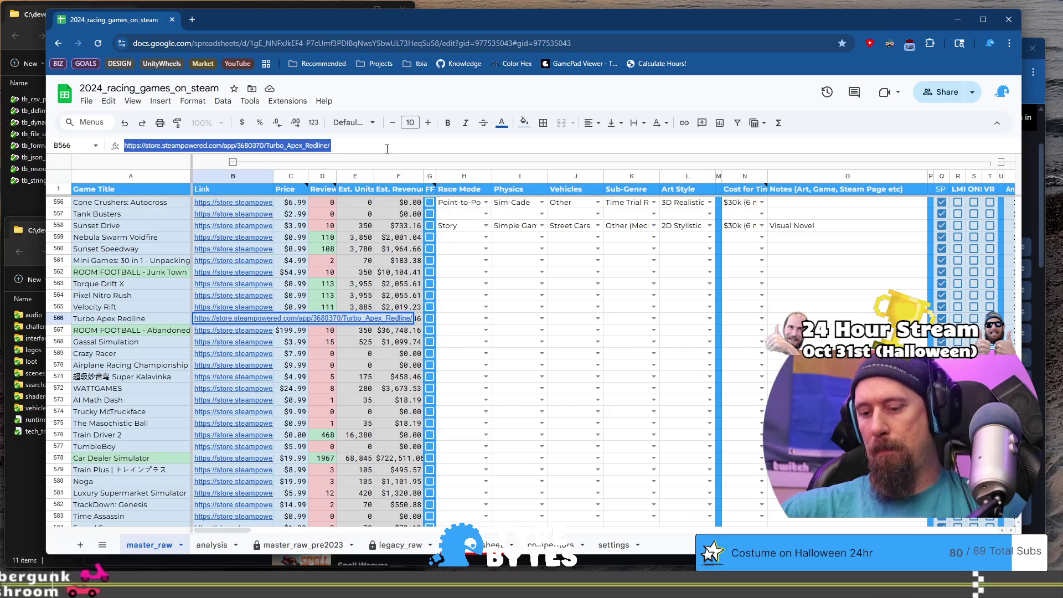
pyautogui.hotkey('alt', 'Tab')
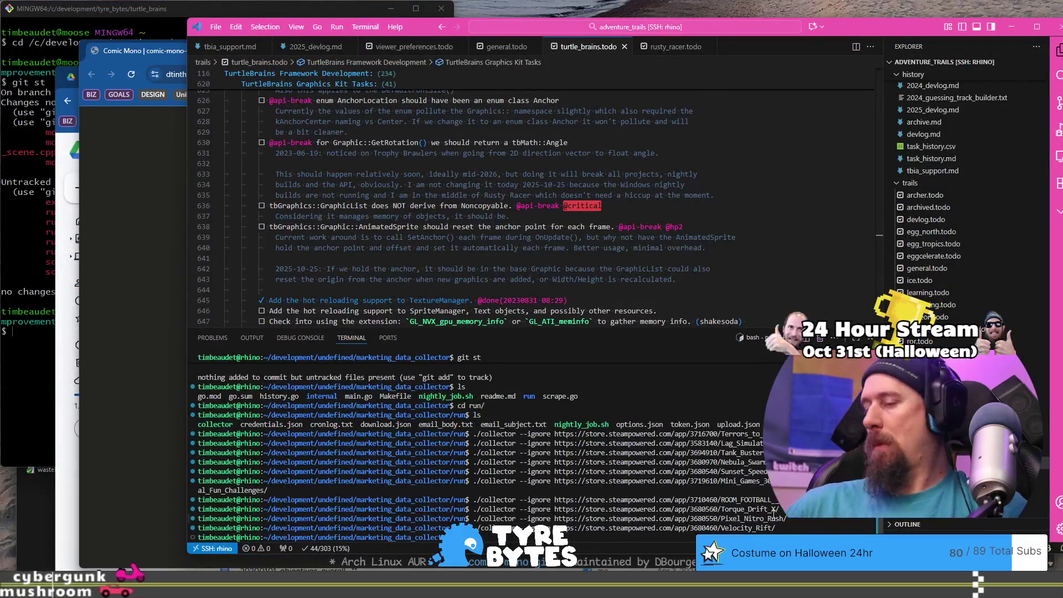
pyautogui.press('Return')
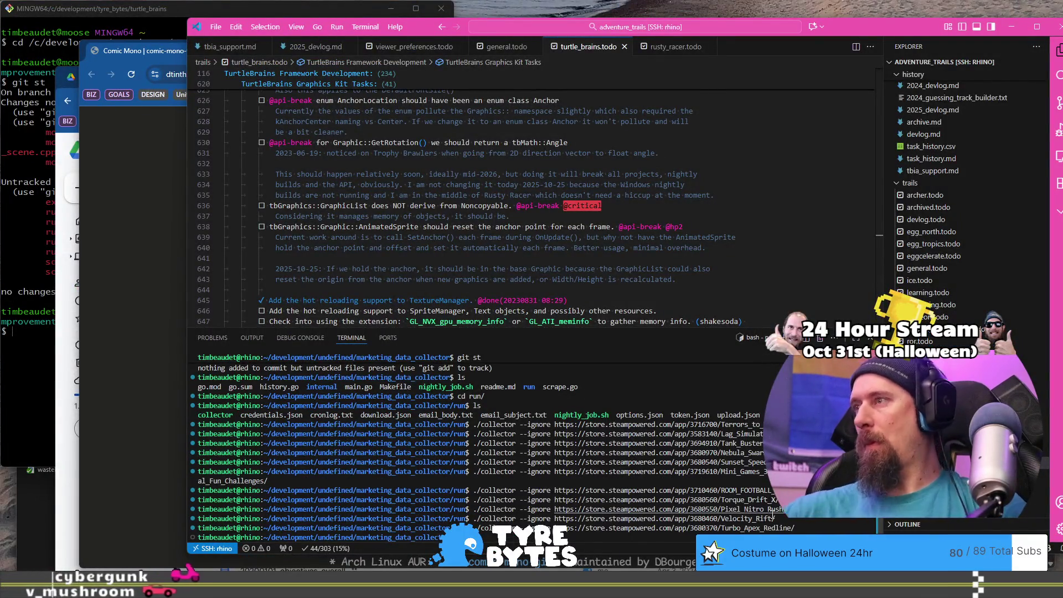
pyautogui.hotkey('alt', 'Tab')
# Step: Open ROOM FOOTBALL's store page from B567 and run the collector on its address
pyautogui.doubleClick(166, 330)
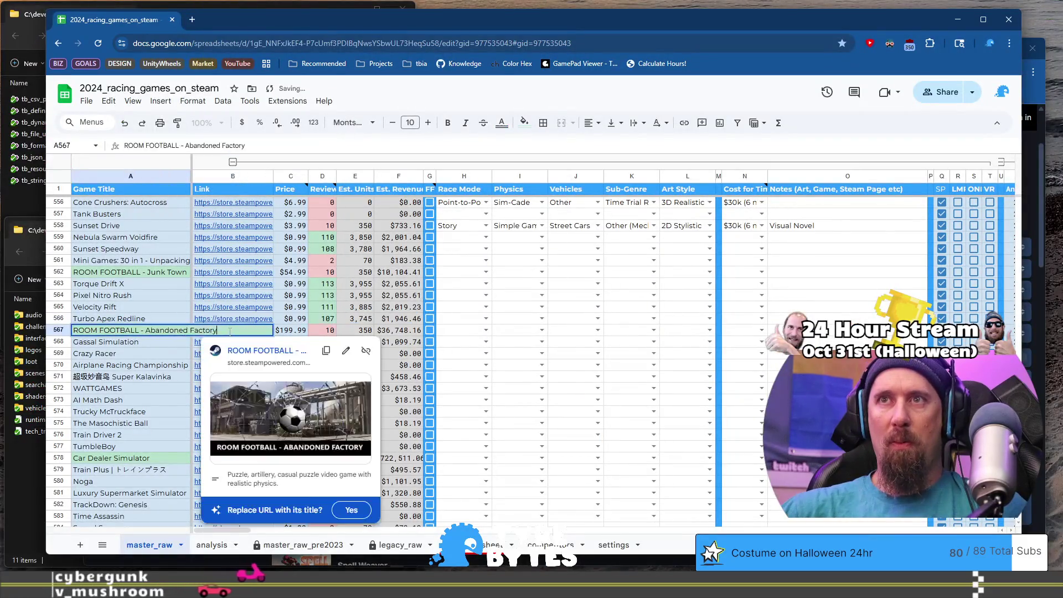
pyautogui.click(123, 345)
pyautogui.click(227, 332)
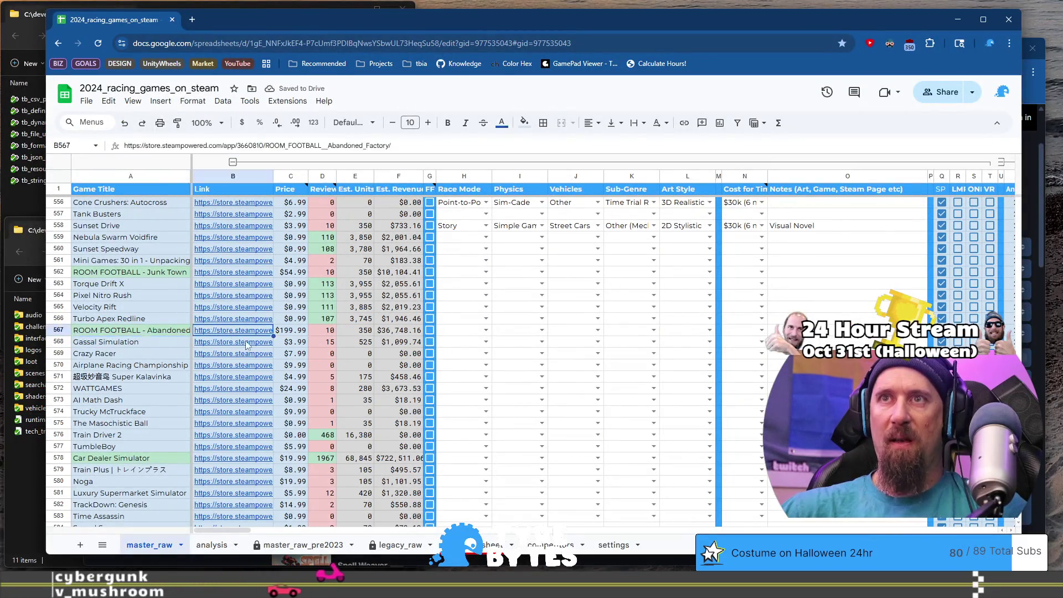
pyautogui.moveTo(244, 334)
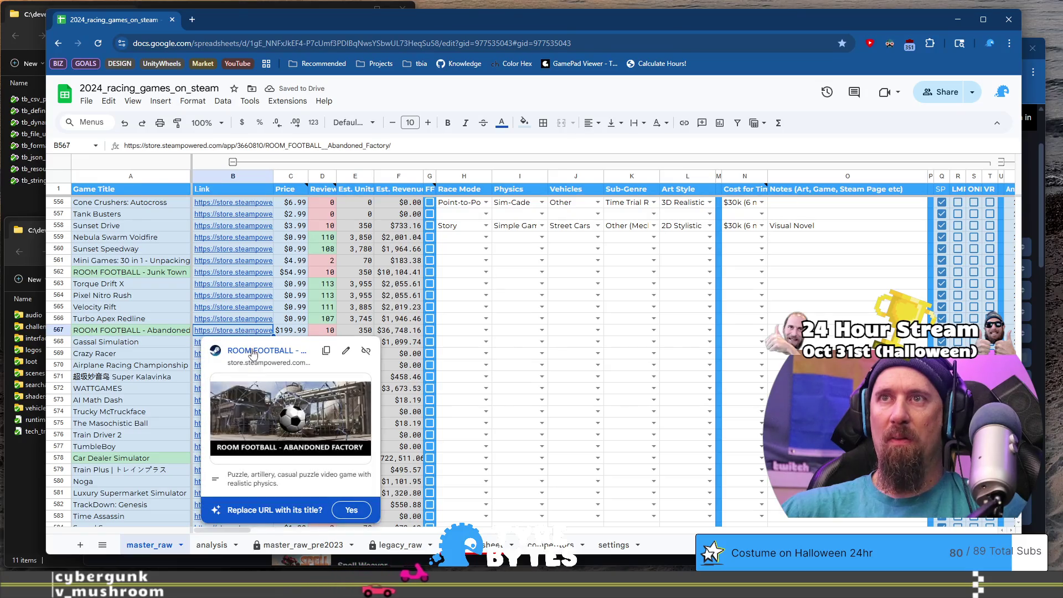
pyautogui.click(253, 353)
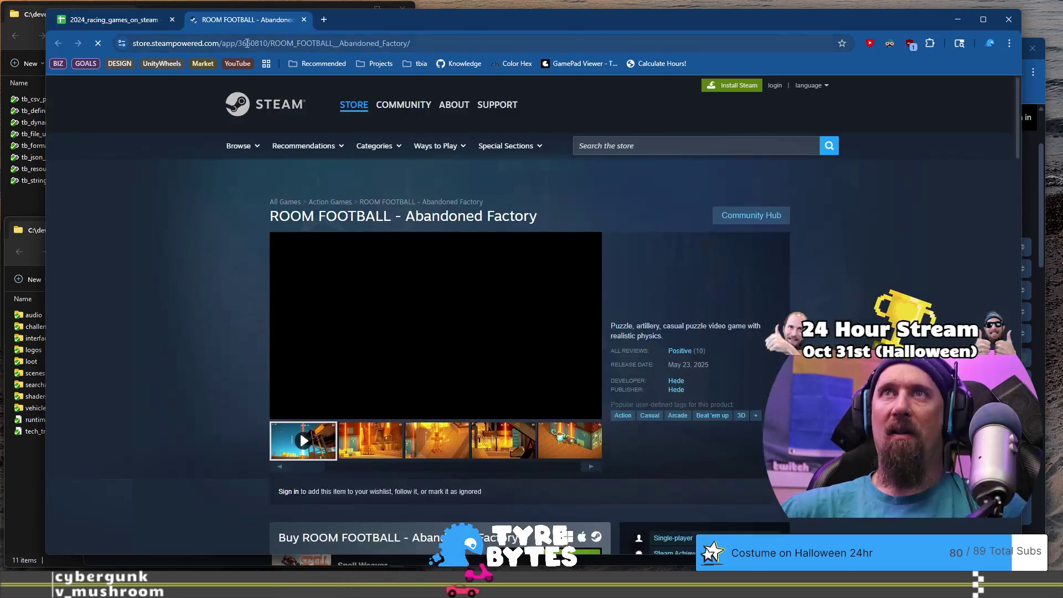
pyautogui.click(248, 44)
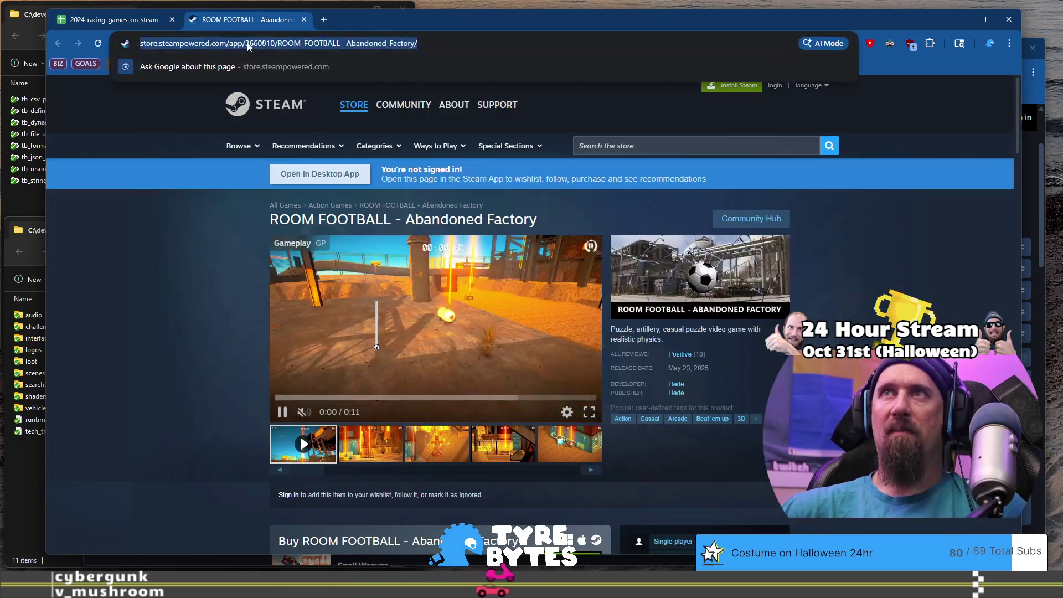
pyautogui.hotkey('alt', 'Tab')
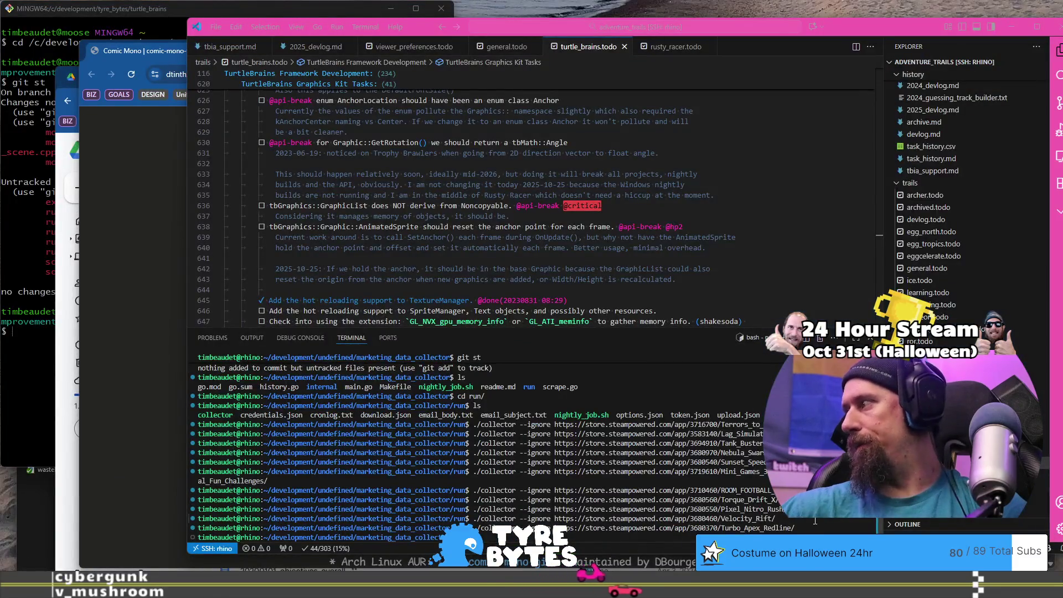
pyautogui.hotkey('ctrl', 'v')
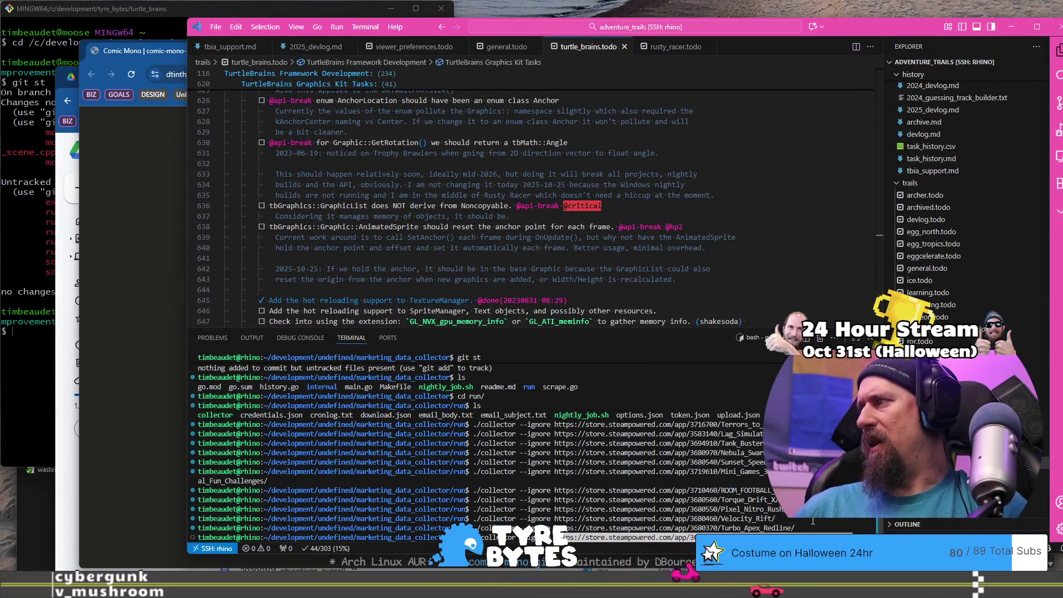
pyautogui.press('Return')
pyautogui.hotkey('alt', 'Tab')
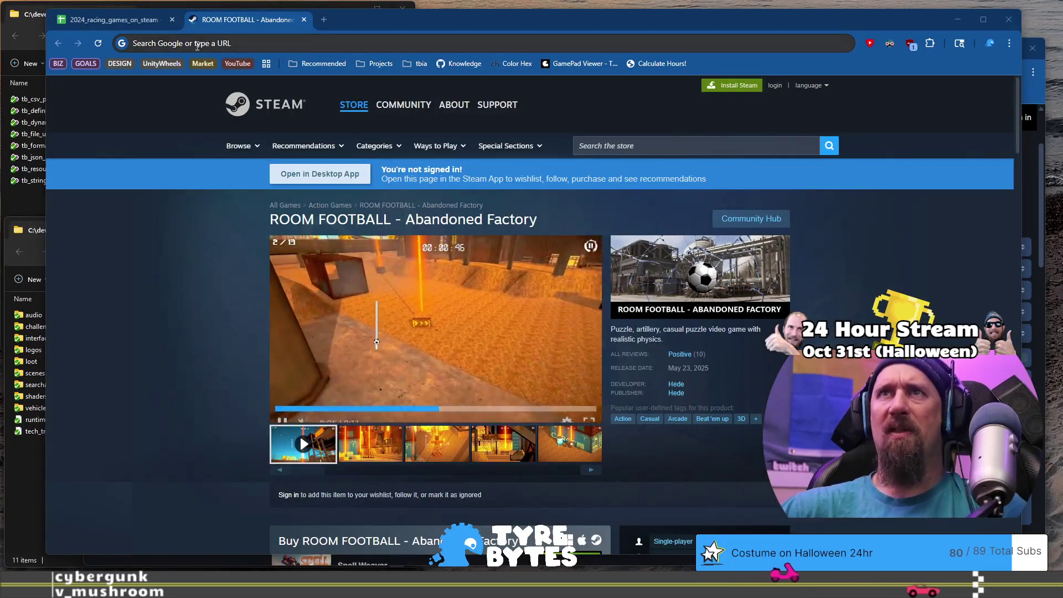
pyautogui.click(304, 21)
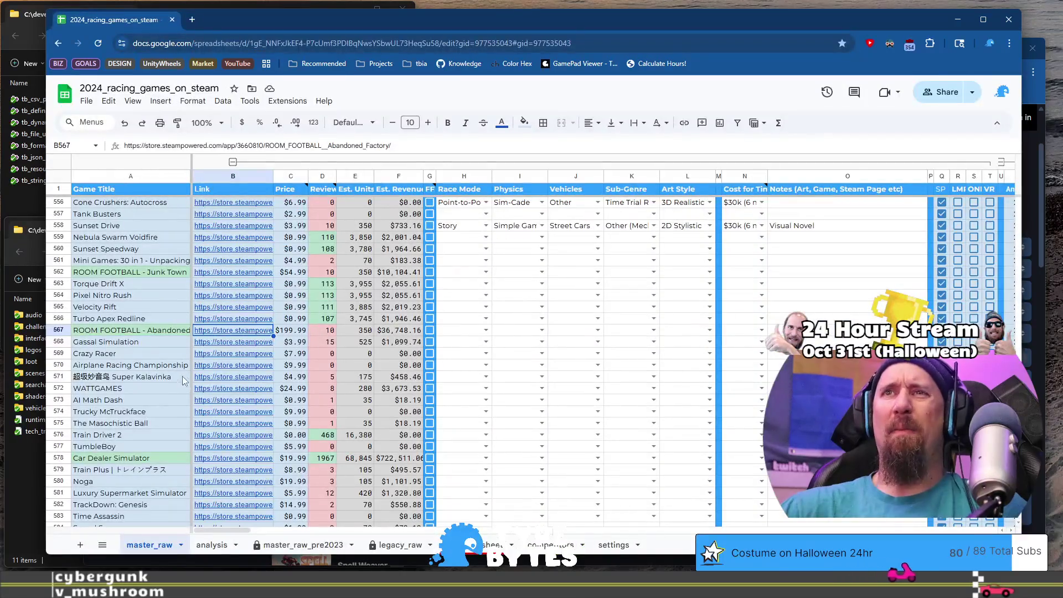
# Step: Review Gassal Simulation's store screenshots and run the collector on its address
pyautogui.click(224, 342)
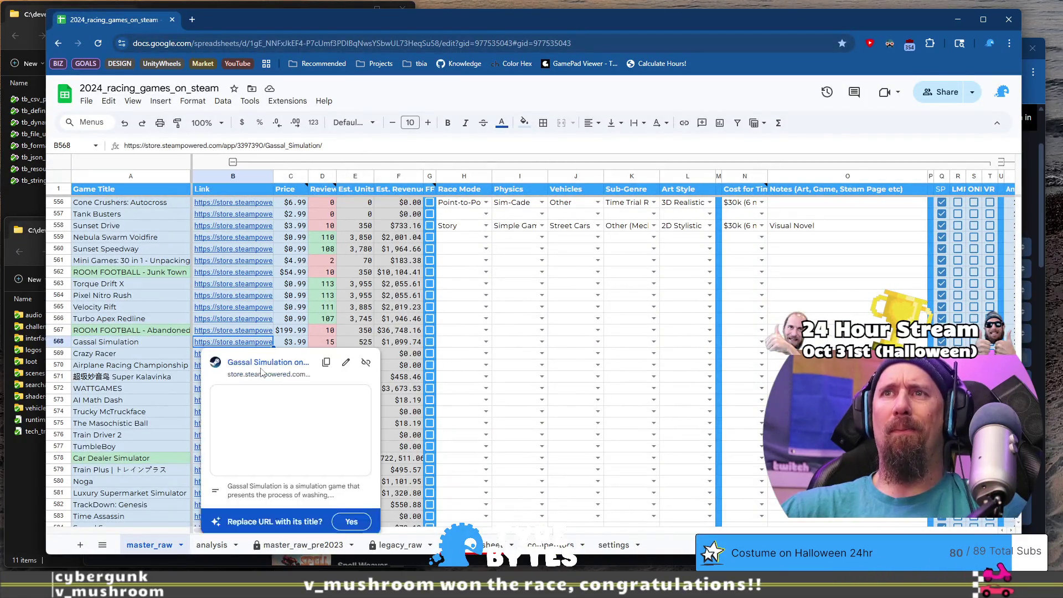
pyautogui.click(261, 366)
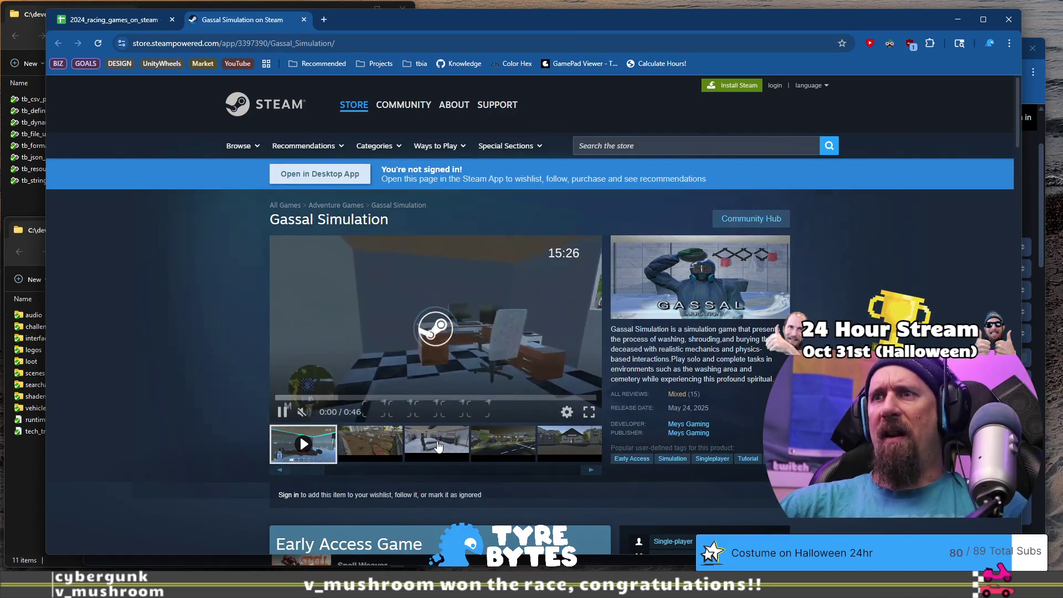
pyautogui.click(437, 443)
pyautogui.click(509, 443)
pyautogui.click(569, 443)
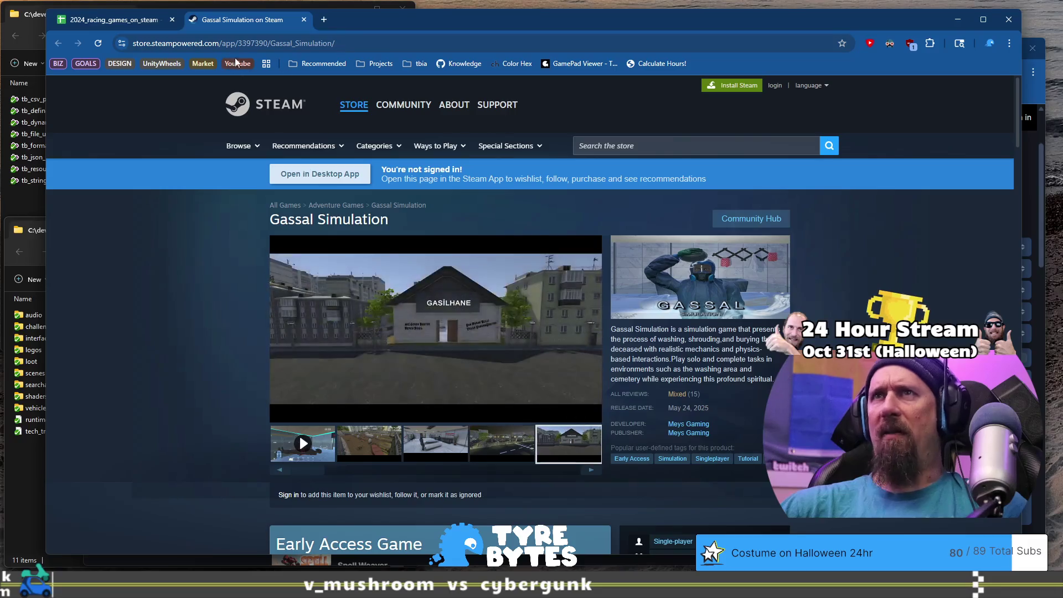
pyautogui.click(310, 48)
pyautogui.hotkey('ctrl', 'x')
pyautogui.hotkey('alt', 'Tab')
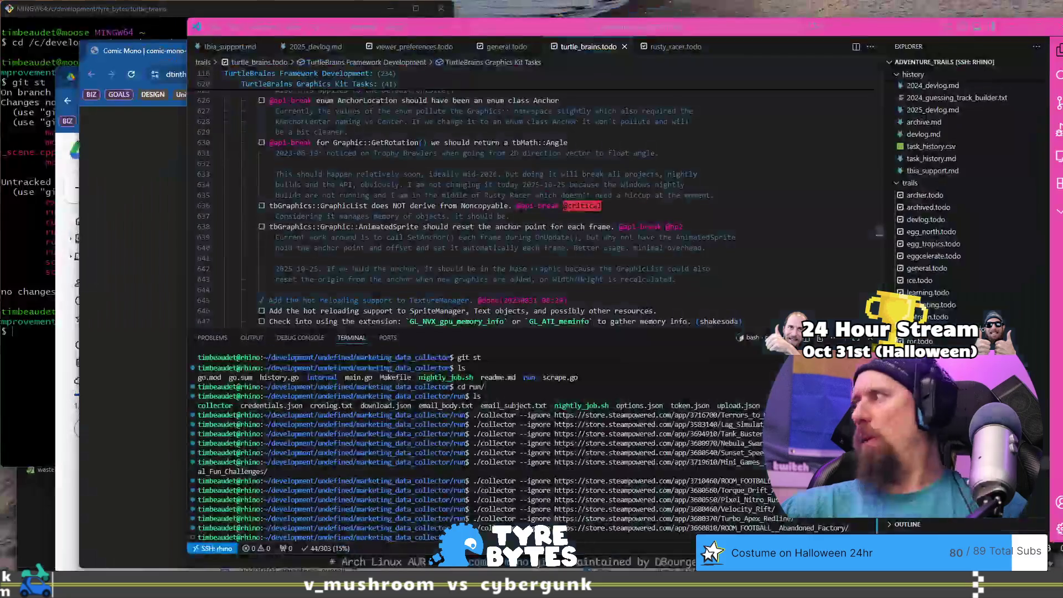
pyautogui.press('Up')
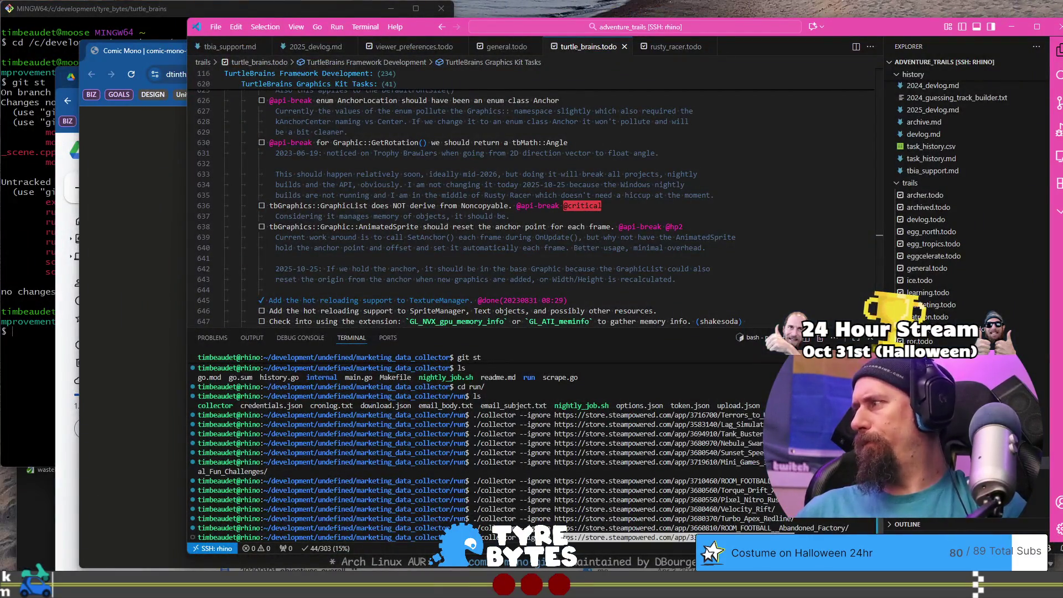
pyautogui.press('Return')
pyautogui.hotkey('alt', 'Tab')
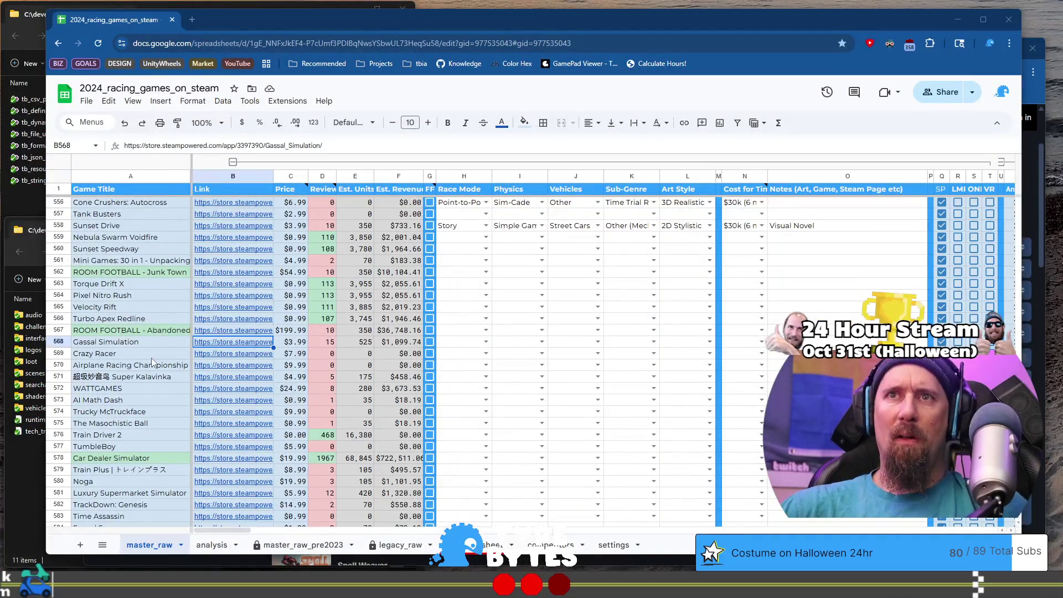
# Step: Open Crazy Racer's store page and browse through its screenshots
pyautogui.click(152, 355)
pyautogui.click(233, 353)
pyautogui.click(264, 367)
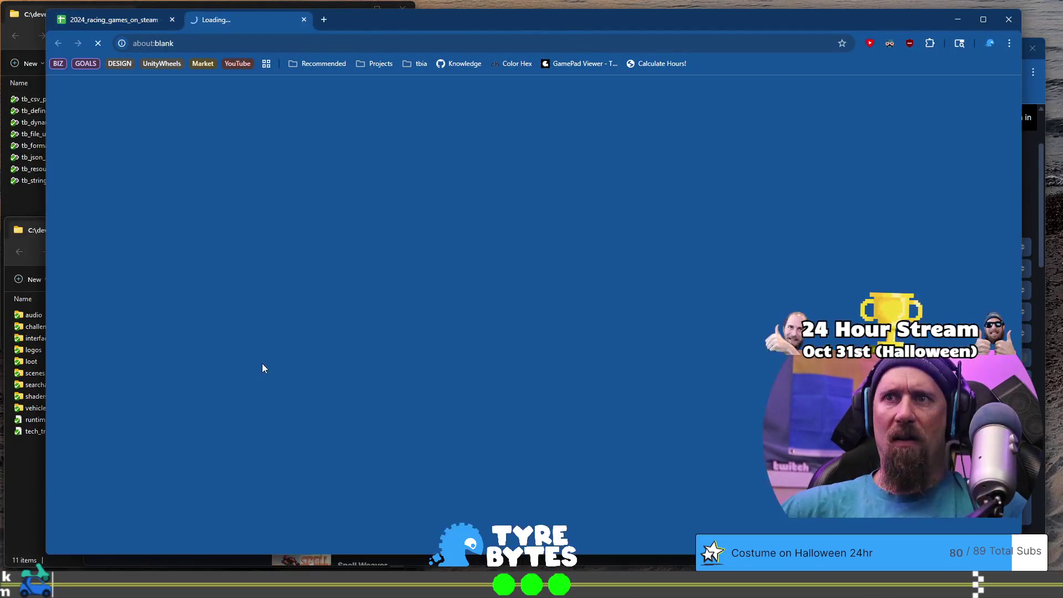
pyautogui.click(400, 449)
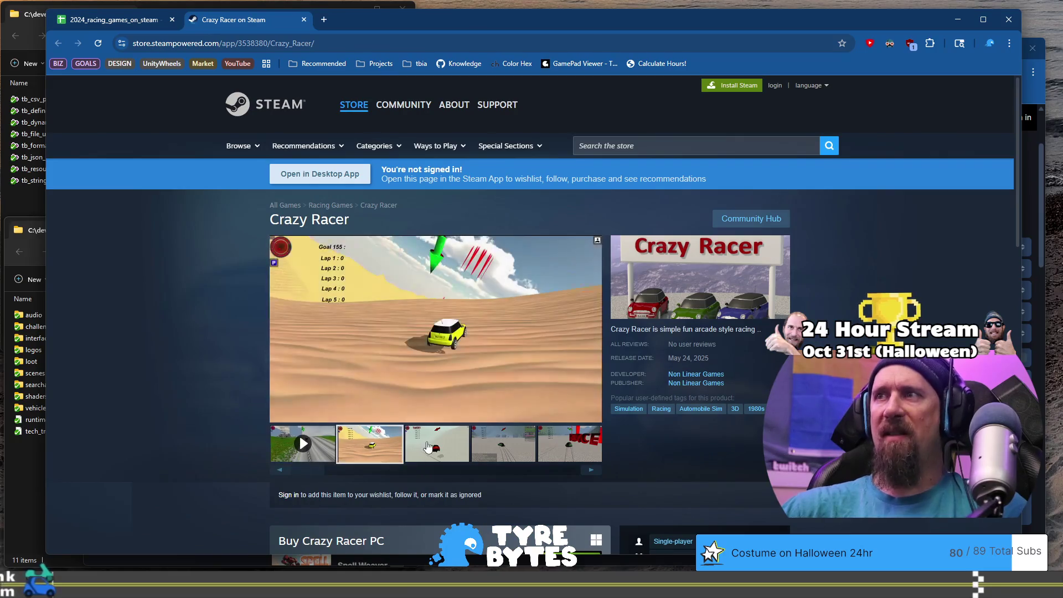
pyautogui.click(427, 447)
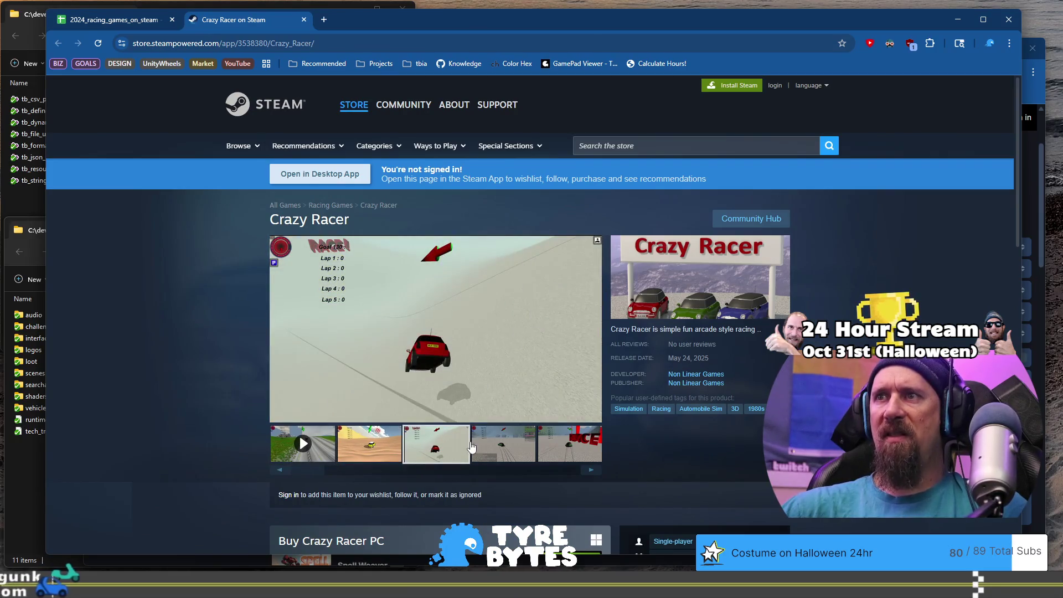
pyautogui.click(497, 449)
pyautogui.click(578, 451)
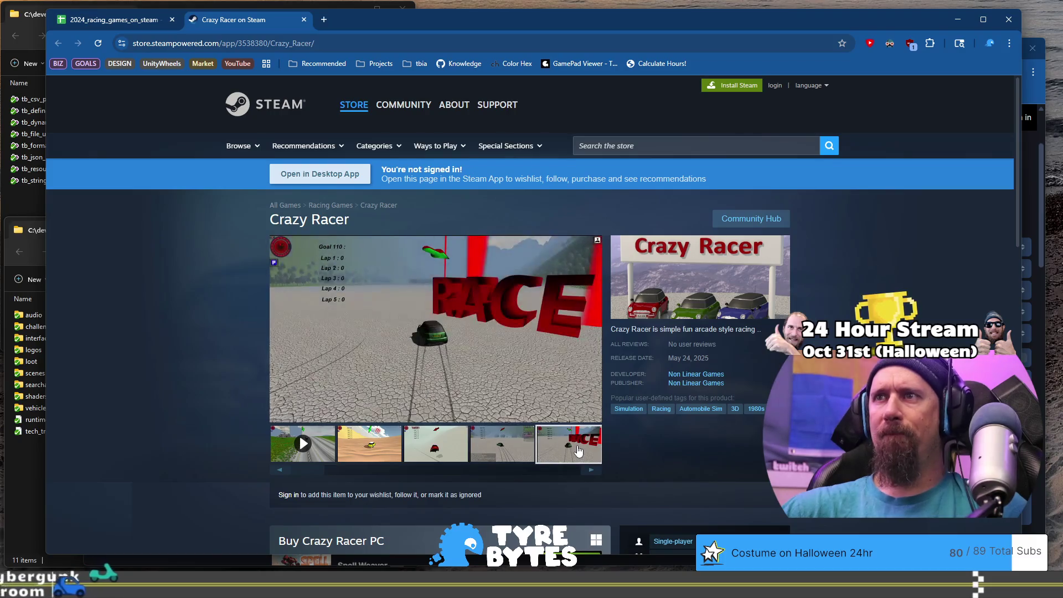
pyautogui.click(592, 470)
pyautogui.click(591, 470)
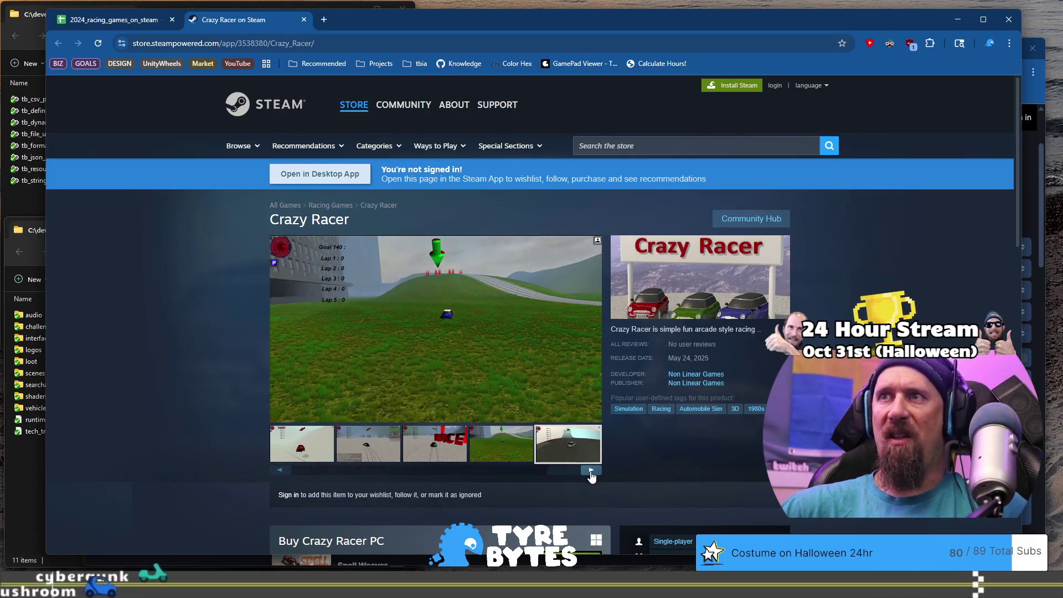
pyautogui.click(591, 471)
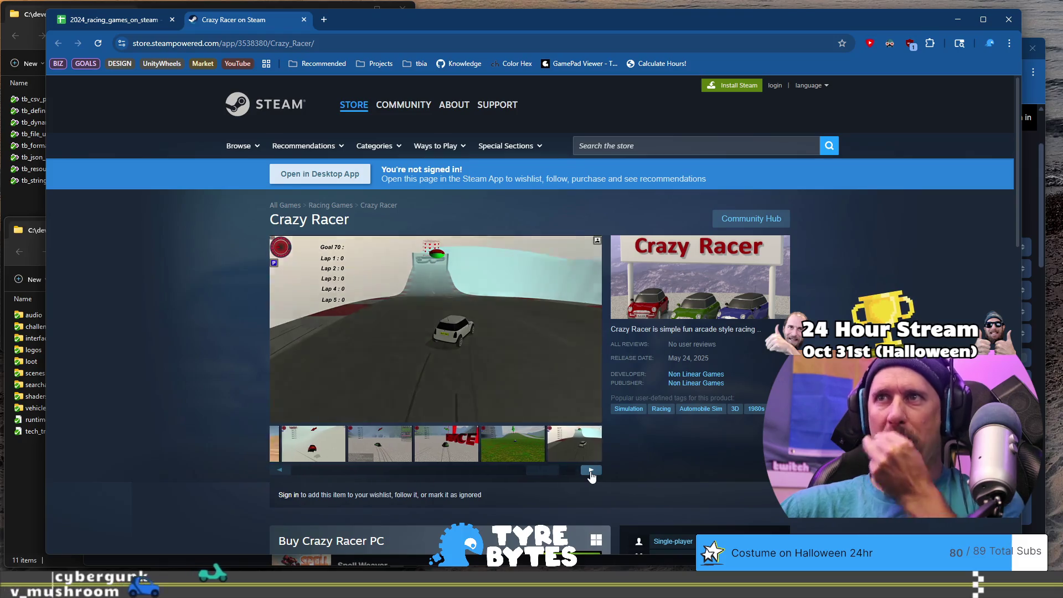
pyautogui.click(591, 471)
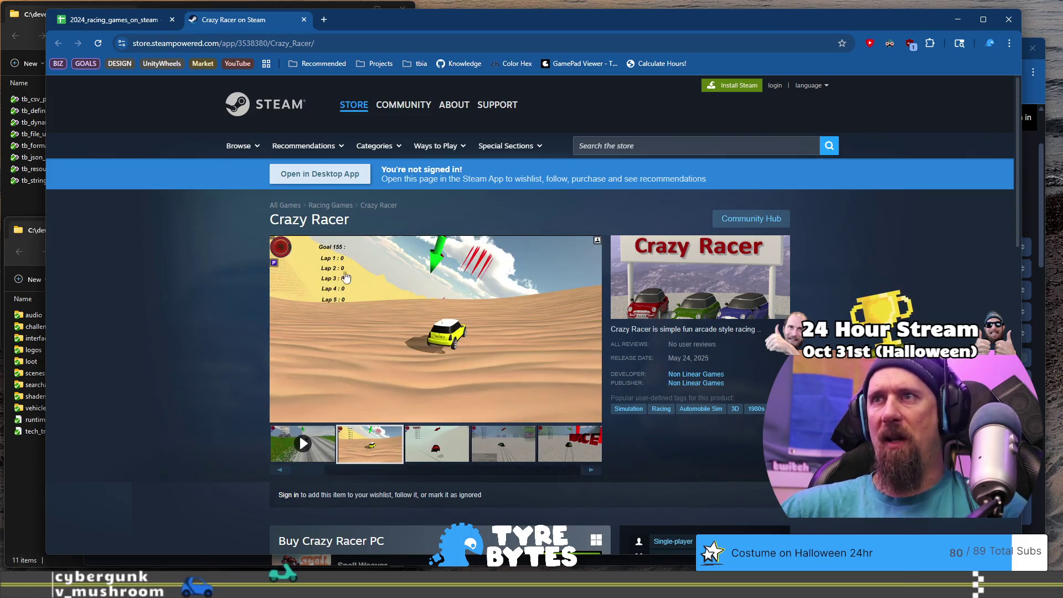
pyautogui.click(111, 19)
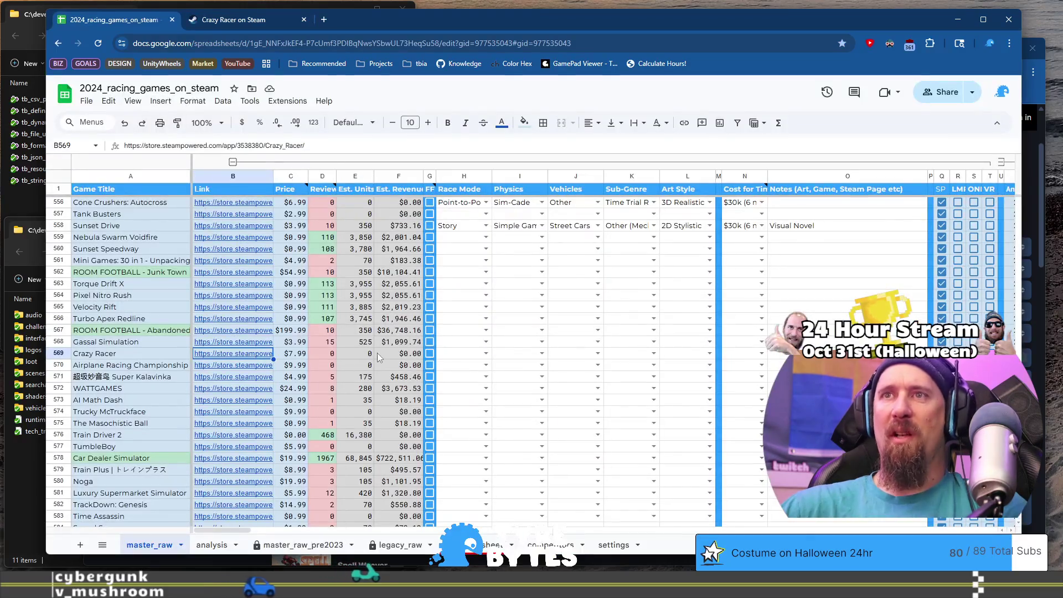
# Step: Tick Crazy Racer's column G box, then open Airplane Racing Championship's store page and view its screenshots
pyautogui.click(429, 353)
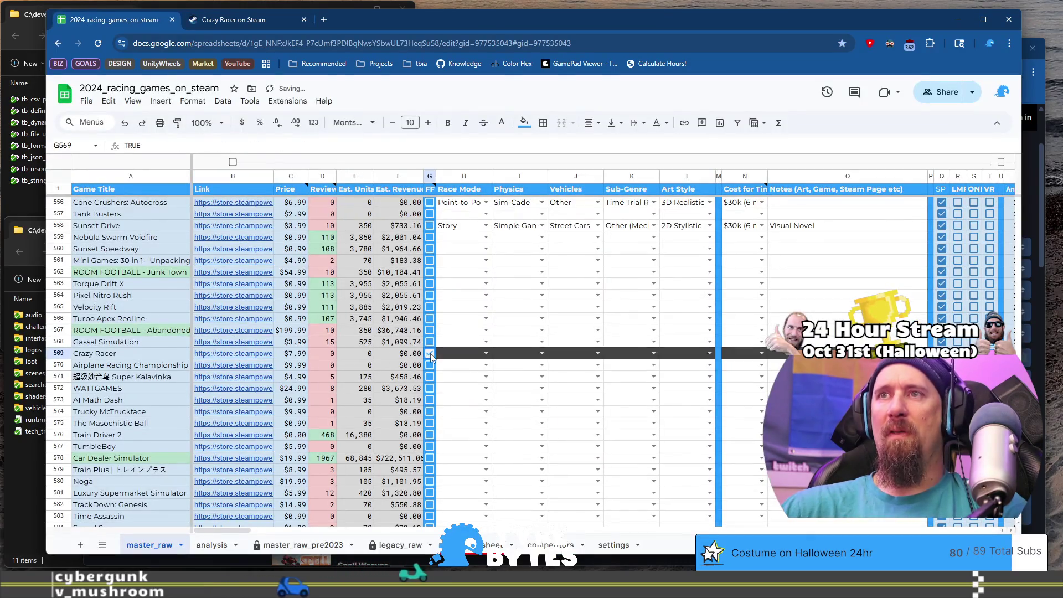
pyautogui.click(142, 367)
pyautogui.click(233, 365)
pyautogui.click(259, 386)
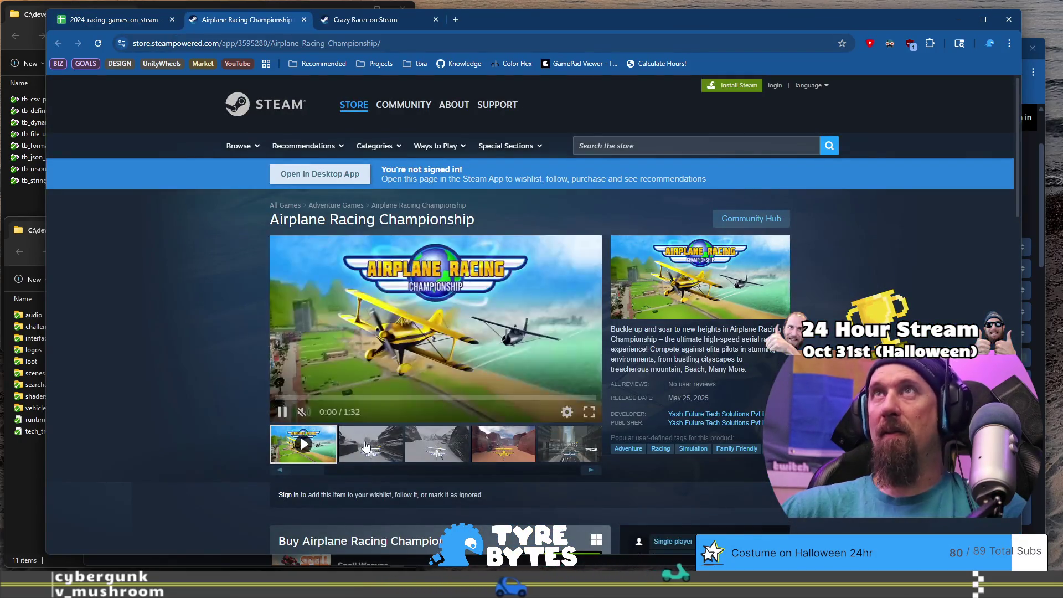
pyautogui.click(365, 445)
pyautogui.click(437, 446)
pyautogui.click(525, 452)
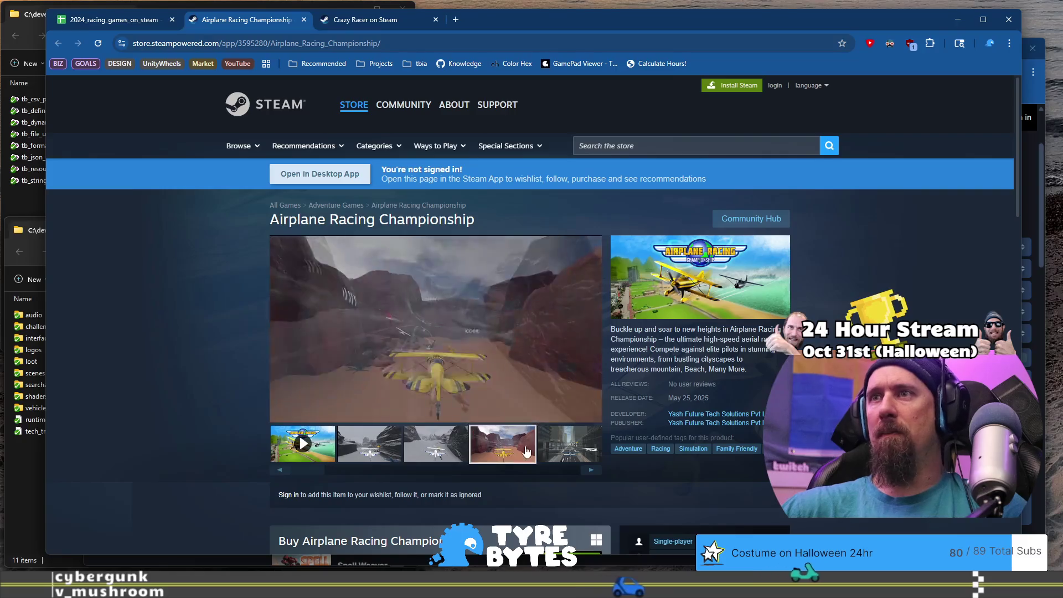
pyautogui.click(561, 441)
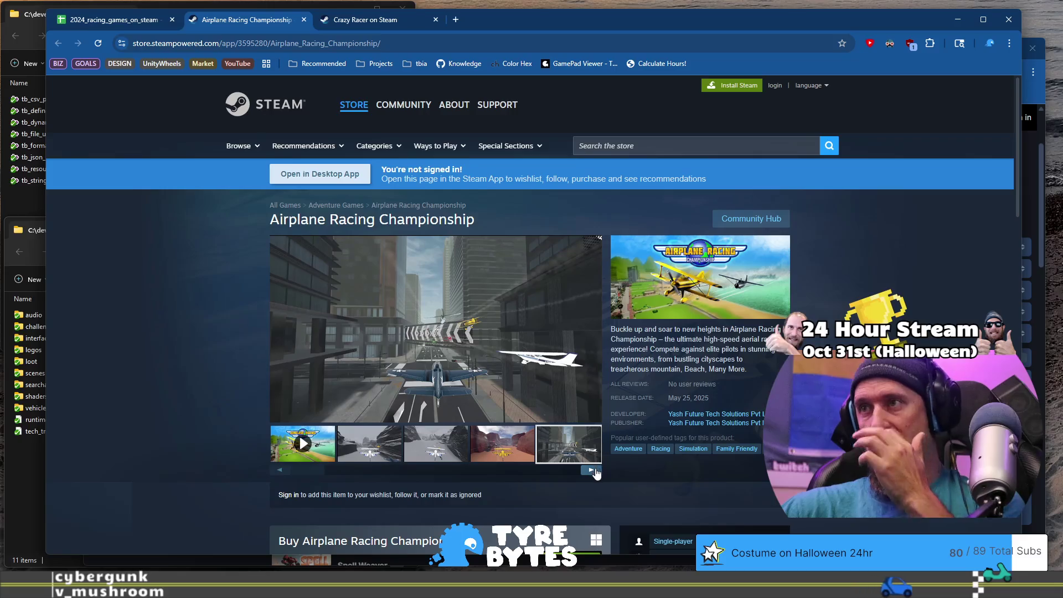
# Step: Pass the Airplane Racing Championship store URL to the collector and close its page
pyautogui.scroll(-3, 484, 414)
pyautogui.scroll(3, 484, 414)
pyautogui.scroll(-4, 477, 412)
pyautogui.scroll(4, 473, 411)
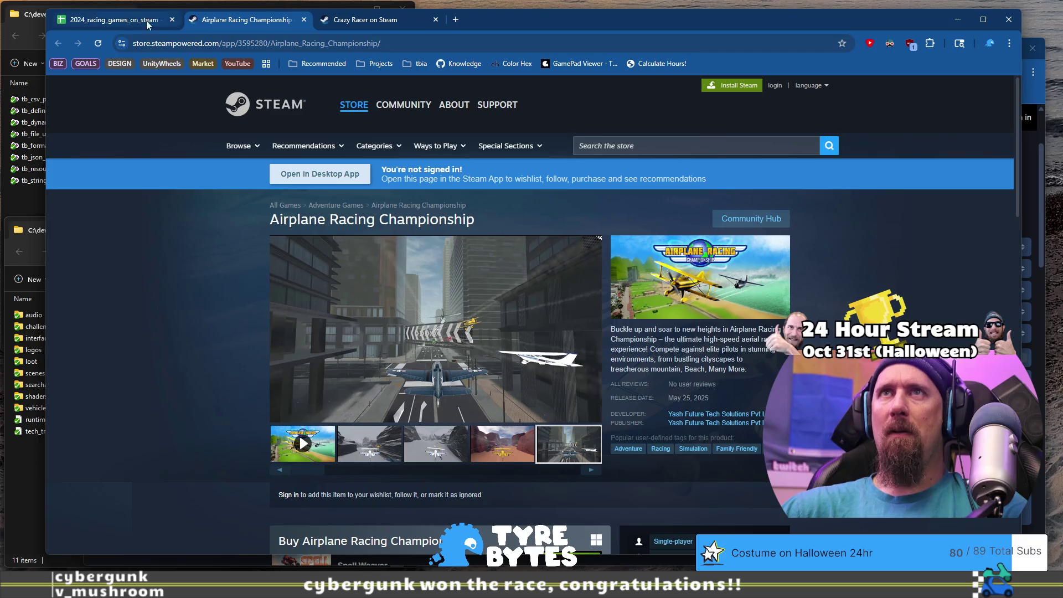
pyautogui.click(256, 41)
pyautogui.hotkey('ctrl', 'x')
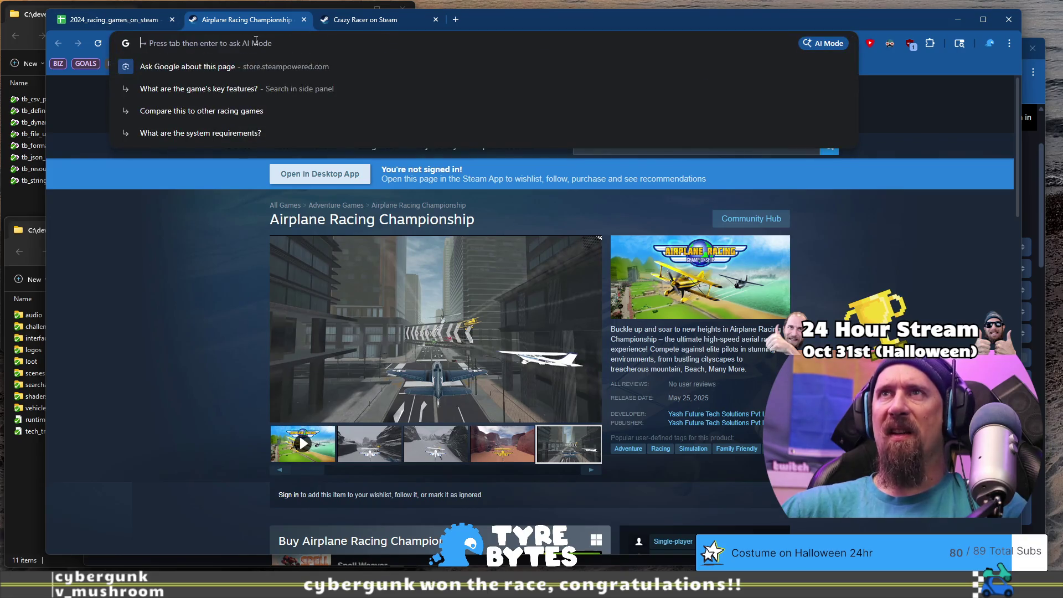
pyautogui.hotkey('alt', 'Tab')
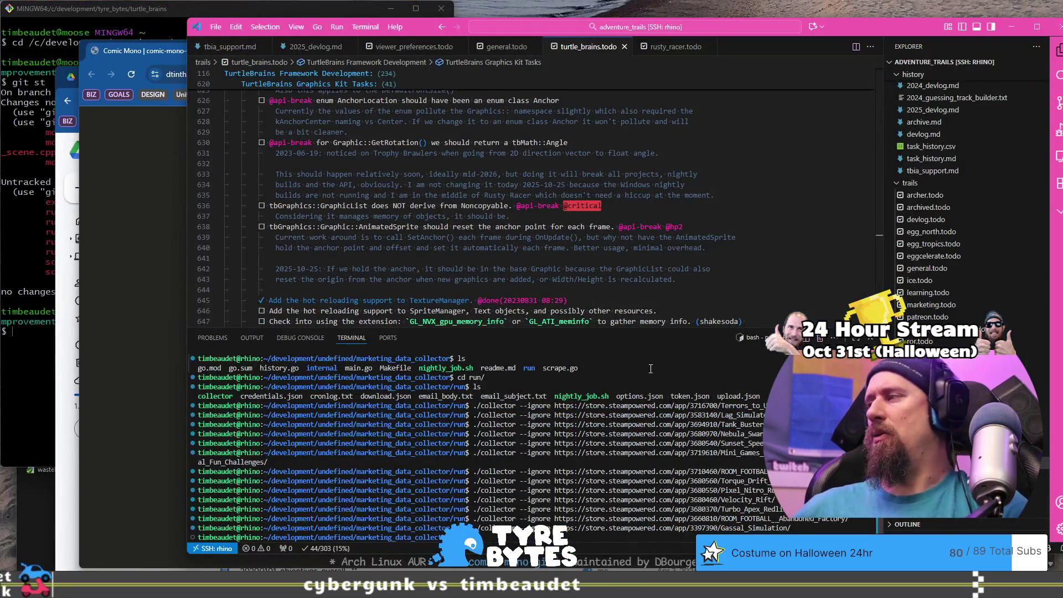
pyautogui.press('Return')
pyautogui.hotkey('alt', 'Tab')
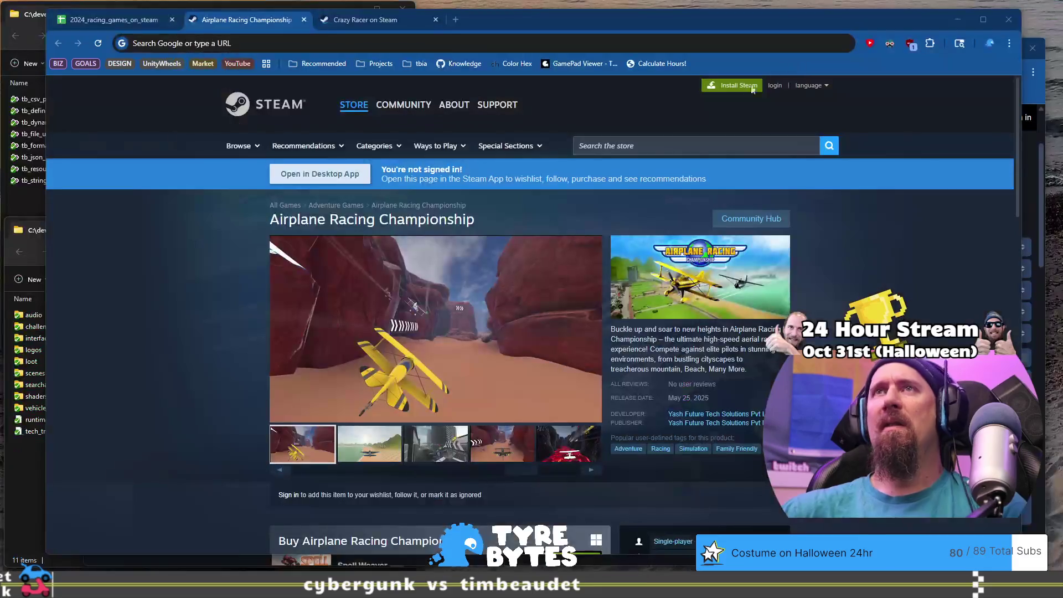
pyautogui.click(304, 20)
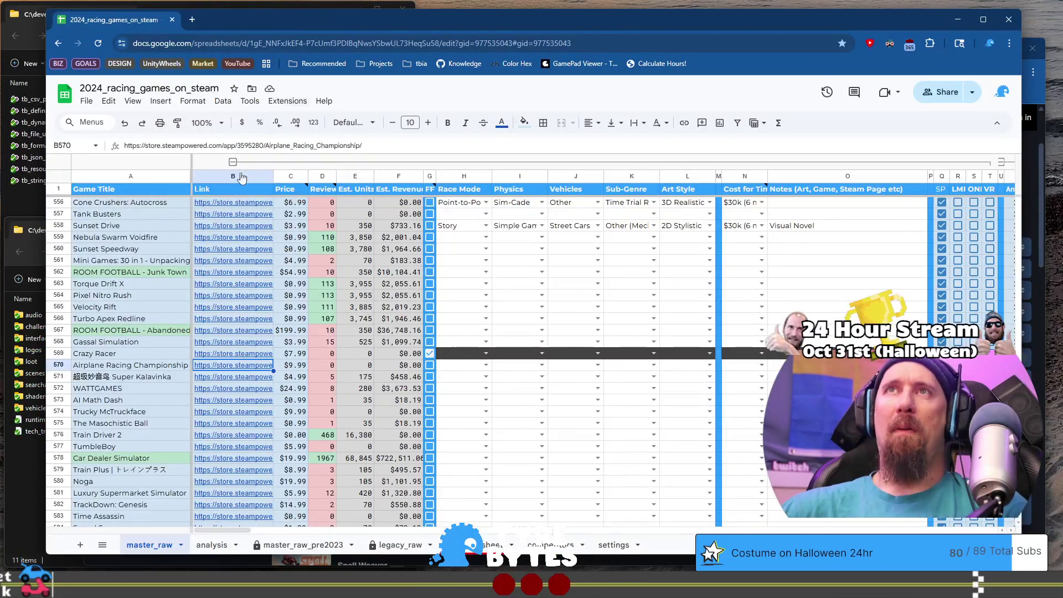
# Step: Open row 571's Super Miaoyin store page and view its fourth and fifth screenshots
pyautogui.click(129, 378)
pyautogui.click(233, 377)
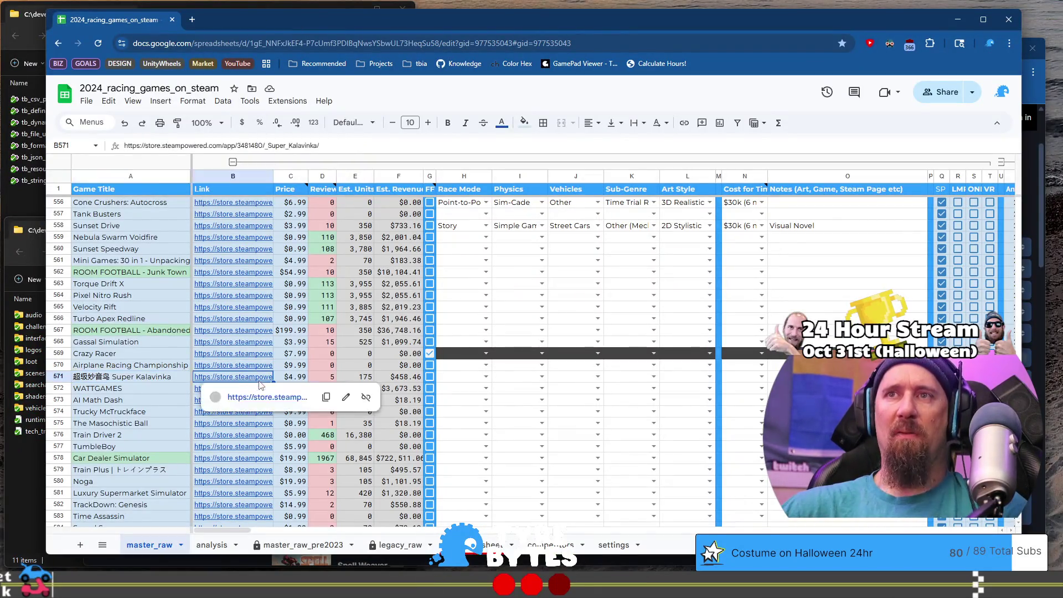
pyautogui.click(289, 377)
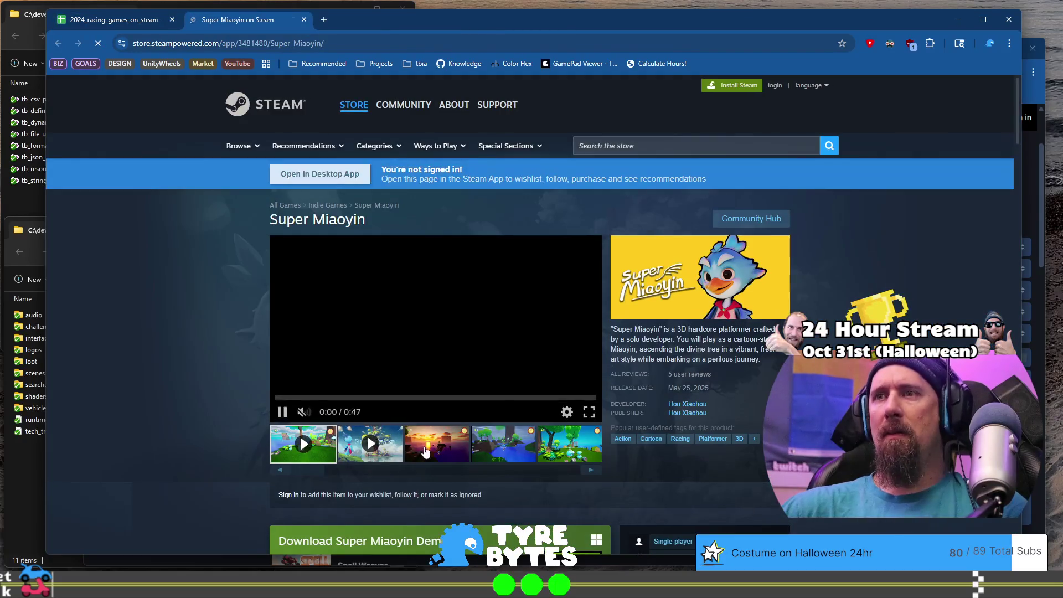
pyautogui.click(508, 451)
pyautogui.click(566, 455)
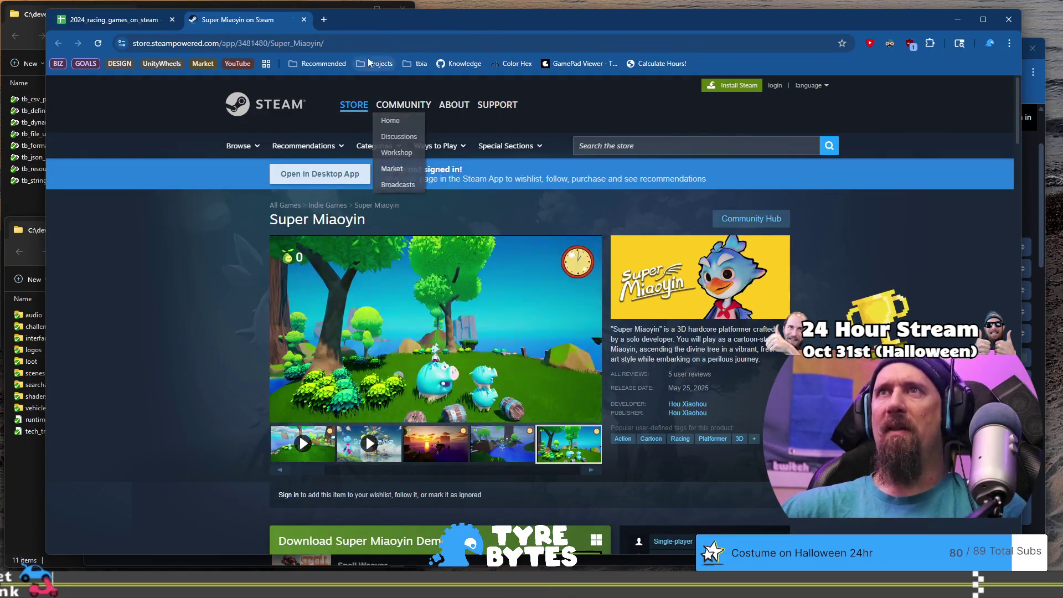
# Step: Run the collector on the Super Miaoyin store URL and close that page
pyautogui.click(366, 44)
pyautogui.hotkey('ctrl', 'c')
pyautogui.hotkey('alt', 'Tab')
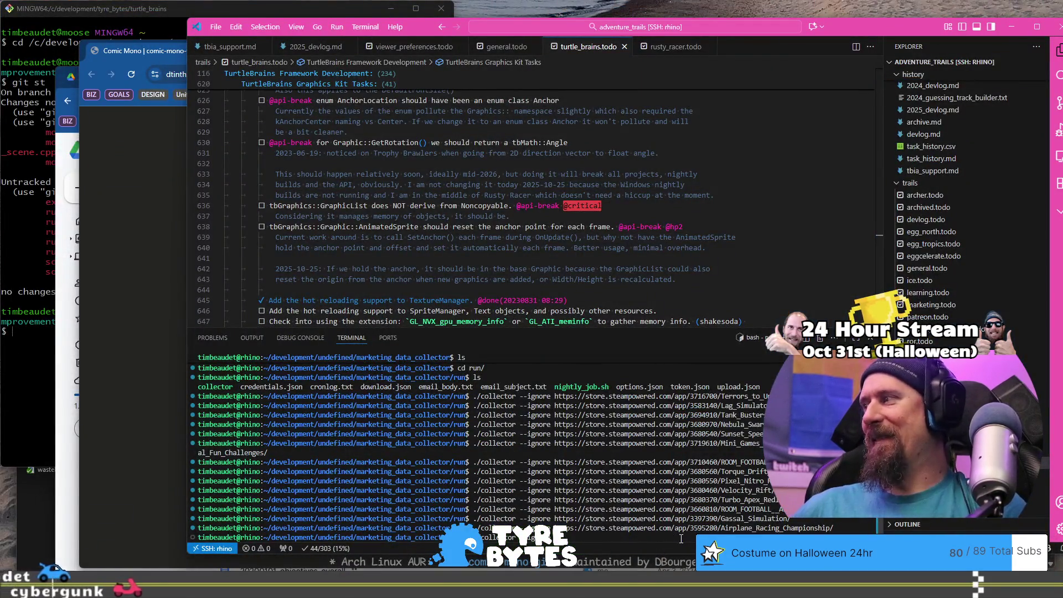
pyautogui.hotkey('ctrl', 'v')
pyautogui.press('Return')
pyautogui.hotkey('alt', 'Tab')
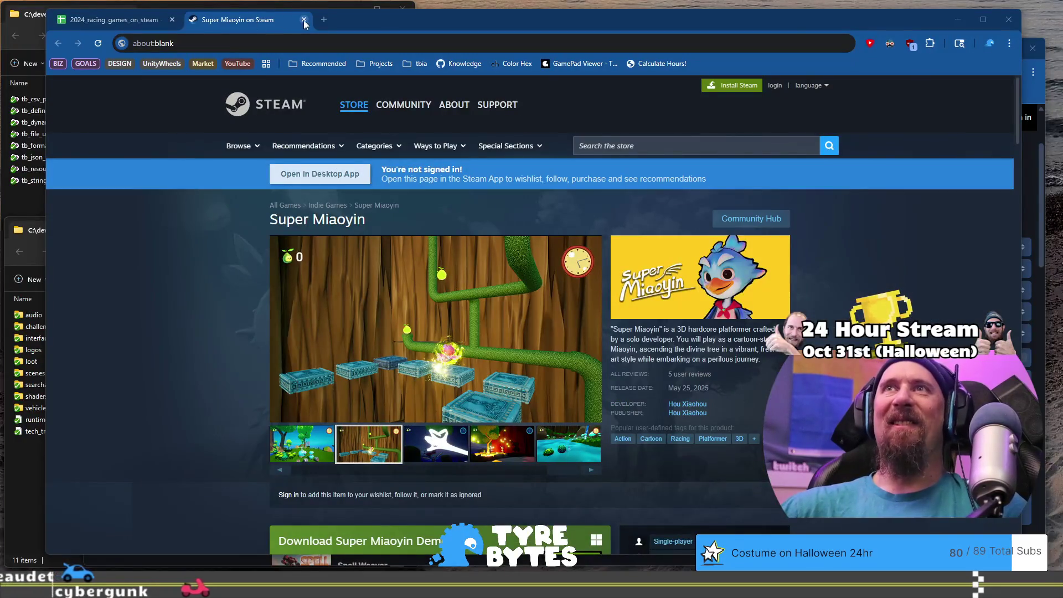
pyautogui.click(304, 20)
pyautogui.click(146, 389)
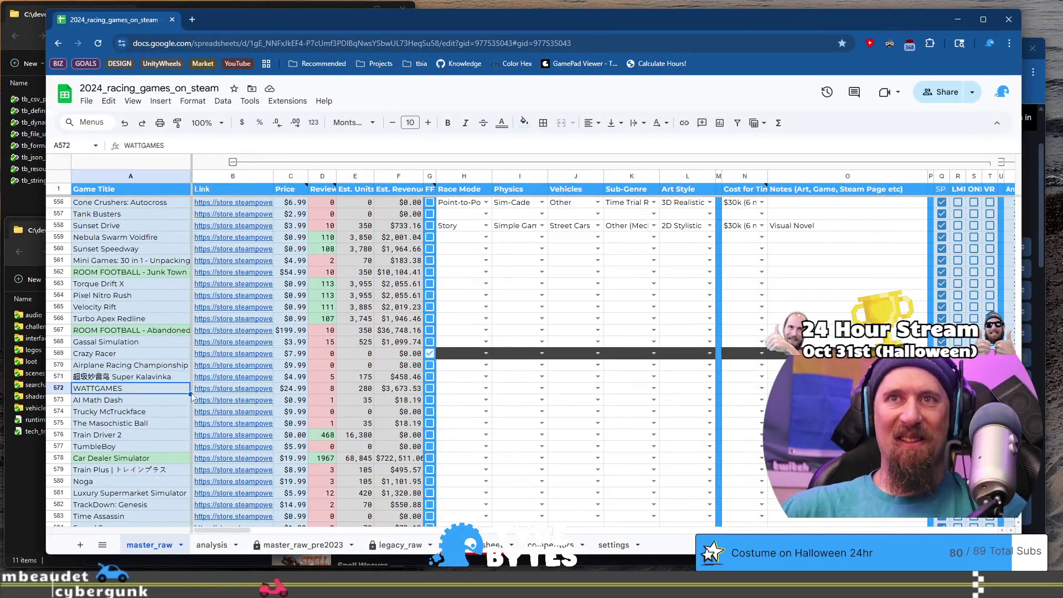
# Step: Open the WATTGAMES store page and browse its screenshots up to the forest one
pyautogui.click(251, 393)
pyautogui.click(265, 407)
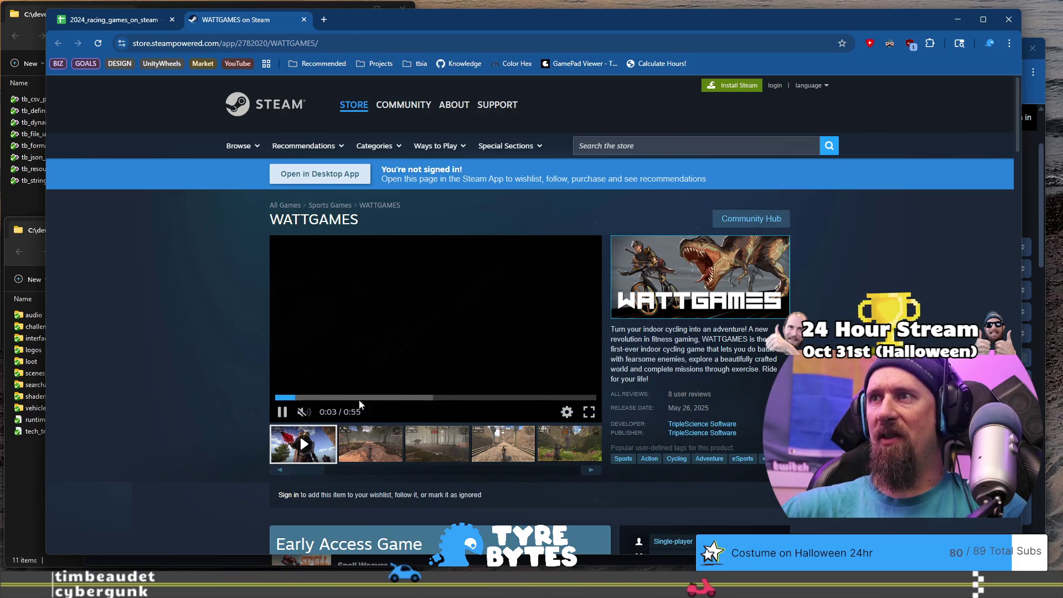
pyautogui.click(355, 443)
pyautogui.click(435, 443)
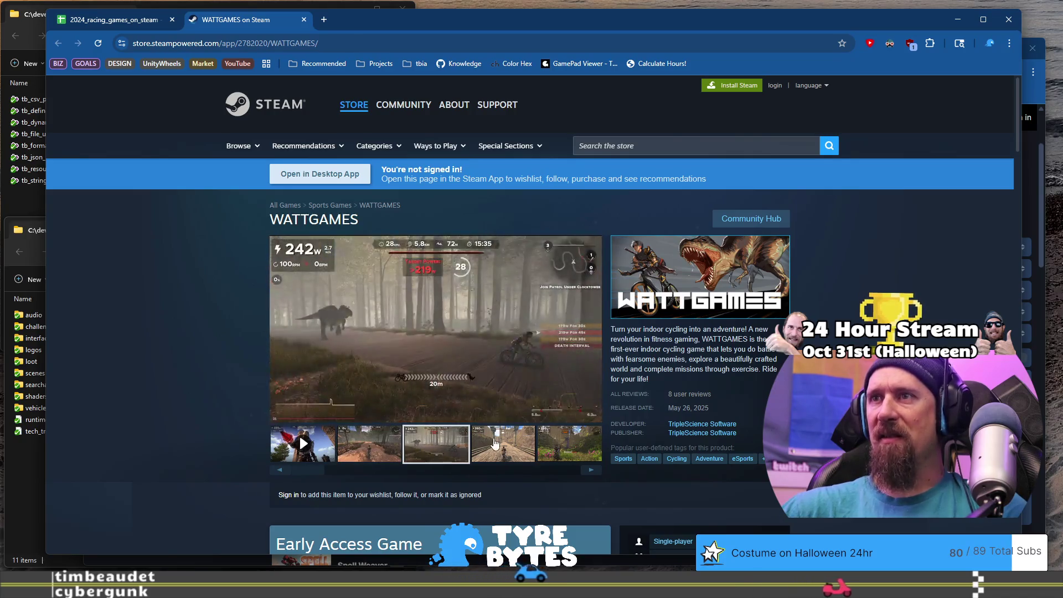
pyautogui.click(495, 443)
pyautogui.click(544, 447)
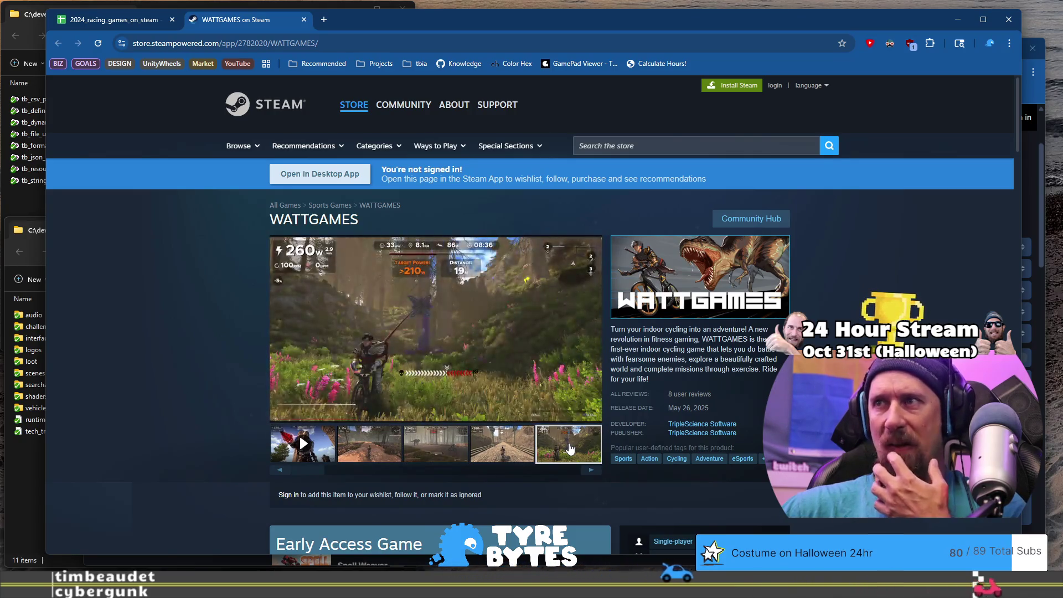
pyautogui.scroll(-2, 464, 352)
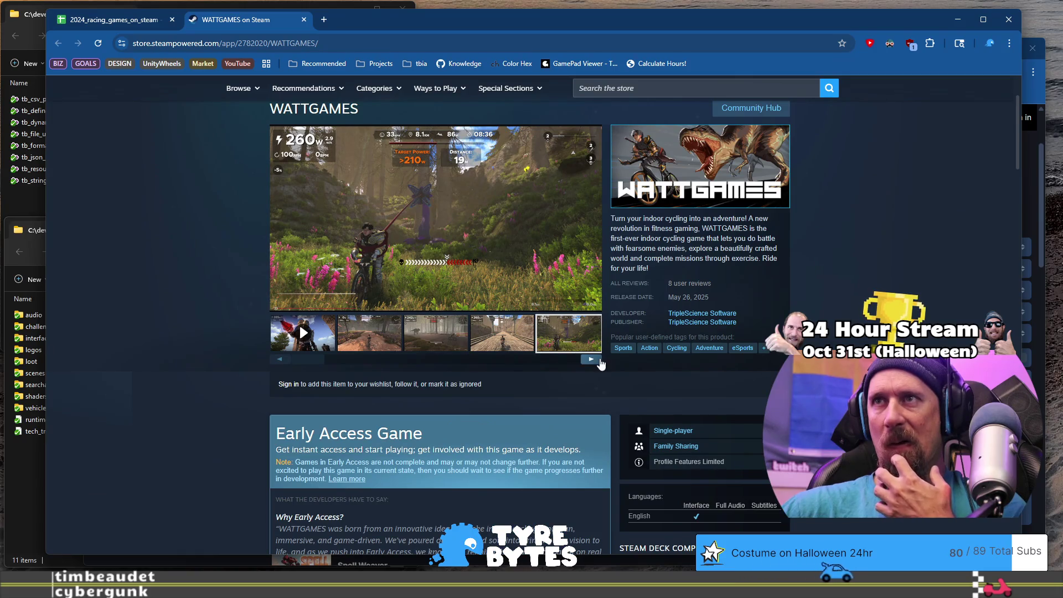
# Step: Watch the WATTGAMES concept trailer and view the water and boat screenshots
pyautogui.click(596, 362)
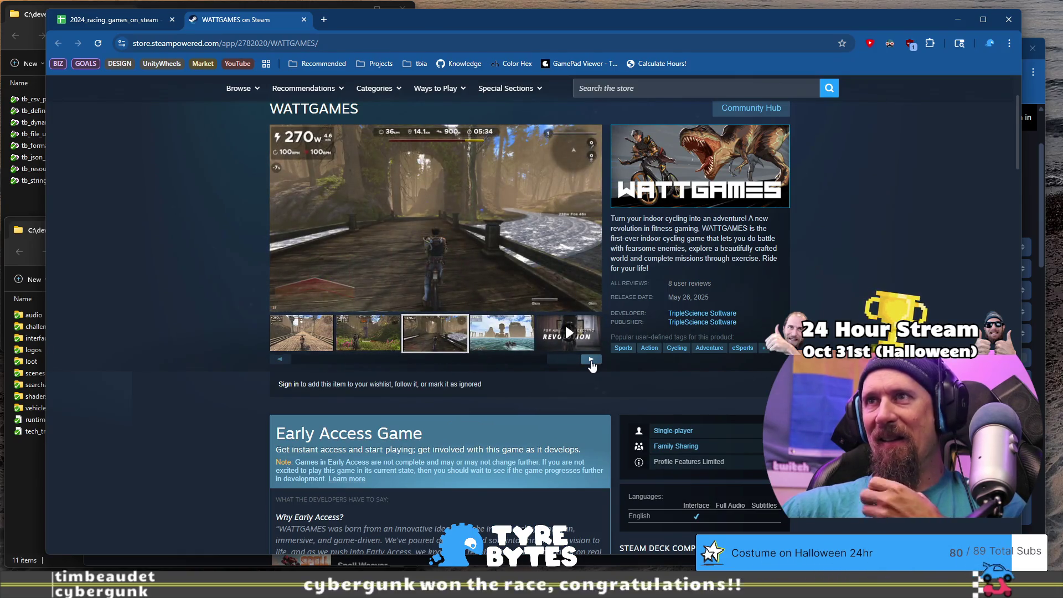
pyautogui.click(592, 361)
pyautogui.click(591, 360)
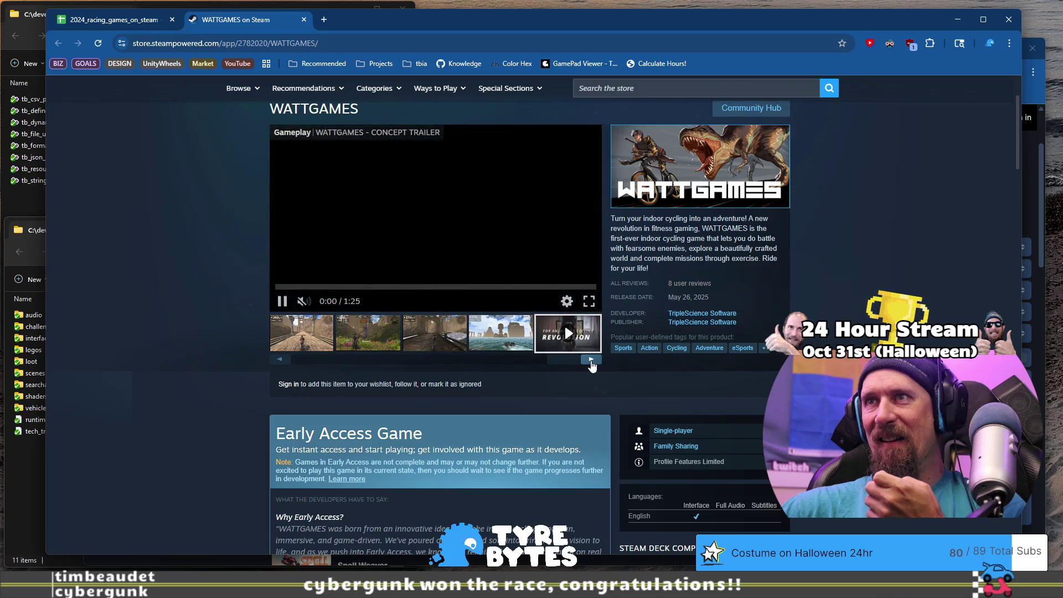
pyautogui.scroll(-8, 330, 360)
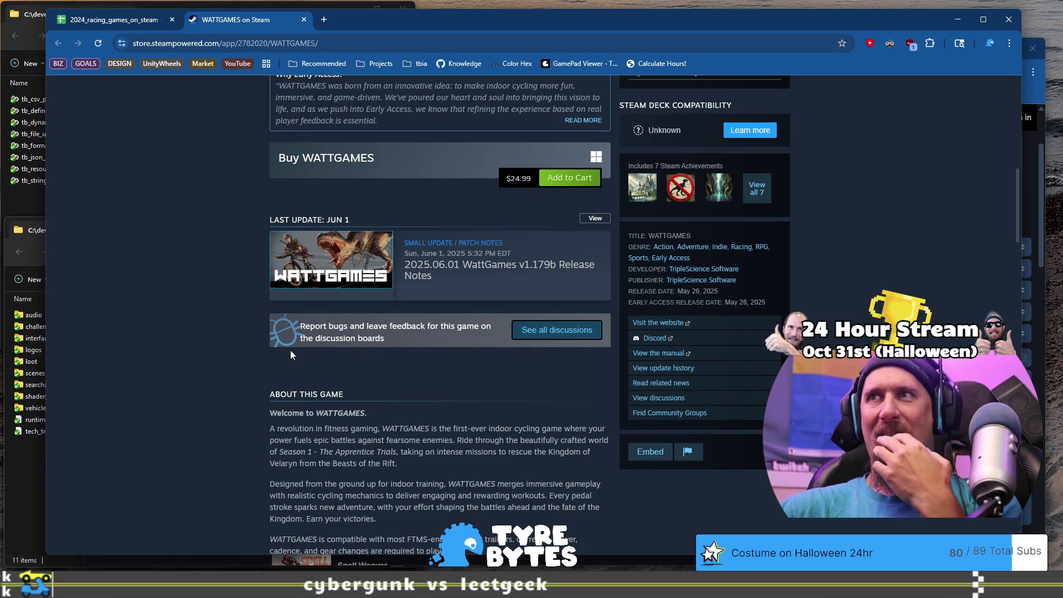
pyautogui.scroll(8, 263, 321)
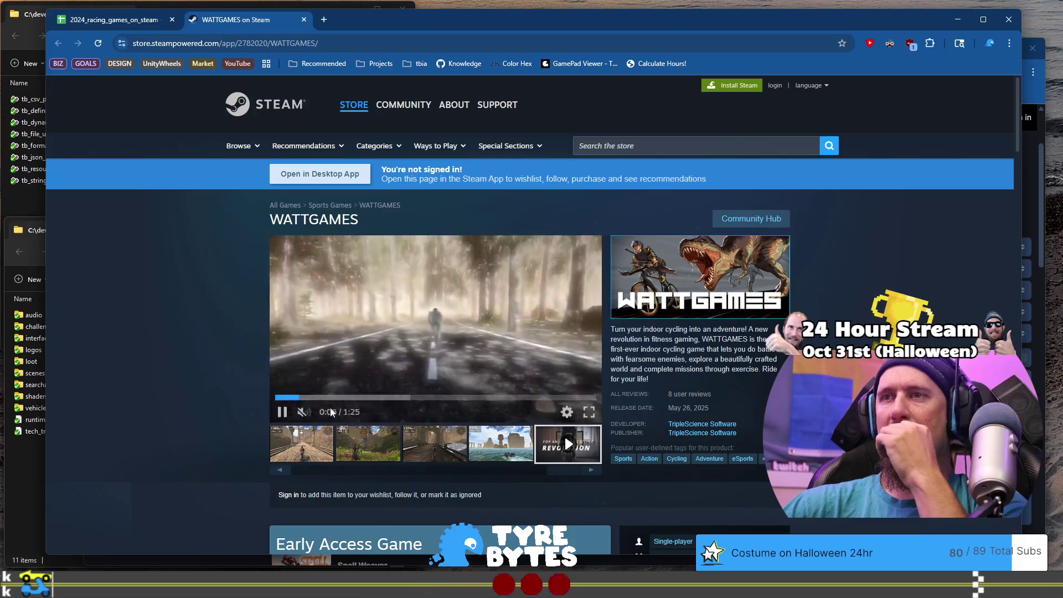
pyautogui.click(353, 401)
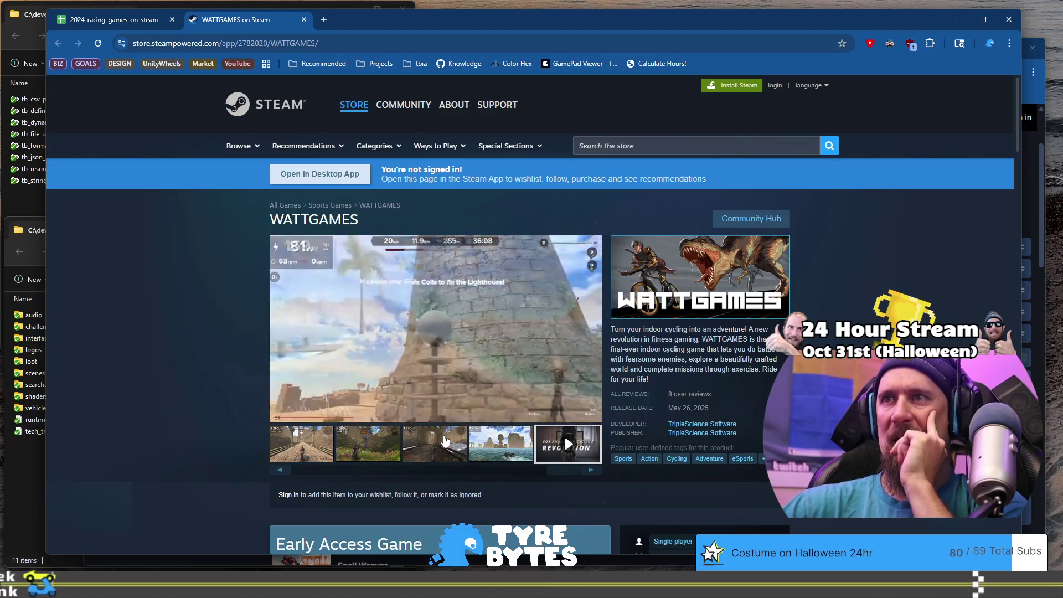
pyautogui.click(448, 451)
pyautogui.click(497, 447)
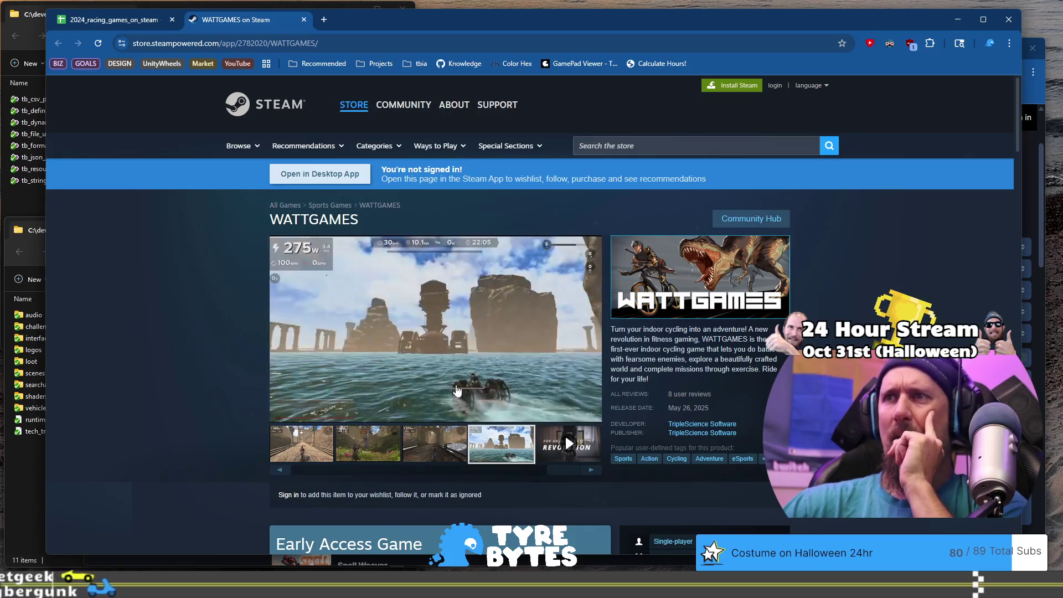
pyautogui.moveTo(556, 474); pyautogui.dragTo(251, 469)
pyautogui.click(310, 443)
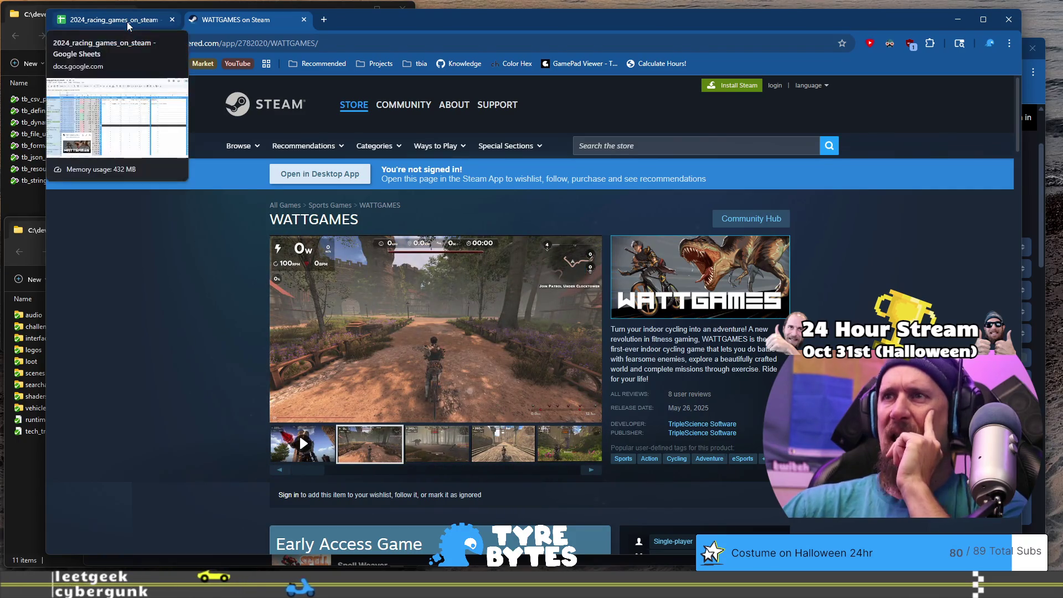
# Step: Run the ./collector command on the WATTGAMES store URL and close the page
pyautogui.click(333, 46)
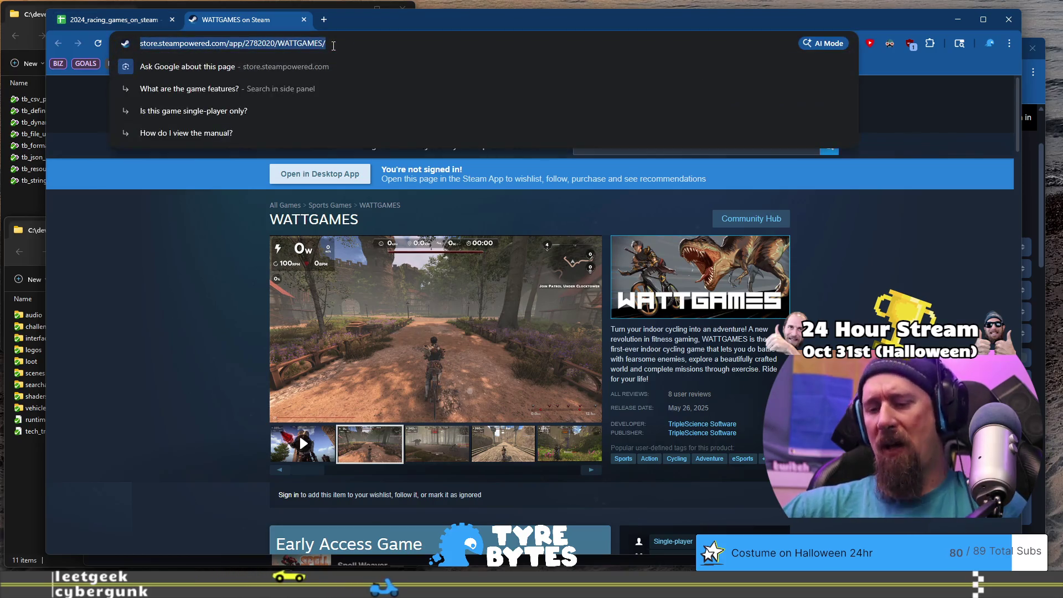
pyautogui.hotkey('ctrl', 'x')
pyautogui.hotkey('alt', 'Tab')
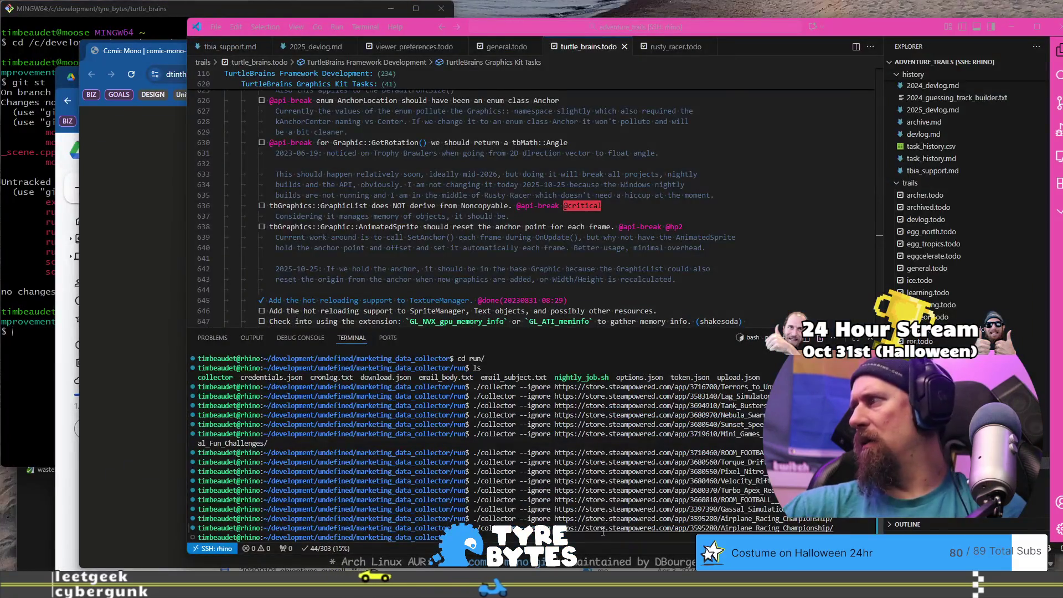
pyautogui.press('Up')
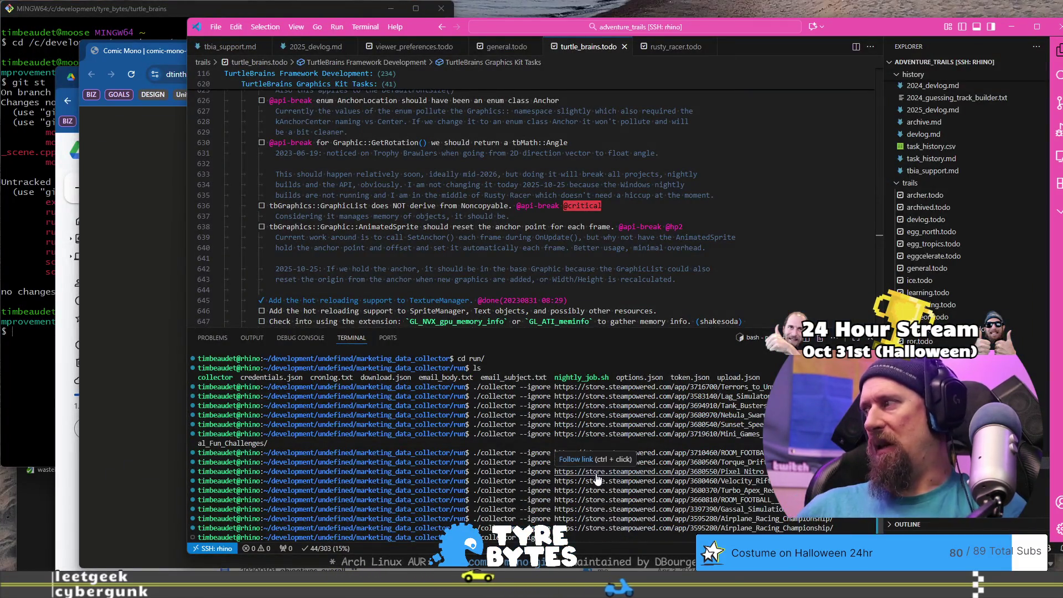
pyautogui.hotkey('ctrl', 'v')
pyautogui.press('Return')
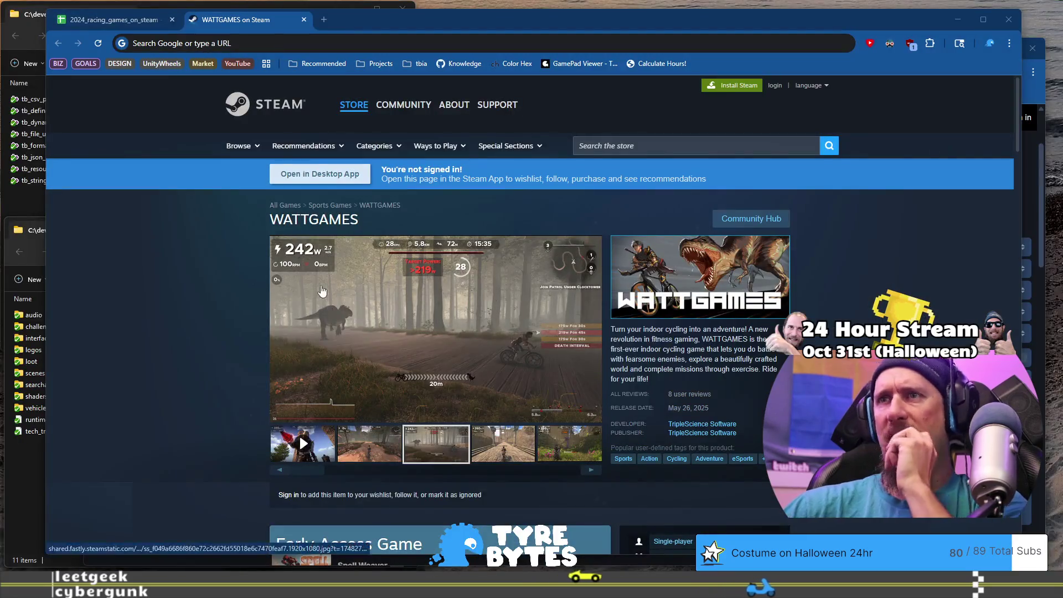
pyautogui.click(307, 21)
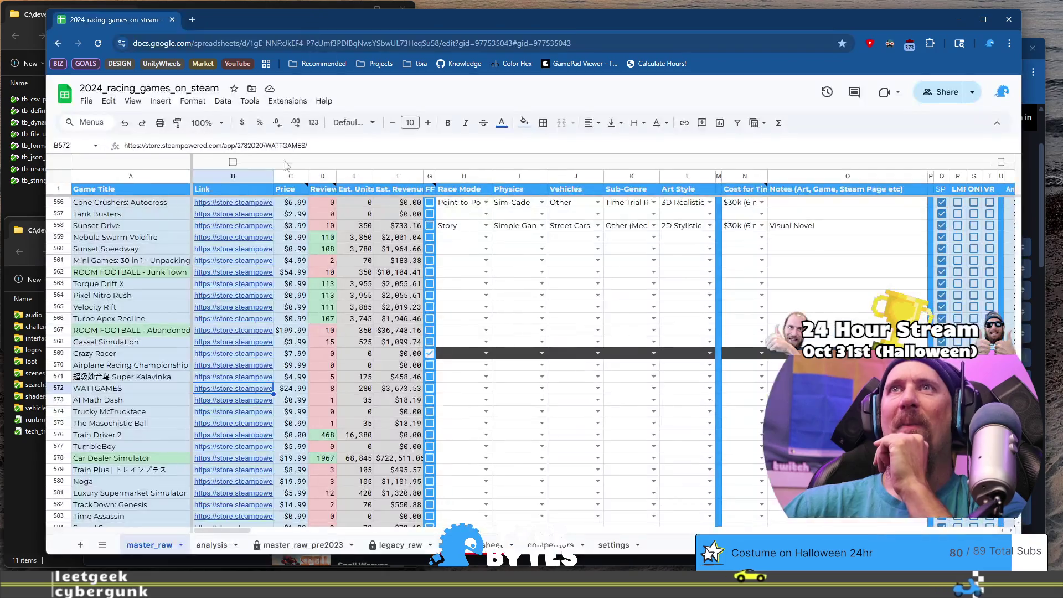
# Step: Open AI Math Dash's store page and view its third to fifth screenshots
pyautogui.click(119, 400)
pyautogui.click(239, 407)
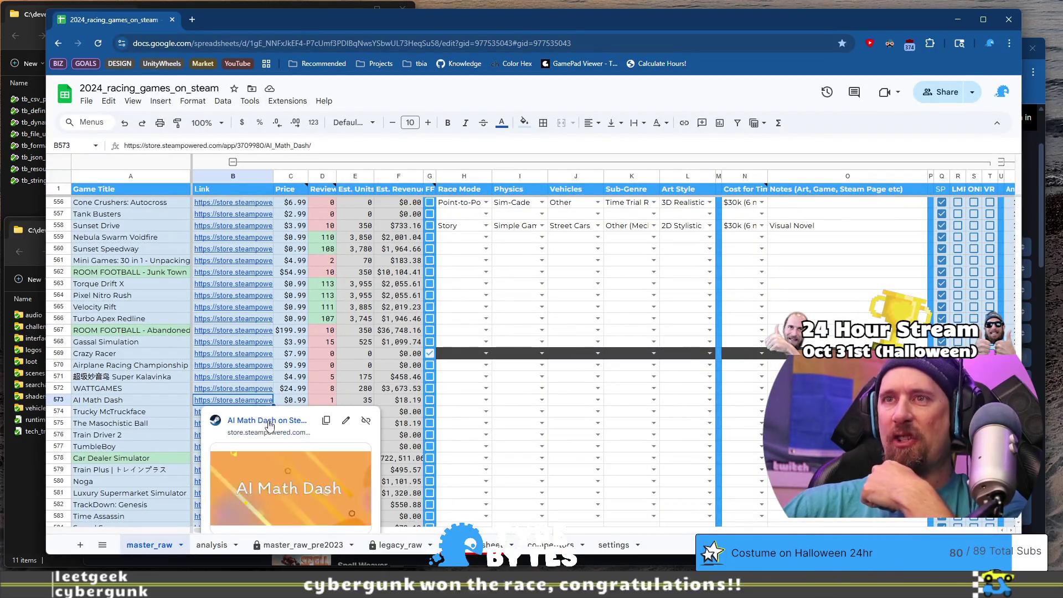
pyautogui.click(251, 419)
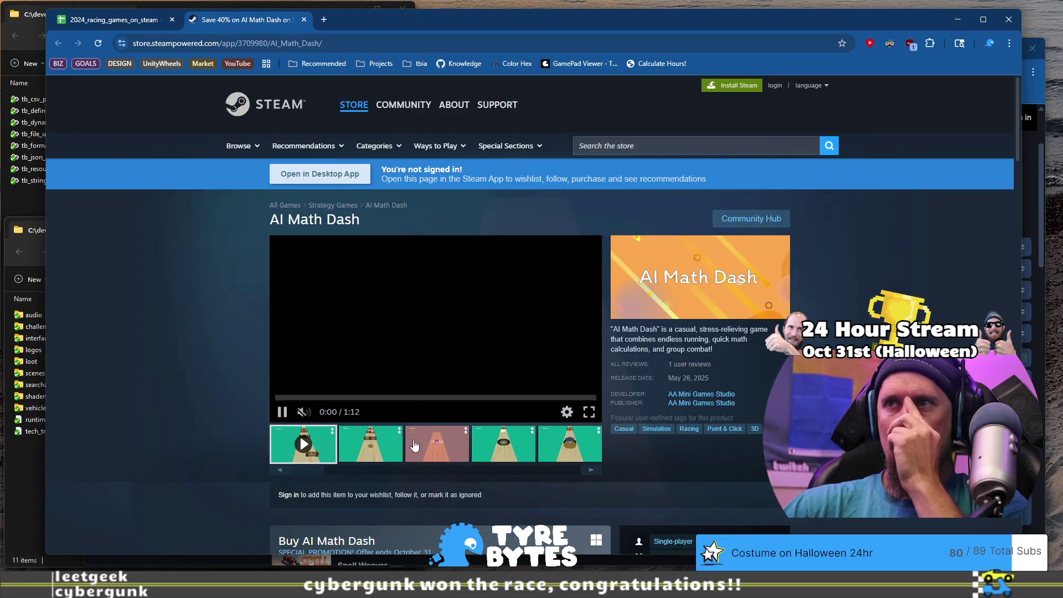
pyautogui.click(426, 446)
pyautogui.click(517, 445)
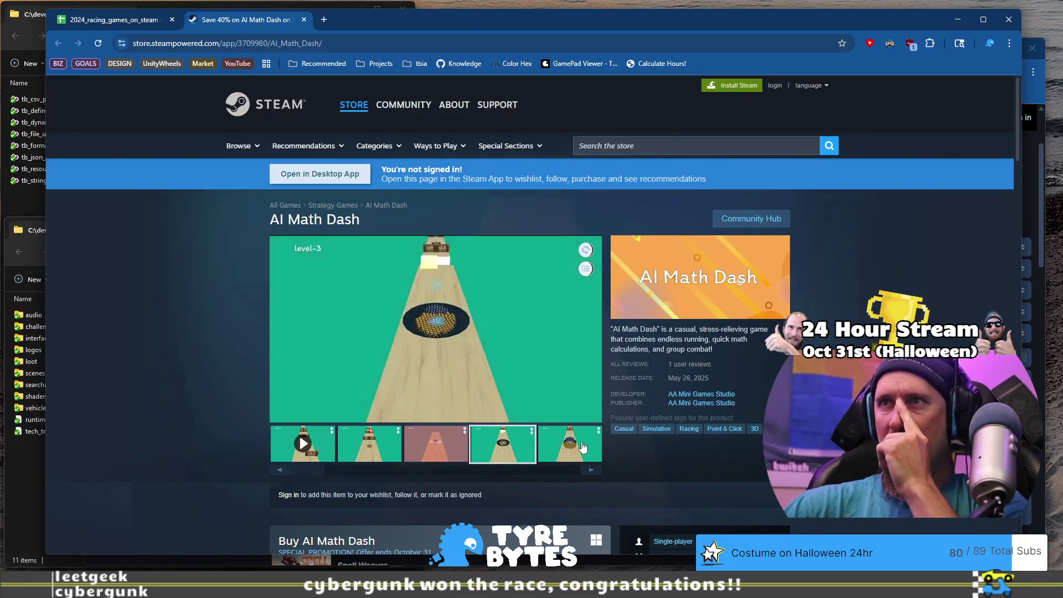
pyautogui.click(582, 447)
# Step: Run the collector on the AI Math Dash URL and return to the racing spreadsheet
pyautogui.hotkey('ctrl', 'l')
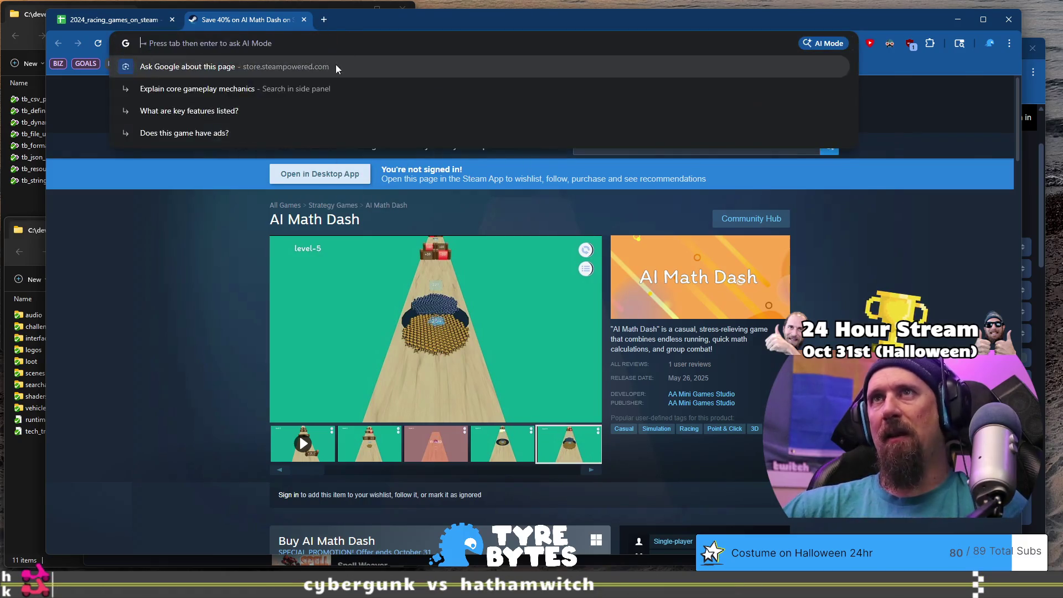
pyautogui.hotkey('alt', 'Tab')
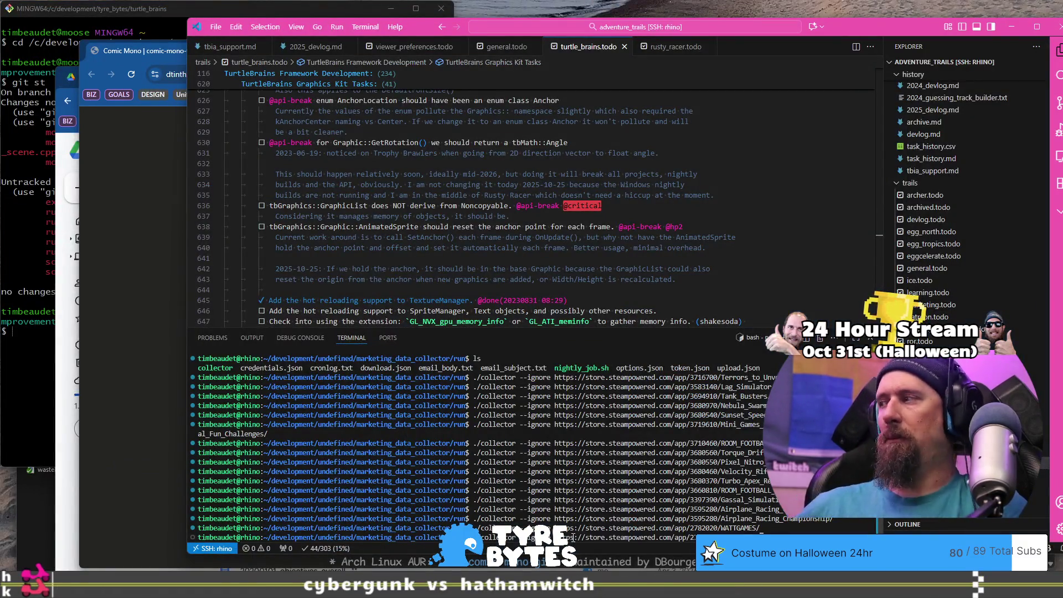
pyautogui.press('Return')
pyautogui.hotkey('alt', 'Tab')
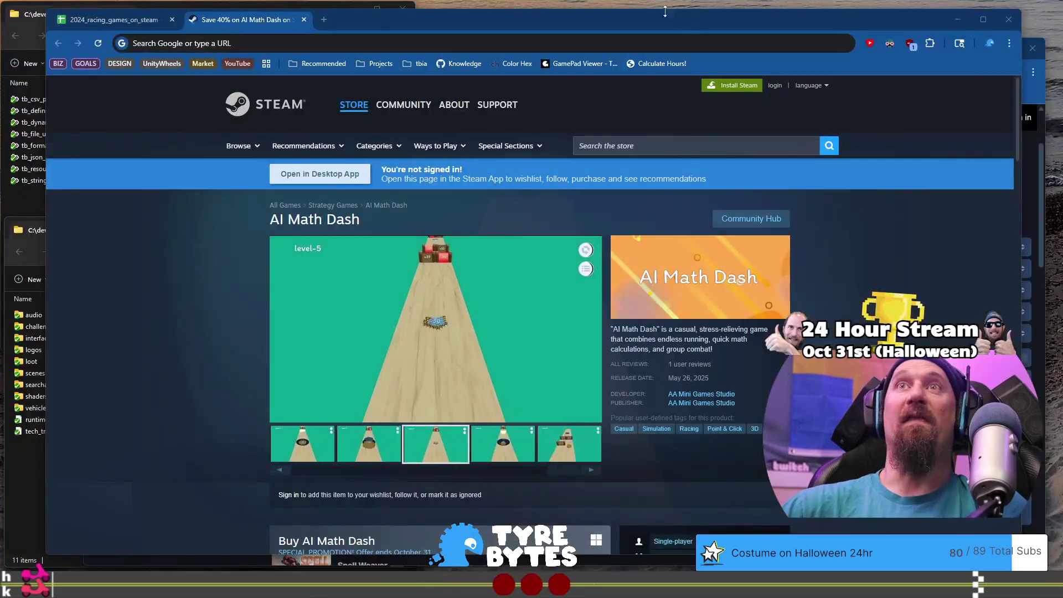
pyautogui.click(103, 20)
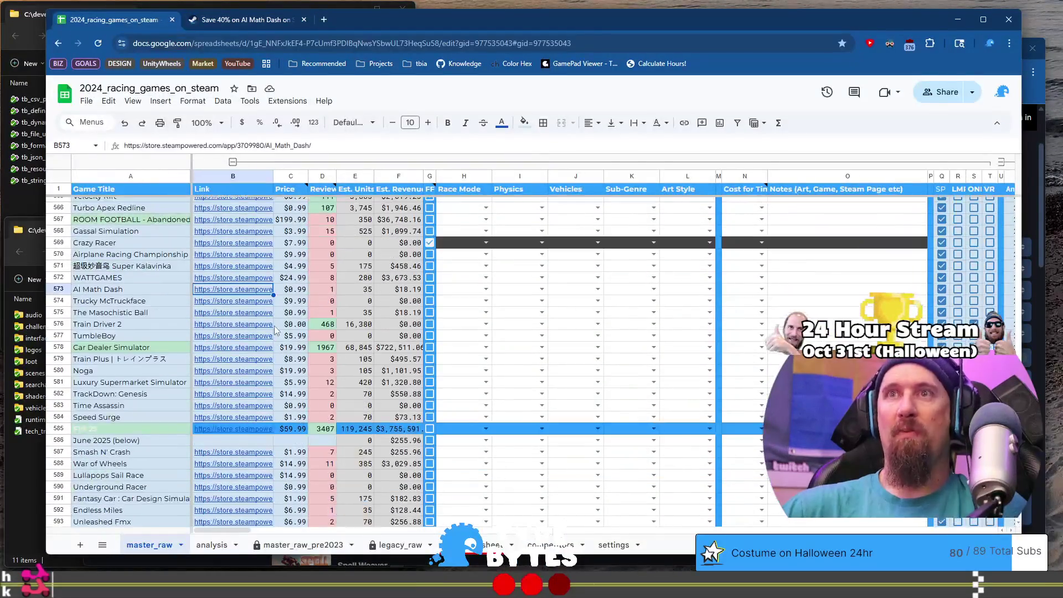
pyautogui.click(207, 308)
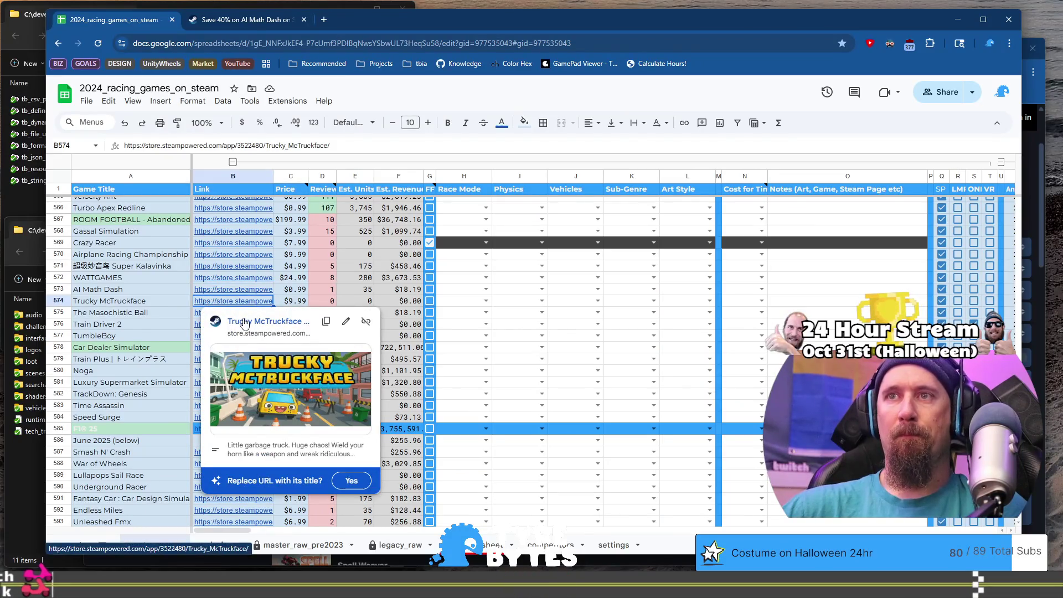
# Step: Review Trucky McTruckface's Steam page and screenshots, including the soccer one, then return to the sheet
pyautogui.click(245, 323)
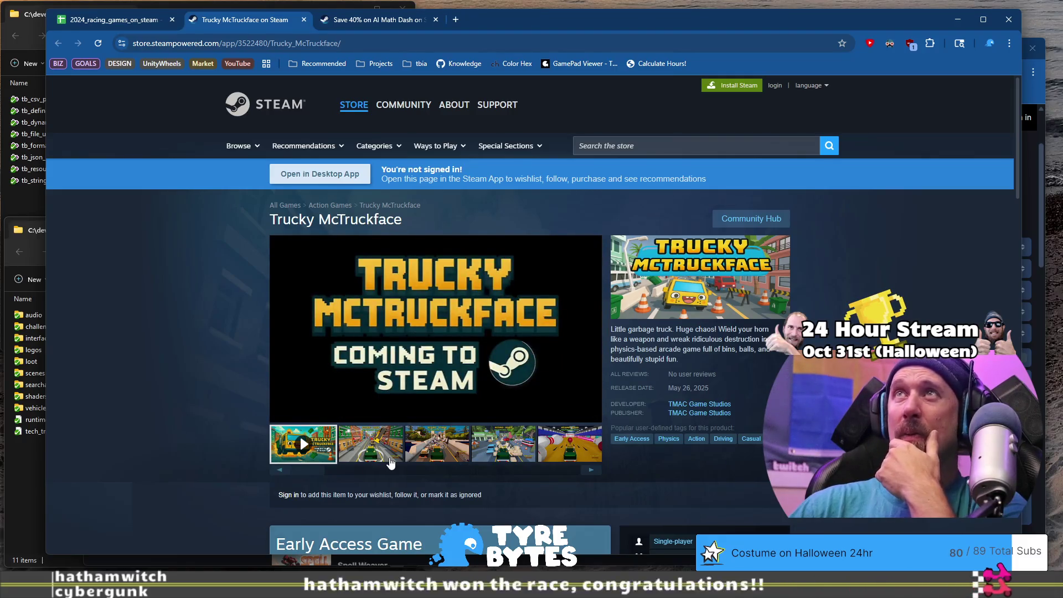
pyautogui.scroll(-4, 254, 404)
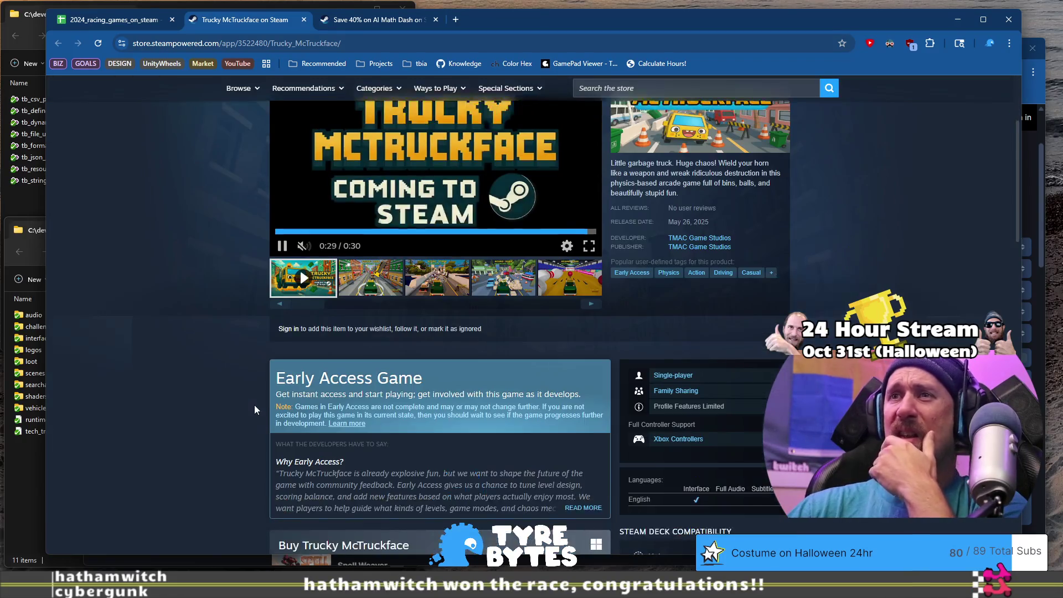
pyautogui.scroll(-6, 253, 404)
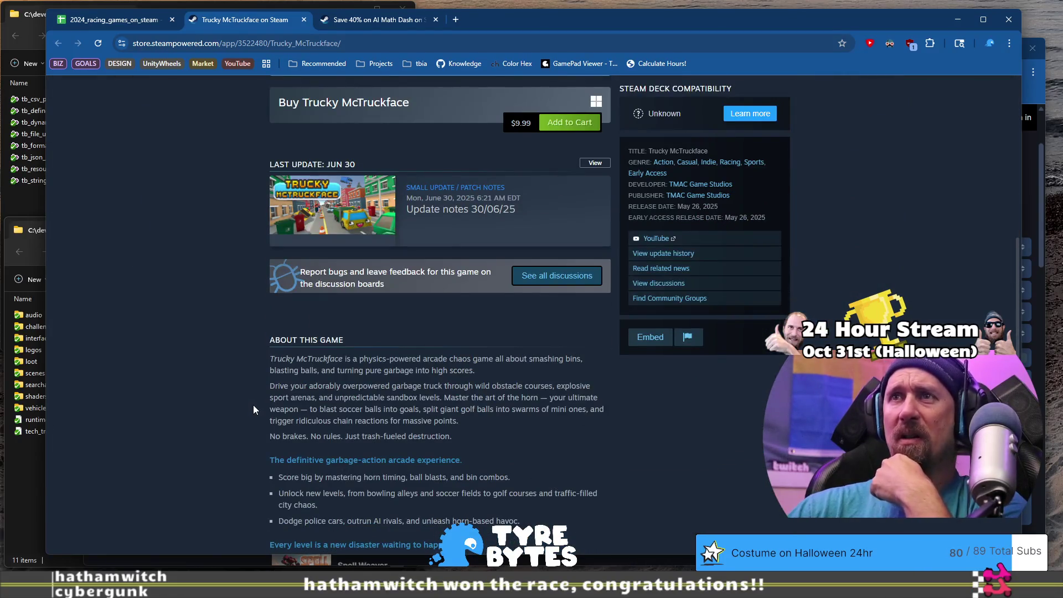
pyautogui.scroll(-10, 254, 409)
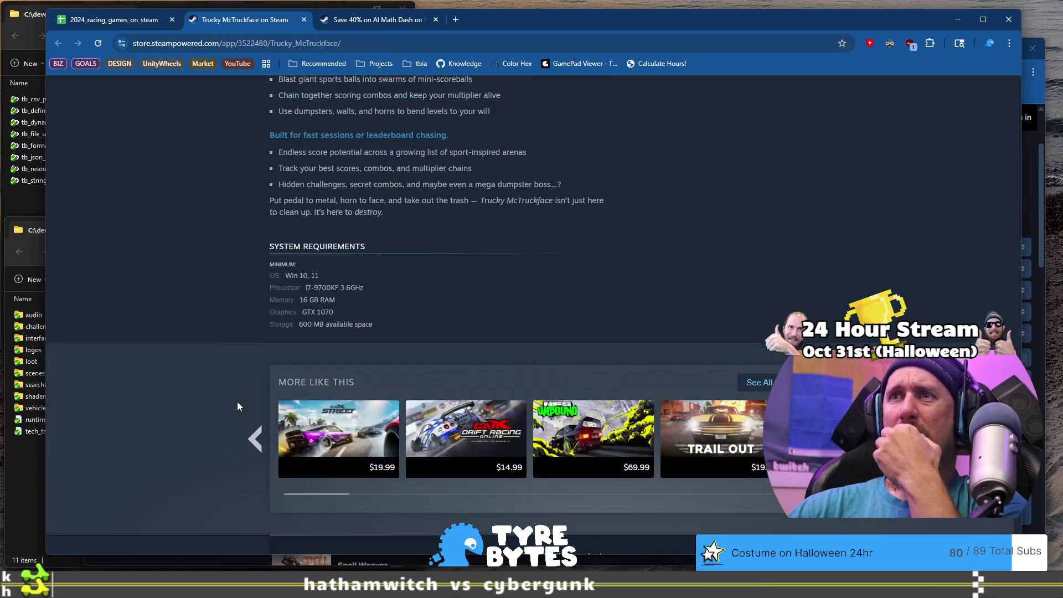
pyautogui.scroll(20, 238, 403)
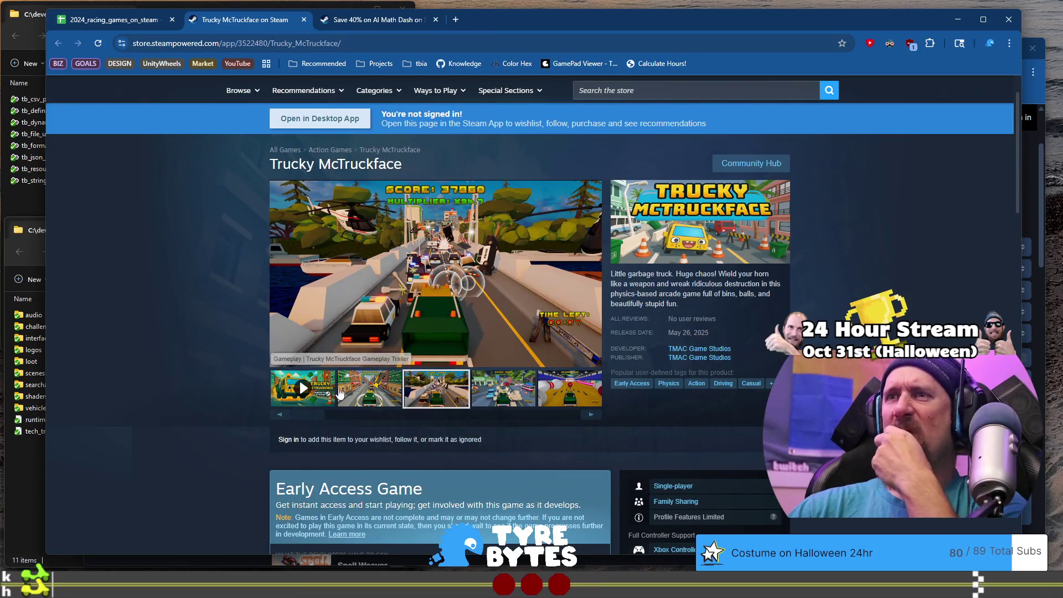
pyautogui.click(578, 392)
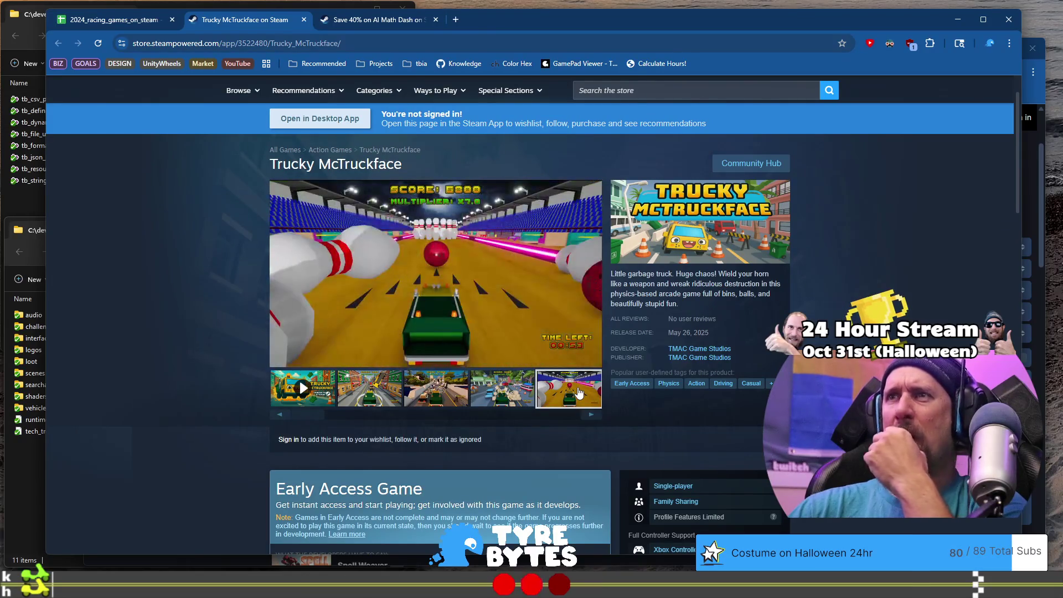
pyautogui.click(591, 415)
pyautogui.click(590, 415)
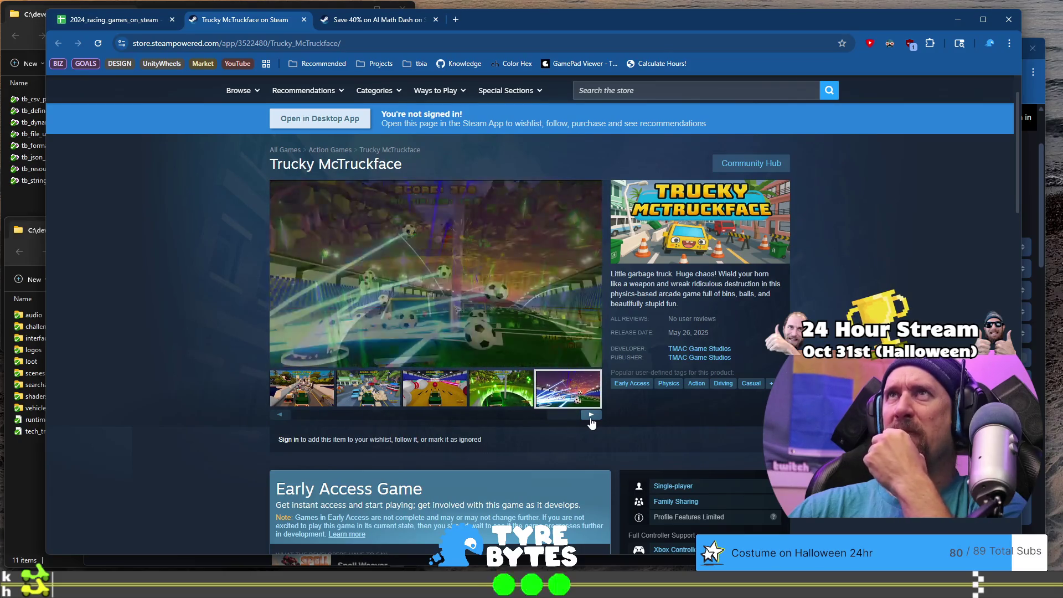
pyautogui.click(591, 419)
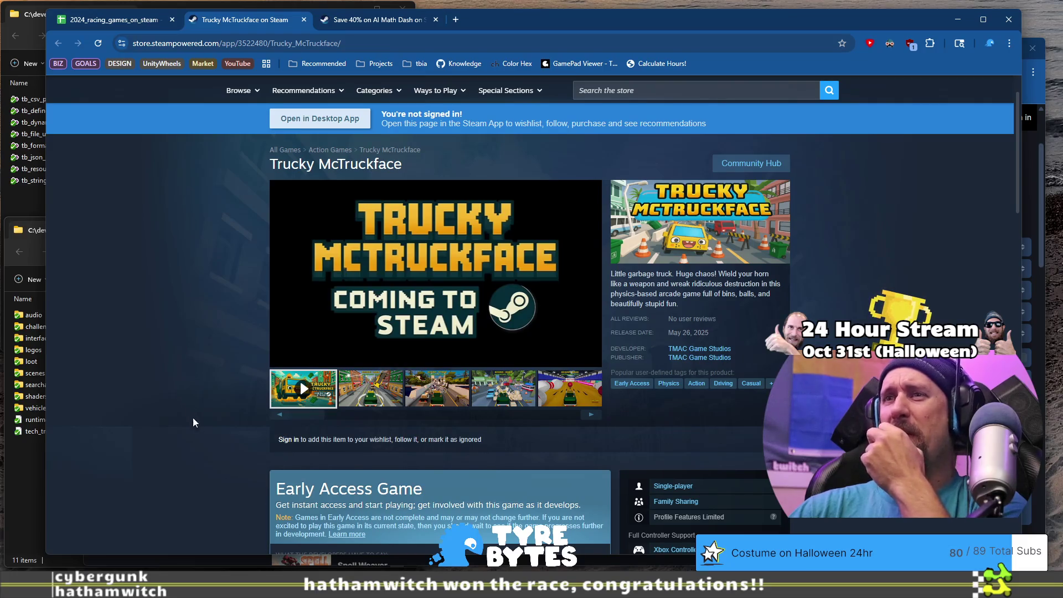
pyautogui.scroll(-2, 184, 403)
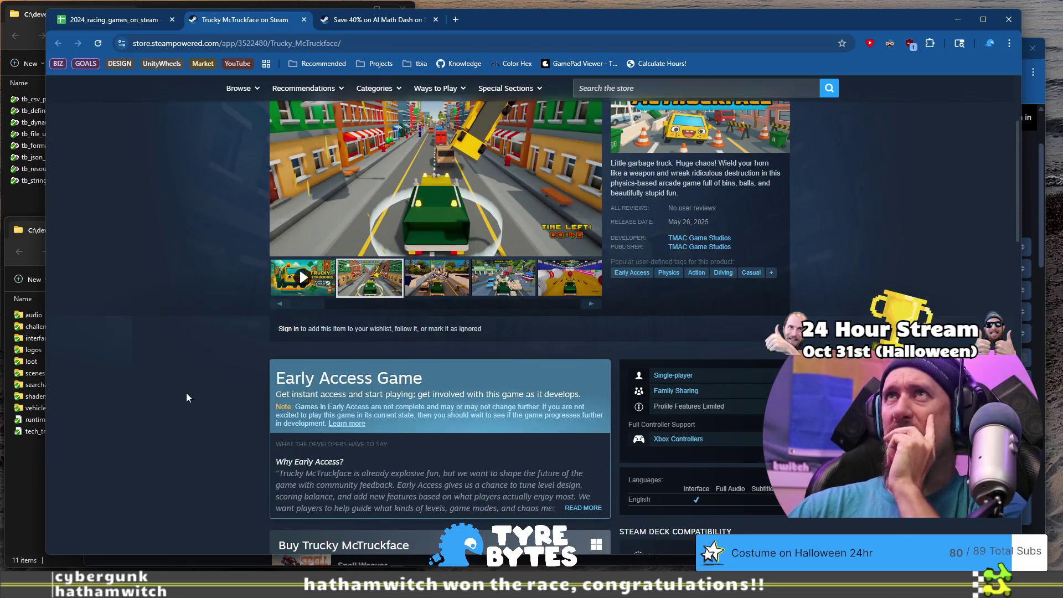
pyautogui.click(108, 25)
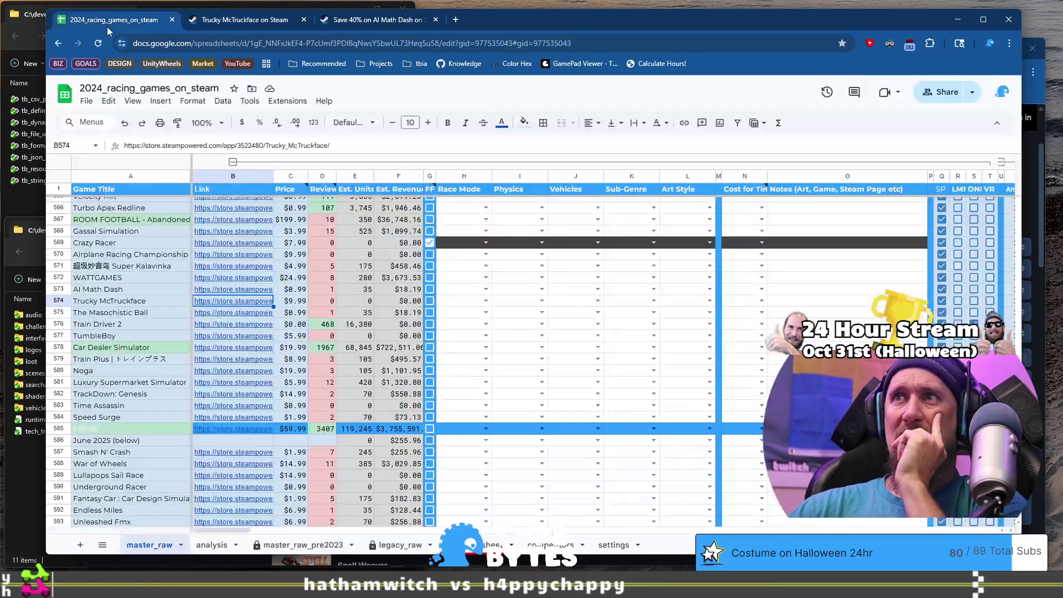
# Step: Set row 574's Race Mode to Endless and Physics to Simple Gamey
pyautogui.click(126, 303)
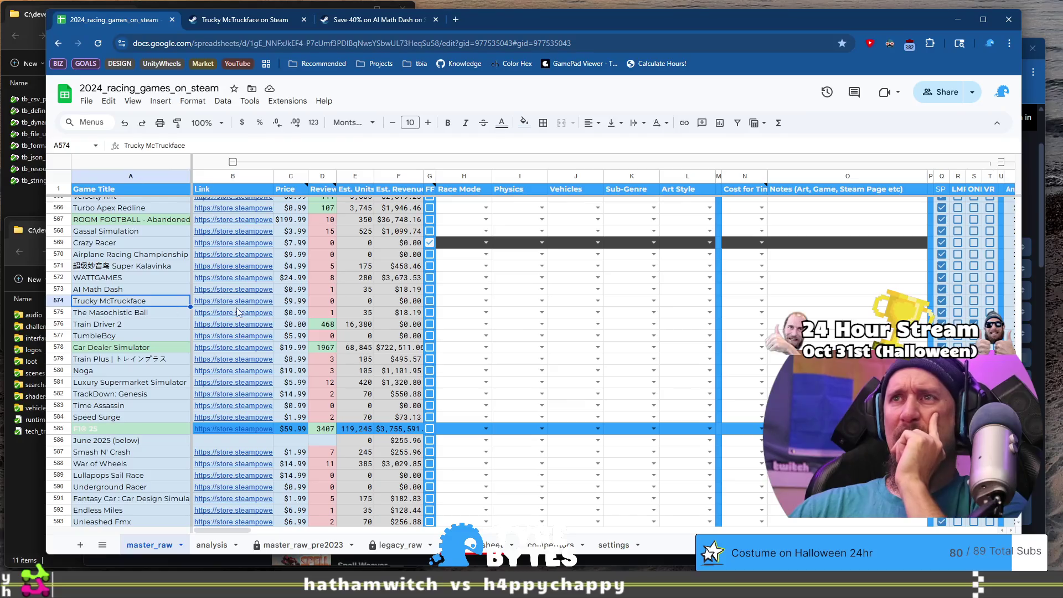
pyautogui.click(470, 304)
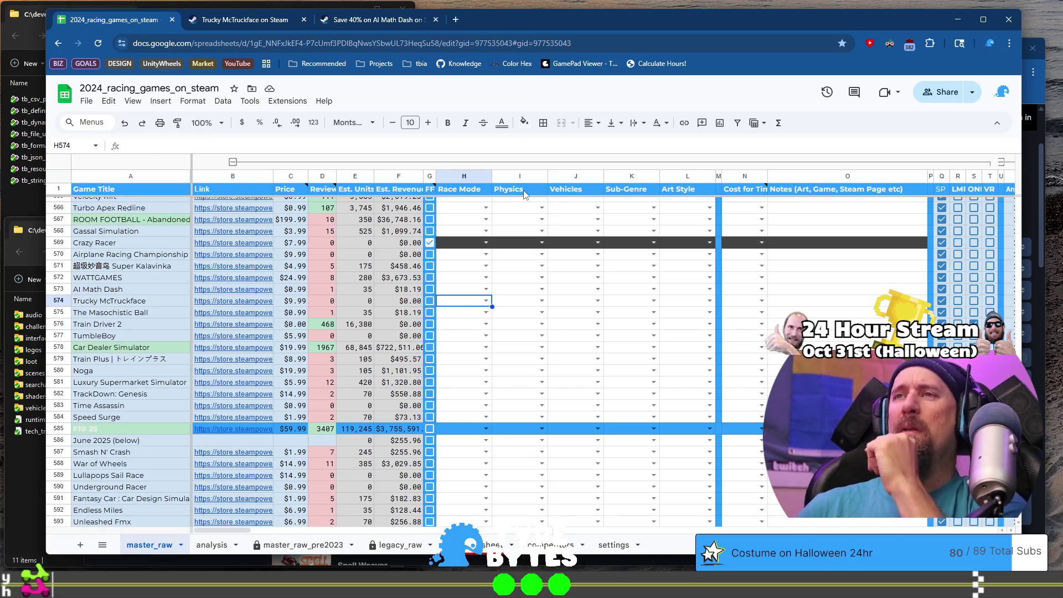
pyautogui.press('Return')
pyautogui.press('Down')
pyautogui.press('Down')
pyautogui.press('Down')
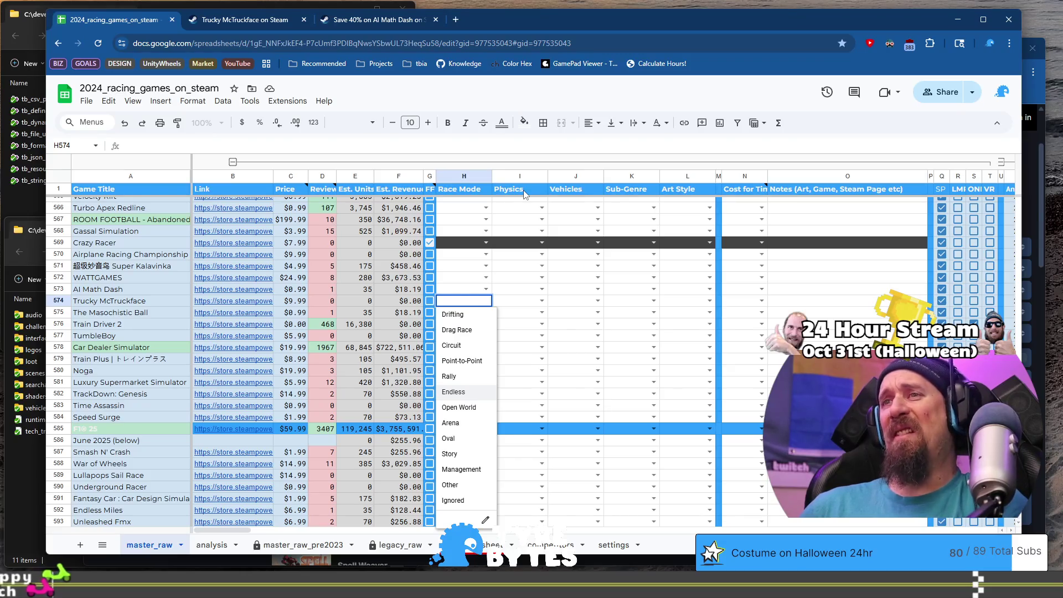
pyautogui.press('Return')
pyautogui.press('Tab')
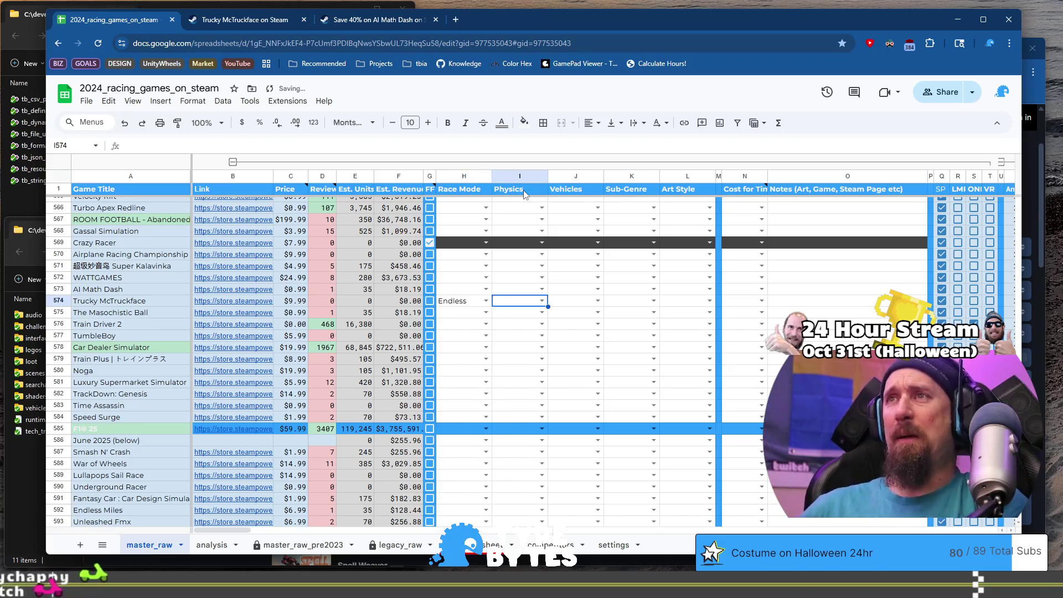
pyautogui.press('Return')
pyautogui.press('Down')
pyautogui.press('Up')
pyautogui.press('Tab')
# Step: Set row 574's Vehicles to Trucks, Sub-Genre to Obstacle Avoidance and Art Style to 3D Stylistic
pyautogui.press('Return')
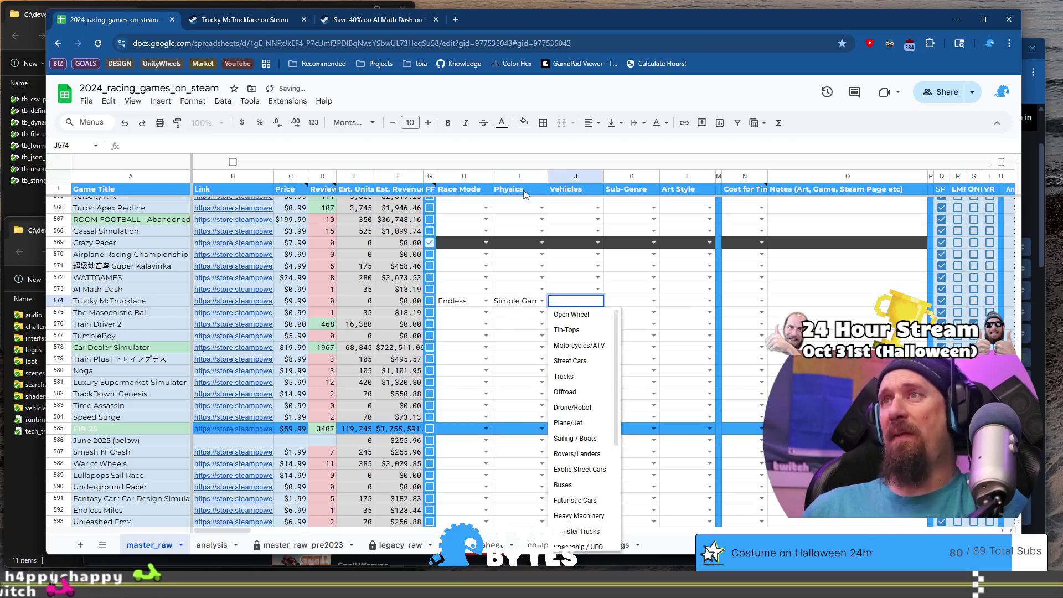
pyautogui.press('Up')
pyautogui.press('Up')
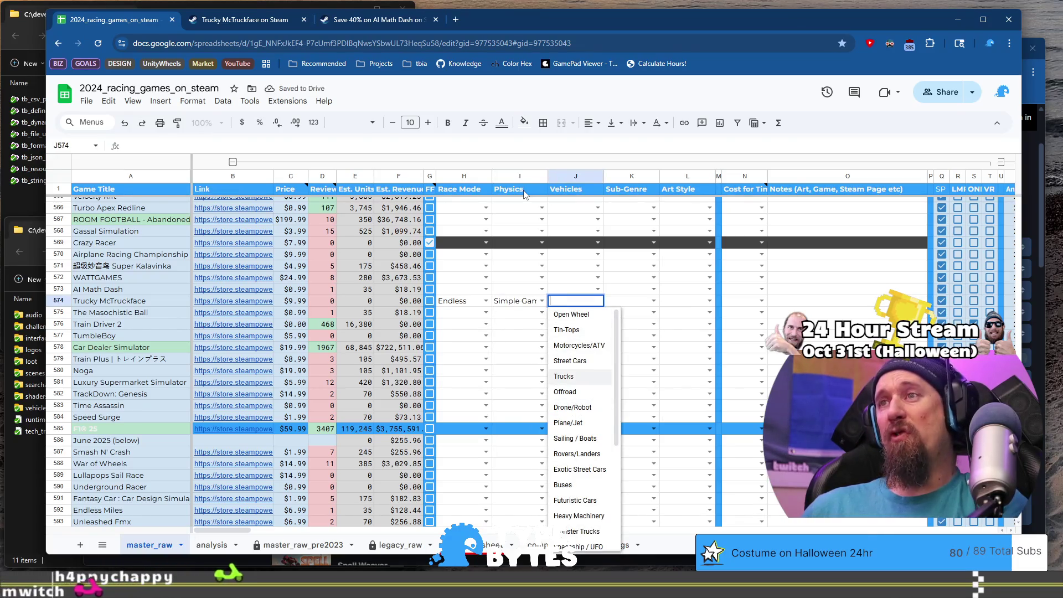
pyautogui.press('Return')
pyautogui.press('Tab')
pyautogui.press('Return')
pyautogui.press('Down')
pyautogui.press('Down')
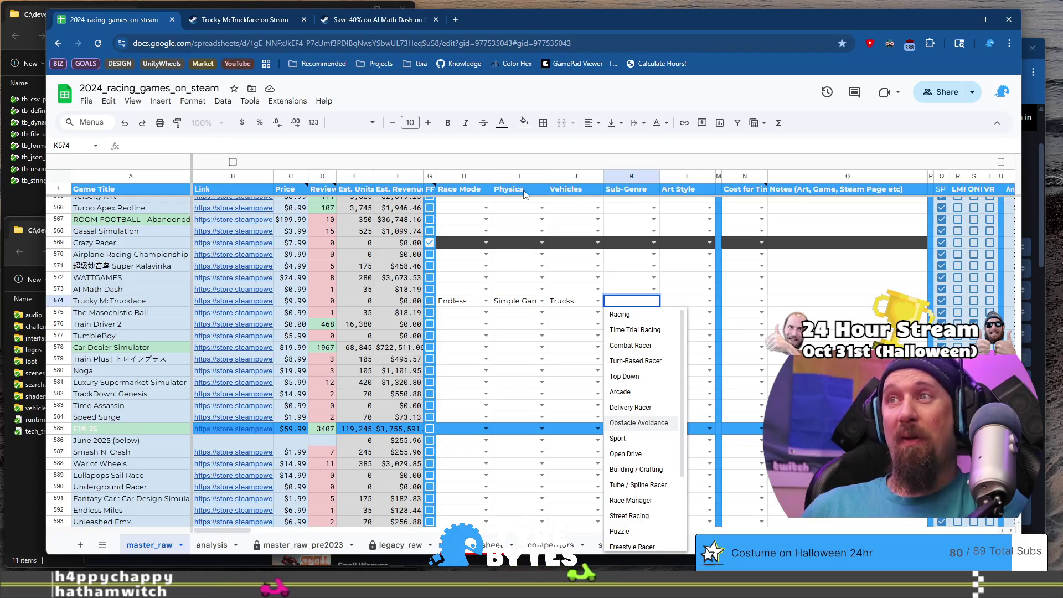
pyautogui.press('Return')
pyautogui.press('Tab')
pyautogui.press('Return')
pyautogui.press('Down')
pyautogui.press('Down')
pyautogui.press('Down')
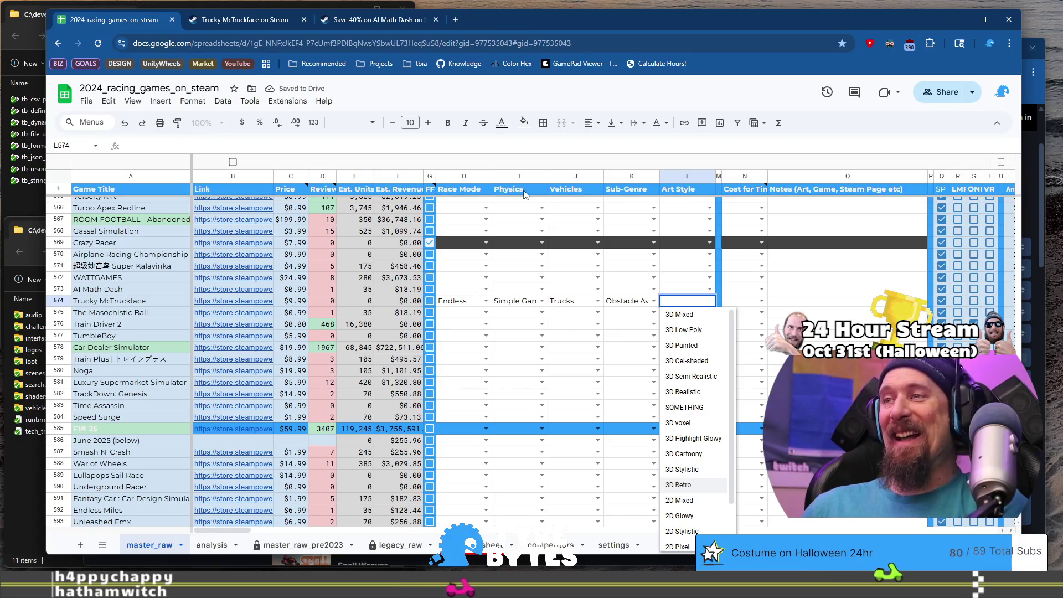
pyautogui.press('Up')
pyautogui.press('Return')
pyautogui.press('Tab')
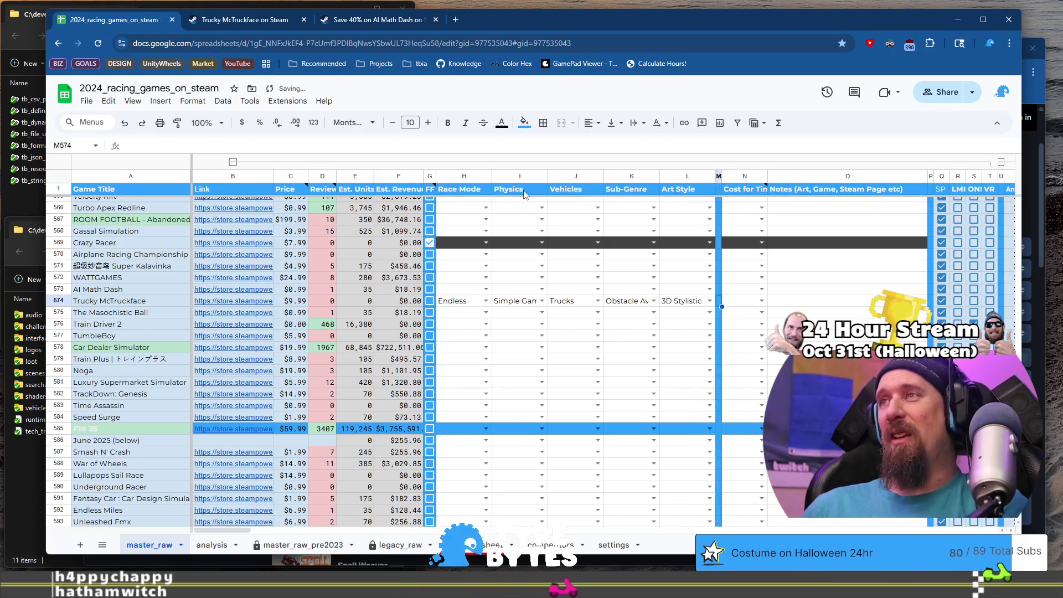
pyautogui.press('Return')
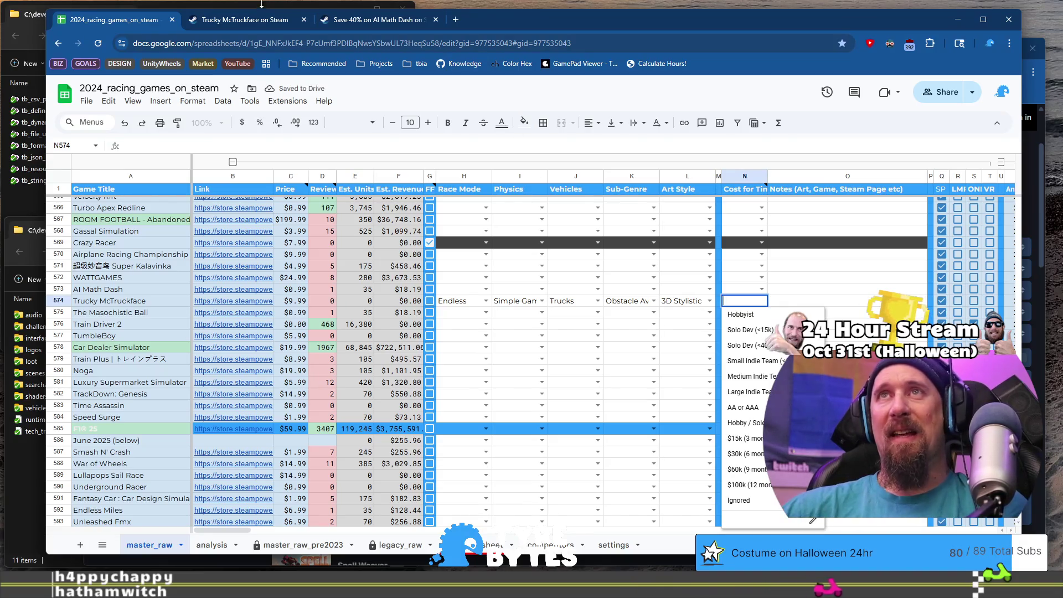
pyautogui.click(262, 20)
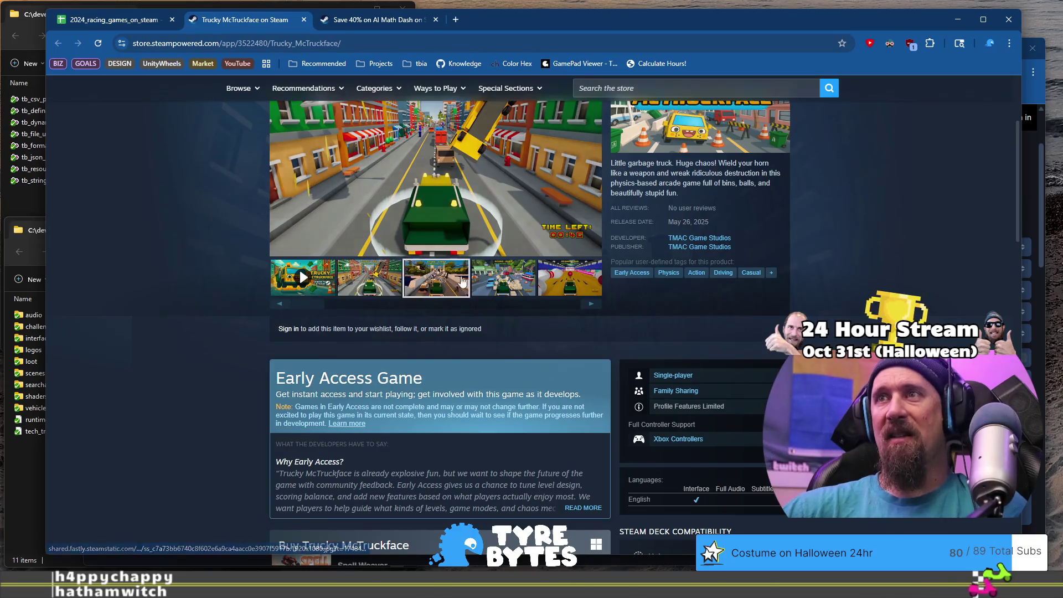
# Step: Cycle through Trucky McTruckface's screenshots, then set its cost in N574 to $30k (6 month)
pyautogui.click(503, 276)
pyautogui.click(563, 268)
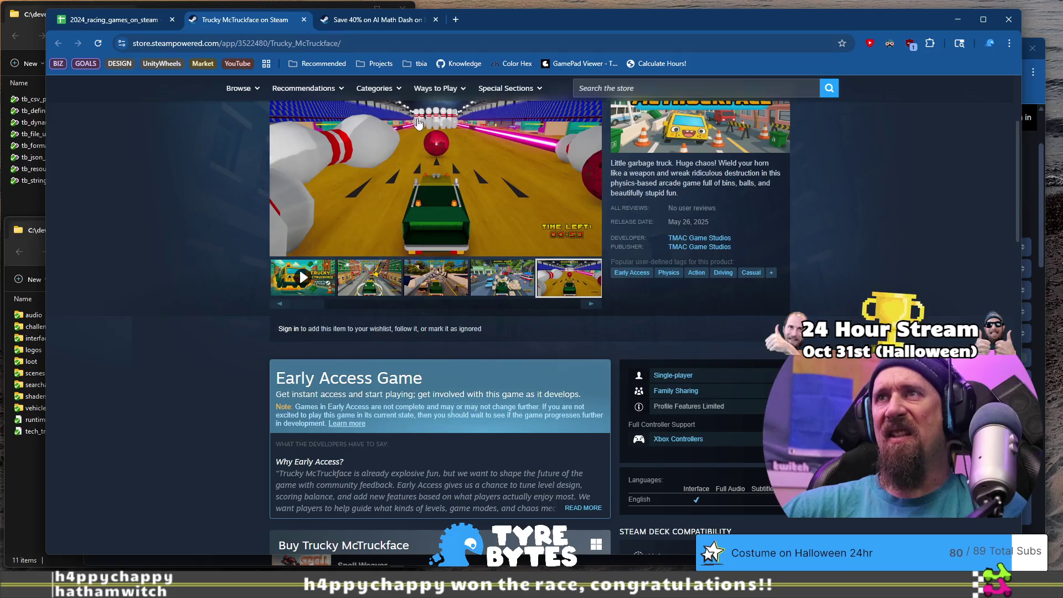
pyautogui.click(591, 304)
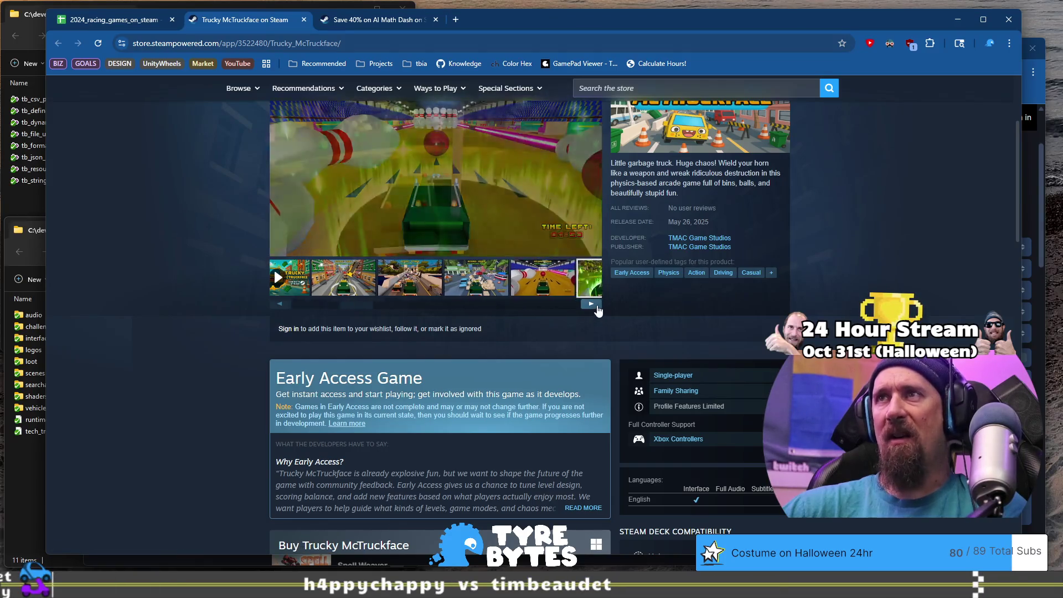
pyautogui.click(596, 306)
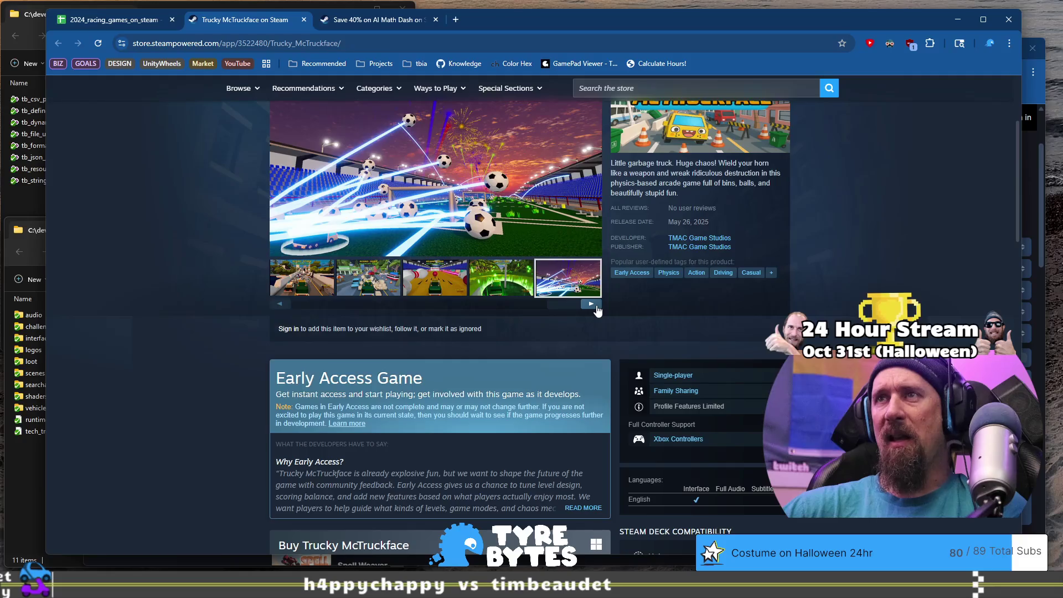
pyautogui.click(591, 304)
pyautogui.click(591, 304)
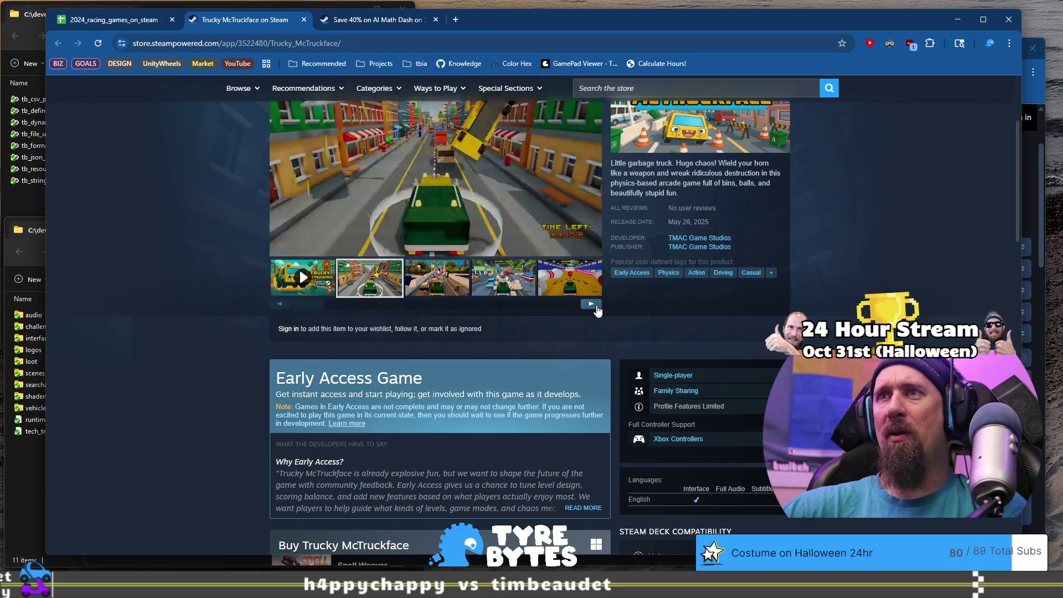
pyautogui.click(597, 307)
pyautogui.click(596, 307)
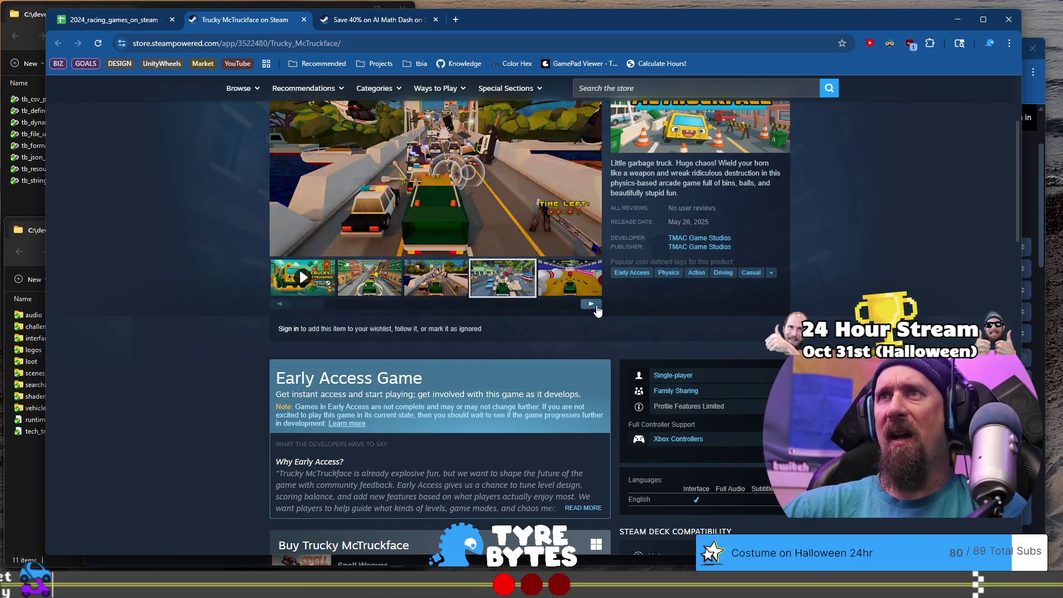
pyautogui.click(597, 307)
pyautogui.click(596, 307)
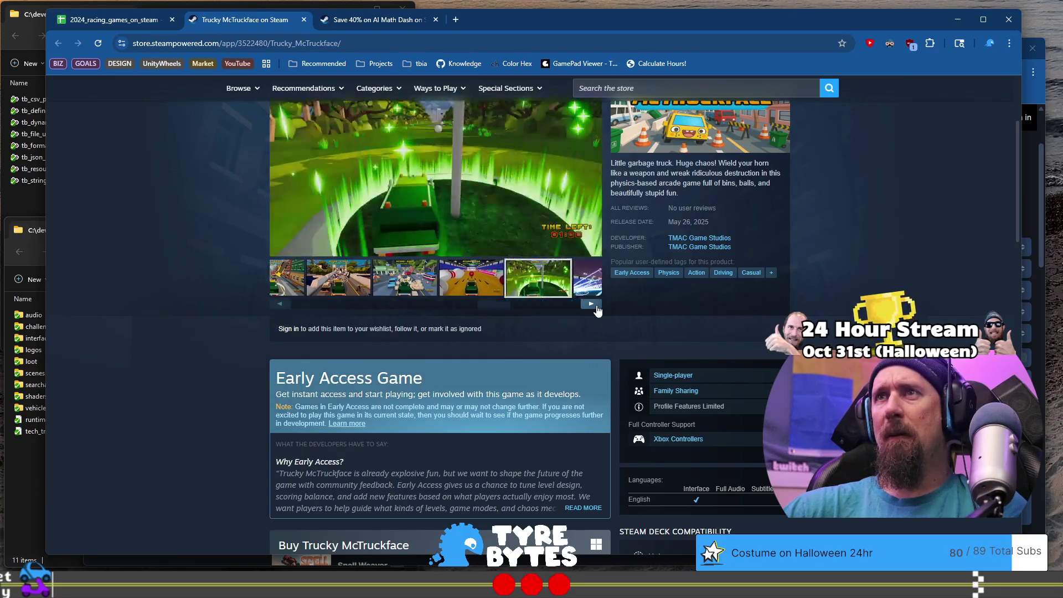
pyautogui.click(595, 307)
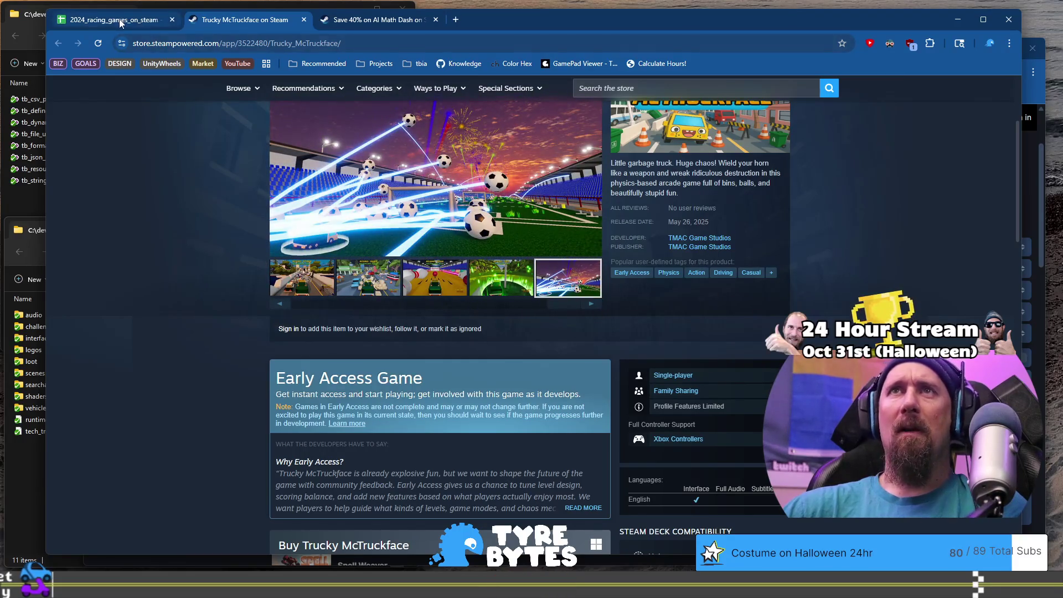
pyautogui.click(121, 23)
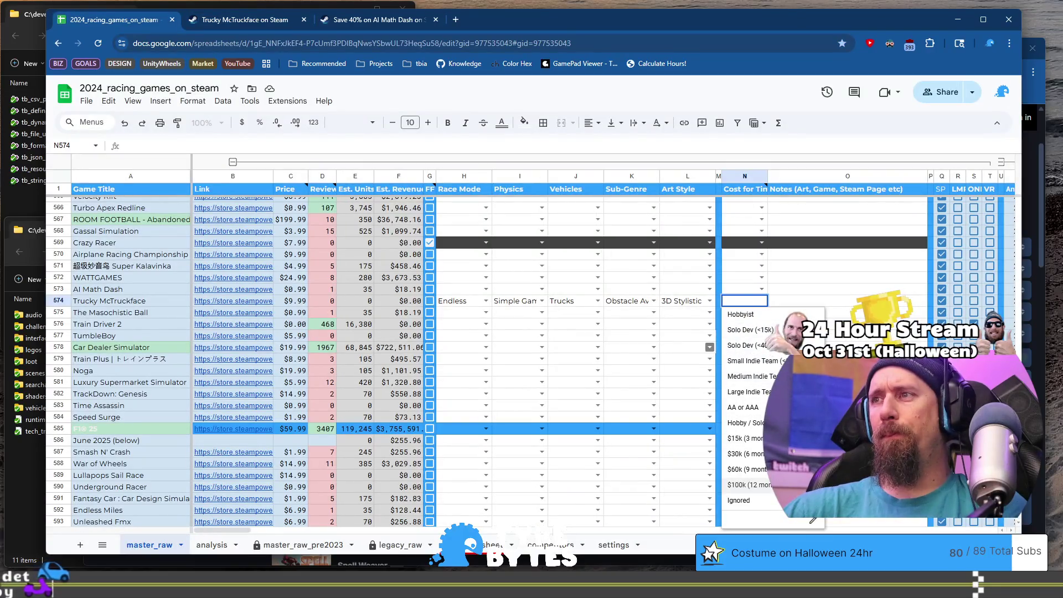
pyautogui.click(744, 453)
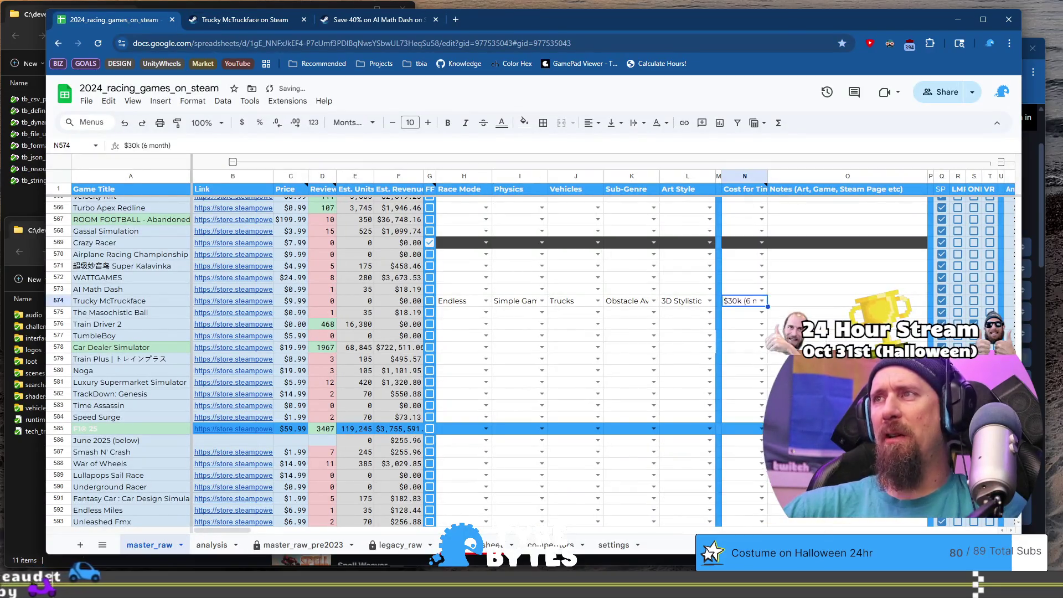
# Step: Open The Masochistic Ball's store page from B575 and view its gameplay screenshots
pyautogui.click(139, 312)
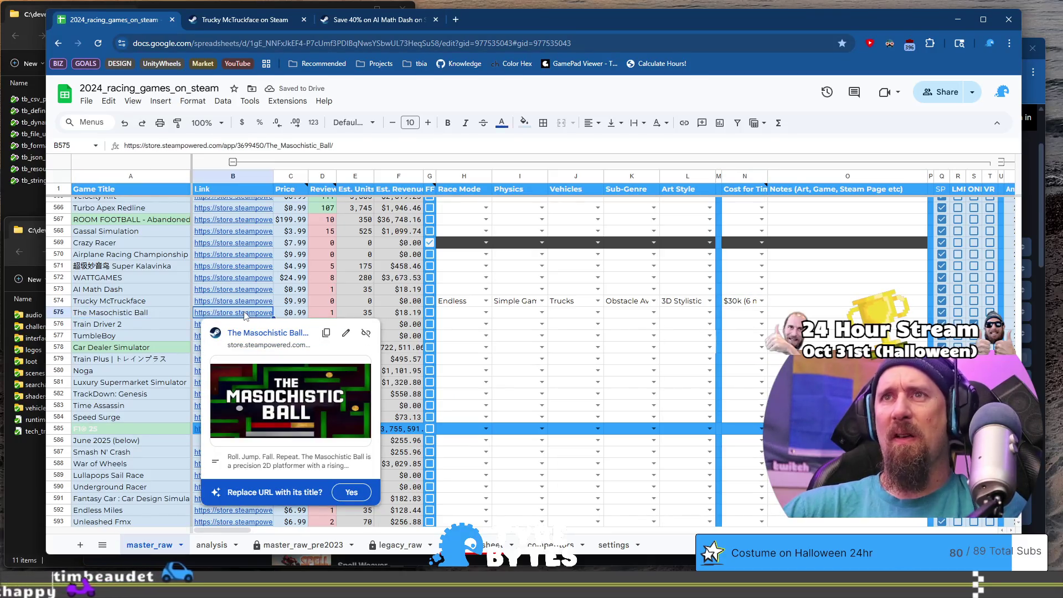
pyautogui.click(256, 334)
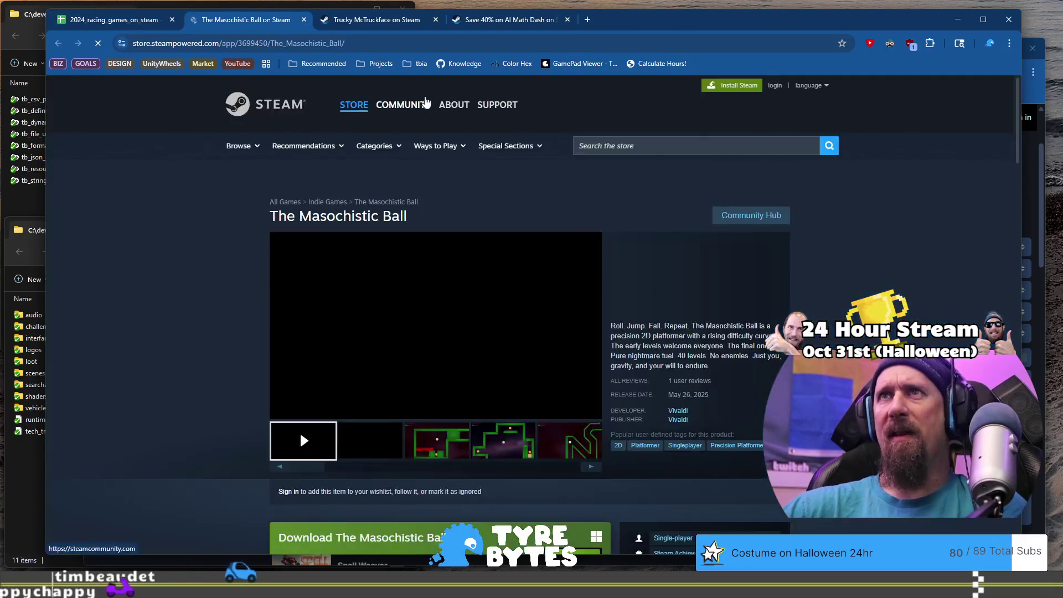
pyautogui.click(392, 437)
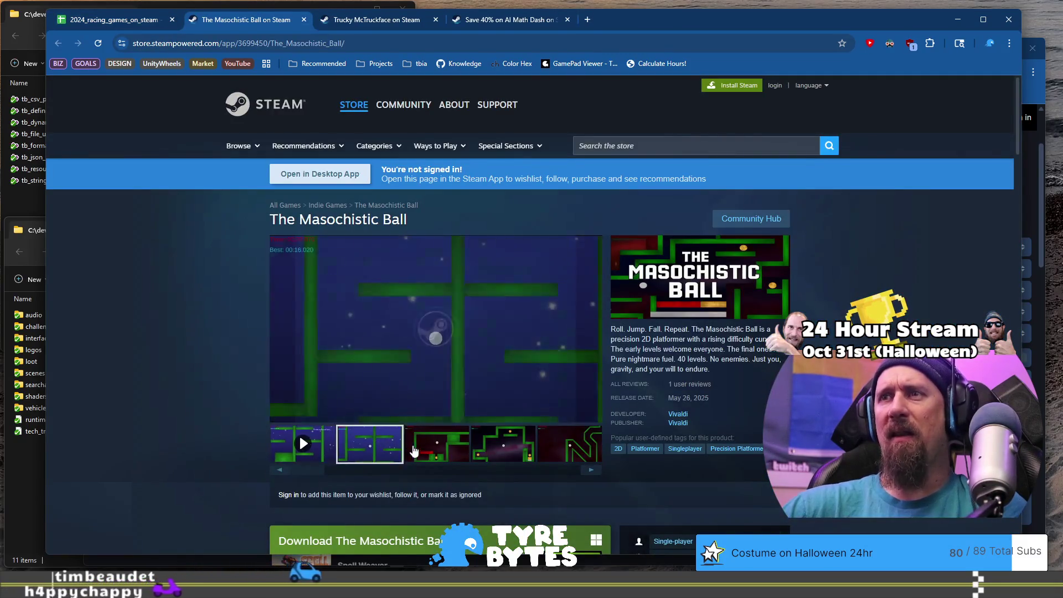
pyautogui.click(454, 452)
pyautogui.click(481, 456)
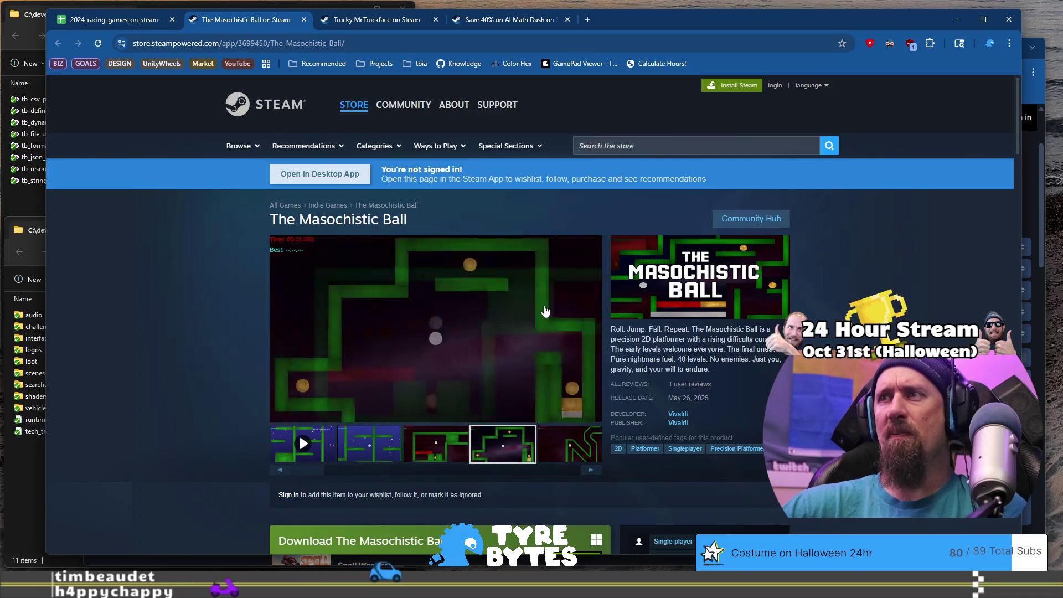
pyautogui.click(414, 44)
pyautogui.hotkey('alt', 'Tab')
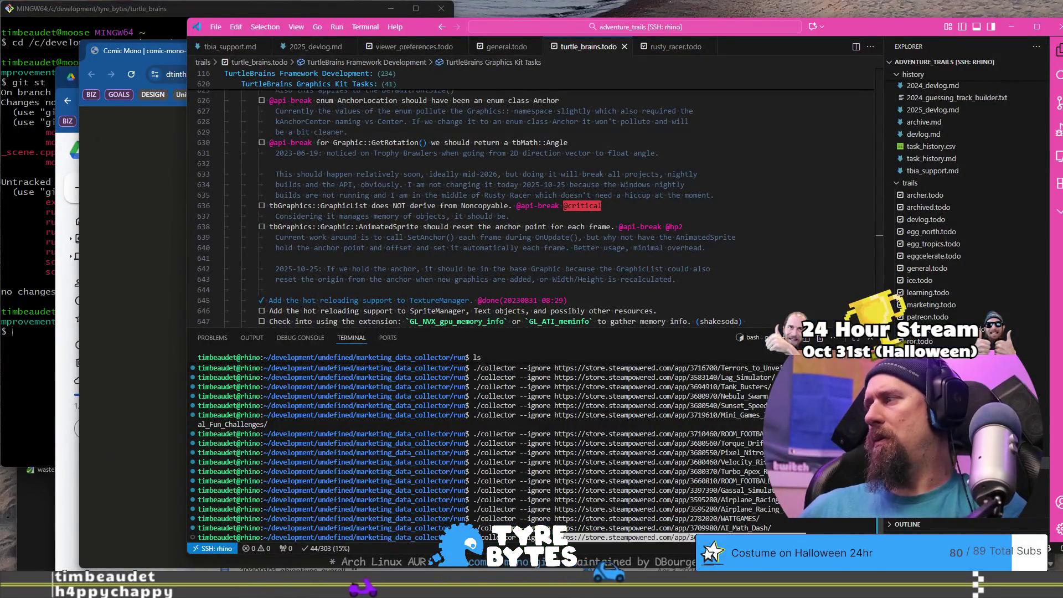
# Step: Return from VS Code to the 2024_racing_games_on_steam sheet tab in Chrome
pyautogui.hotkey('alt', 'Tab')
pyautogui.hotkey('ctrl', '1')
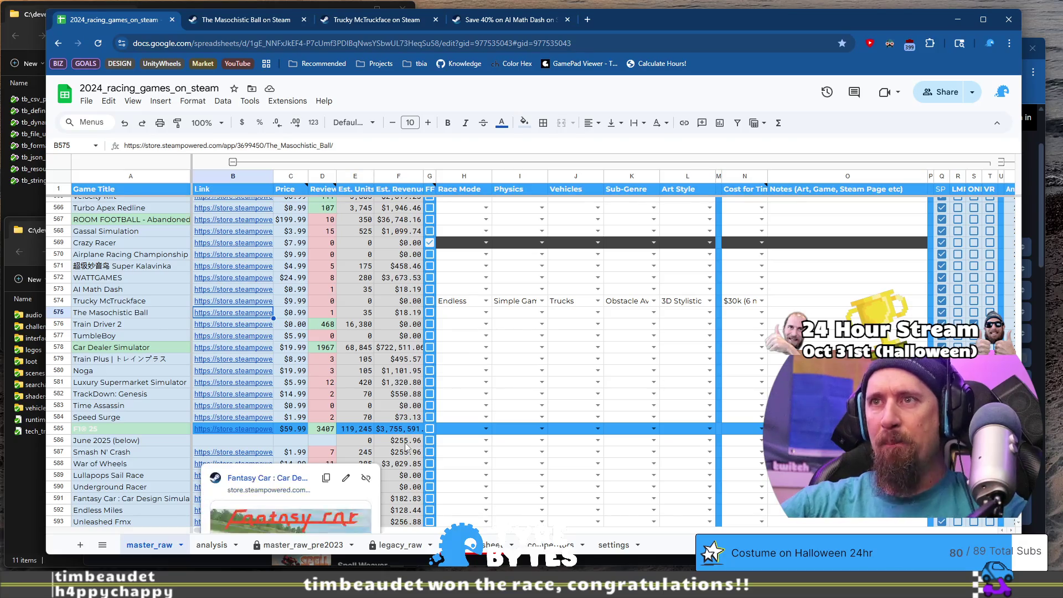
# Step: Inspect the June 2025 row's revenue formula, empty link cell, minimum price, post early access formula and tags
pyautogui.click(406, 441)
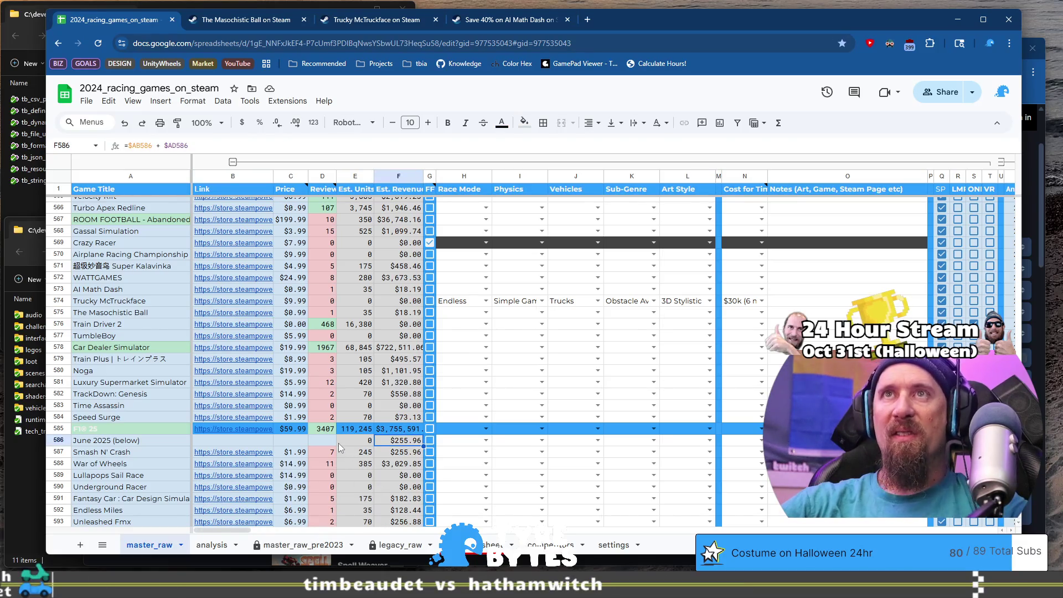
pyautogui.moveTo(250, 530)
pyautogui.mouseDown()
pyautogui.moveTo(395, 527)
pyautogui.moveTo(225, 525)
pyautogui.mouseUp()
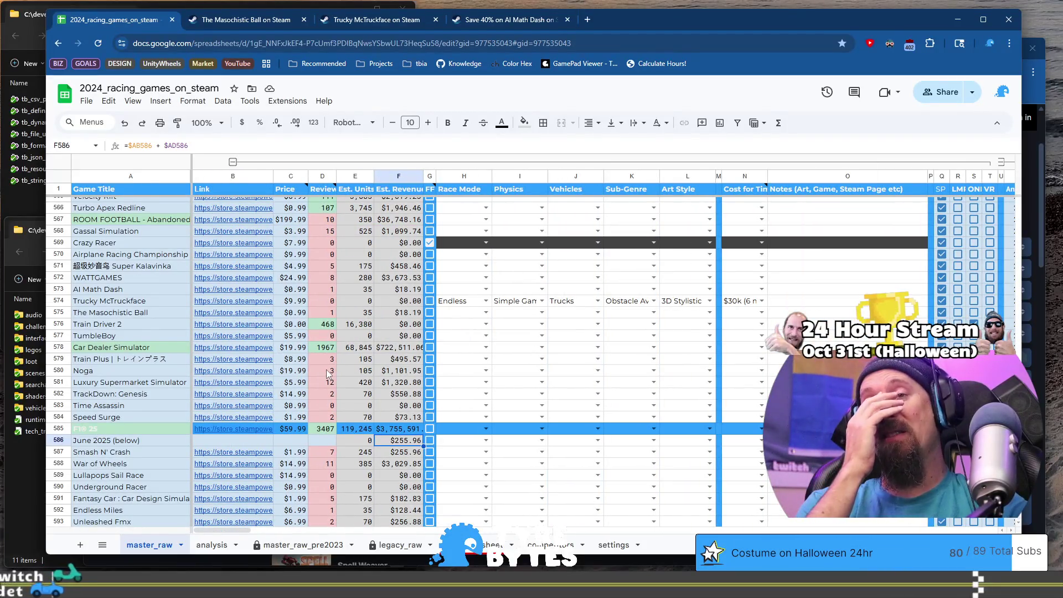
pyautogui.click(224, 440)
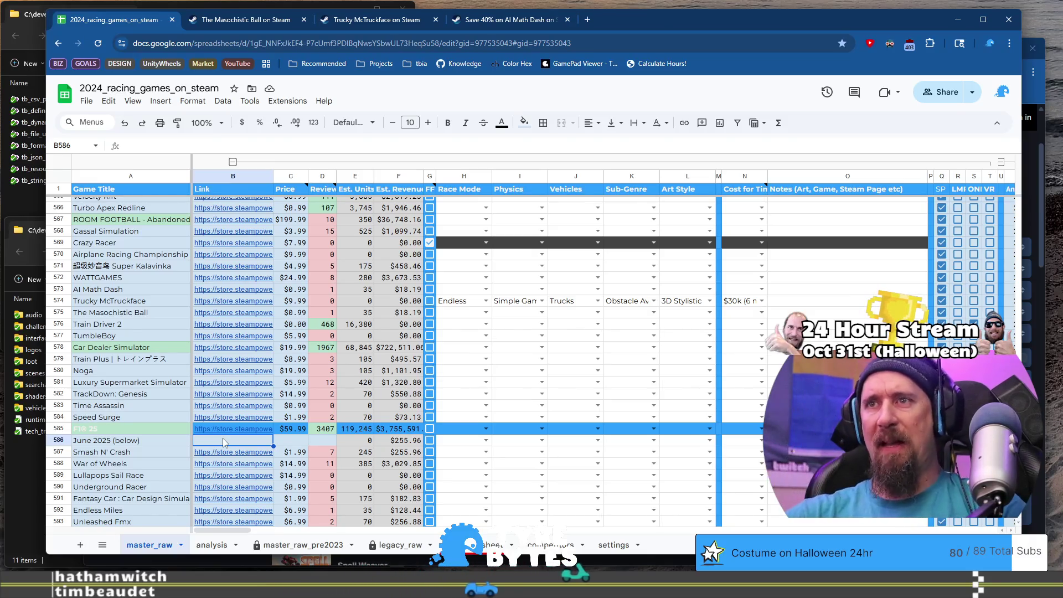
pyautogui.hotkey('ctrl', 'Right')
pyautogui.hotkey('ctrl', 'Right')
pyautogui.hotkey('ctrl', 'Right')
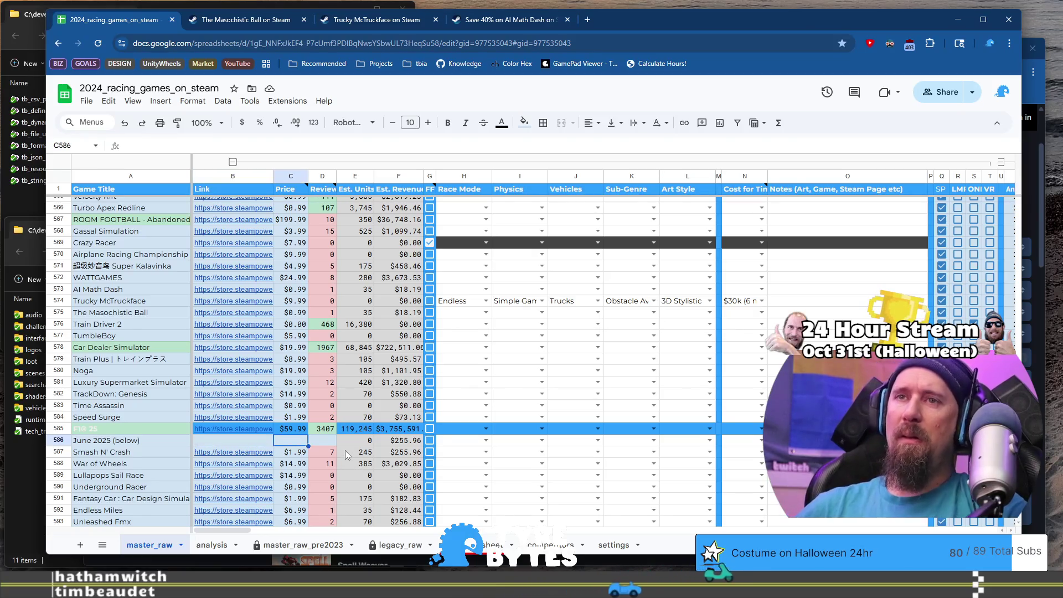
pyautogui.press('Right')
pyautogui.press('Right')
pyautogui.press('Right')
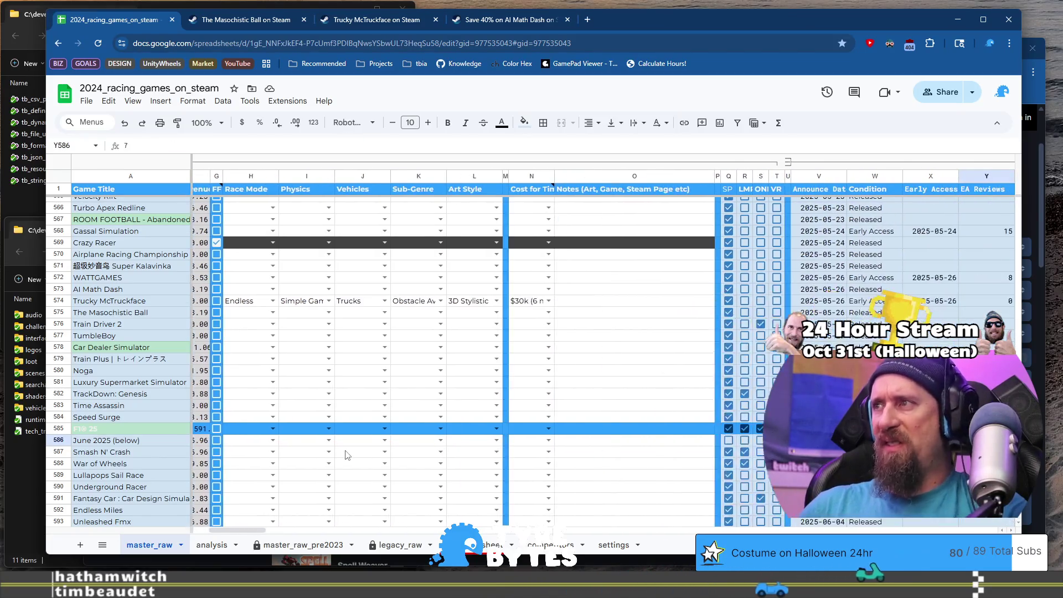
pyautogui.press('Right')
pyautogui.press('Right')
pyautogui.press('Right')
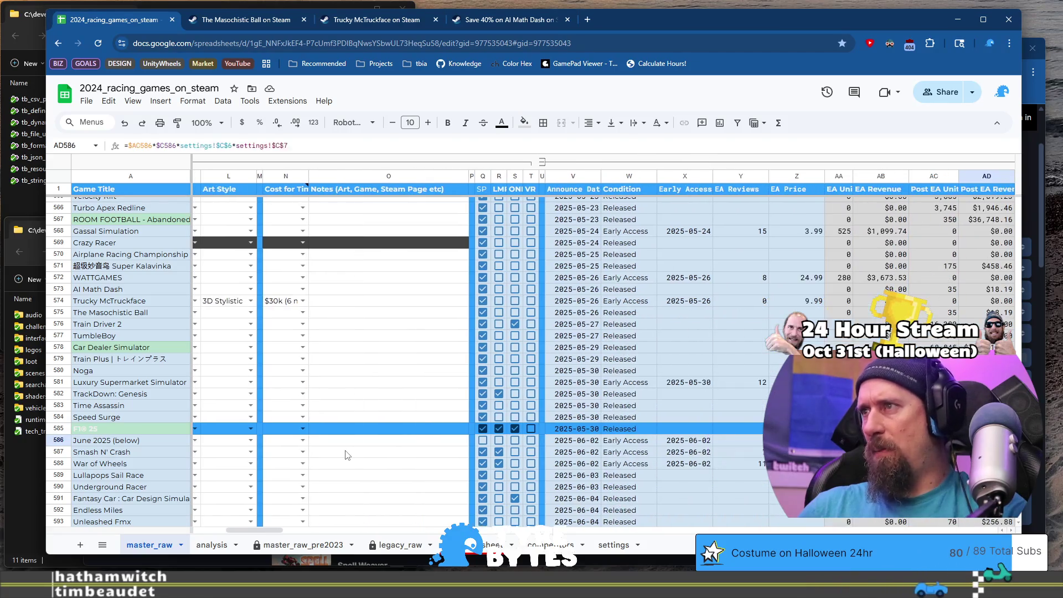
pyautogui.press('Left')
pyautogui.press('Left')
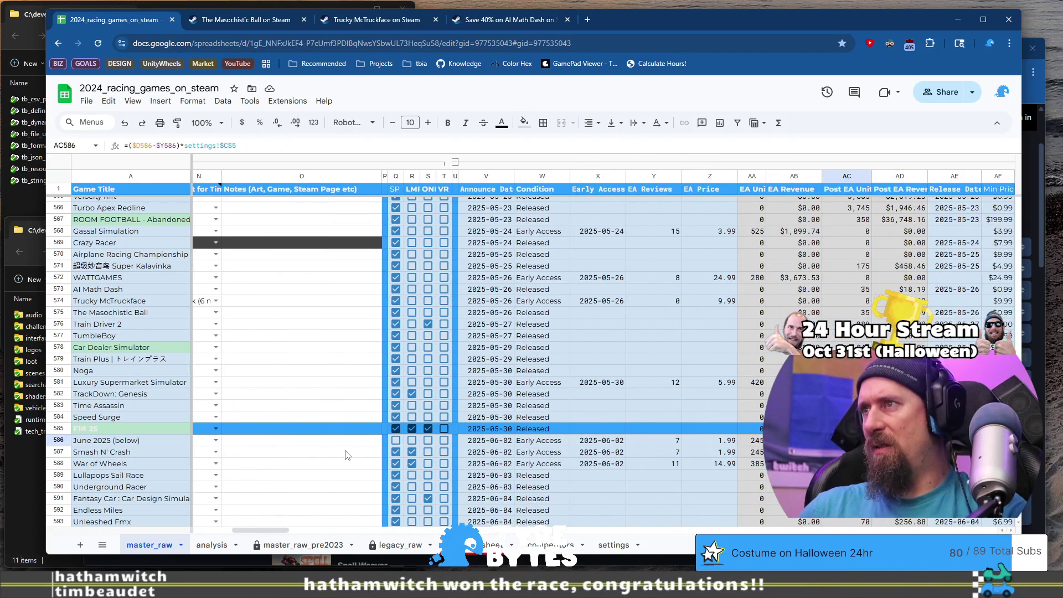
pyautogui.press('Right')
pyautogui.press('Right')
pyautogui.press('Right')
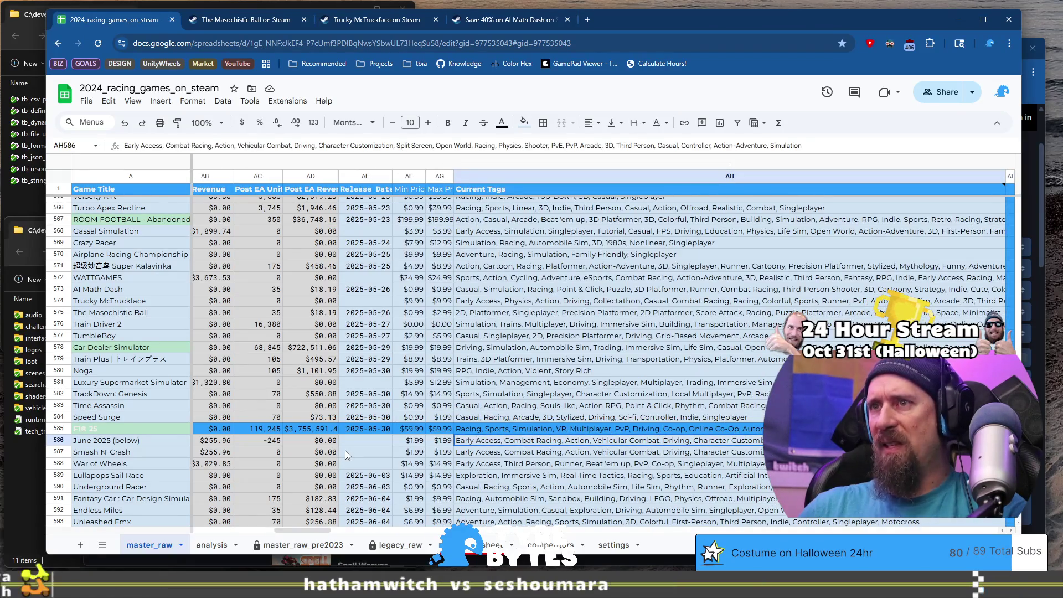
pyautogui.press('Left')
pyautogui.press('Left')
pyautogui.press('Left')
# Step: Scan the rest of the divider row's stray values, including 7 EA Reviews and the EA units formula
pyautogui.press('End')
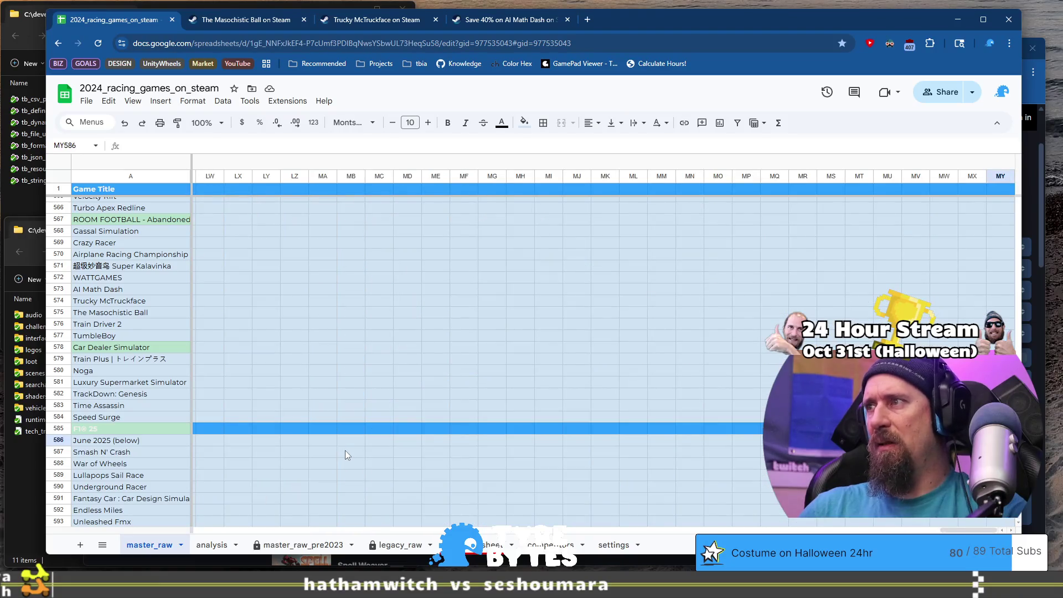
pyautogui.press('Left')
pyautogui.press('Left')
pyautogui.press('Left')
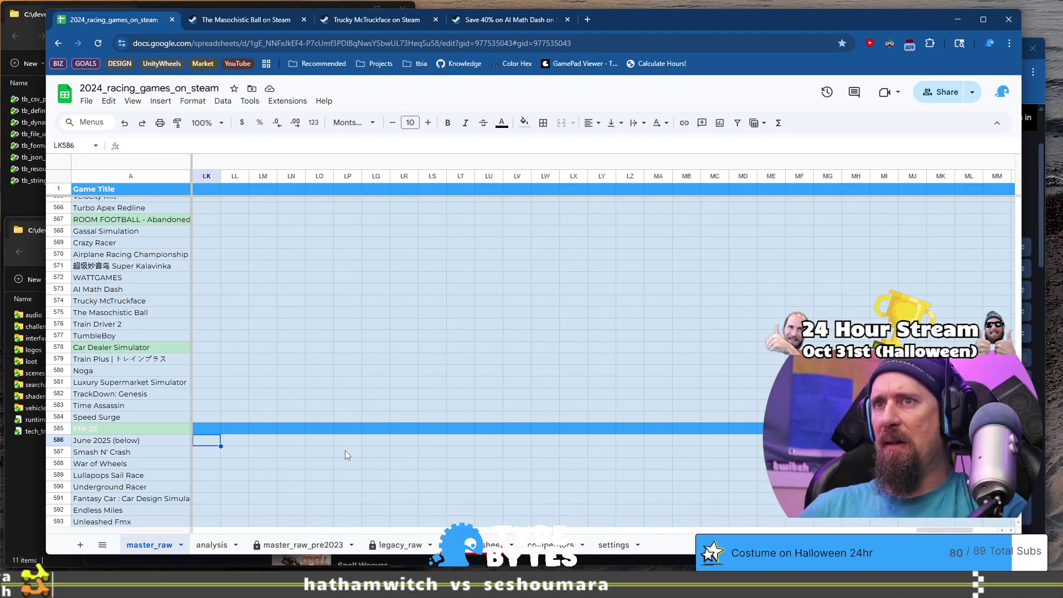
pyautogui.press('Left')
pyautogui.press('Left')
pyautogui.press('Left')
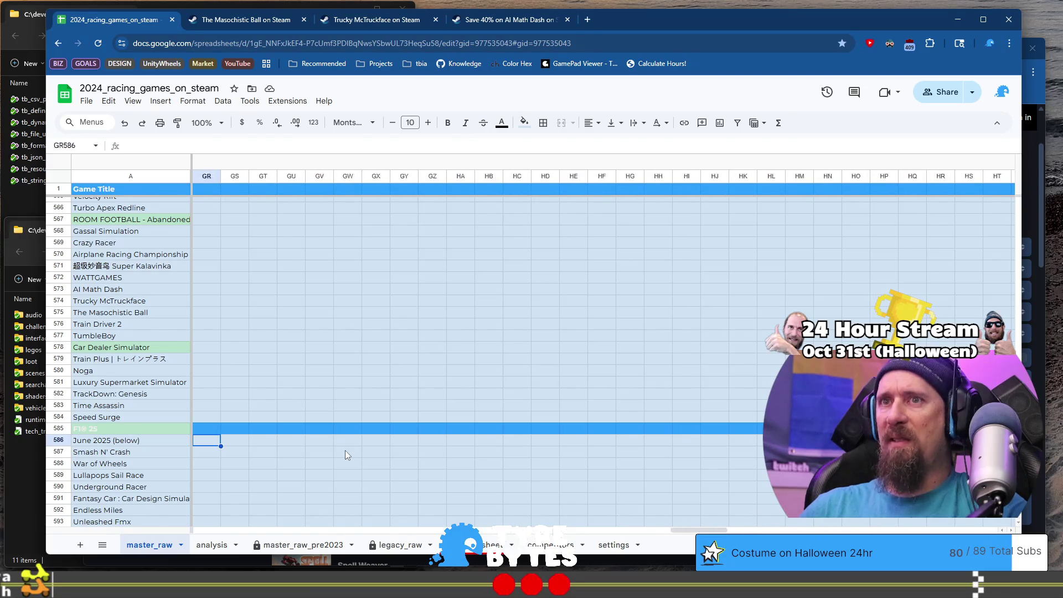
pyautogui.press('Left')
pyautogui.press('Left')
pyautogui.press('Left')
pyautogui.press('Left')
pyautogui.press('Left')
pyautogui.press('Left')
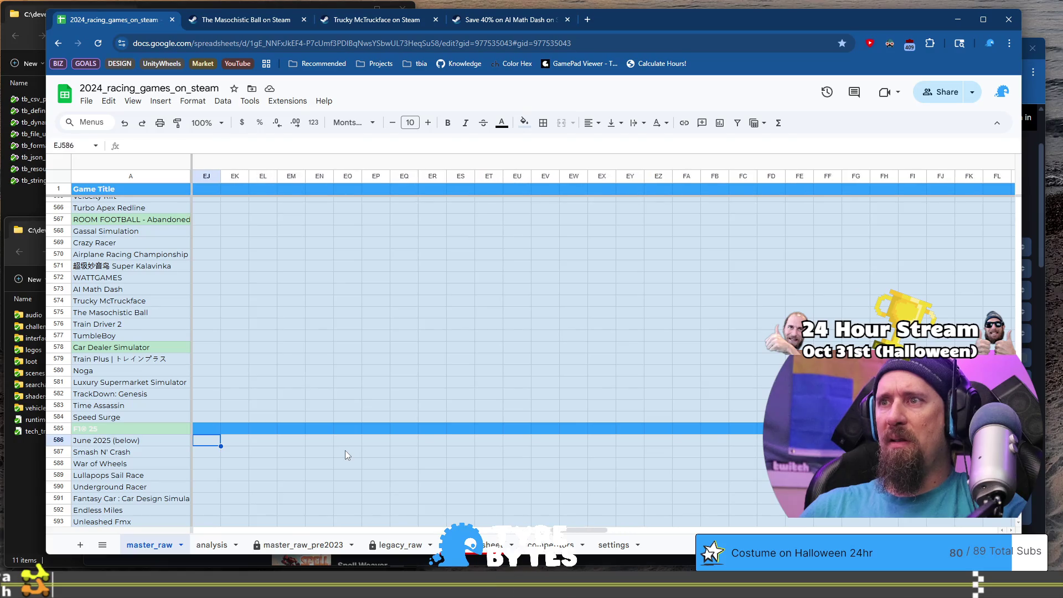
pyautogui.press('Left')
pyautogui.press('Left')
pyautogui.press('Left')
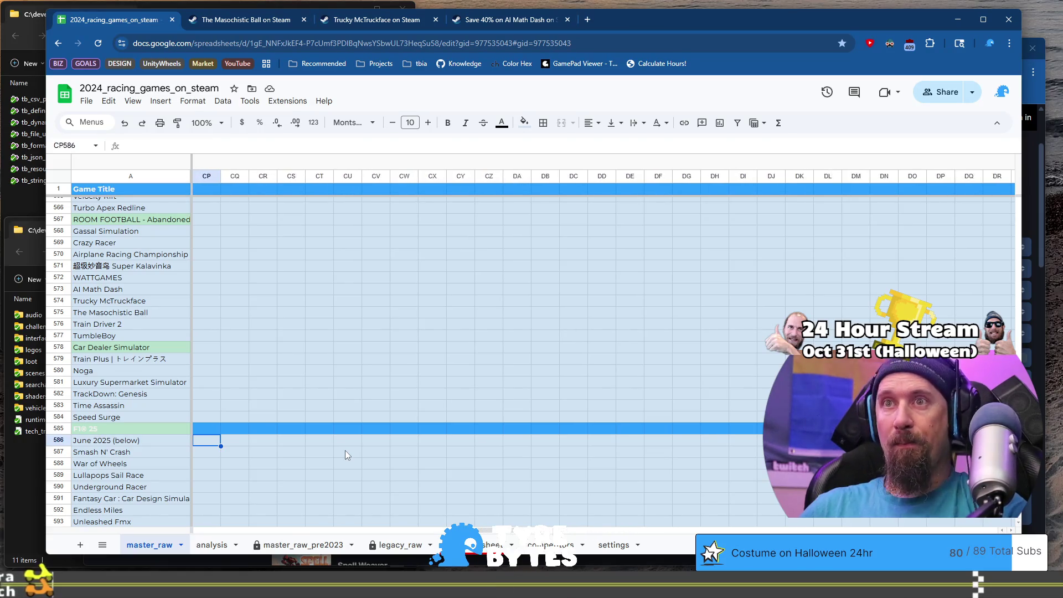
pyautogui.press('Left')
pyautogui.press('Left')
pyautogui.press('Left')
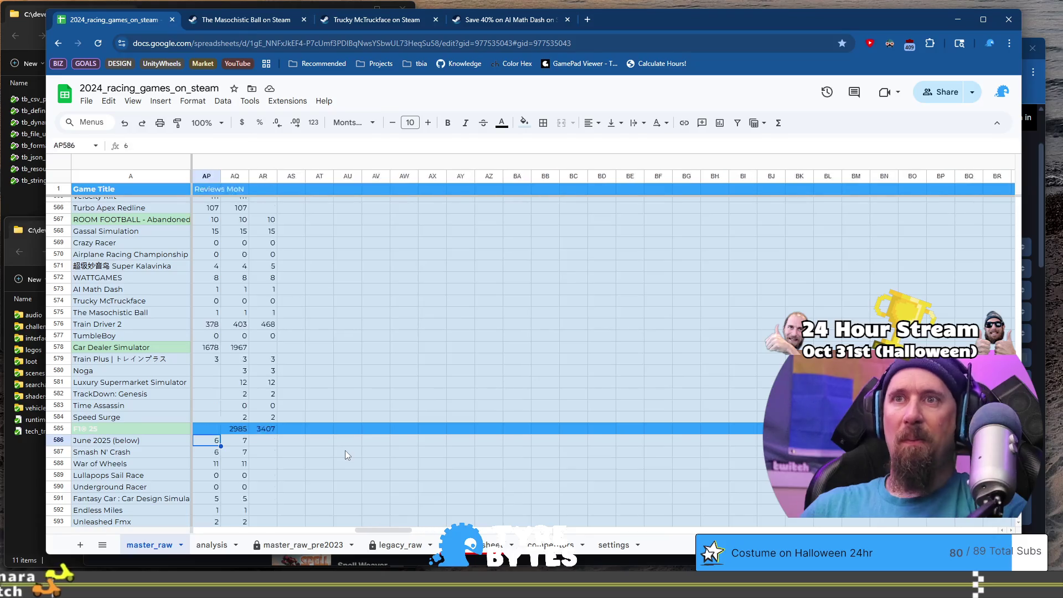
pyautogui.hotkey('ctrl', 'Right')
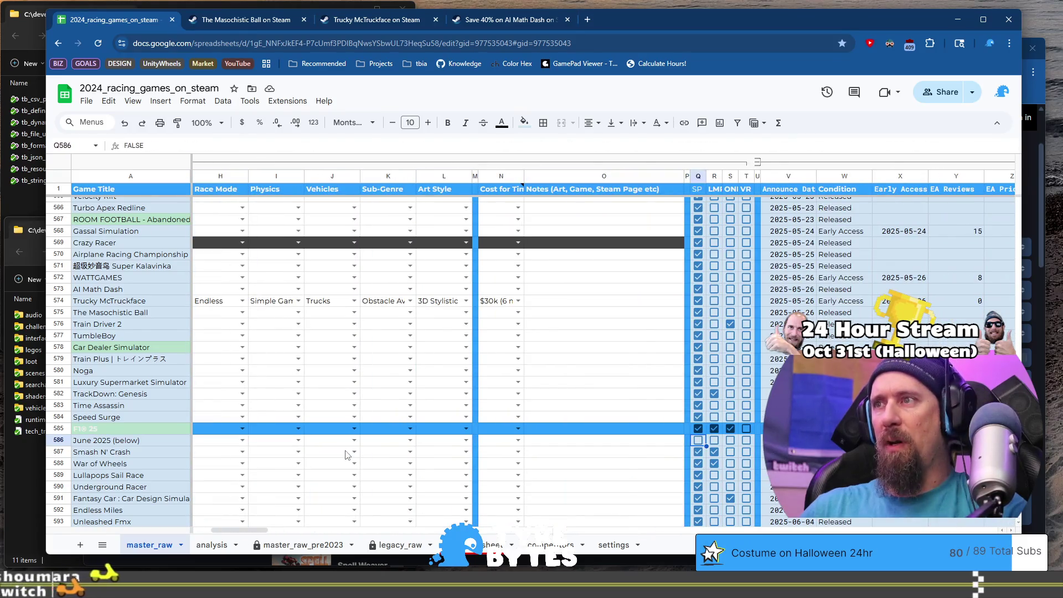
pyautogui.press('Right')
pyautogui.press('Right')
pyautogui.press('Right')
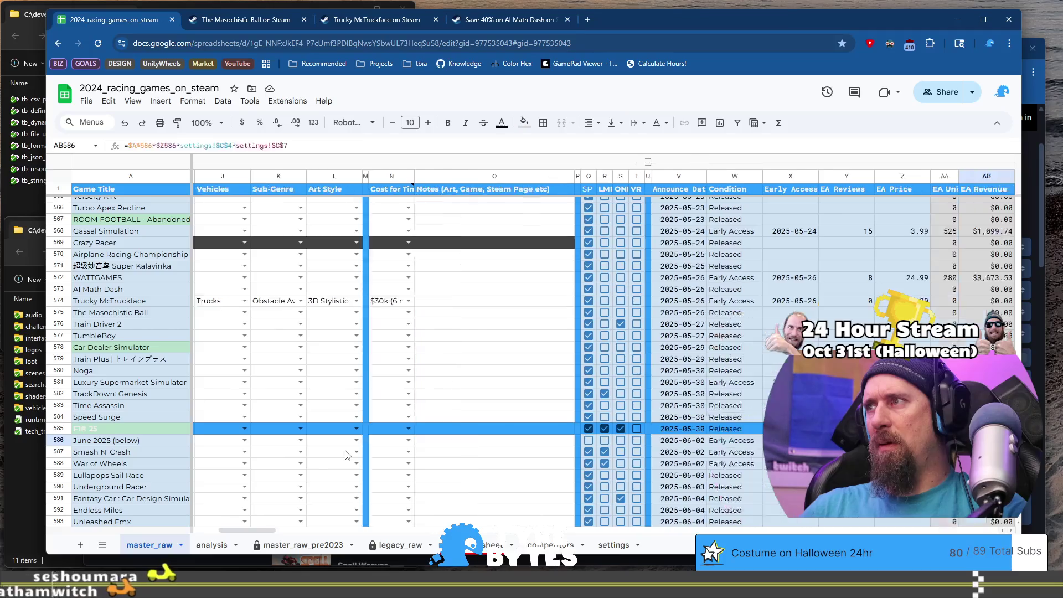
pyautogui.press('Right')
pyautogui.press('Right')
pyautogui.press('Right')
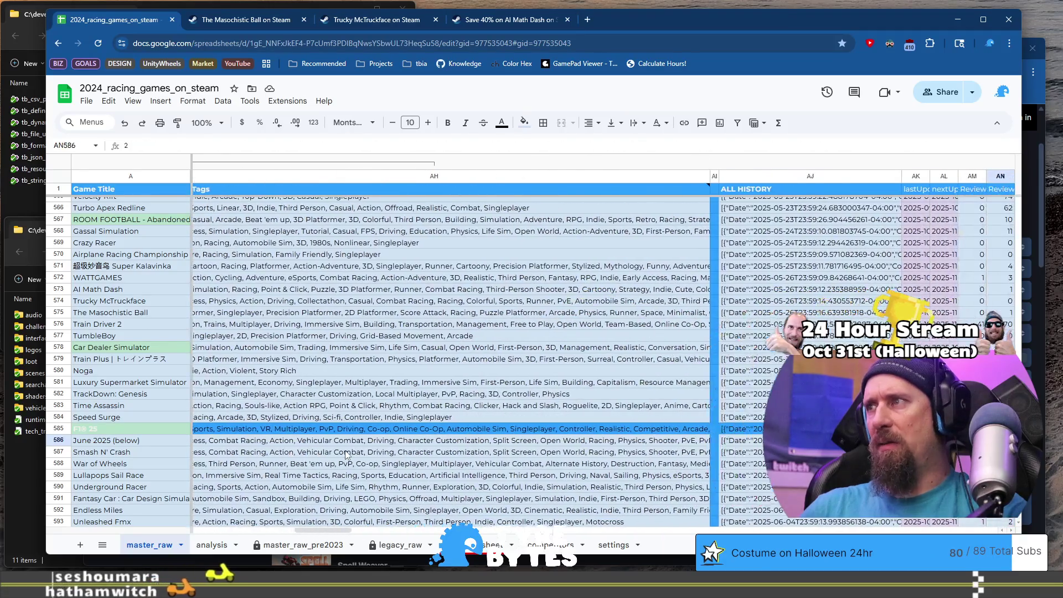
pyautogui.press('Right')
pyautogui.press('Right')
pyautogui.press('Right')
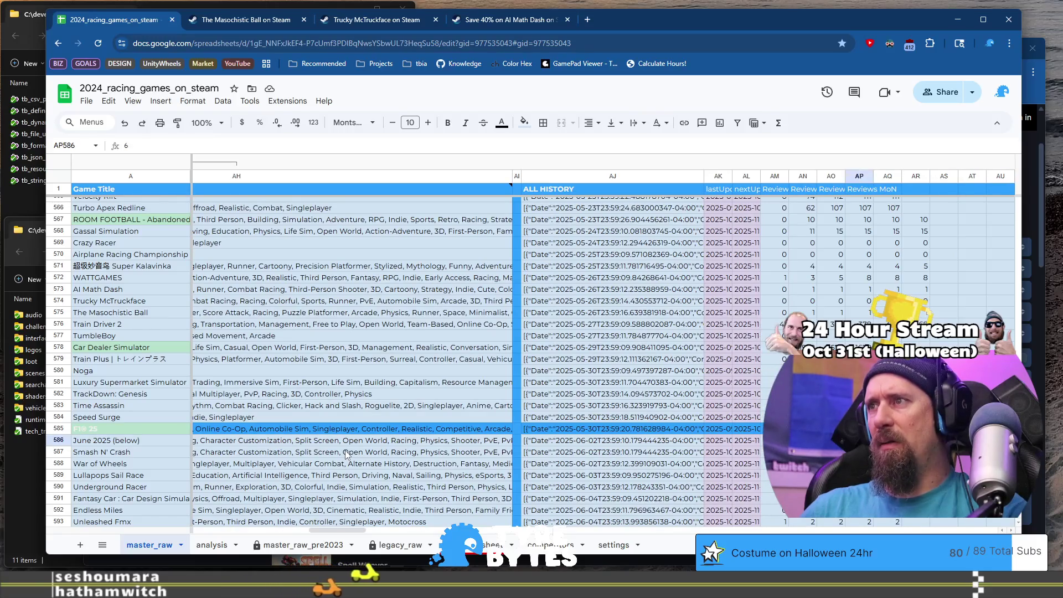
pyautogui.press('Left')
pyautogui.press('Left')
pyautogui.press('Left')
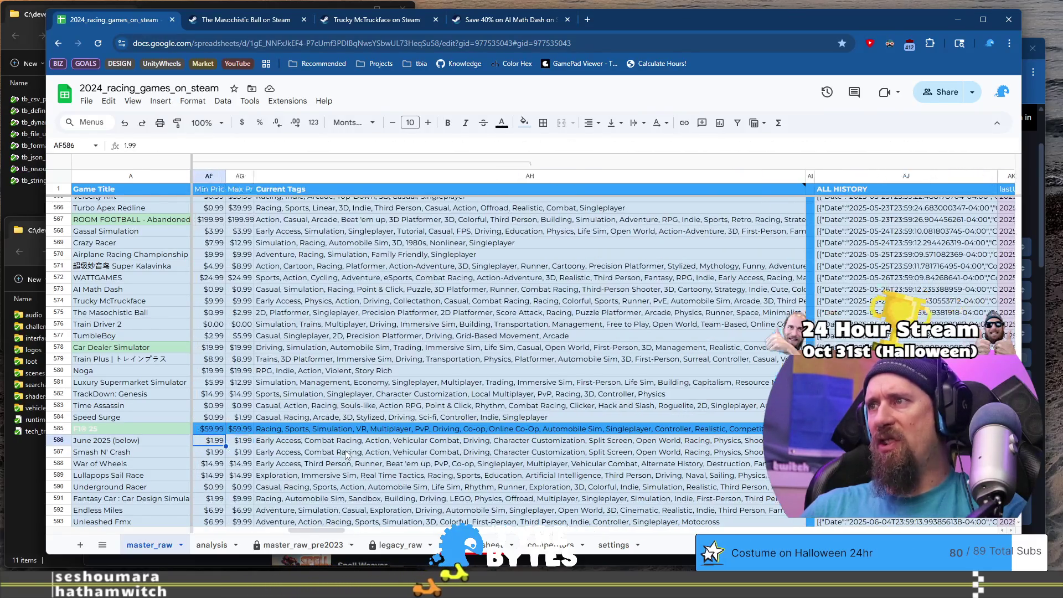
pyautogui.press('Left')
pyautogui.press('Left')
pyautogui.press('Left')
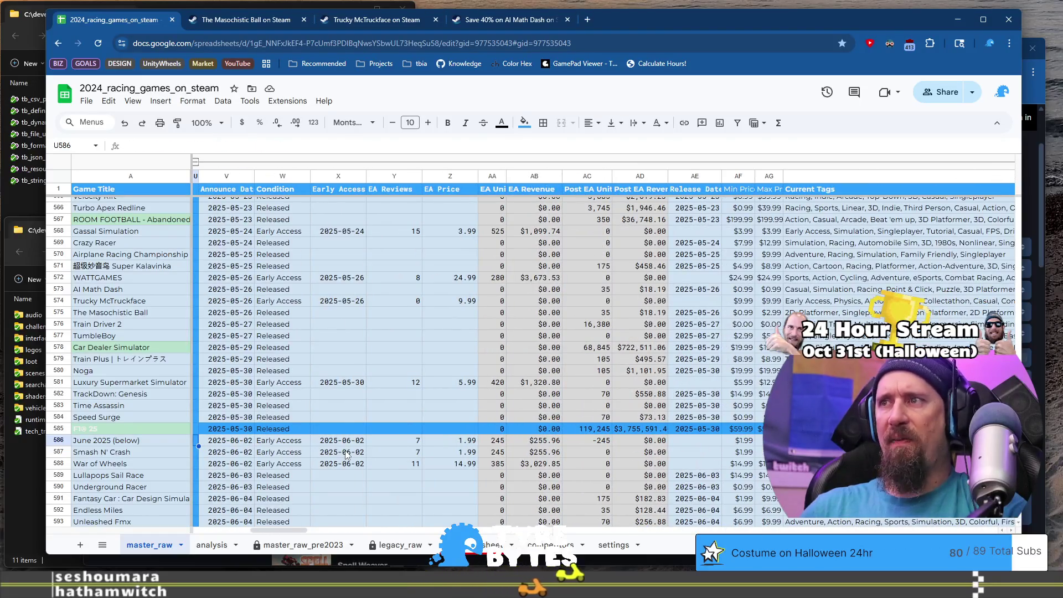
pyautogui.press('Right')
pyautogui.press('Right')
pyautogui.press('Right')
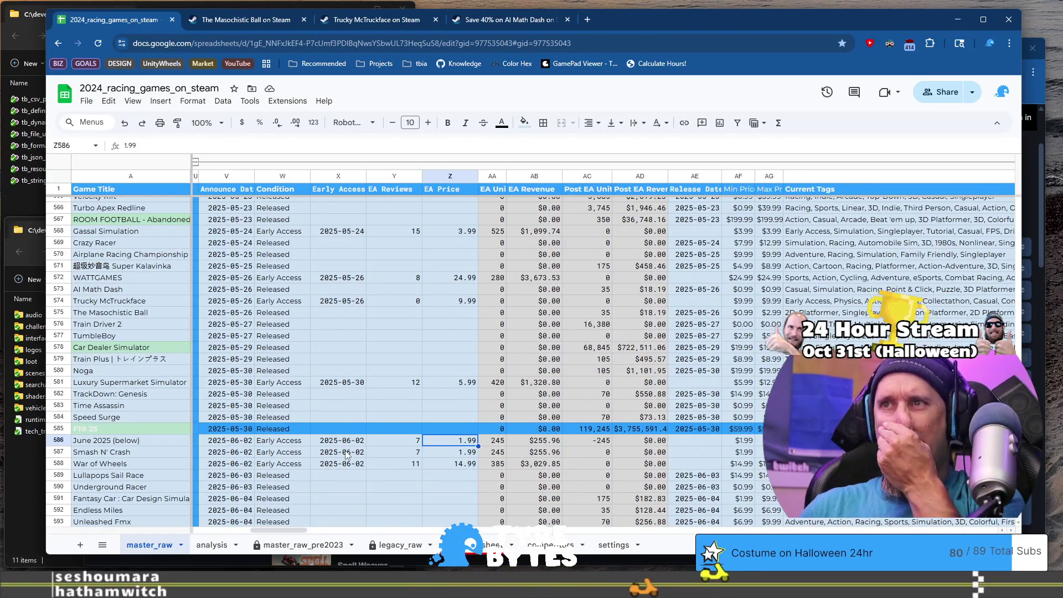
pyautogui.press('Right')
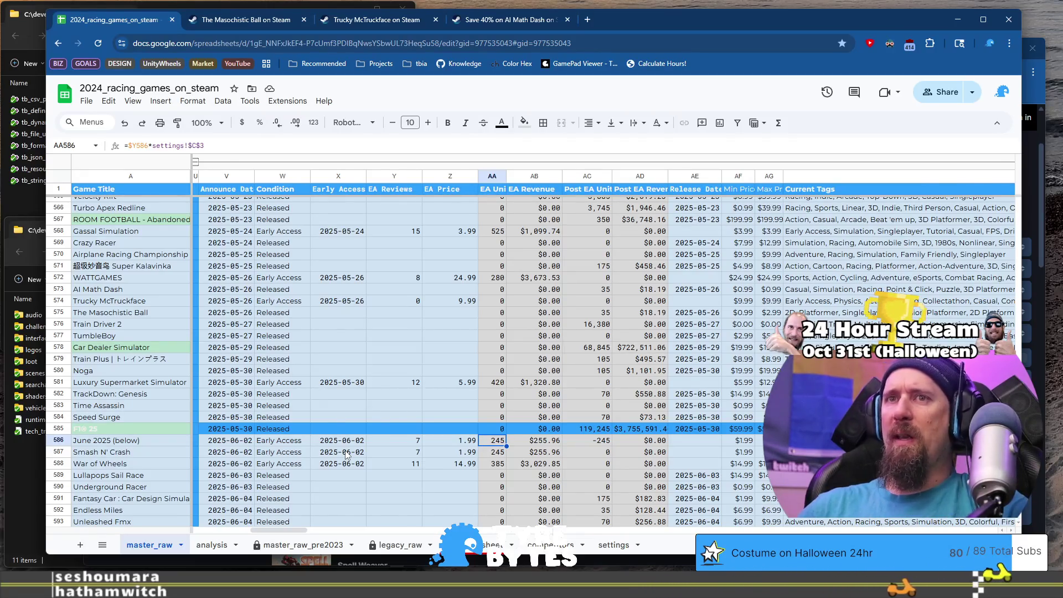
pyautogui.press('Home')
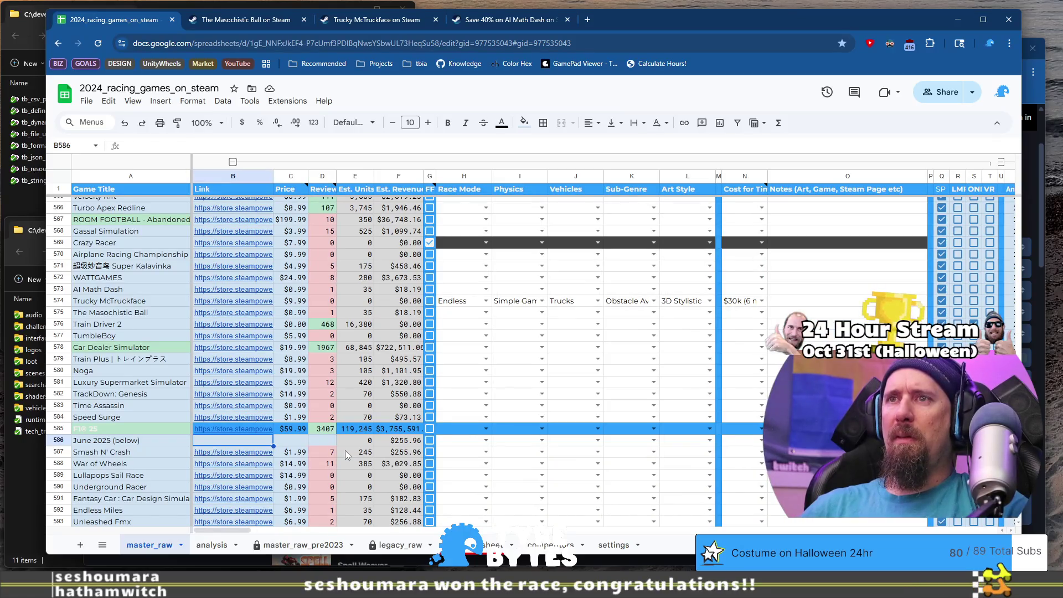
# Step: Clear the stray tags, max price and min price from row 586
pyautogui.hotkey('ctrl', 'Right')
pyautogui.hotkey('ctrl', 'shift', 'Left')
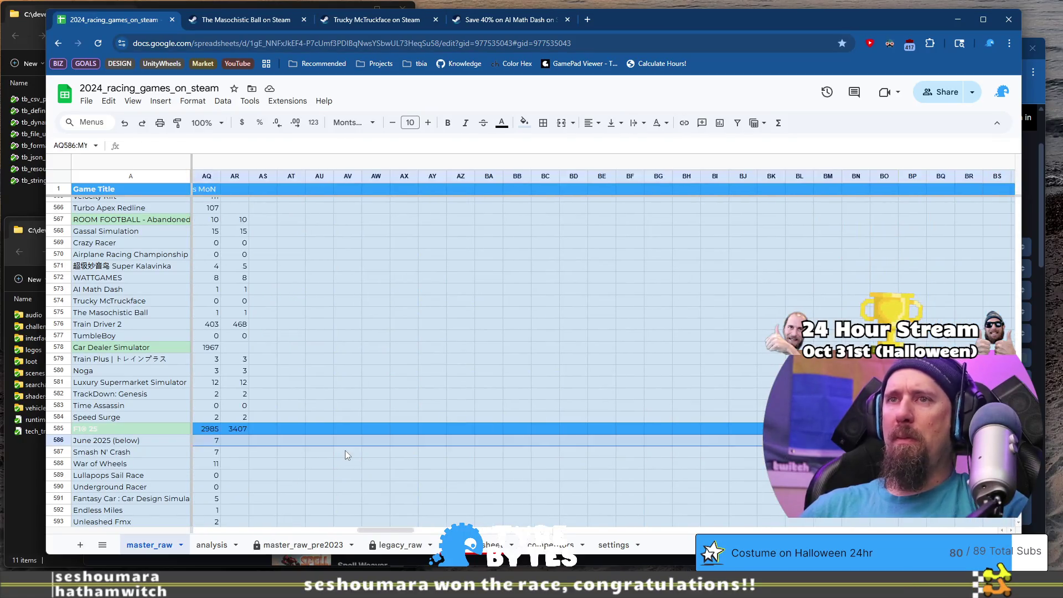
pyautogui.hotkey('ctrl', 'Left')
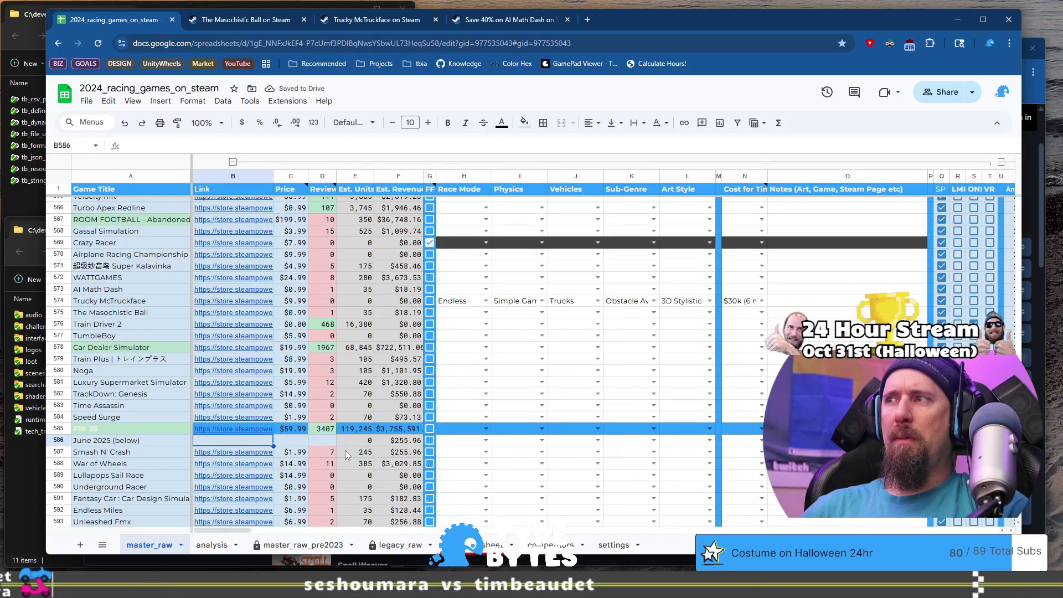
pyautogui.press('Right')
pyautogui.press('Right')
pyautogui.press('Right')
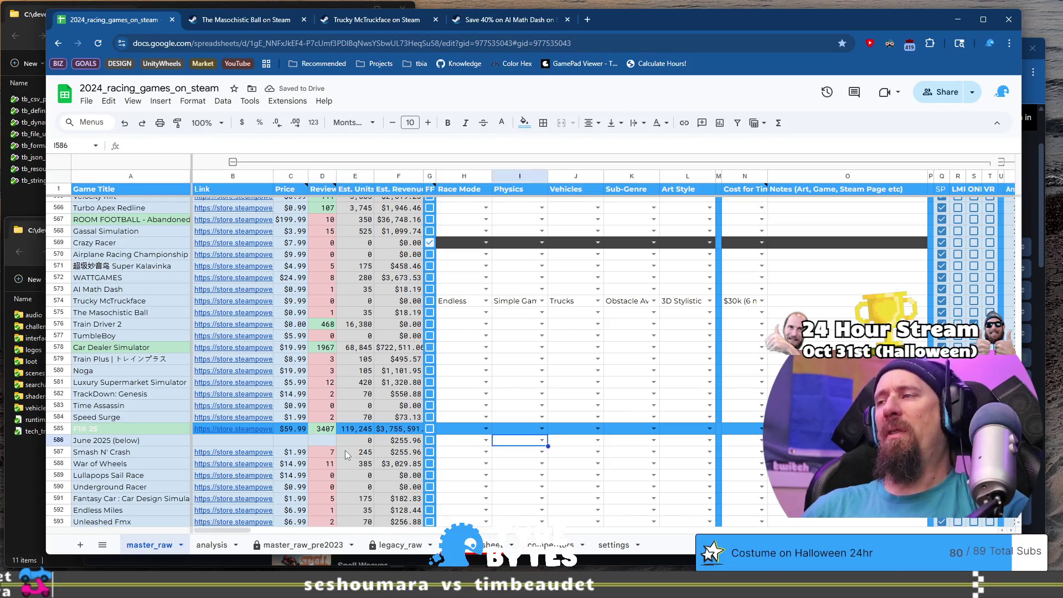
pyautogui.press('Right')
pyautogui.press('Right')
pyautogui.press('Right')
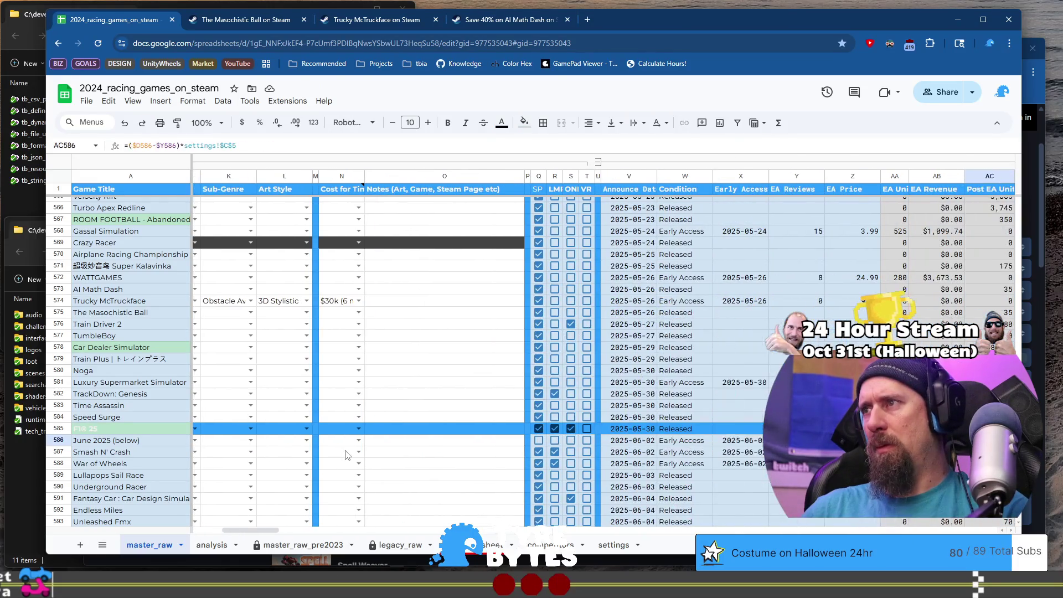
pyautogui.press('Right')
pyautogui.press('Right')
pyautogui.press('Right')
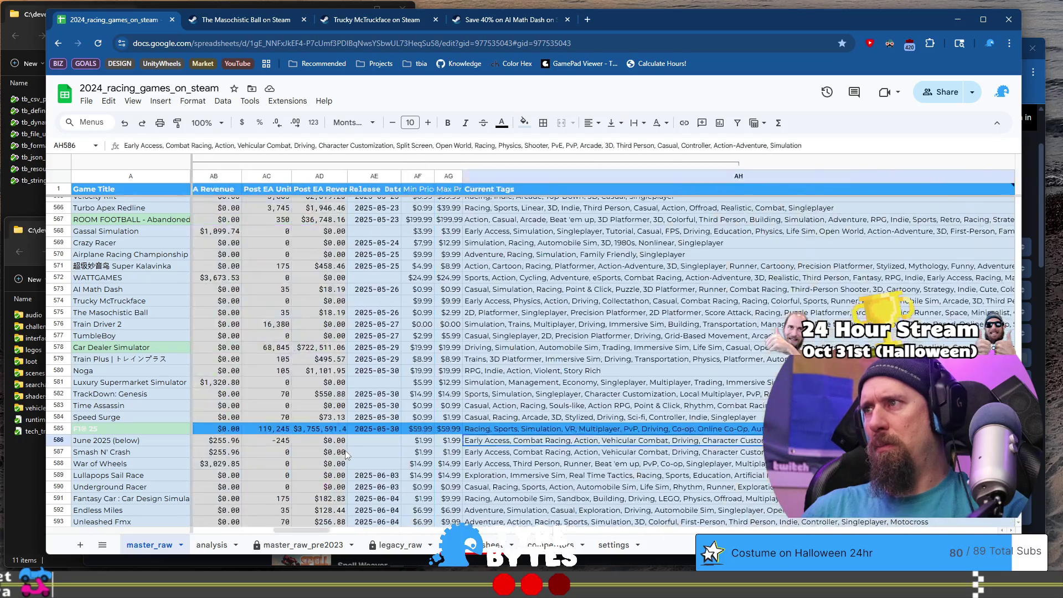
pyautogui.press('Left')
pyautogui.hotkey('shift', 'Left')
pyautogui.press('Delete')
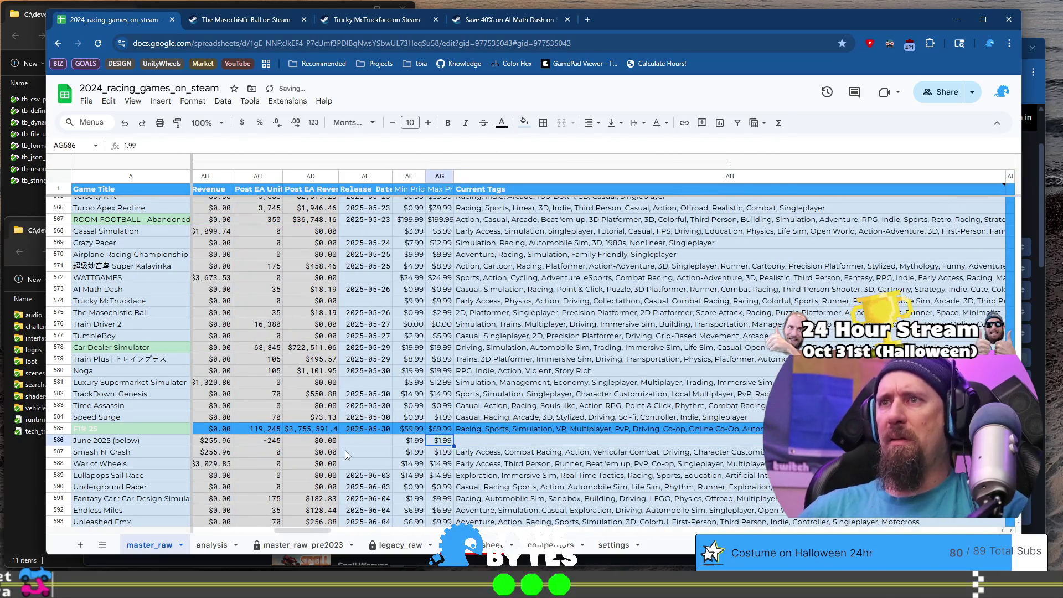
pyautogui.press('Left')
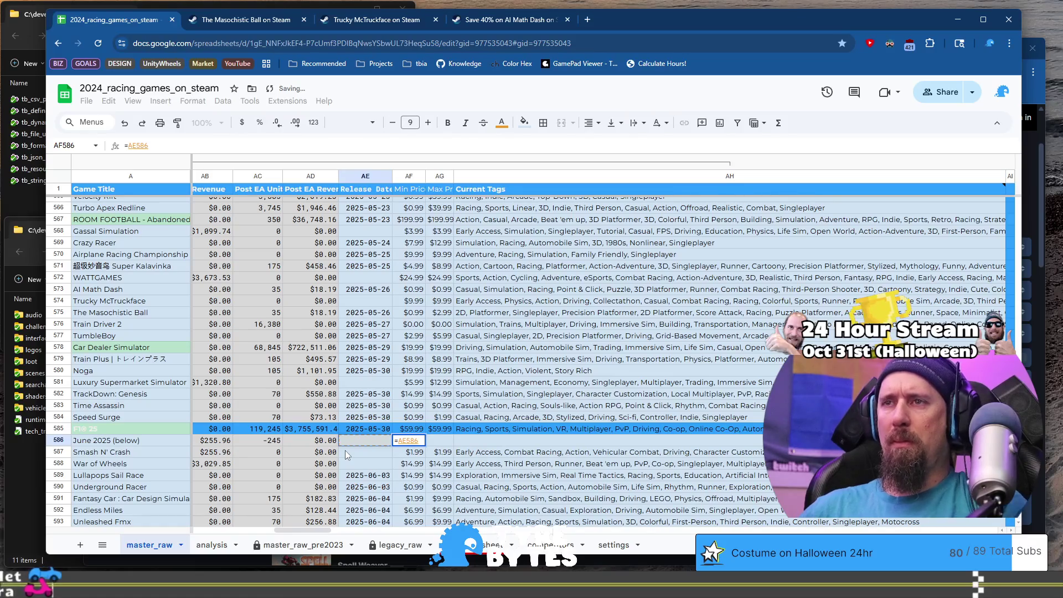
pyautogui.press('Delete')
pyautogui.press('Down')
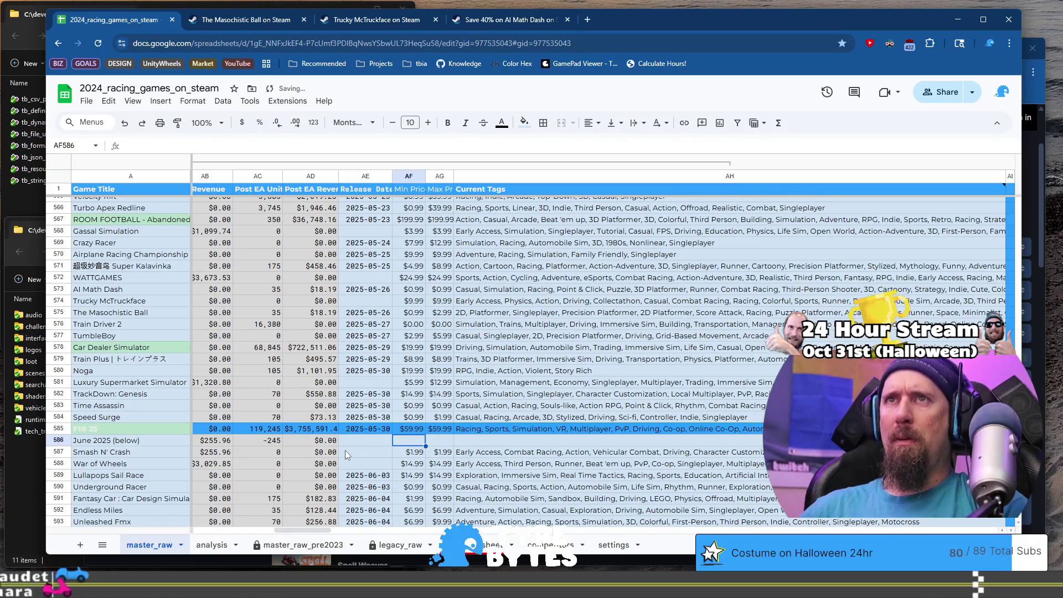
# Step: Clear the stray EA price, dates and condition from the divider row
pyautogui.press('Up')
pyautogui.press('Left')
pyautogui.press('Left')
pyautogui.press('Left')
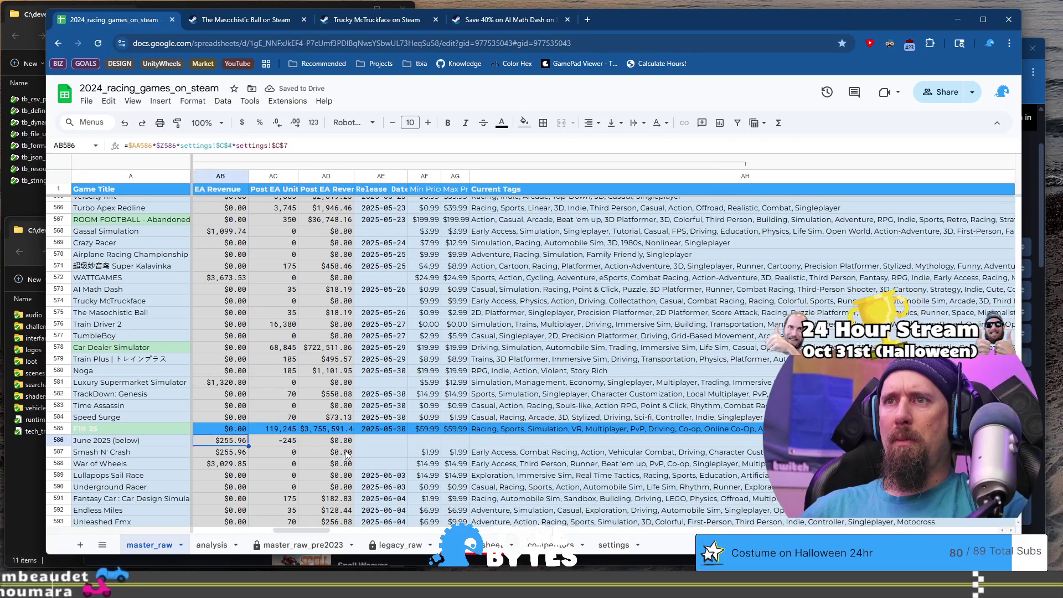
pyautogui.press('Left')
pyautogui.press('Left')
pyautogui.press('Delete')
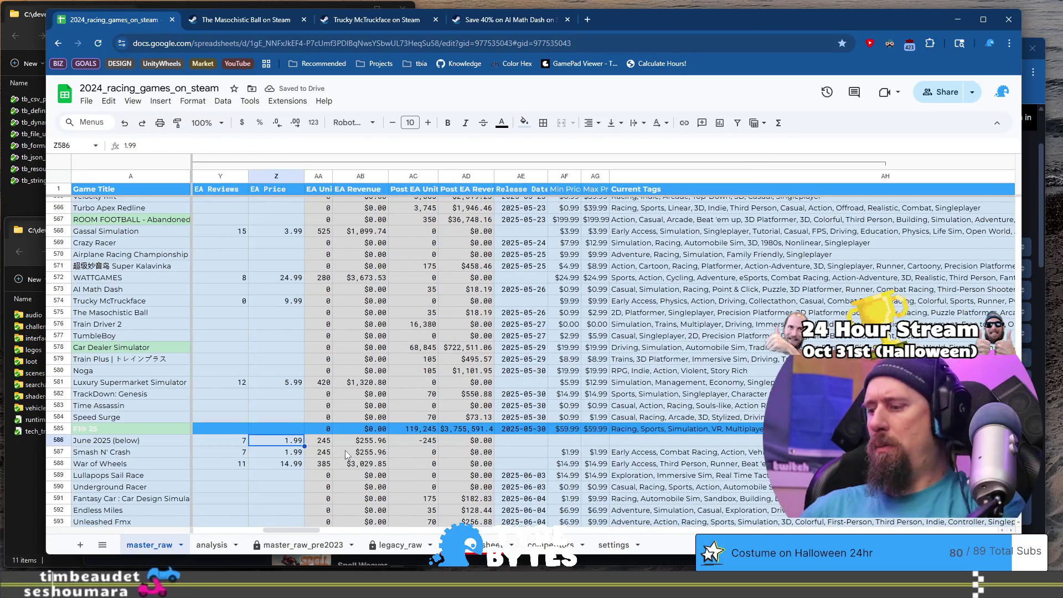
pyautogui.press('Left')
pyautogui.press('Left')
pyautogui.press('Left')
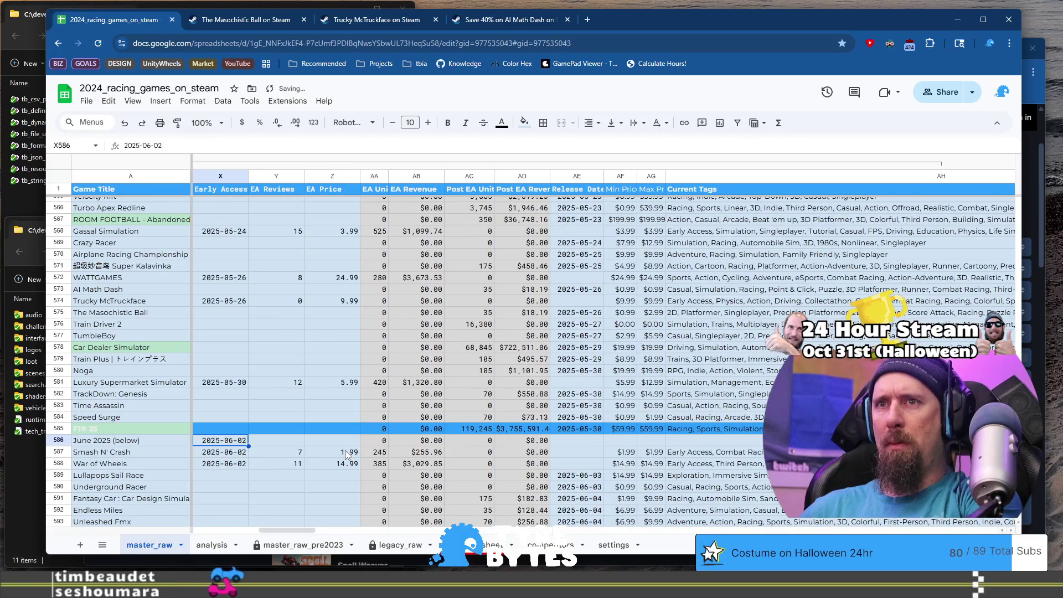
pyautogui.press('Delete')
pyautogui.press('Left')
pyautogui.press('Left')
pyautogui.press('Left')
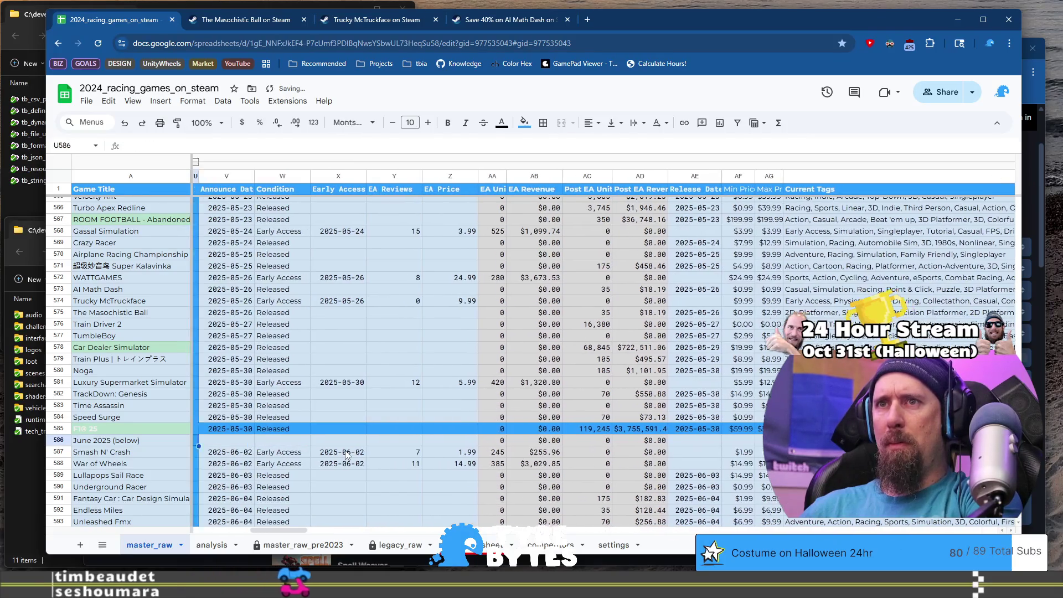
pyautogui.press('Left')
pyautogui.press('Left')
pyautogui.press('Left')
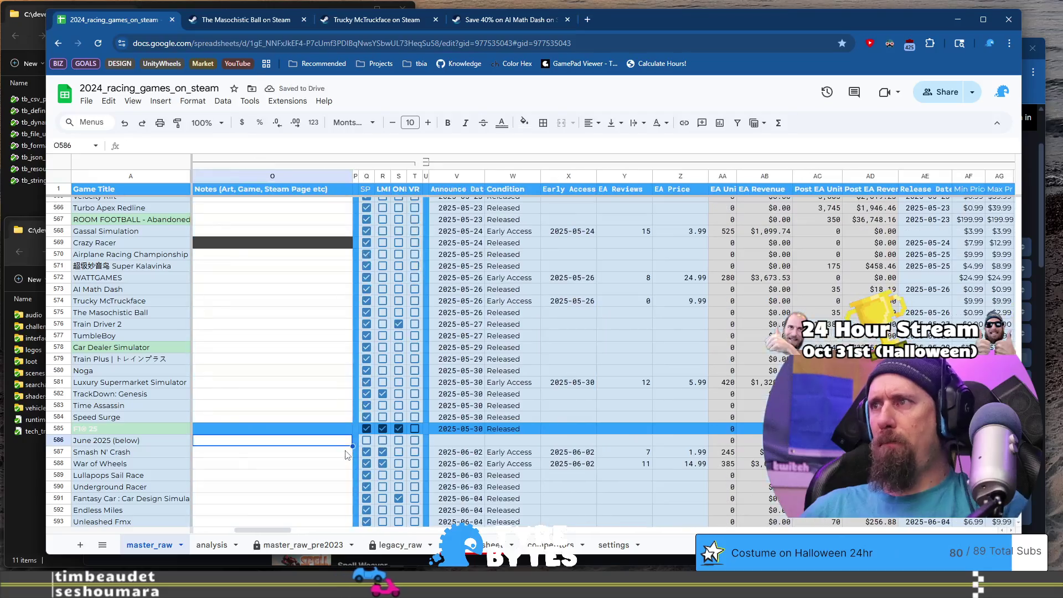
# Step: Clear the estimated units and revenue cells and bold the 'June 2025 (below)' label
pyautogui.press('Left')
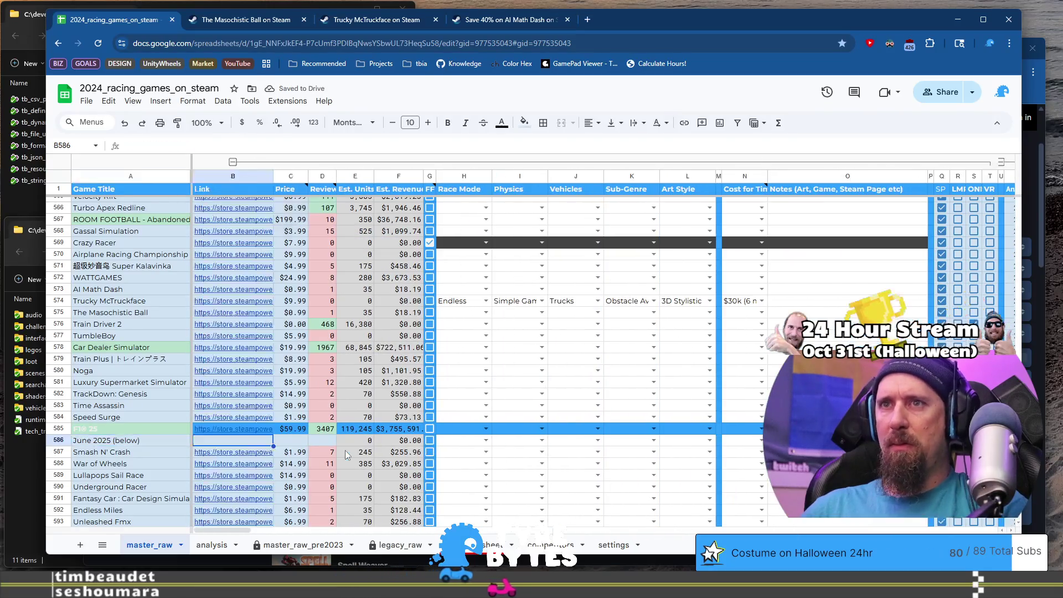
pyautogui.press('Delete')
pyautogui.press('Left')
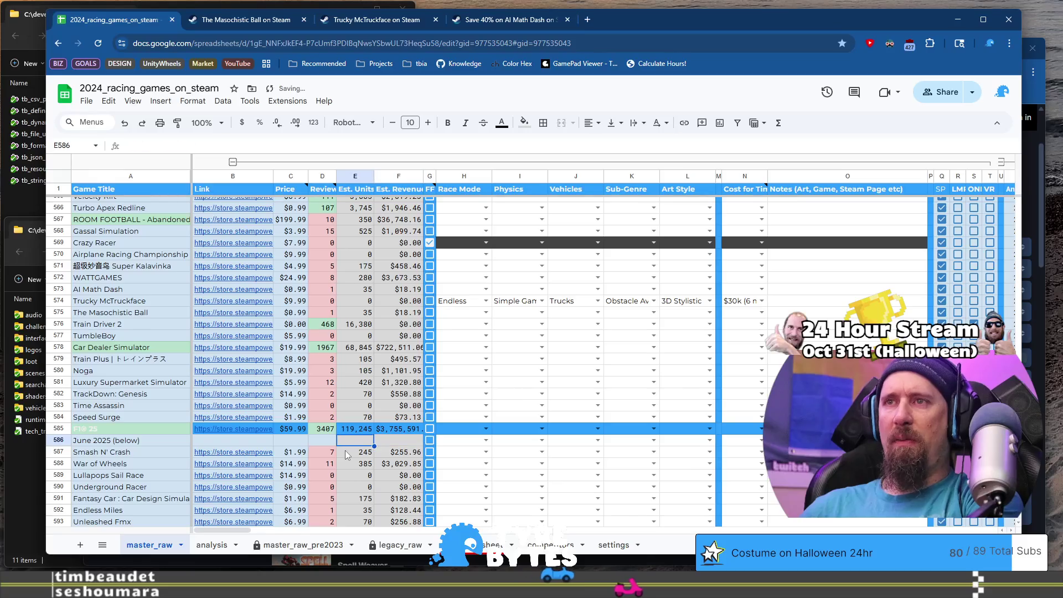
pyautogui.press('Delete')
pyautogui.press('Left')
pyautogui.press('Down')
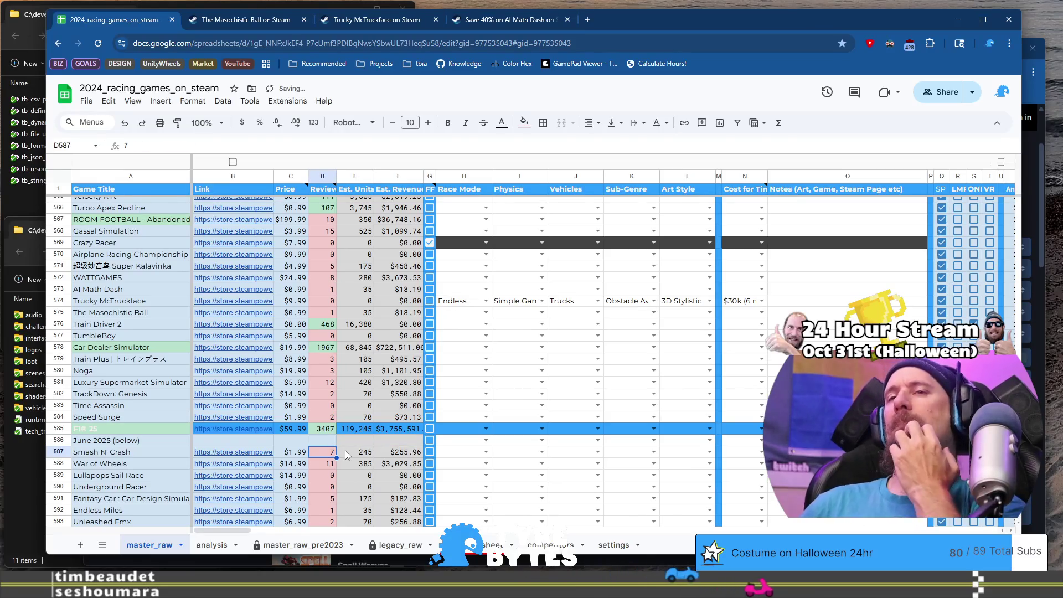
pyautogui.press('Left')
pyautogui.press('Left')
pyautogui.press('Left')
pyautogui.press('Up')
pyautogui.hotkey('ctrl', 'b')
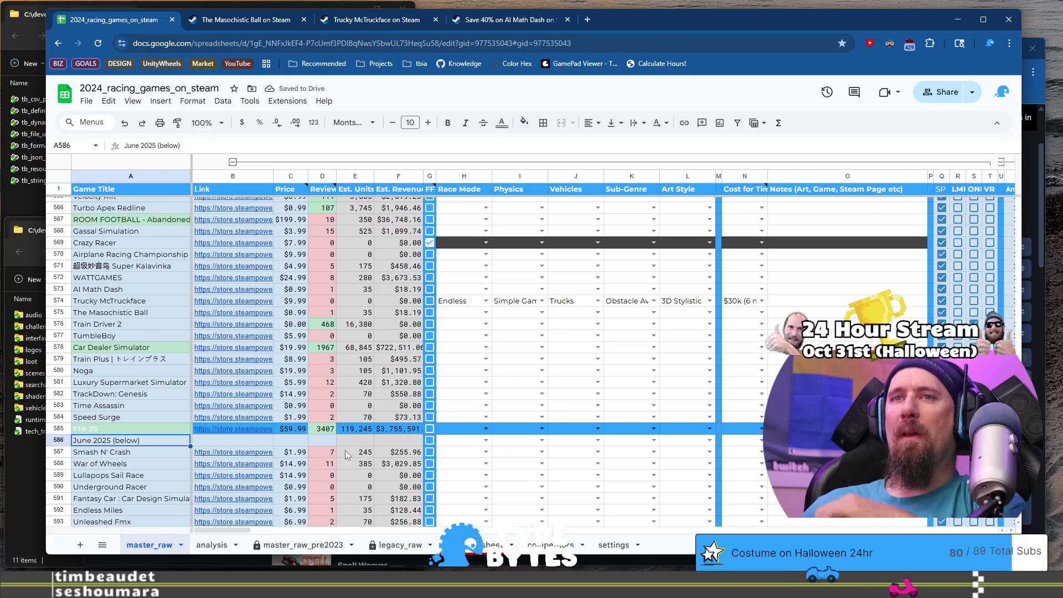
pyautogui.press('Down')
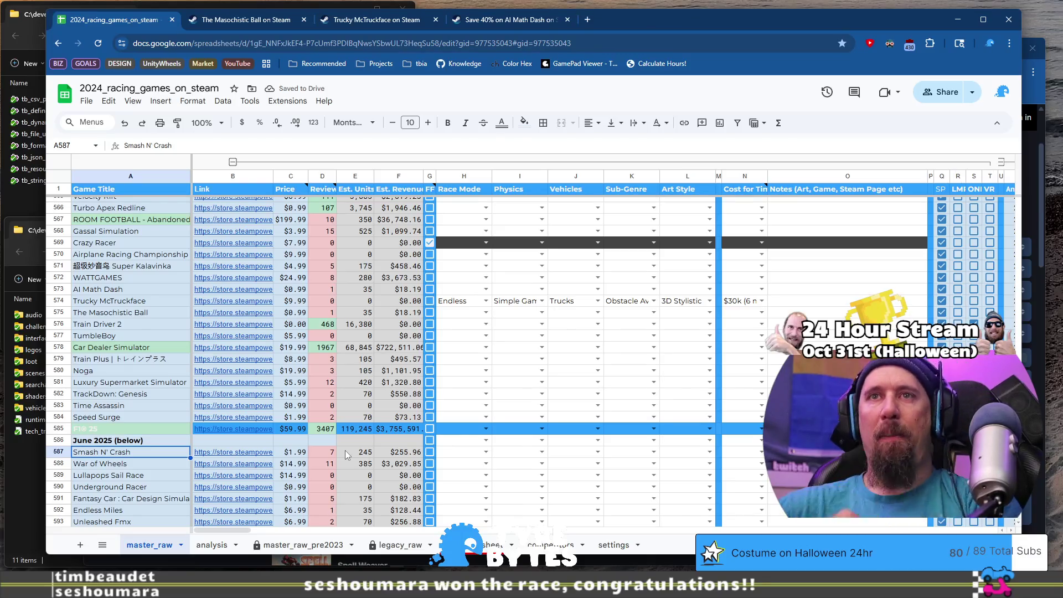
# Step: Open Train Driver 2's Steam page from its link preview and browse to the signal-panel screenshot
pyautogui.click(222, 326)
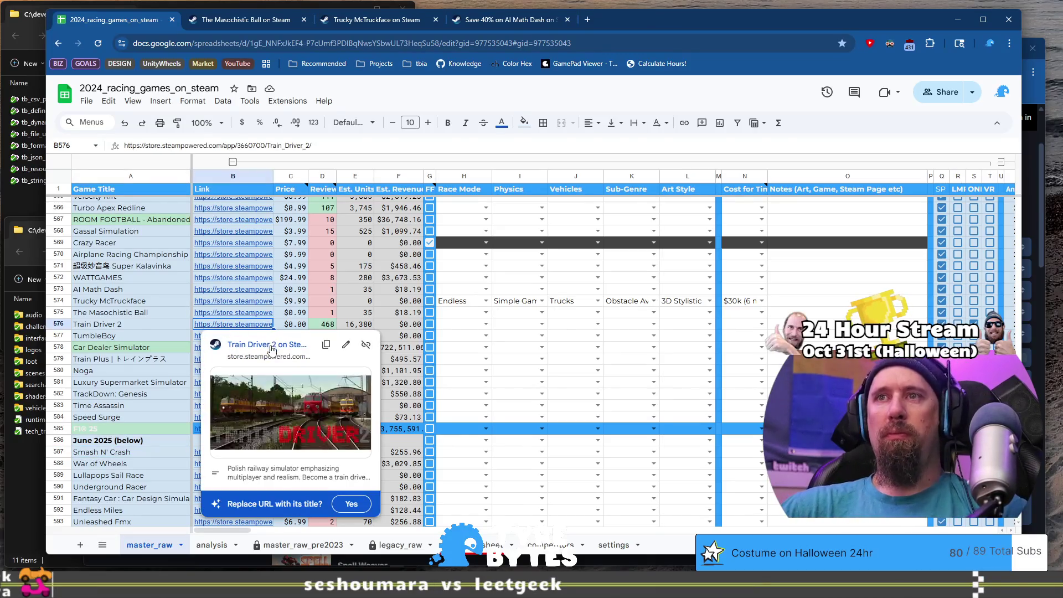
pyautogui.click(270, 343)
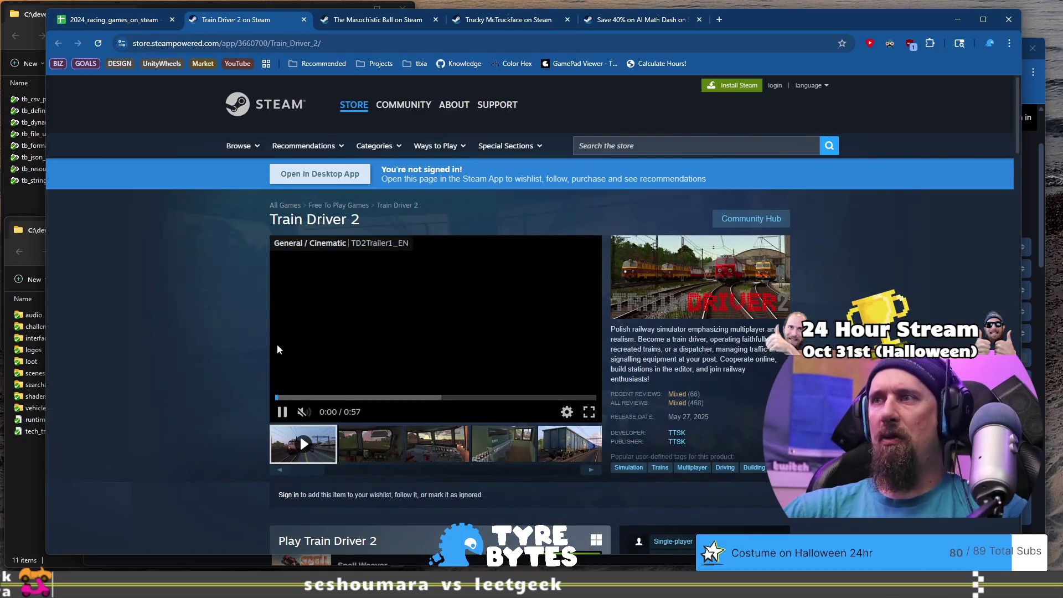
pyautogui.click(340, 446)
pyautogui.click(437, 451)
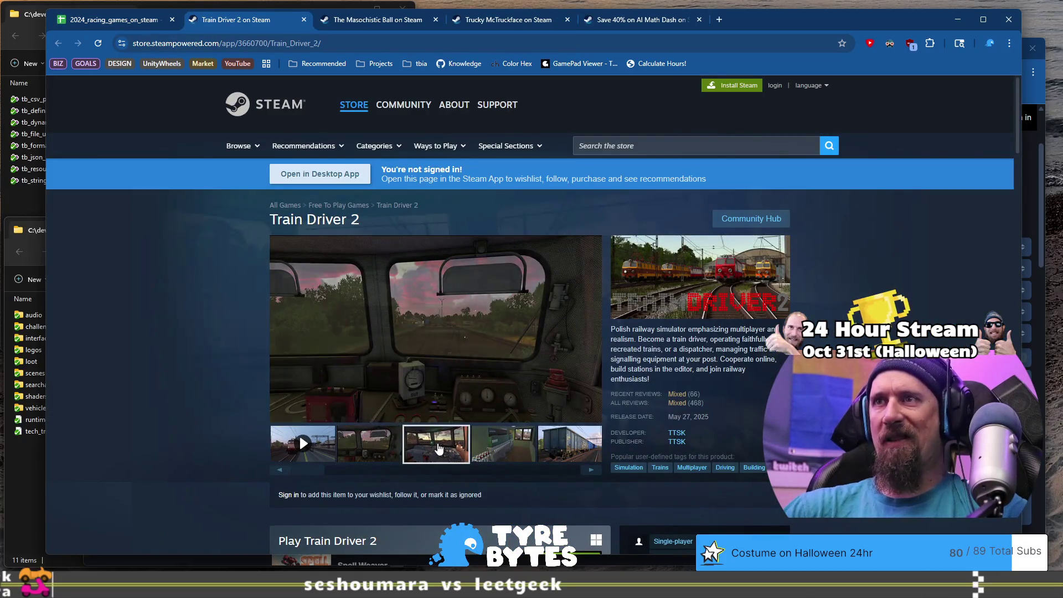
pyautogui.click(518, 454)
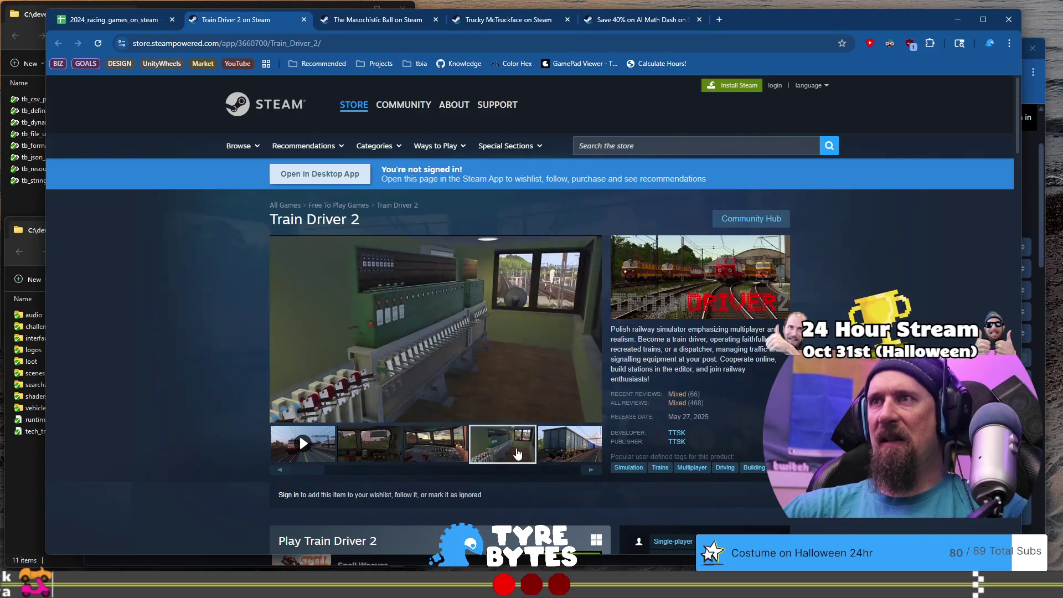
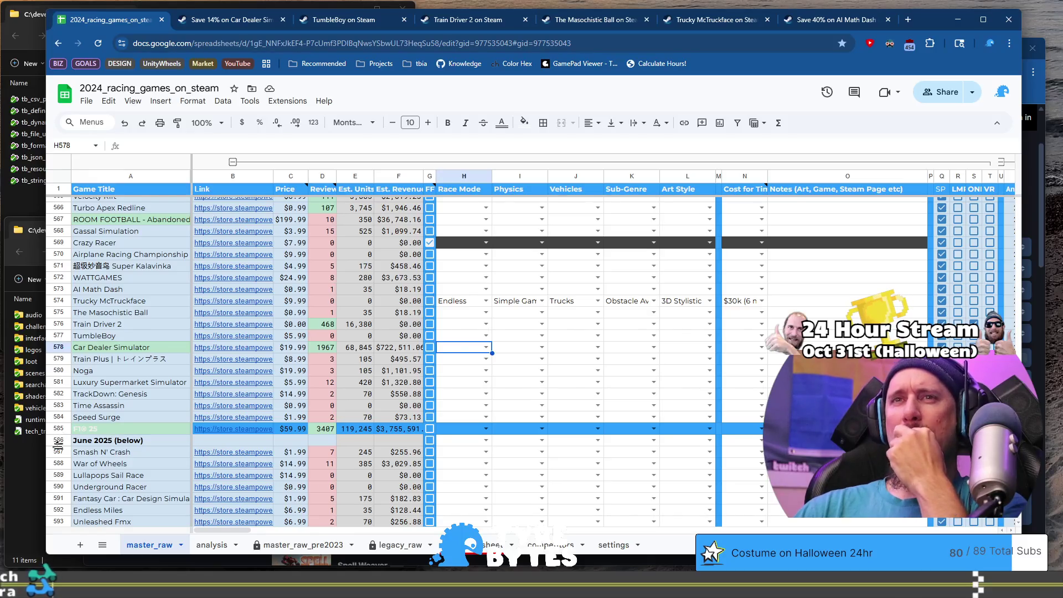
# Step: Remove the blue fill from the F1® 25 row, row 585
pyautogui.click(59, 440)
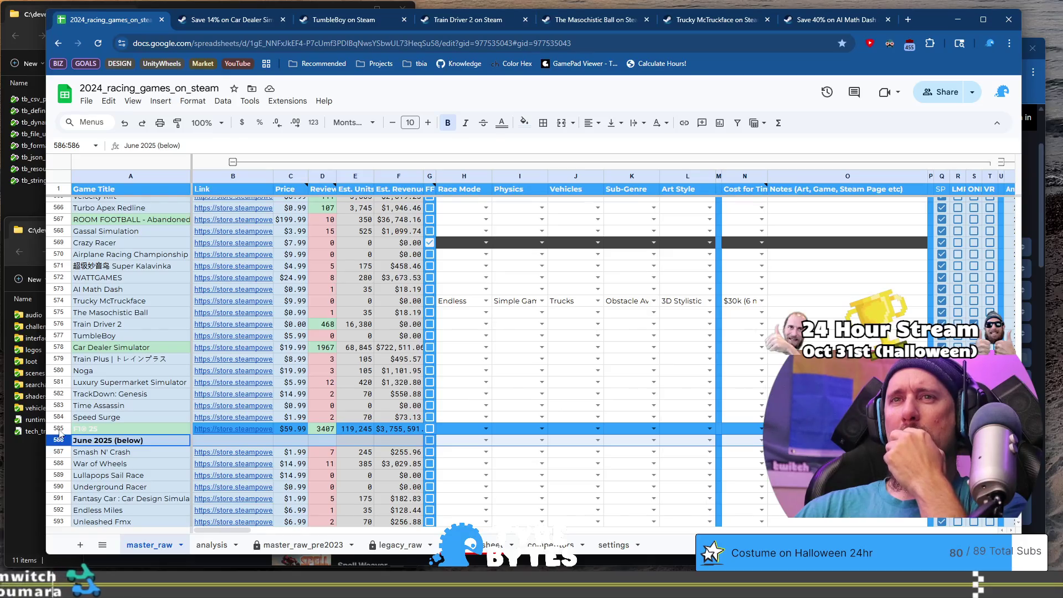
pyautogui.click(59, 428)
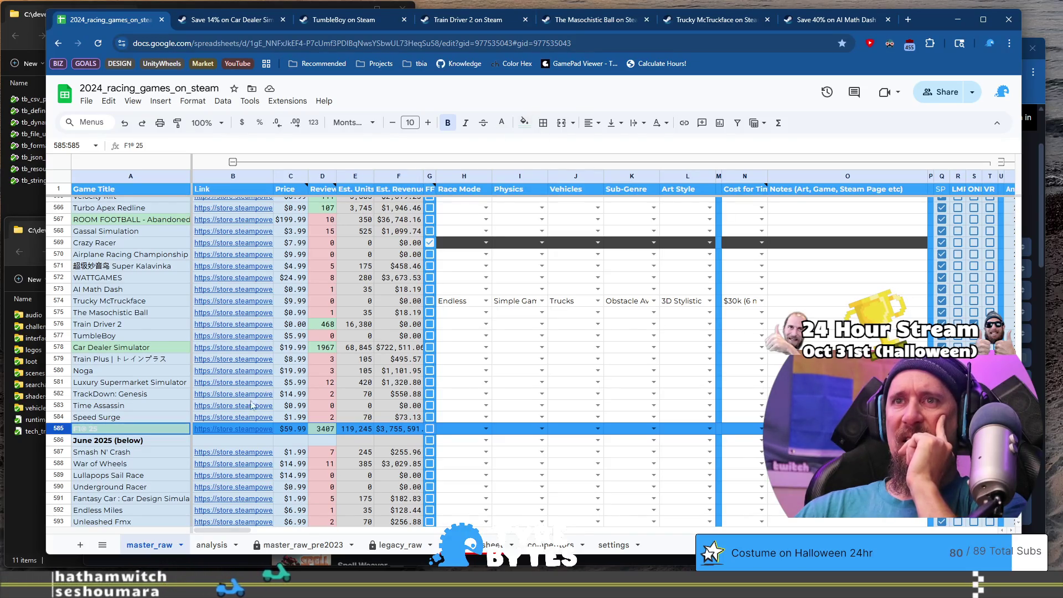
pyautogui.click(267, 428)
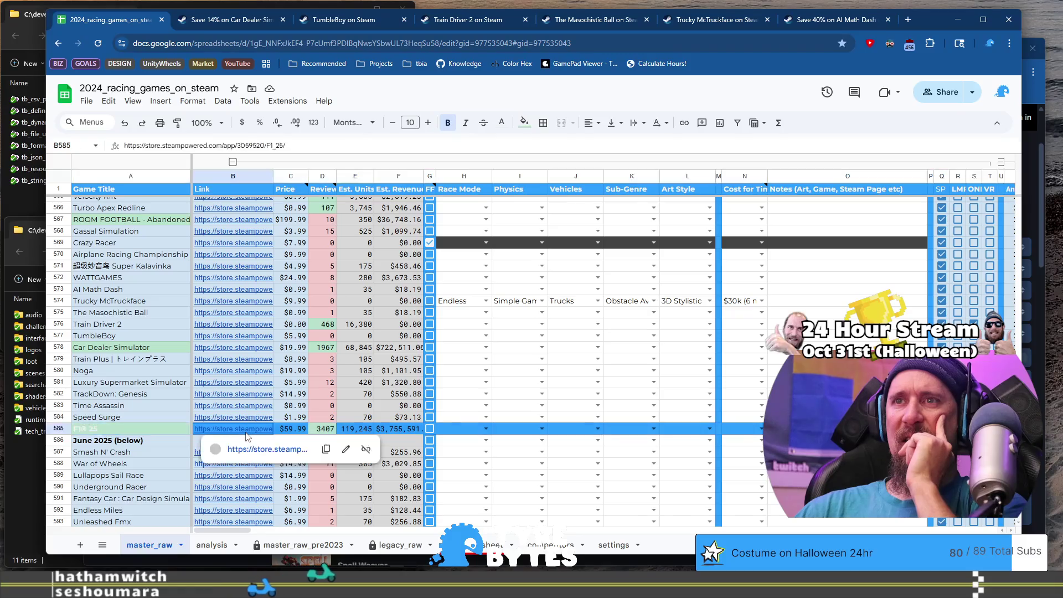
pyautogui.keyDown('shift'); pyautogui.click(297, 431); pyautogui.keyUp('shift')
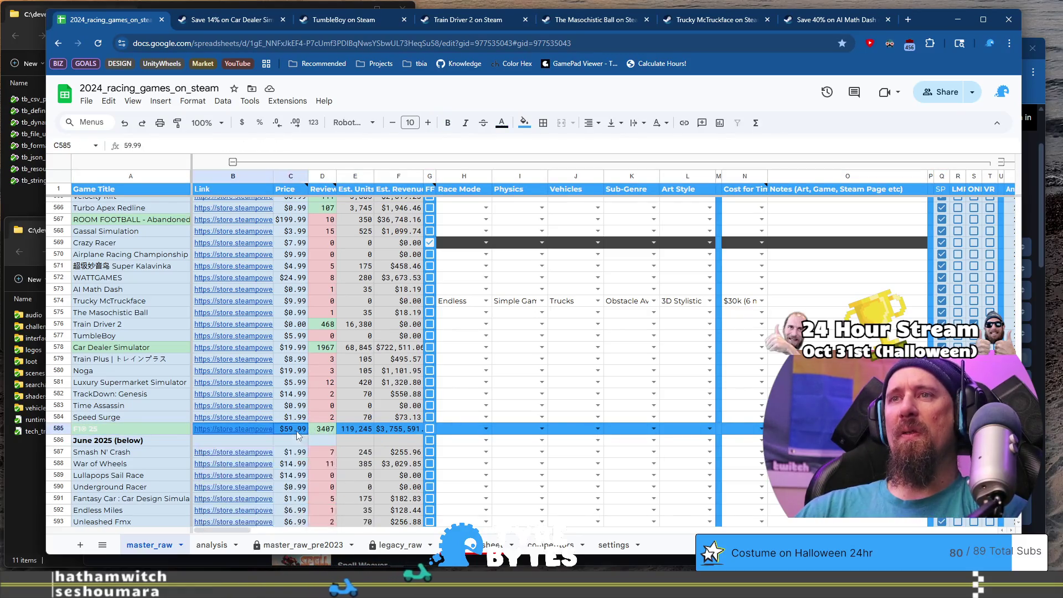
pyautogui.click(367, 430)
pyautogui.keyDown('shift'); pyautogui.click(390, 429); pyautogui.keyUp('shift')
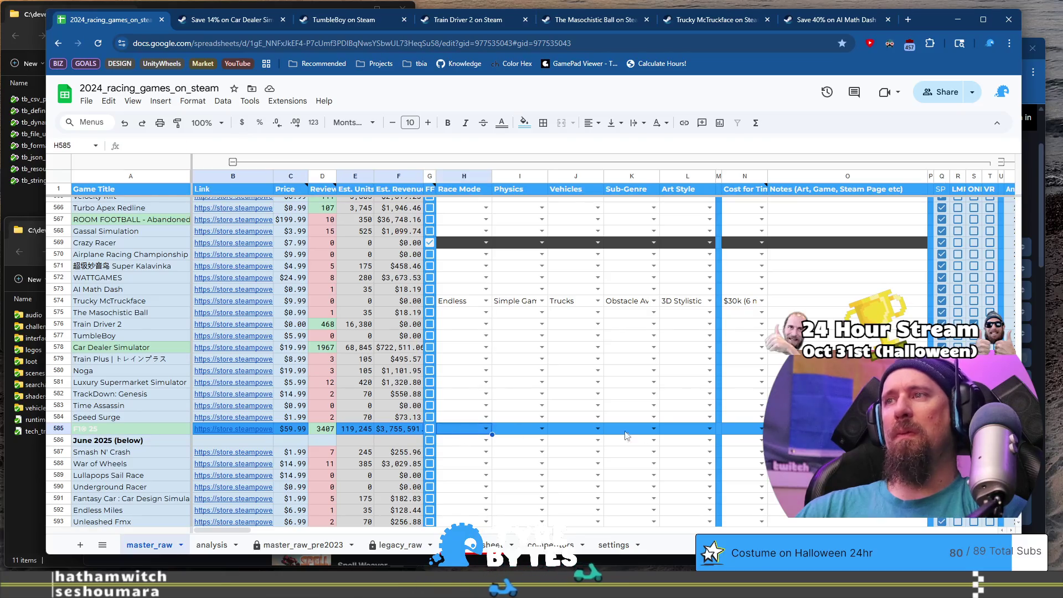
pyautogui.click(743, 430)
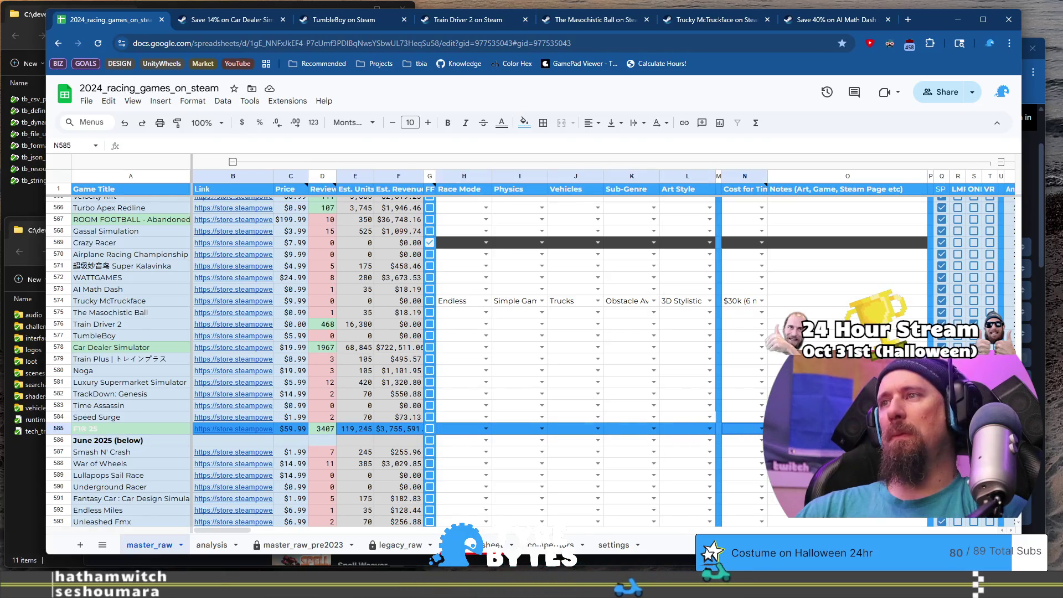
pyautogui.keyDown('shift'); pyautogui.click(778, 429); pyautogui.keyUp('shift')
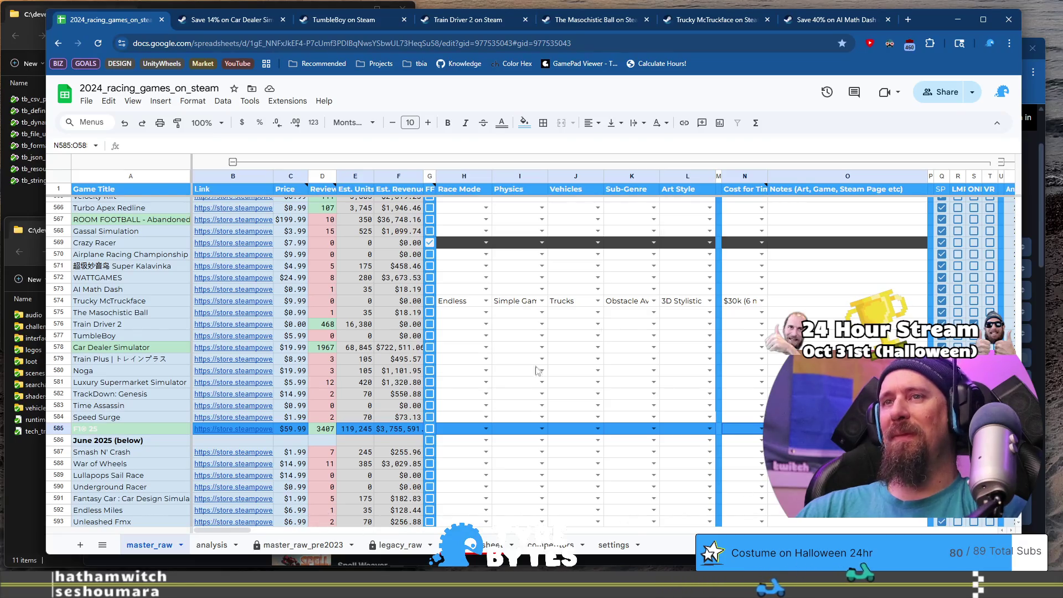
pyautogui.click(526, 123)
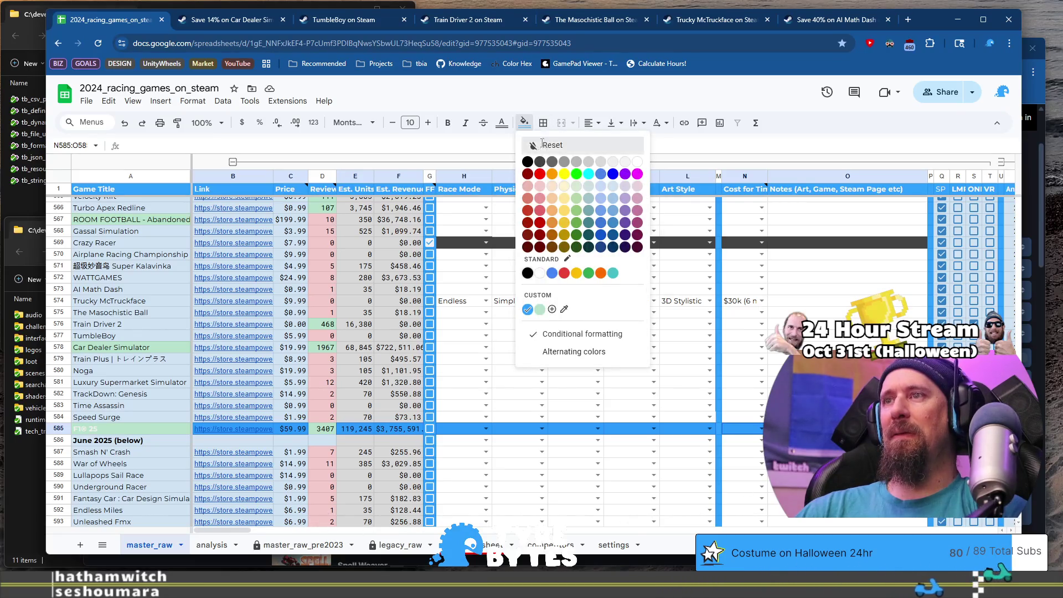
pyautogui.click(548, 144)
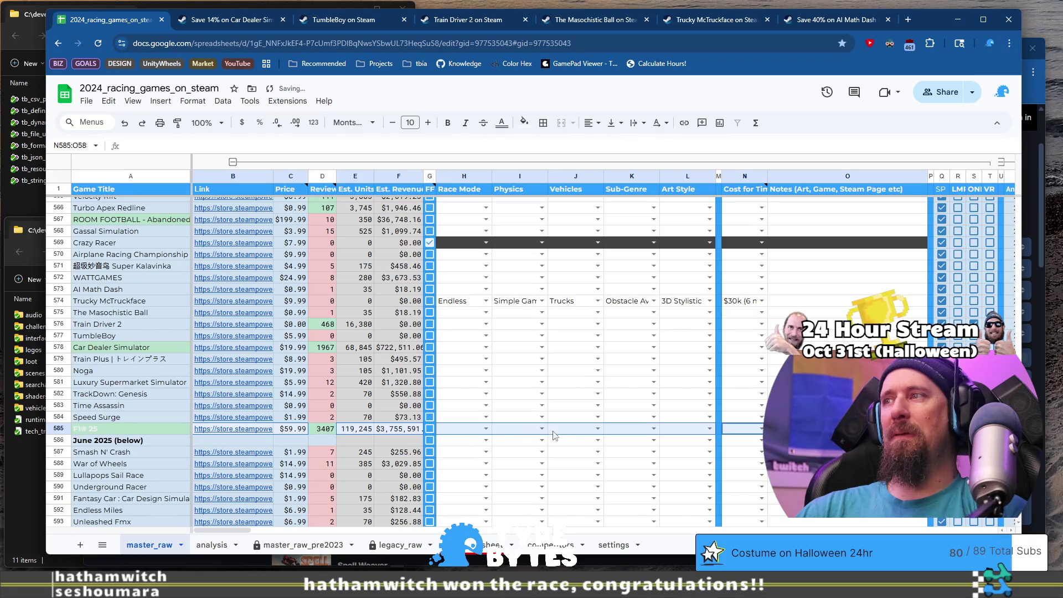
# Step: Fill the June 2025 (below) row blue and recolour its label text
pyautogui.click(53, 441)
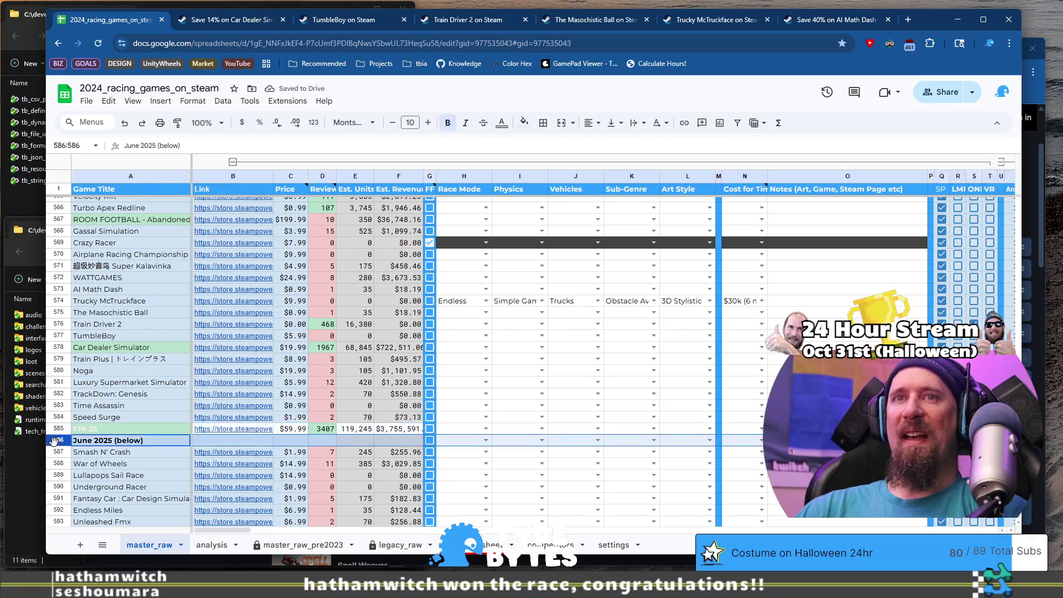
pyautogui.click(522, 124)
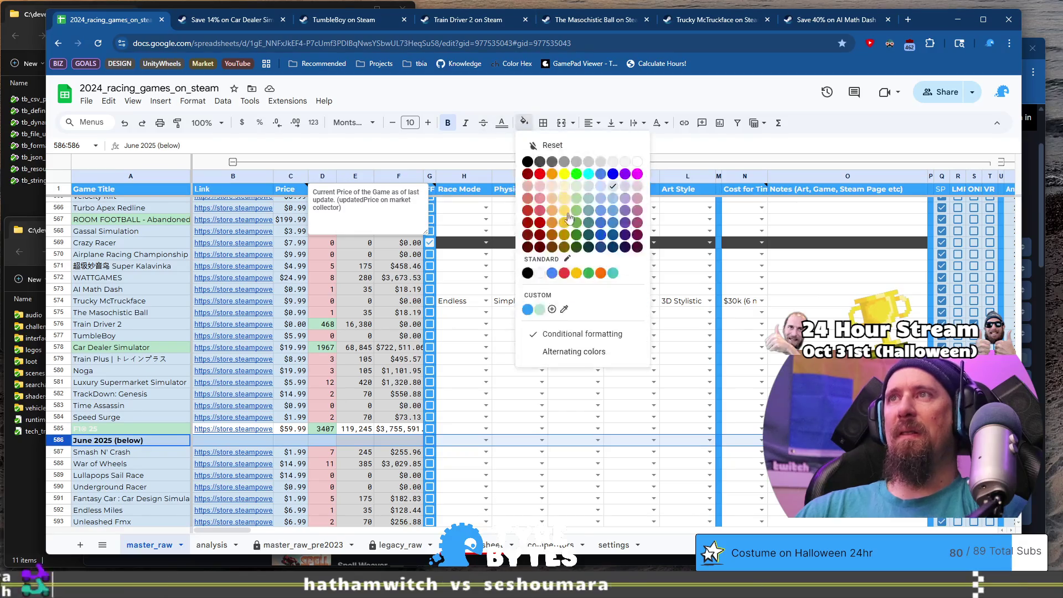
pyautogui.click(552, 274)
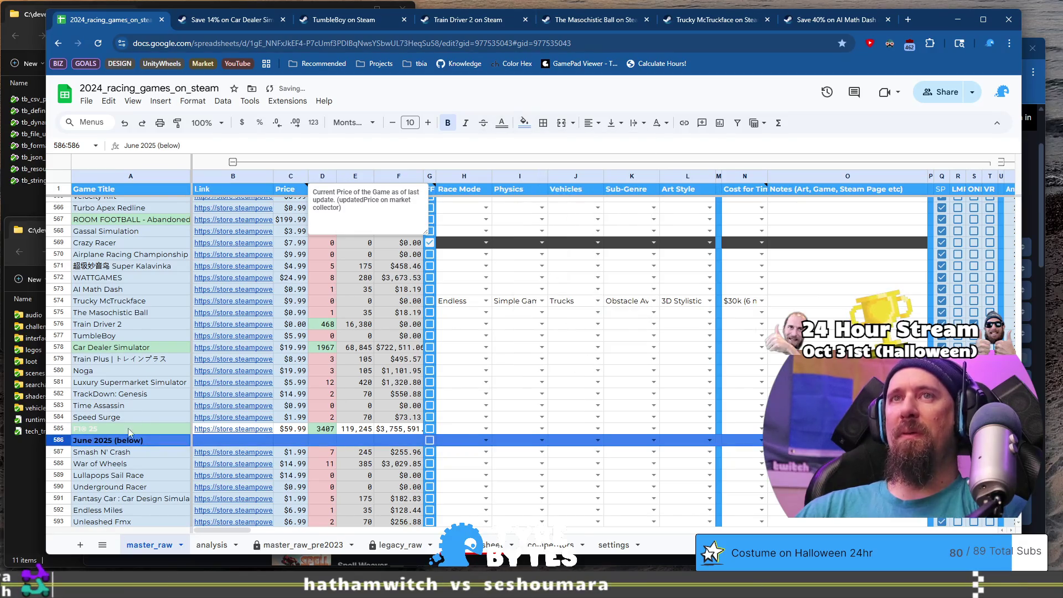
pyautogui.click(125, 443)
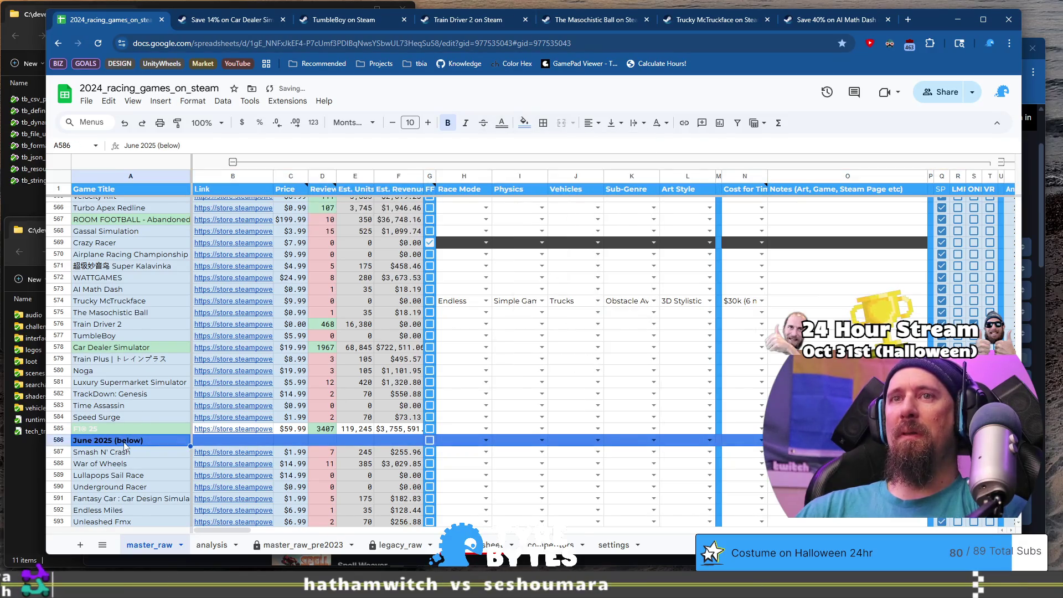
pyautogui.click(501, 124)
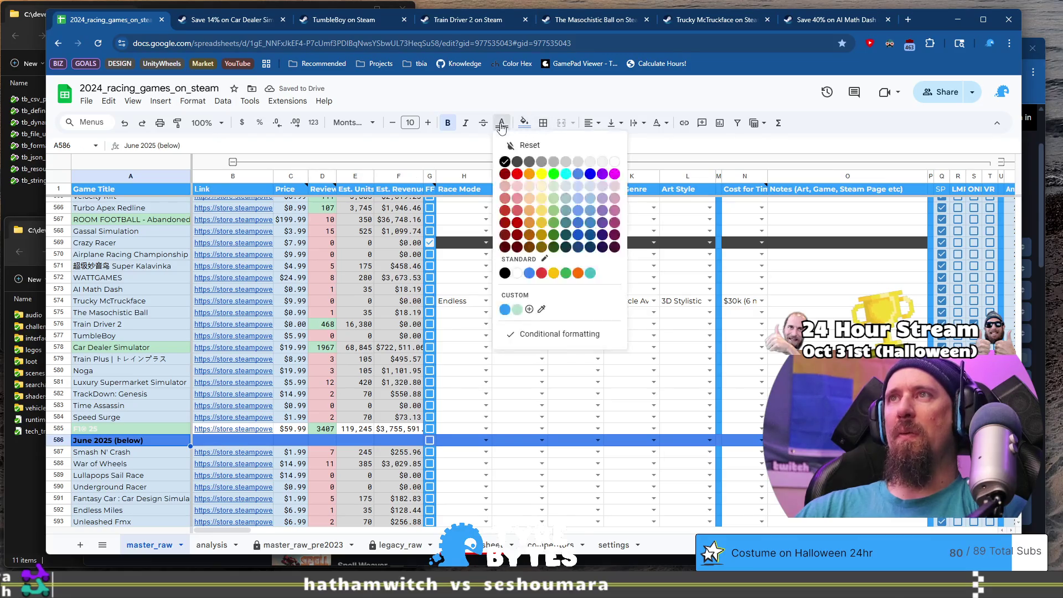
pyautogui.click(601, 164)
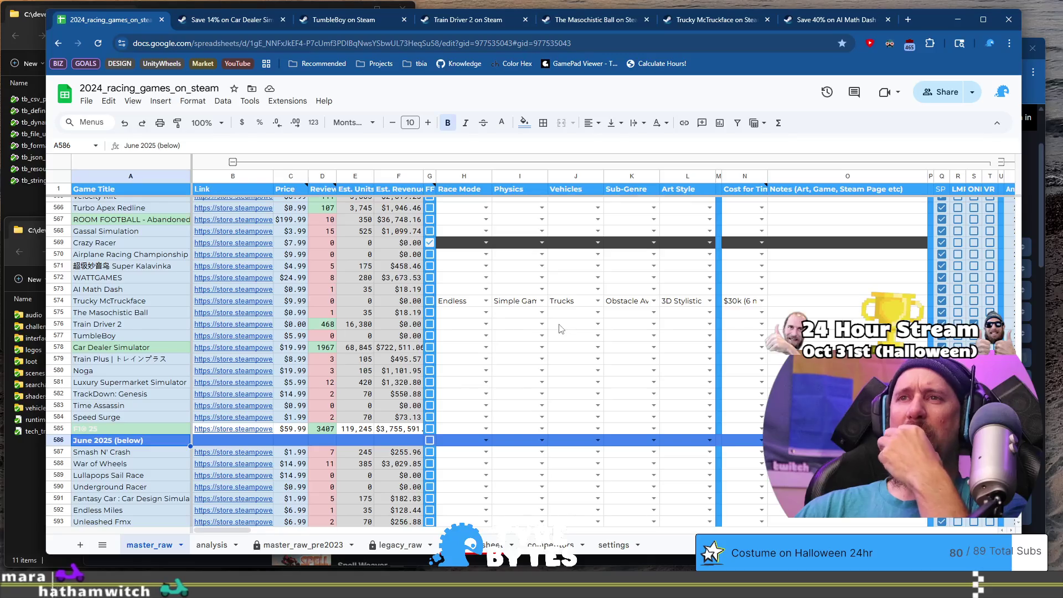
pyautogui.click(461, 429)
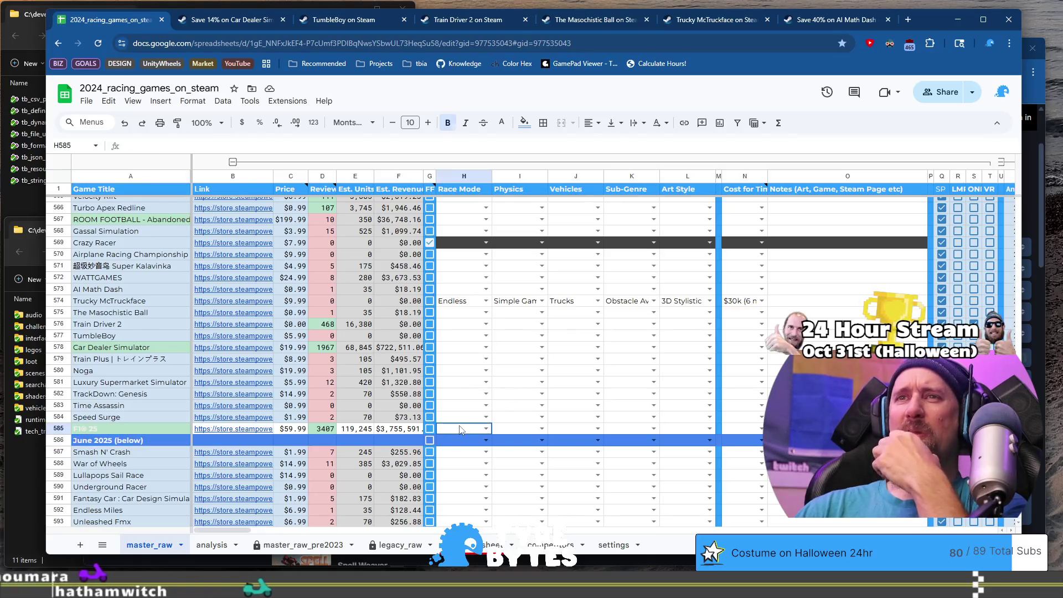
# Step: Give the F1® 25 link and price cells (B585:C585) a light fill
pyautogui.moveTo(234, 424)
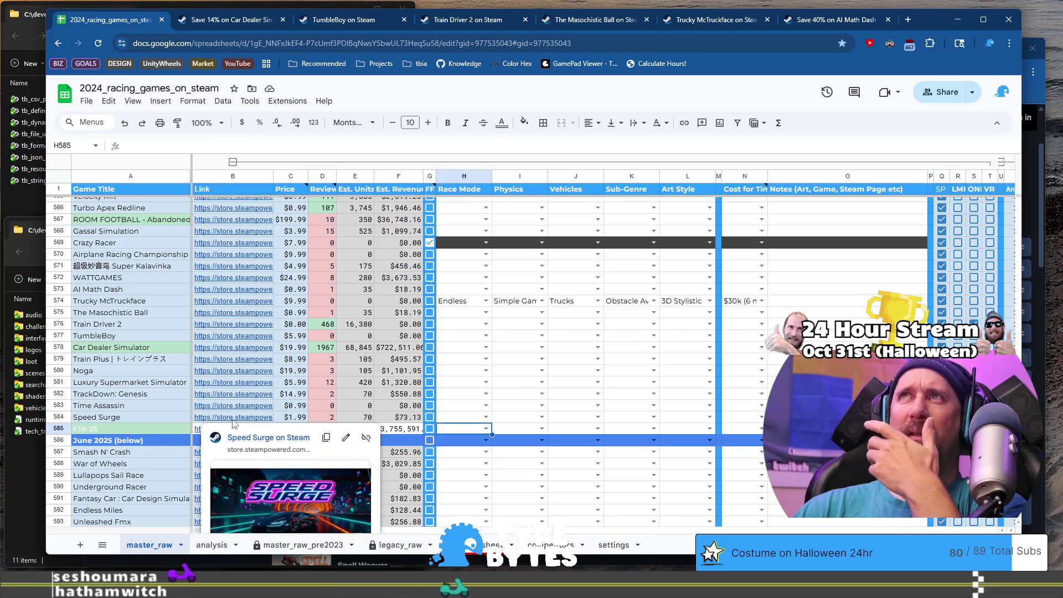
pyautogui.click(232, 419)
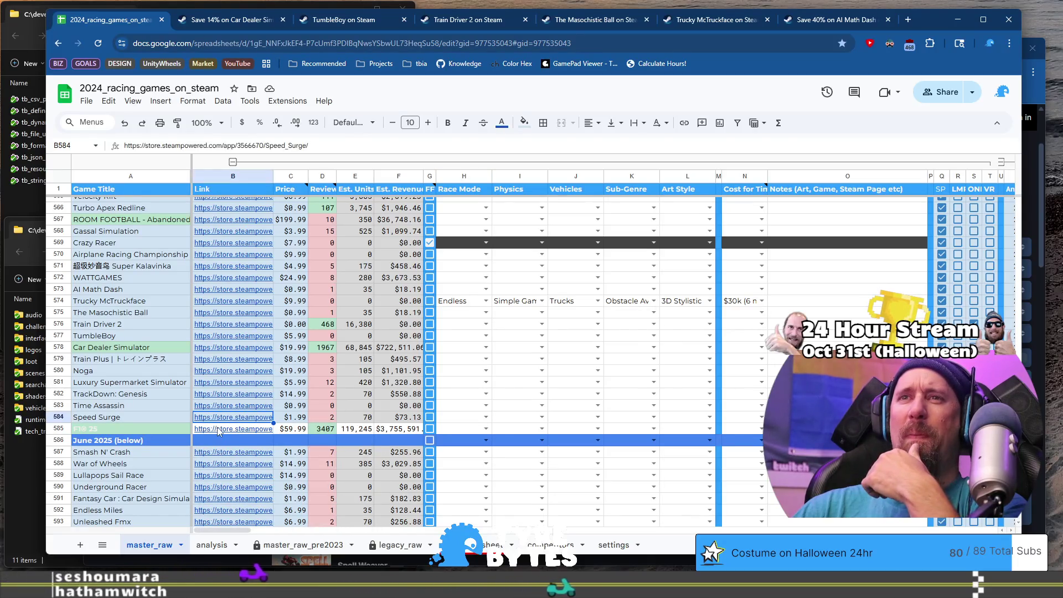
pyautogui.click(219, 431)
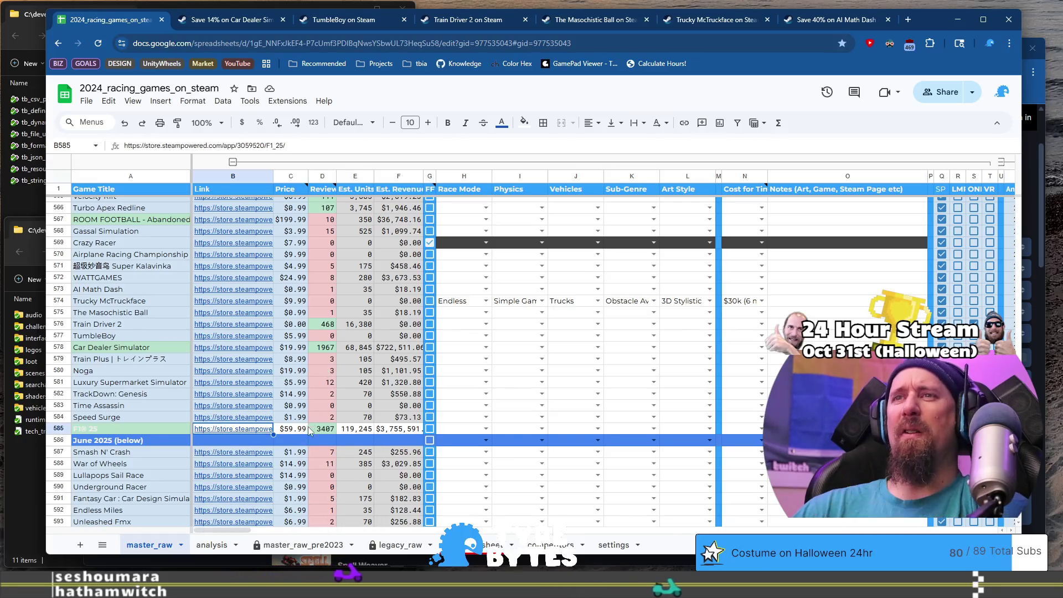
pyautogui.hotkey('shift', 'Right')
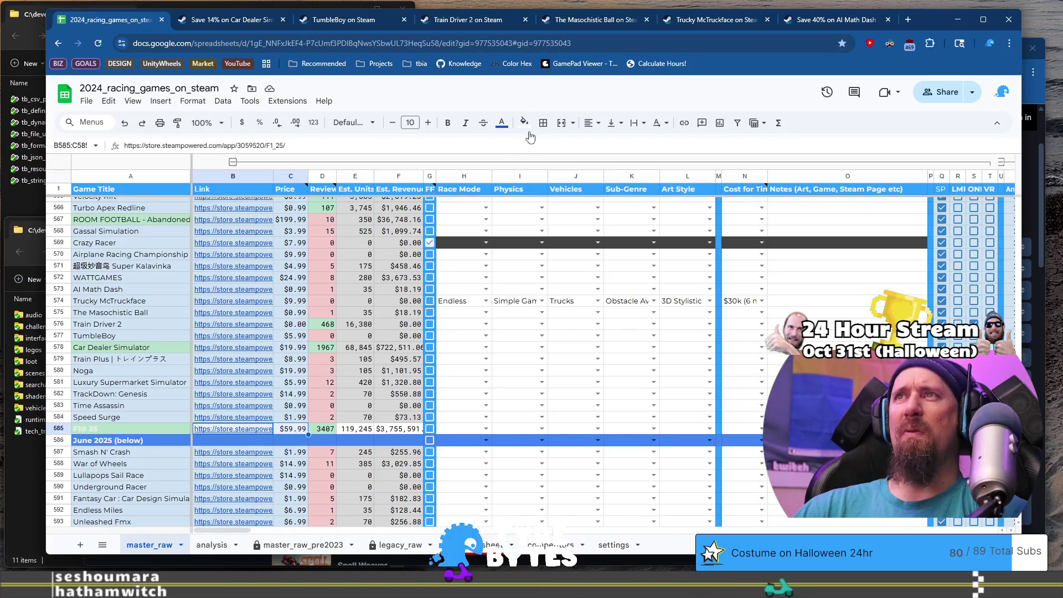
pyautogui.click(529, 133)
pyautogui.click(610, 187)
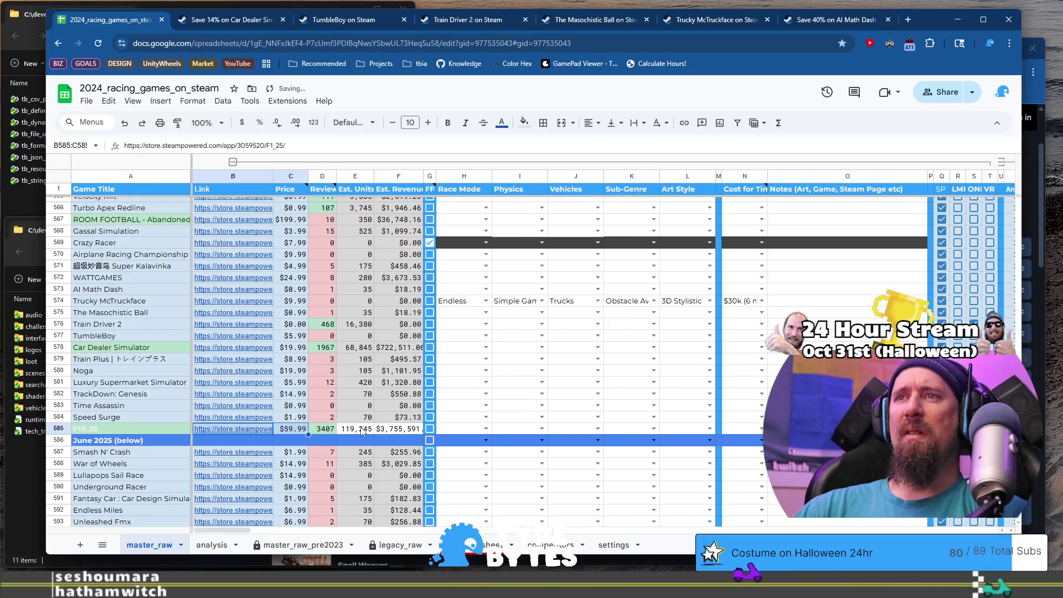
# Step: Shade the F1® 25 units and revenue estimate cells (E585:F585) grey
pyautogui.moveTo(363, 432); pyautogui.dragTo(403, 434)
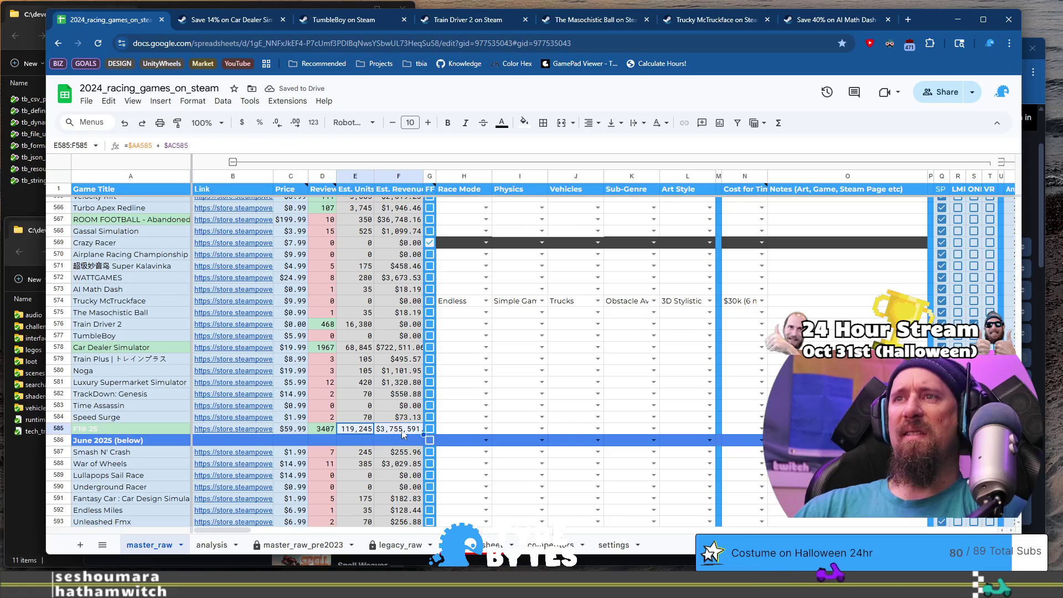
pyautogui.click(523, 125)
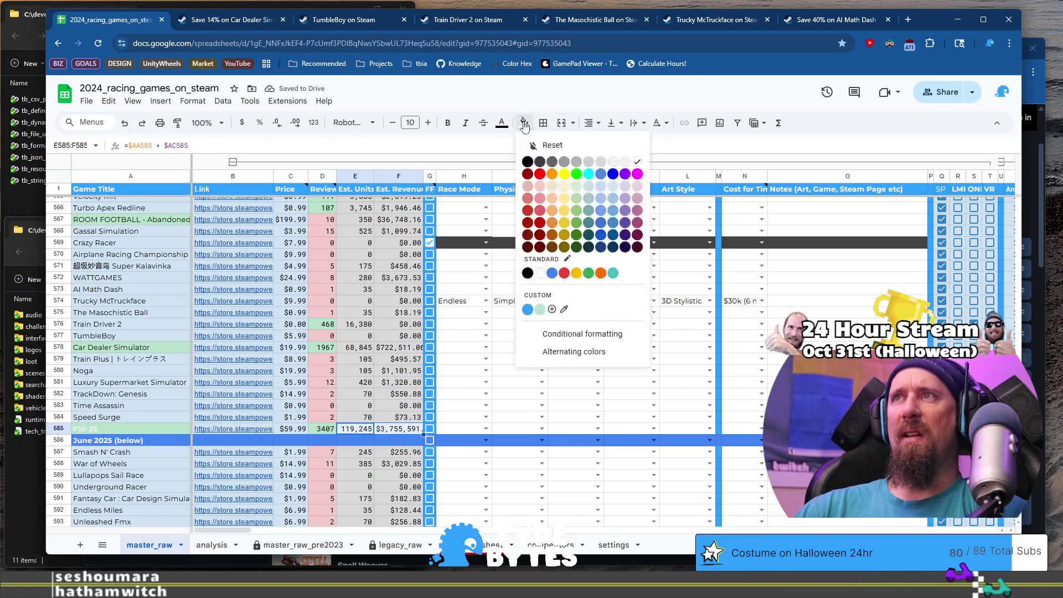
pyautogui.click(580, 161)
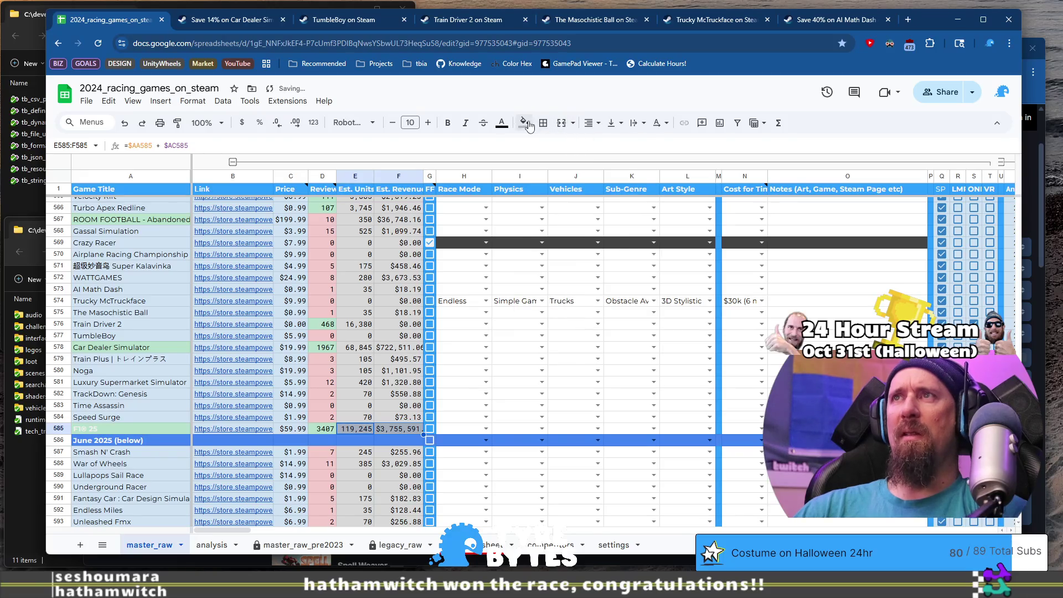
pyautogui.click(529, 126)
pyautogui.click(574, 146)
pyautogui.click(545, 381)
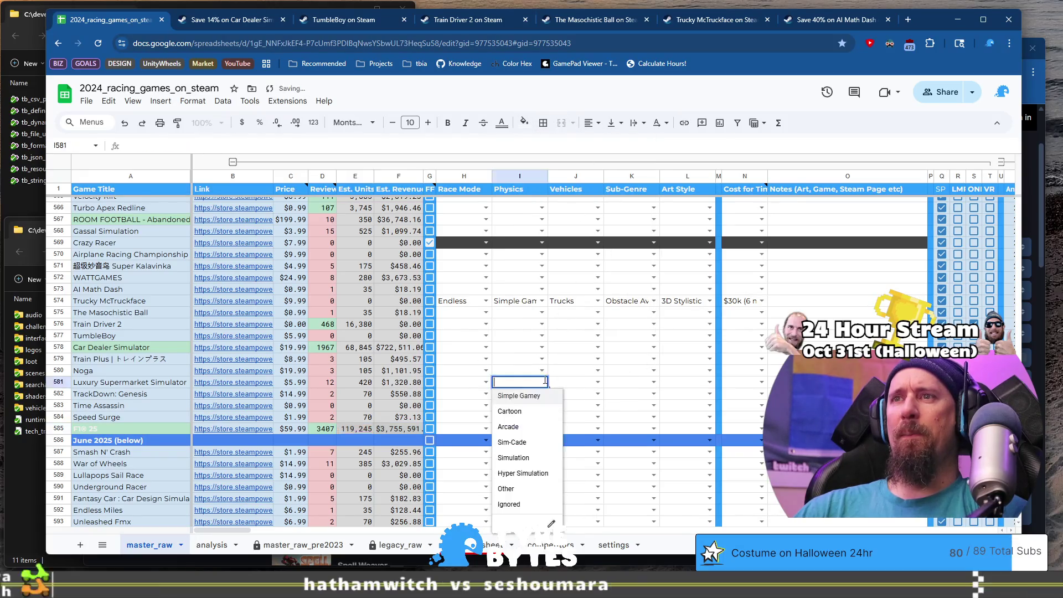
pyautogui.click(357, 429)
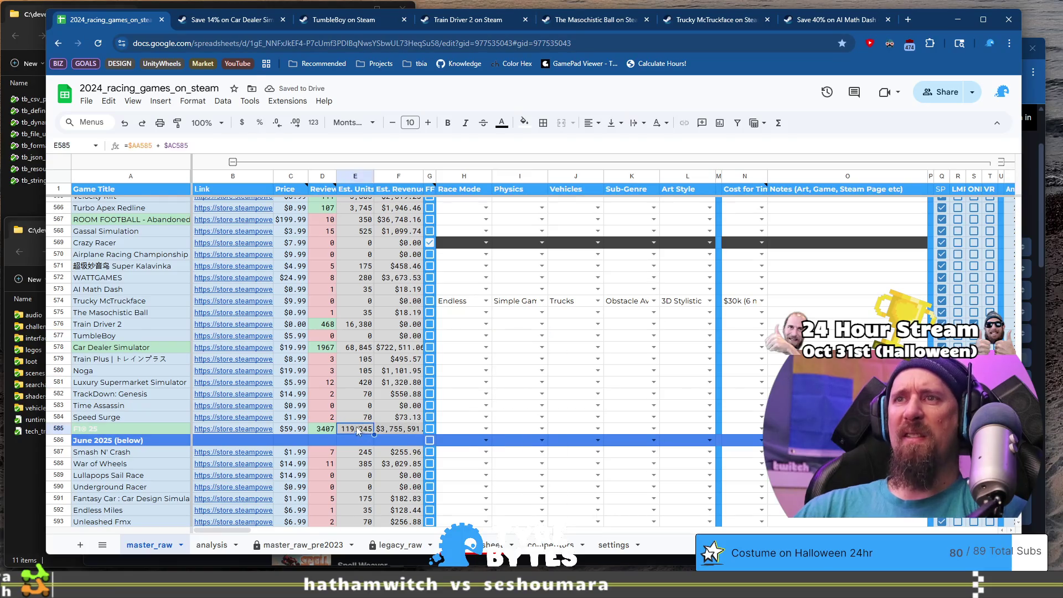
pyautogui.keyDown('shift'); pyautogui.click(389, 432); pyautogui.keyUp('shift')
pyautogui.click(525, 123)
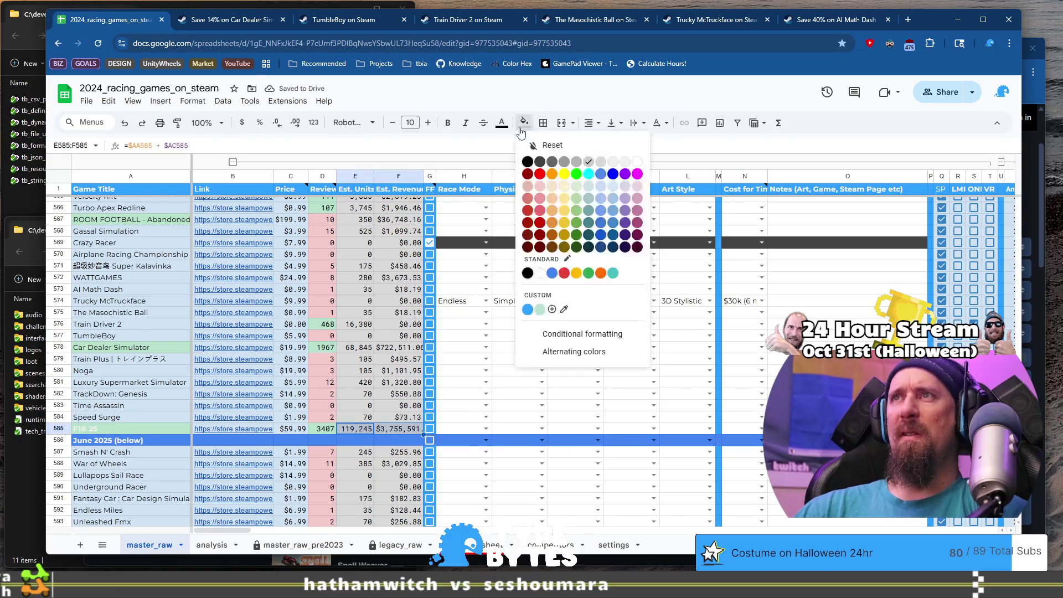
pyautogui.click(597, 166)
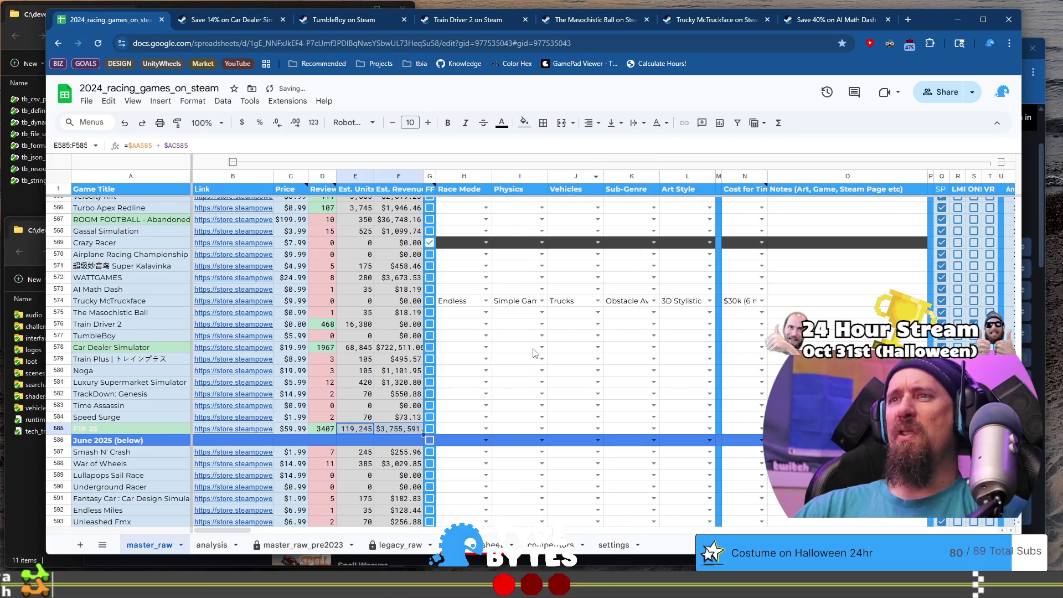
pyautogui.click(573, 430)
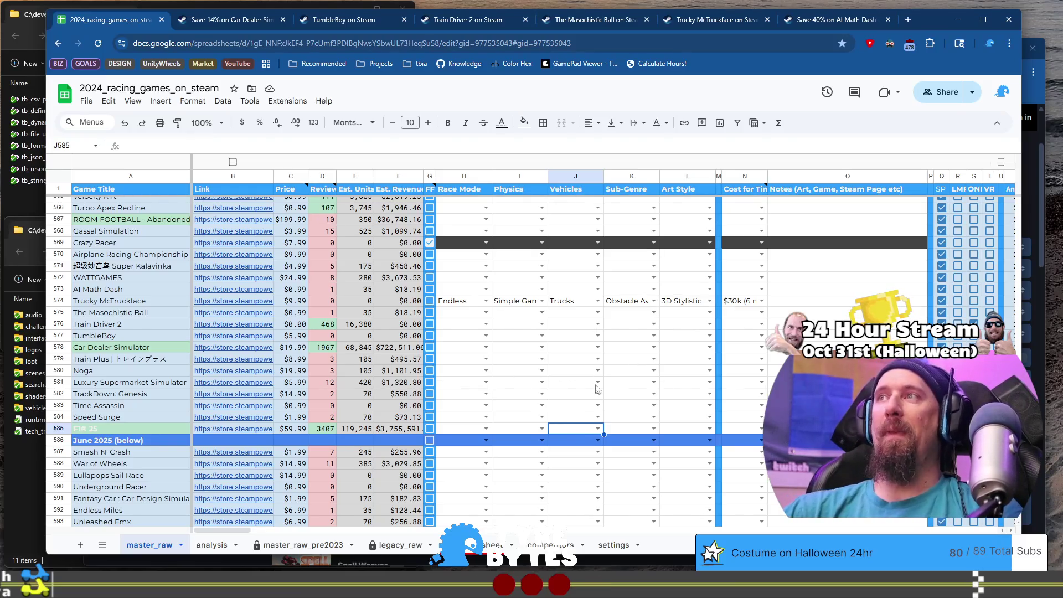
# Step: Preview the Steam link for Smash N' Crash, the first June 2025 game
pyautogui.scroll(-3, 581, 398)
pyautogui.click(136, 341)
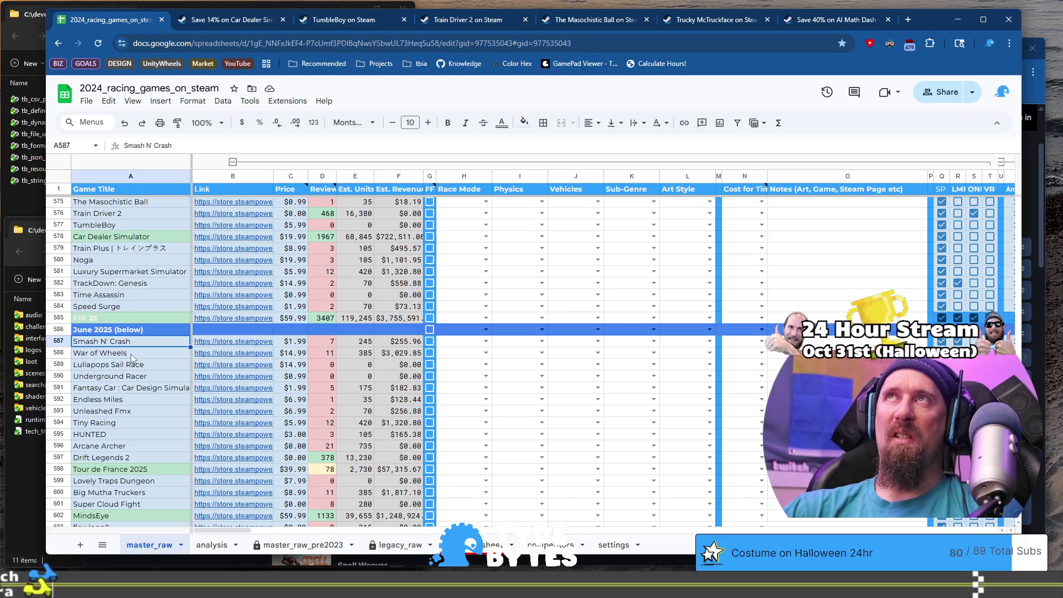
pyautogui.click(142, 353)
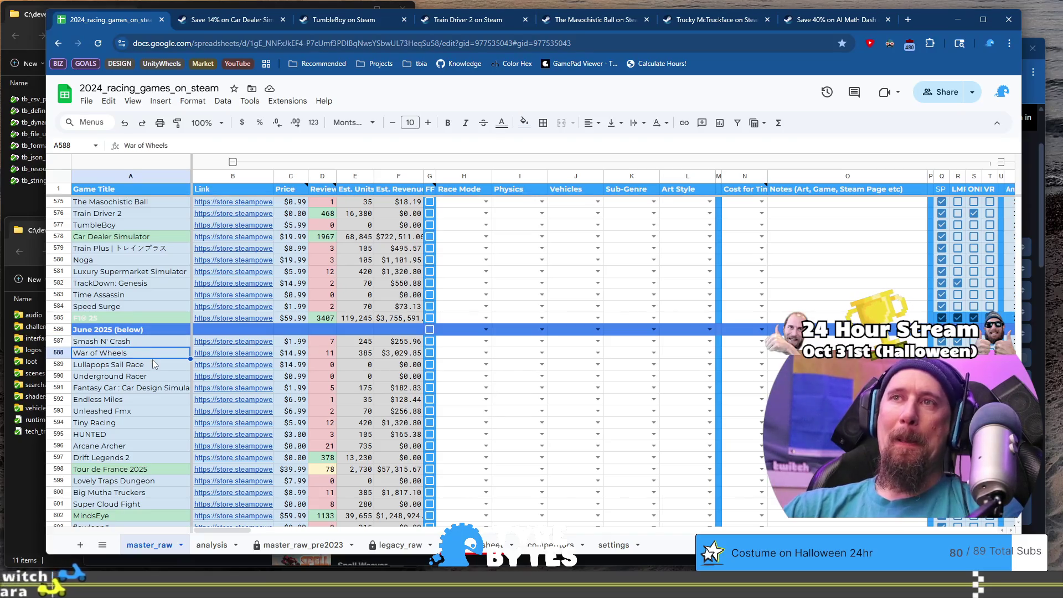
pyautogui.click(164, 341)
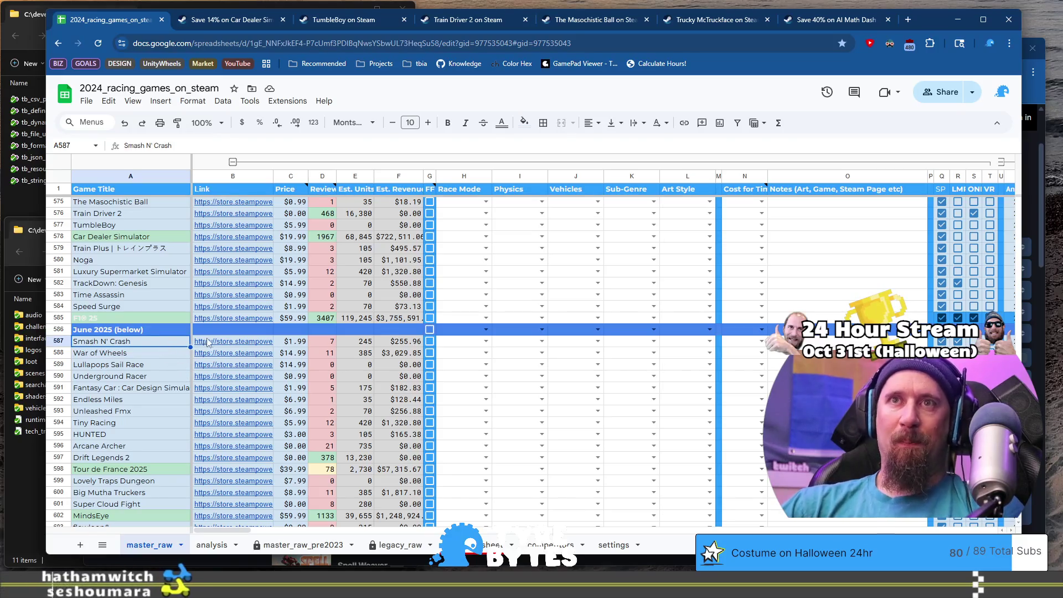
pyautogui.click(244, 342)
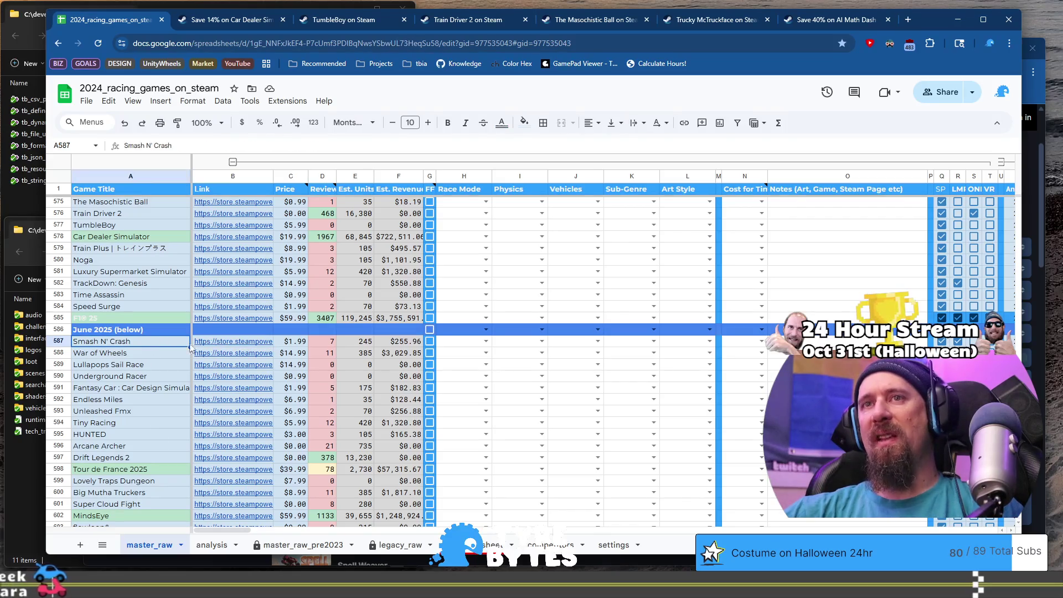
pyautogui.moveTo(219, 345)
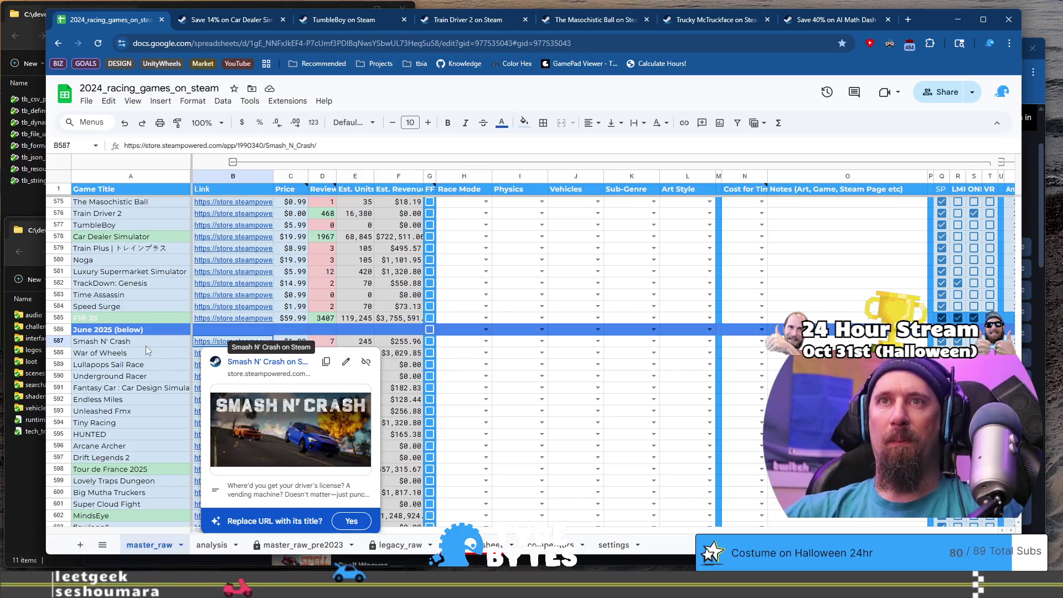
# Step: Open the Smash N' Crash store page and browse its gameplay screenshots and trailer
pyautogui.click(269, 363)
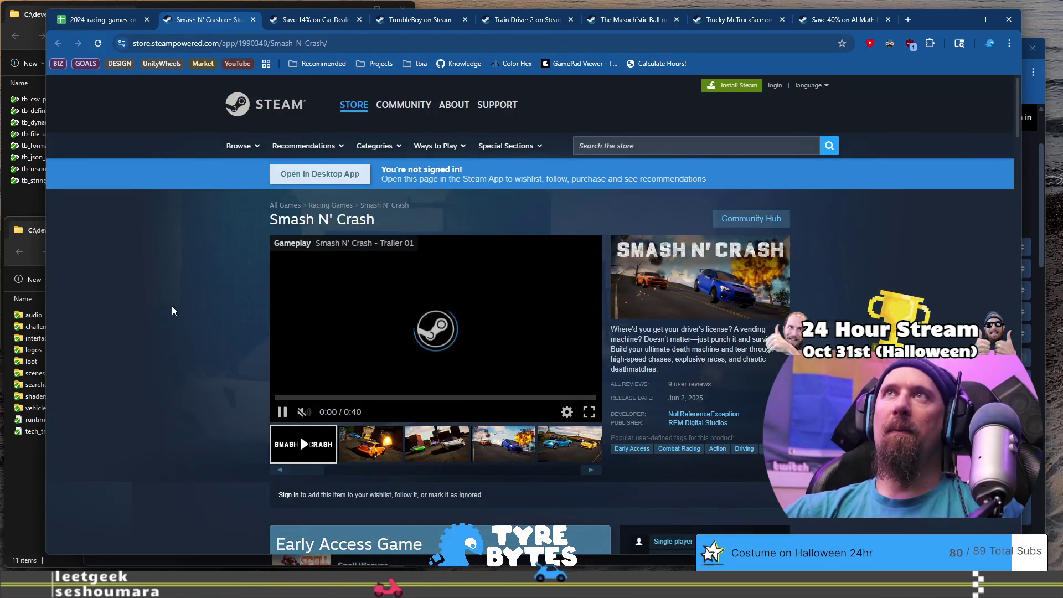
pyautogui.click(440, 451)
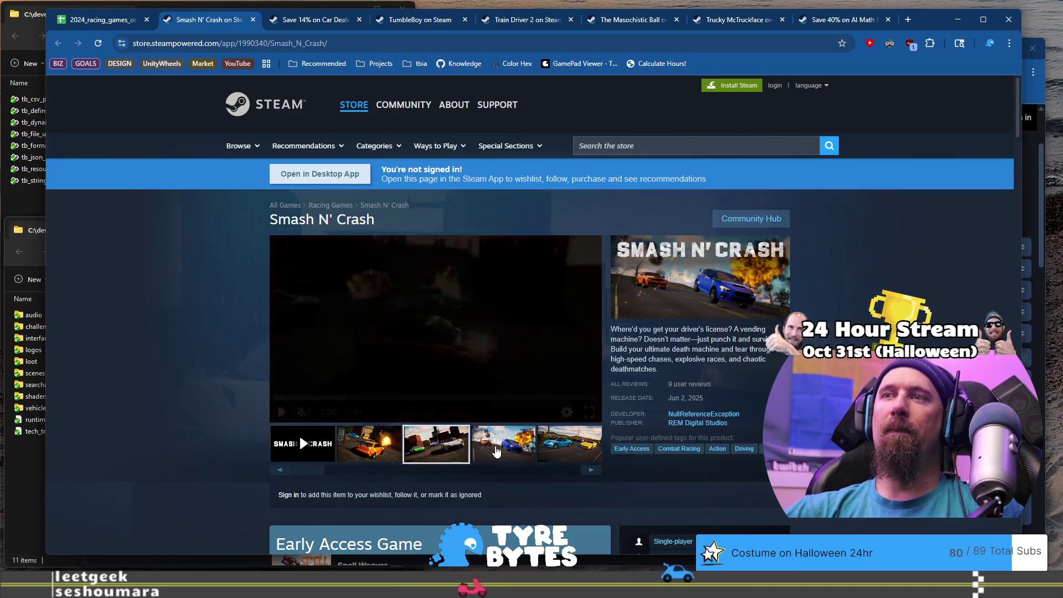
pyautogui.click(503, 445)
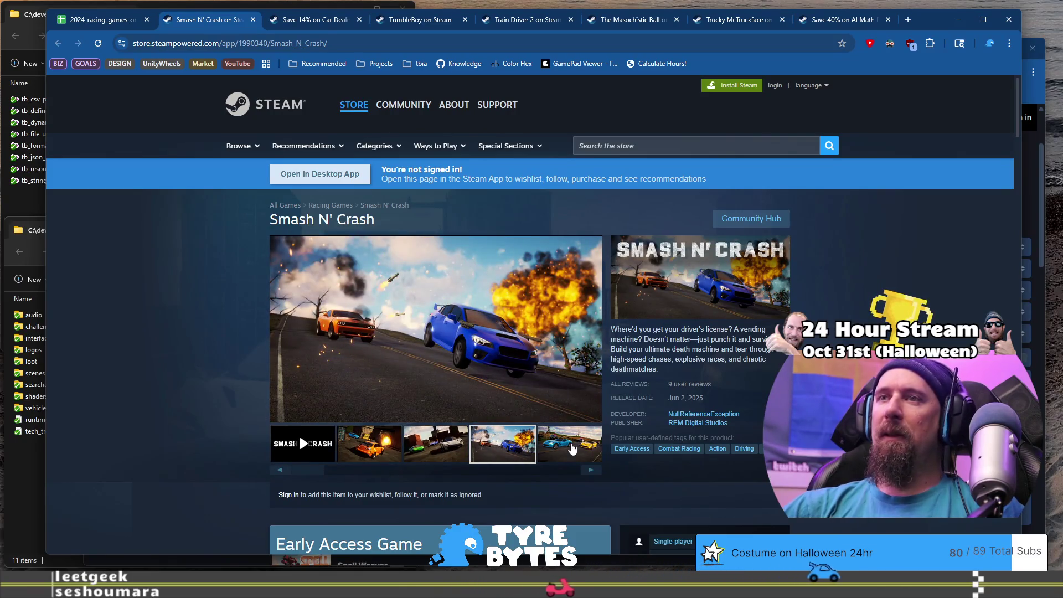
pyautogui.click(572, 449)
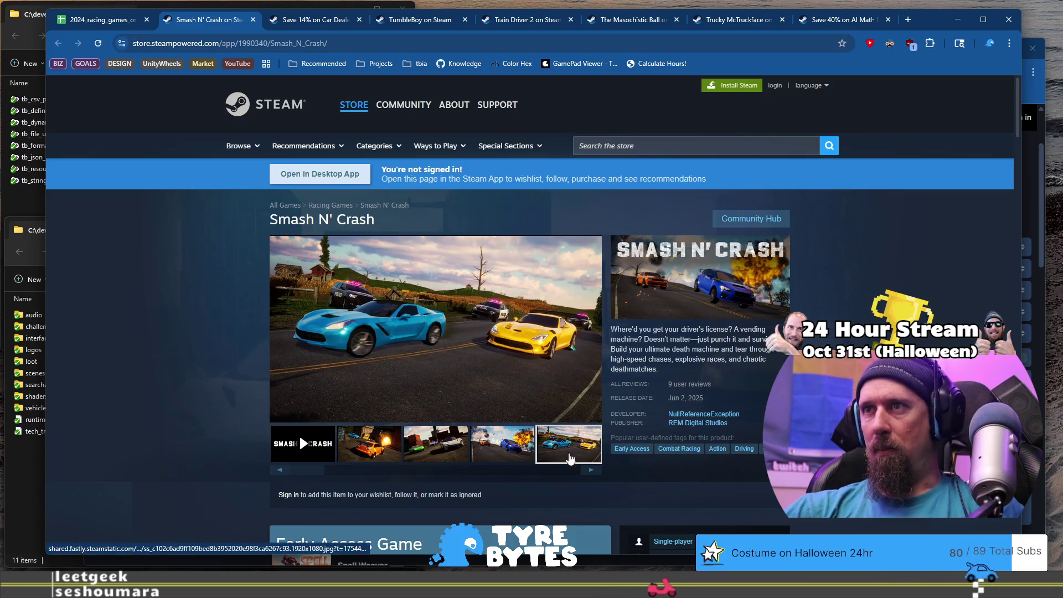
pyautogui.click(590, 470)
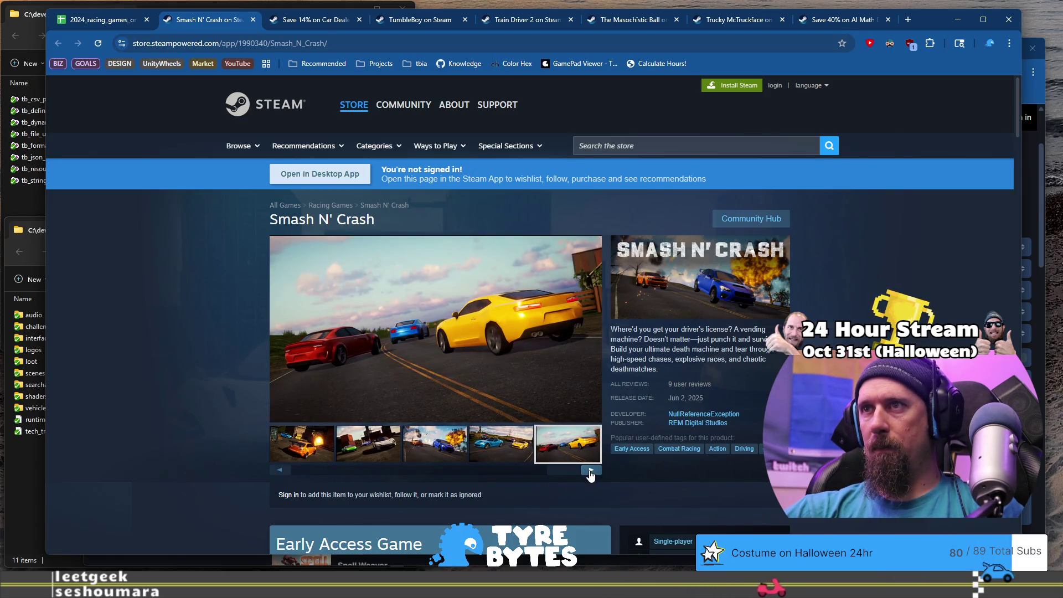
pyautogui.click(590, 470)
pyautogui.scroll(-4, 195, 333)
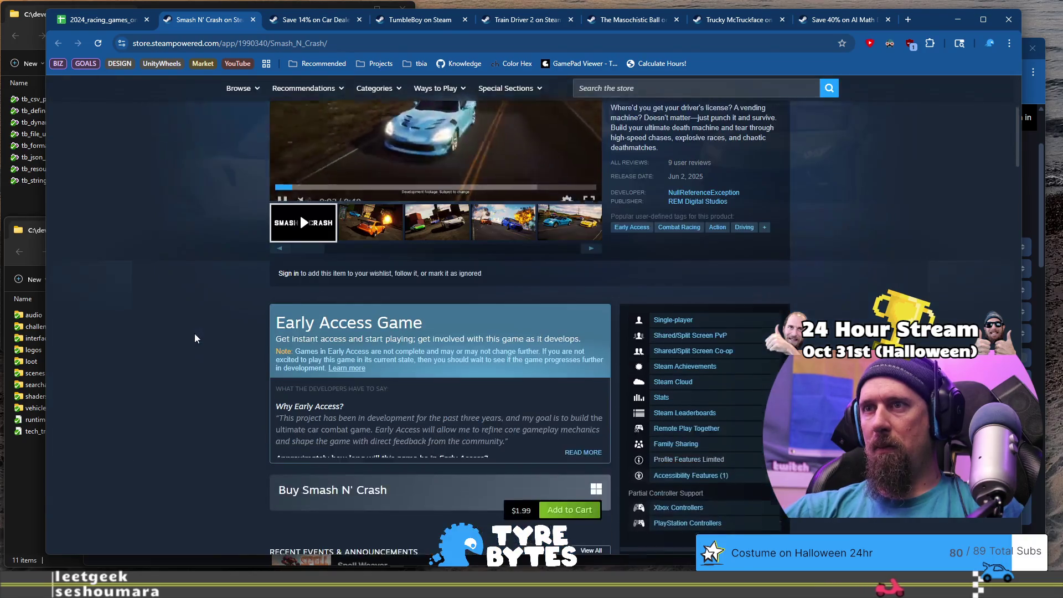
pyautogui.scroll(-4, 195, 335)
pyautogui.scroll(7, 195, 335)
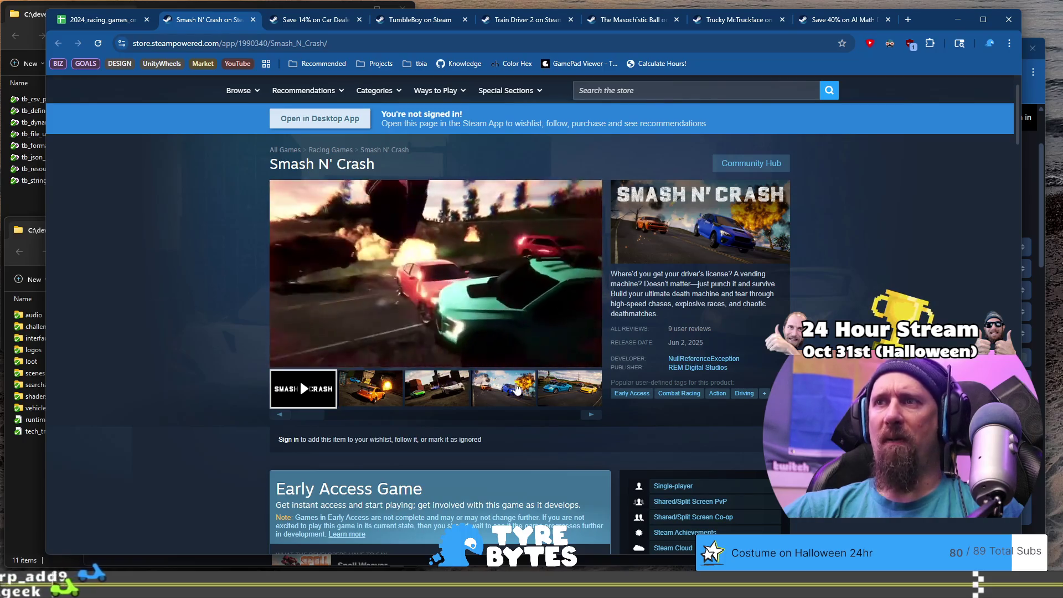
# Step: Revisit the blue-and-yellow and red-and-yellow car screenshots, then return to the spreadsheet
pyautogui.click(560, 395)
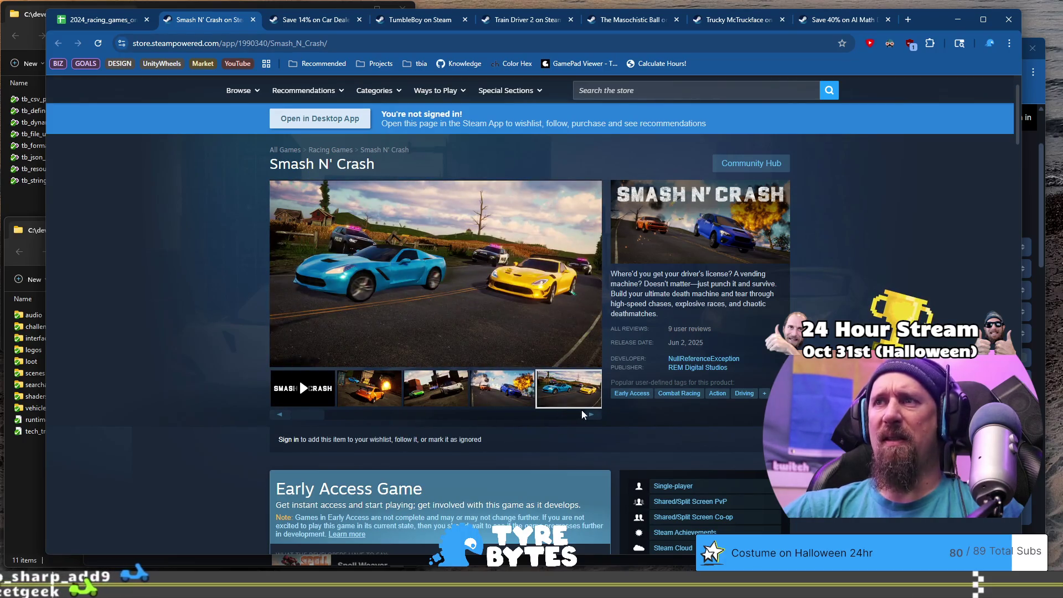
pyautogui.click(588, 414)
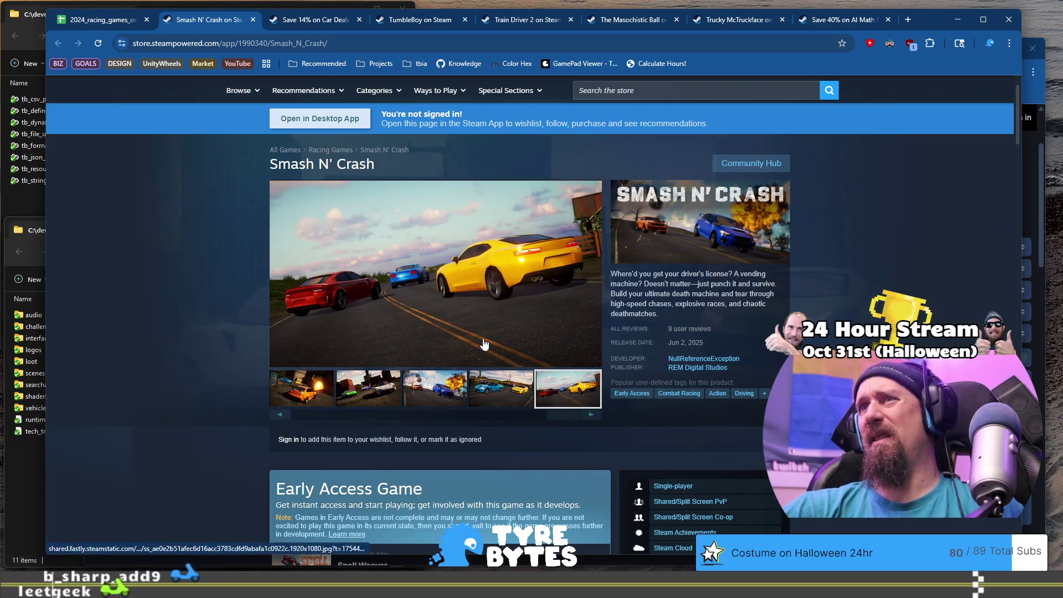
pyautogui.click(501, 388)
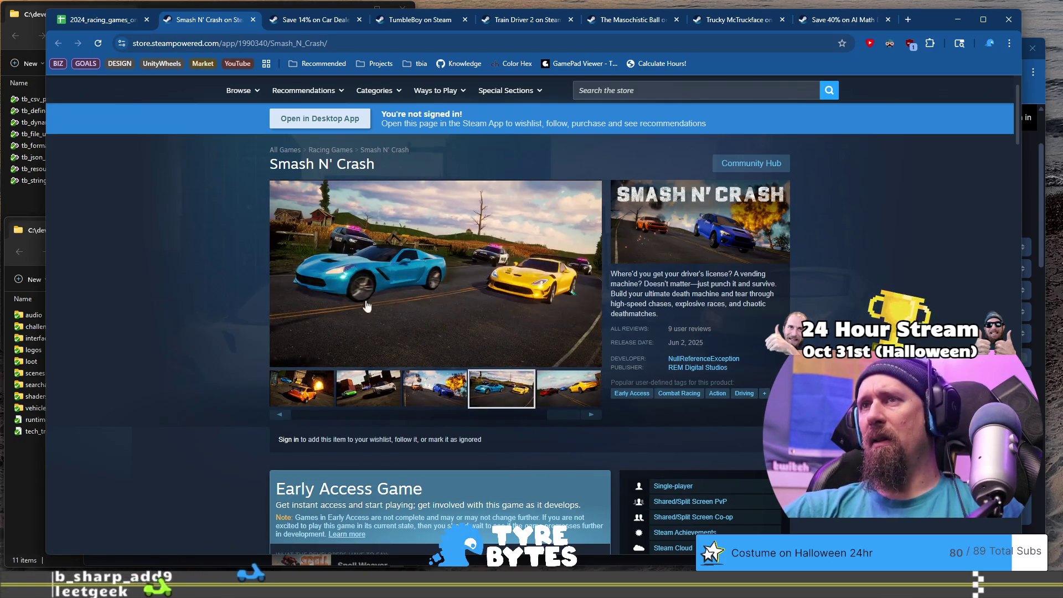
pyautogui.click(97, 19)
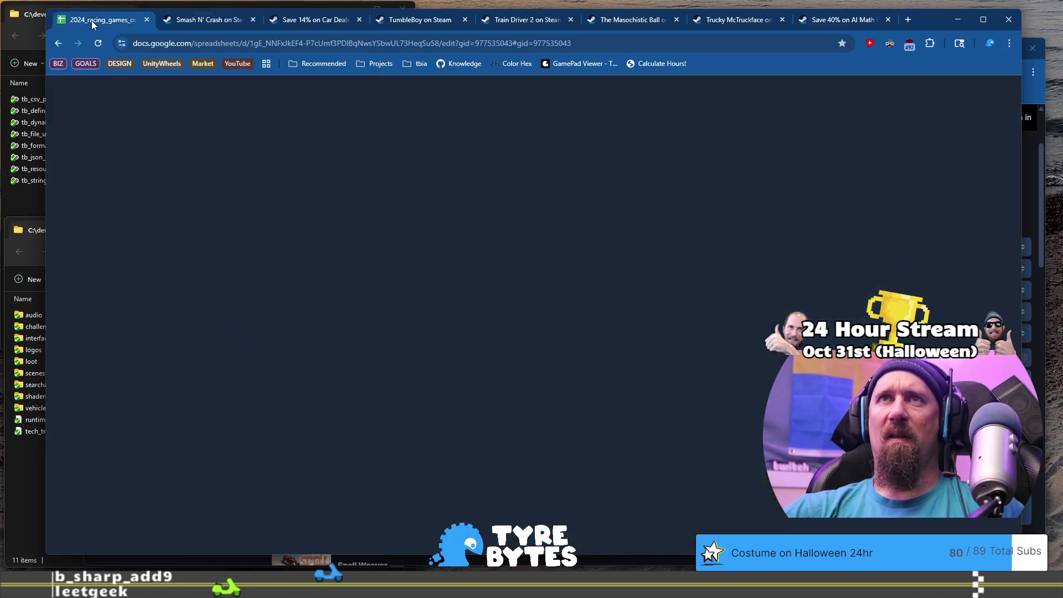
pyautogui.moveTo(202, 366)
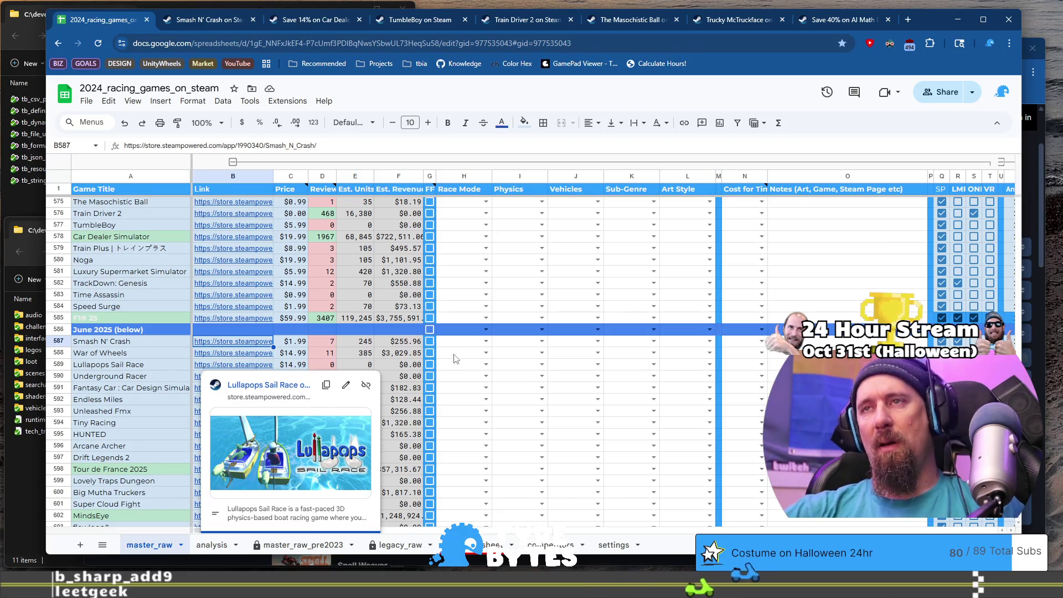
pyautogui.click(487, 342)
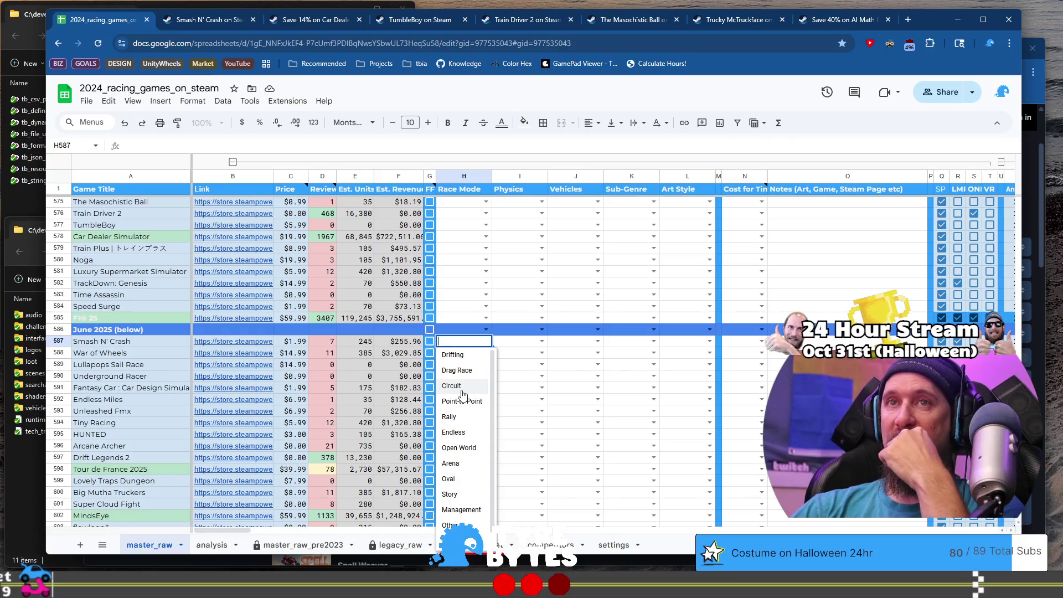
pyautogui.click(173, 272)
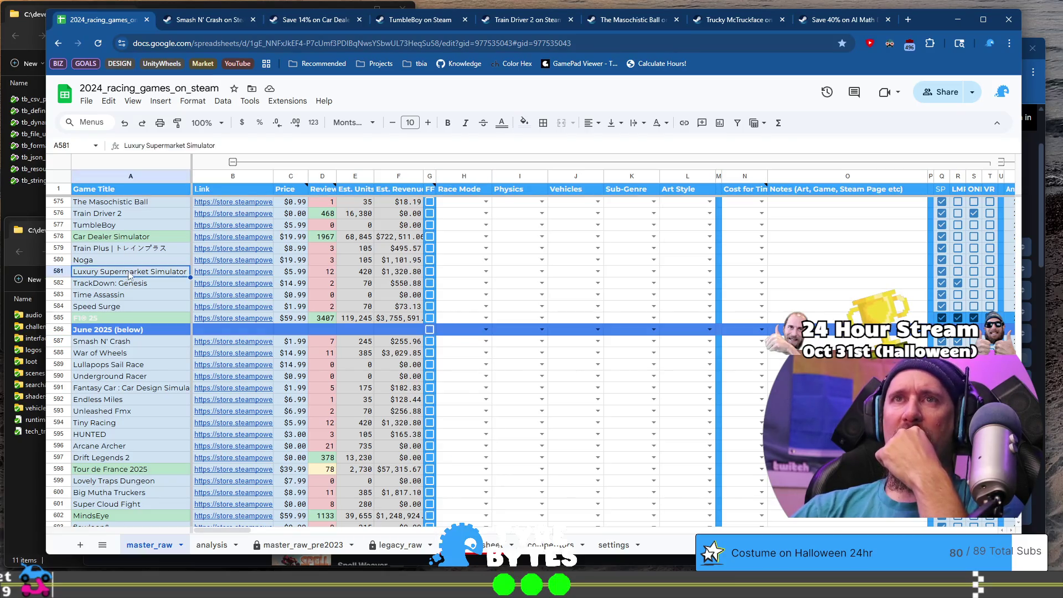
pyautogui.scroll(2, 166, 276)
pyautogui.scroll(5, 174, 318)
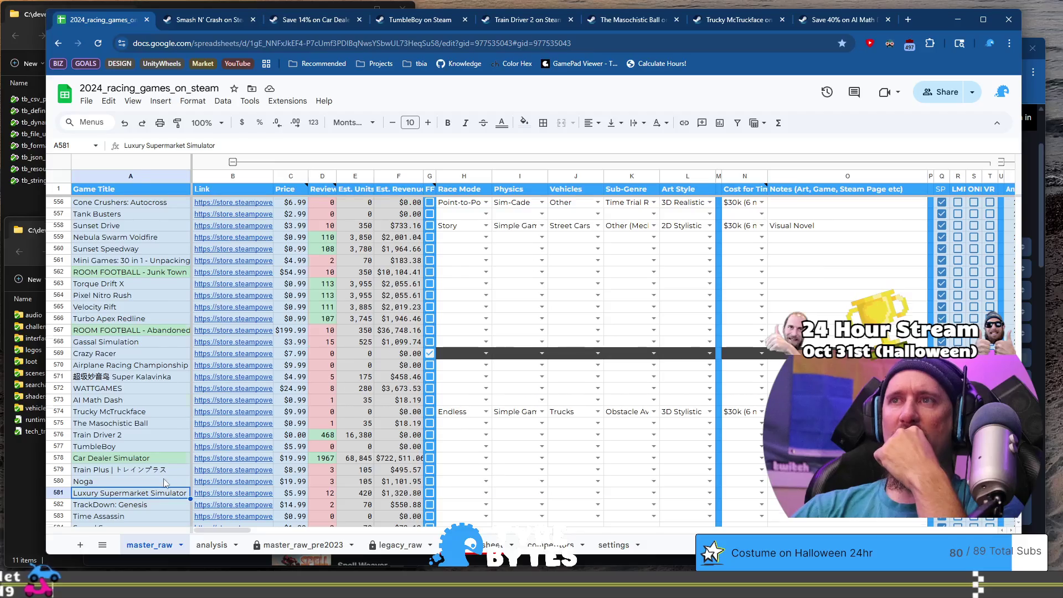
pyautogui.scroll(-5, 164, 483)
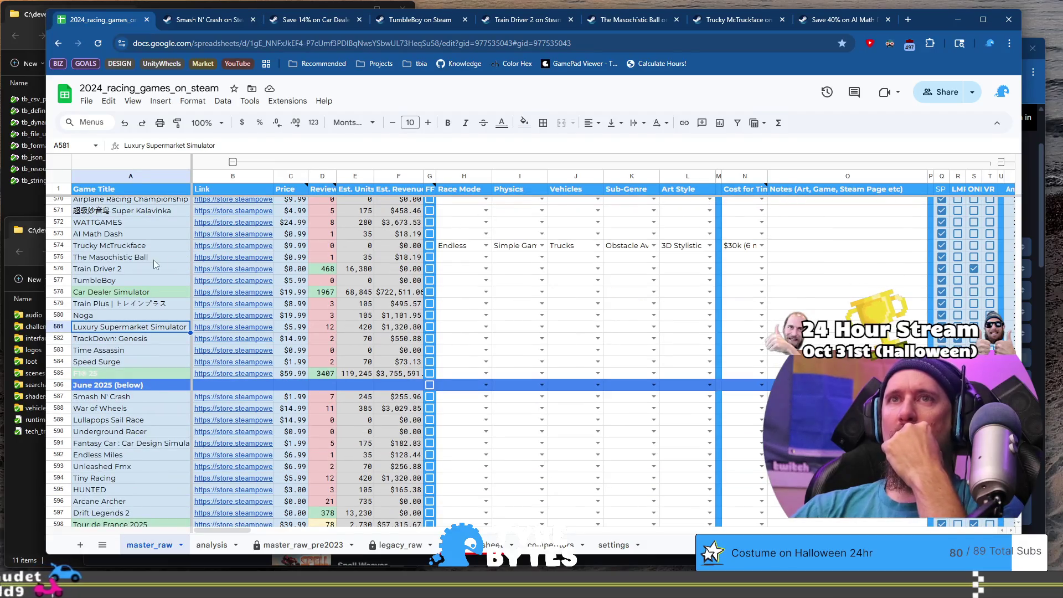
pyautogui.click(135, 279)
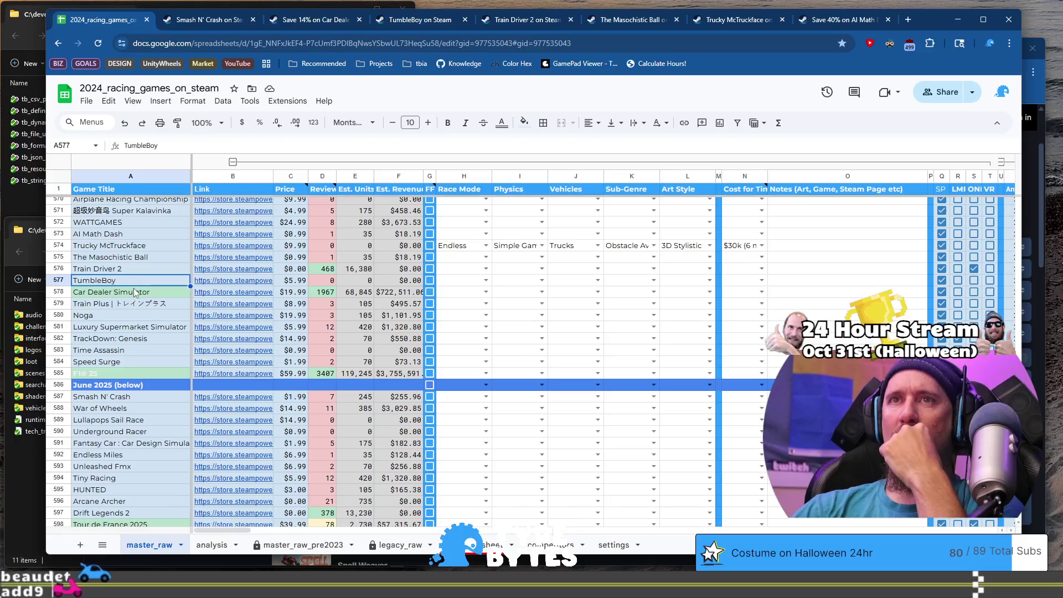
pyautogui.click(304, 25)
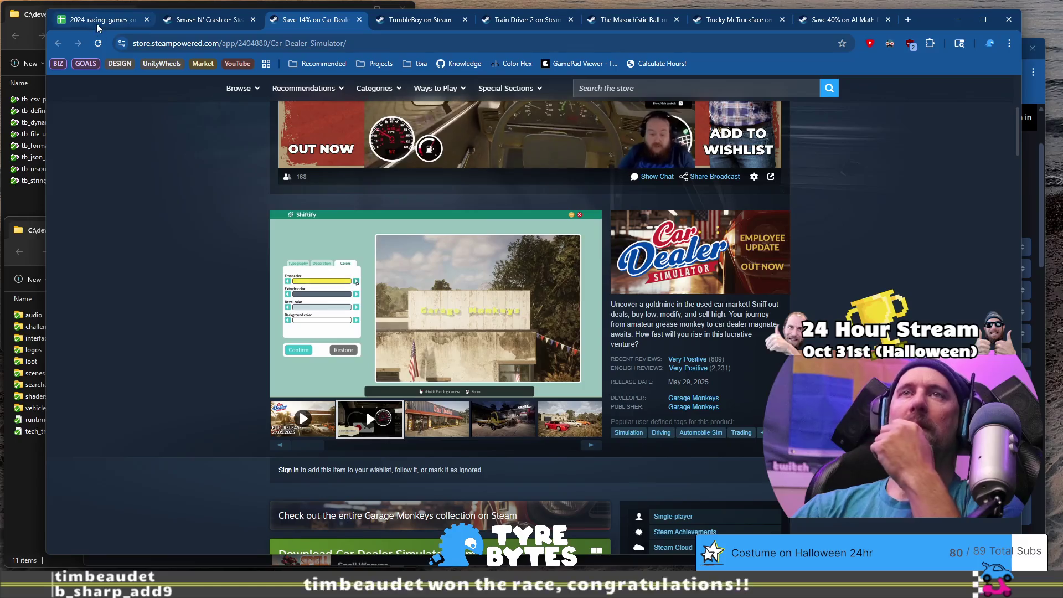
pyautogui.moveTo(98, 28)
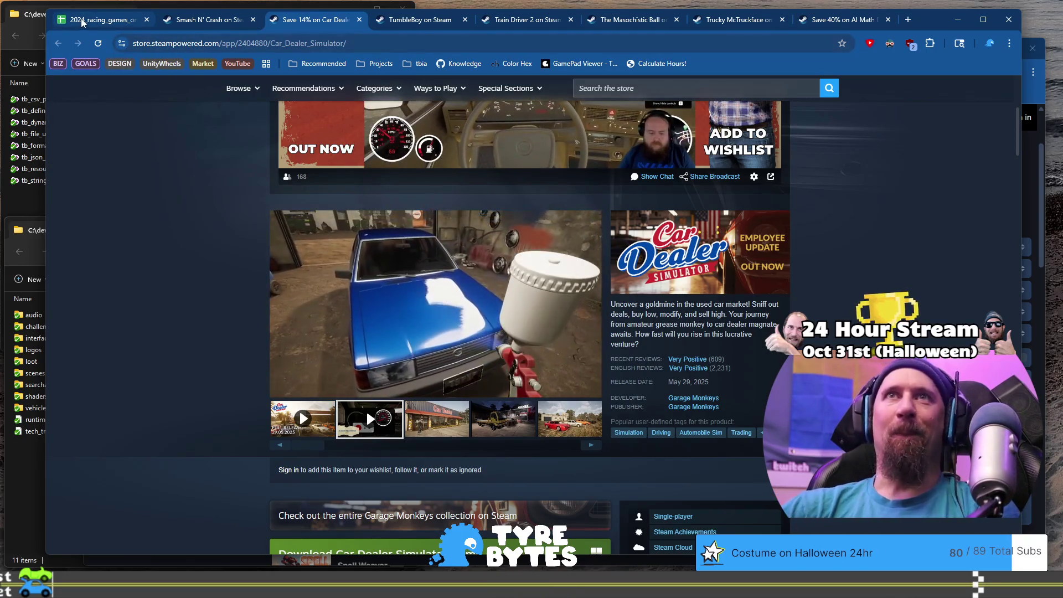
pyautogui.click(82, 22)
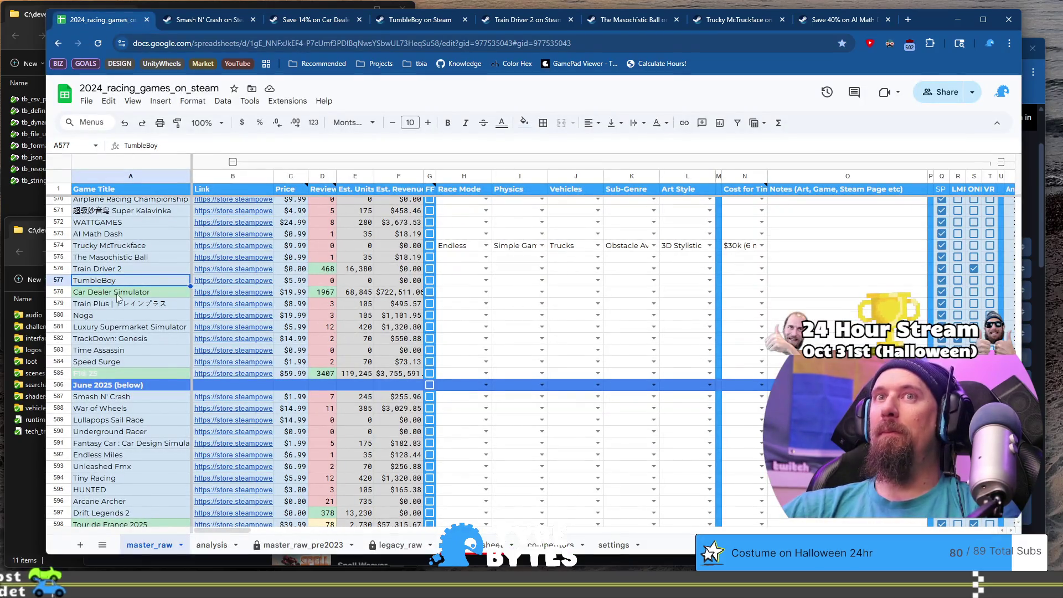
pyautogui.click(253, 292)
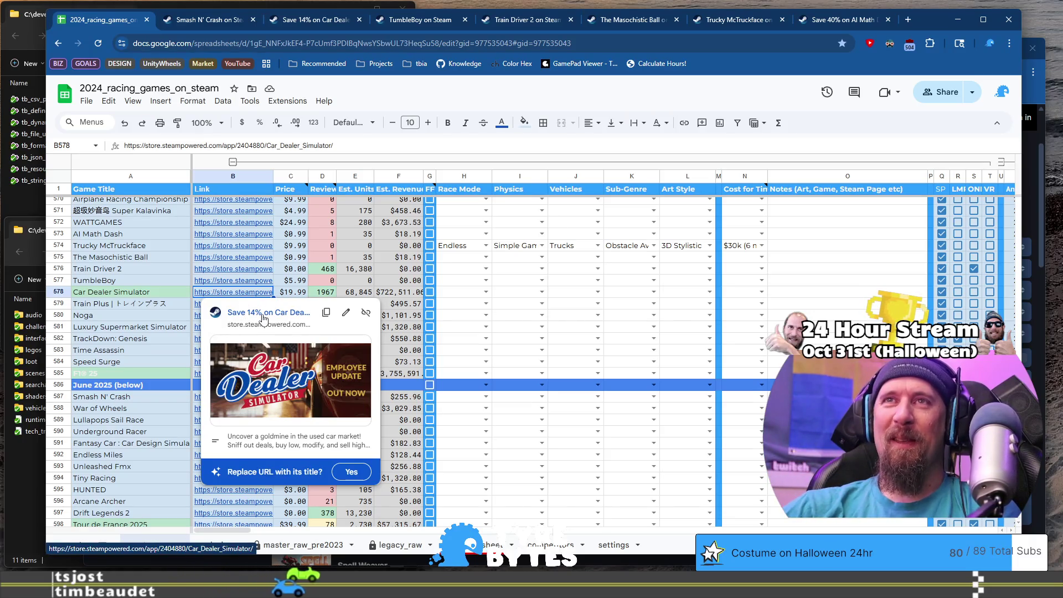
pyautogui.click(458, 296)
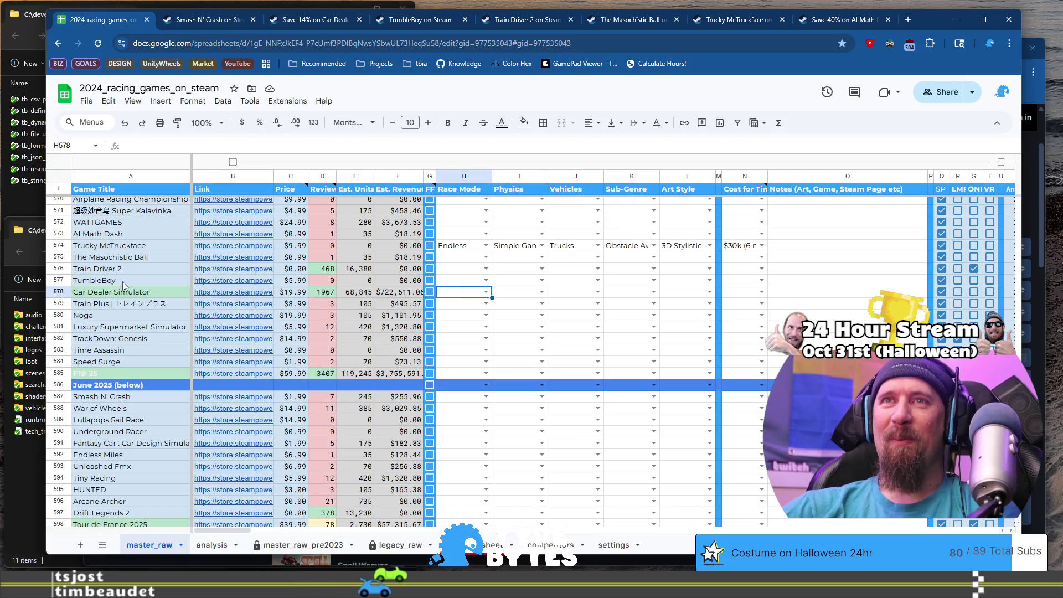
pyautogui.click(318, 20)
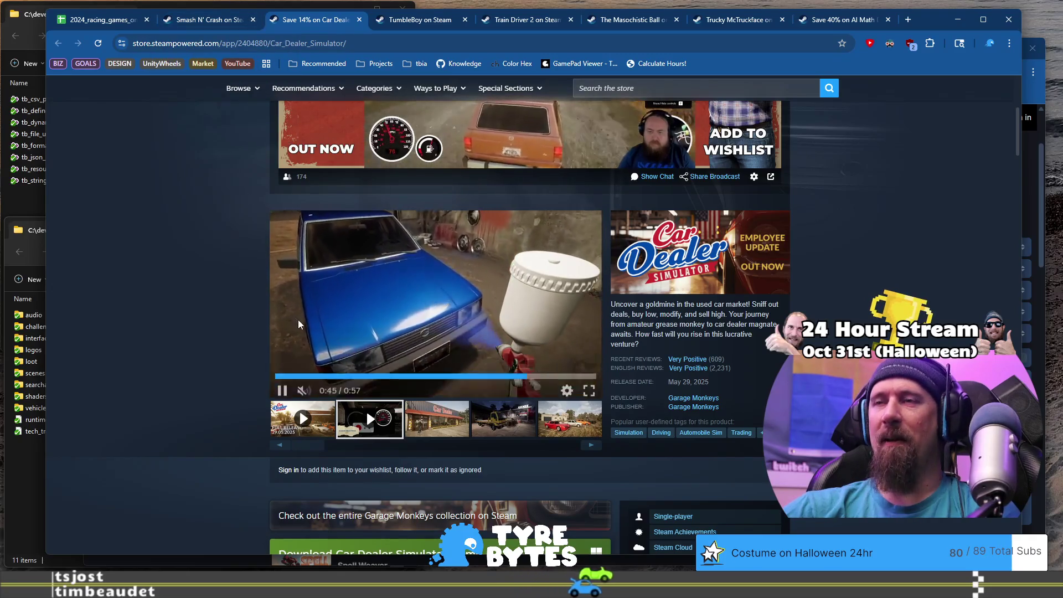
pyautogui.click(464, 430)
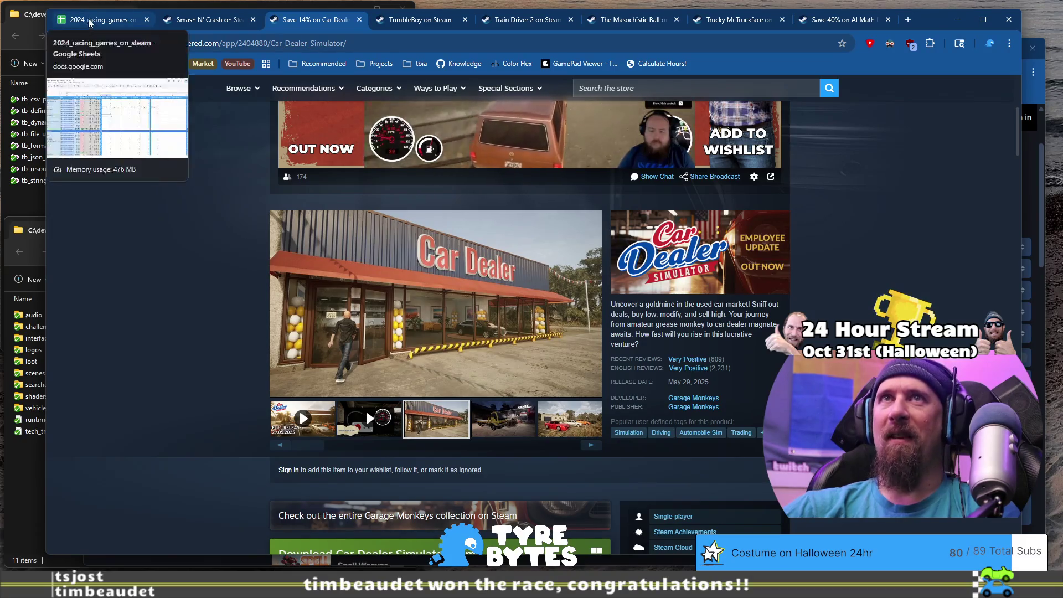
pyautogui.click(99, 19)
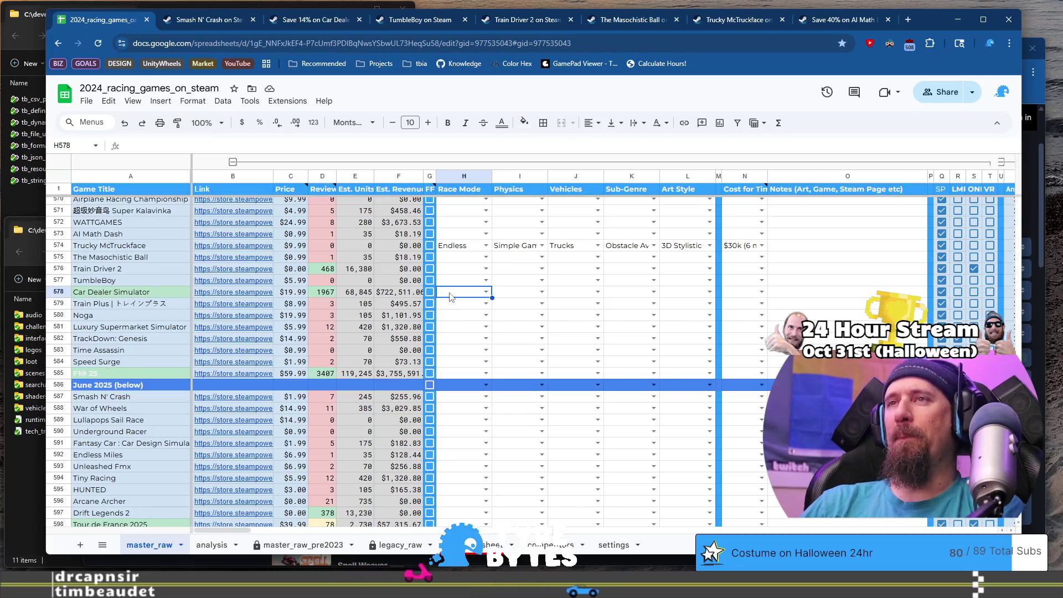
# Step: Set Car Dealer Simulator's Race Mode to Management, Physics to Simple Gamey, Vehicles to Street Cars
pyautogui.doubleClick(450, 292)
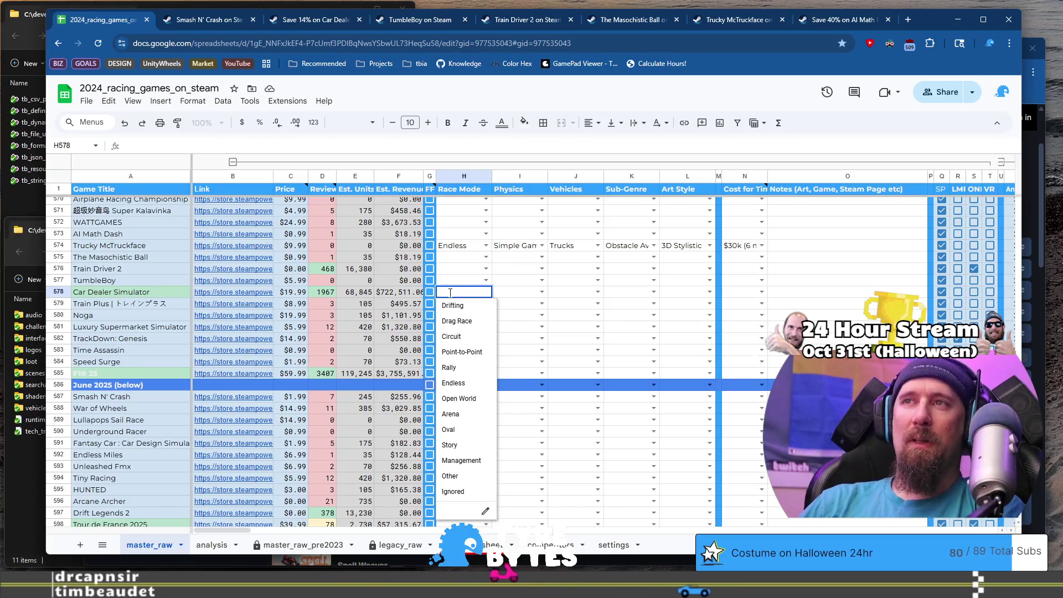
pyautogui.write('m')
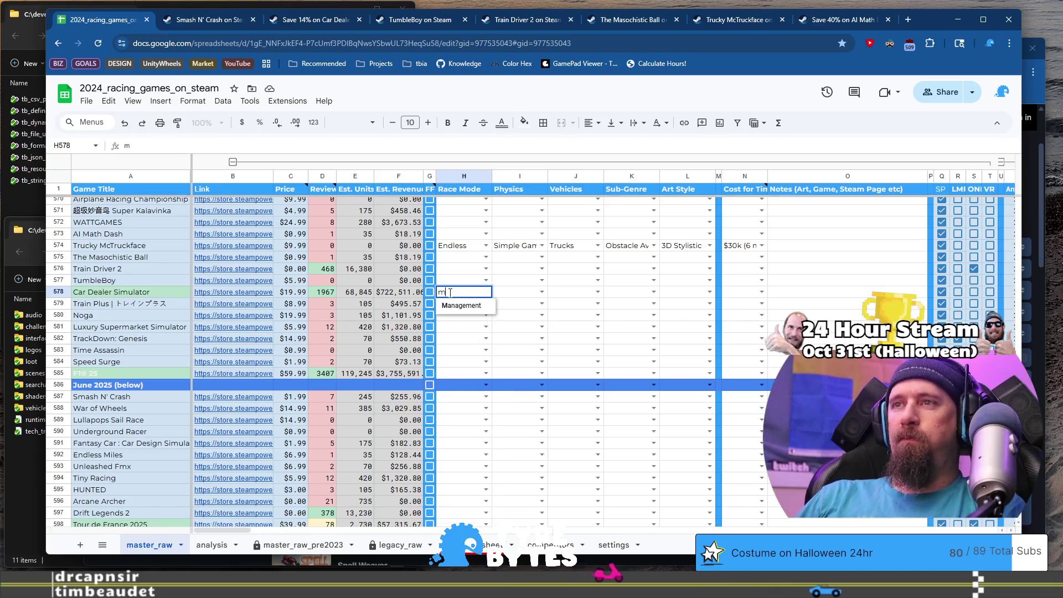
pyautogui.press('Tab')
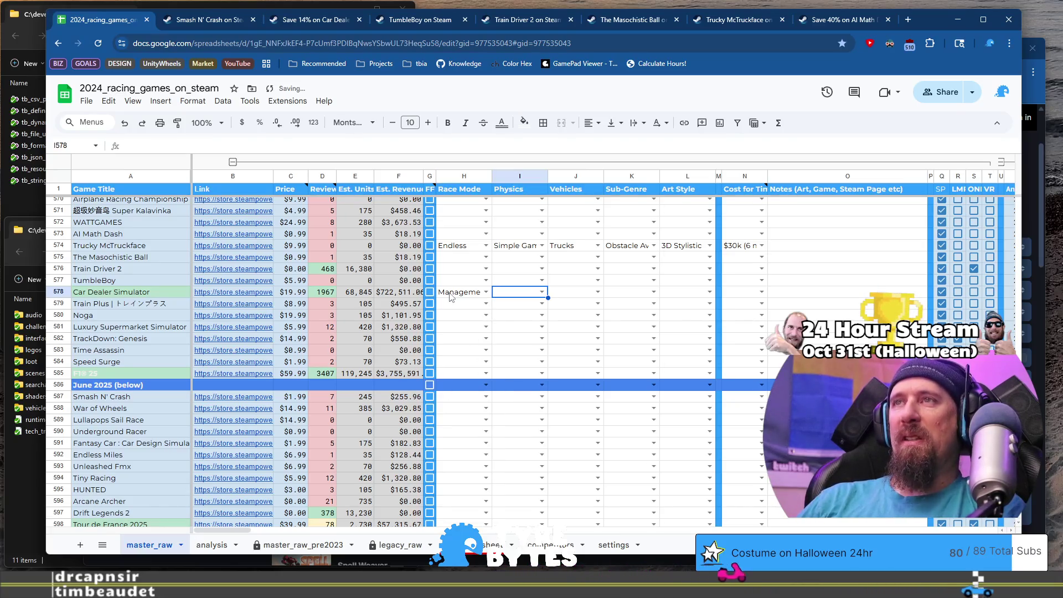
pyautogui.write('si')
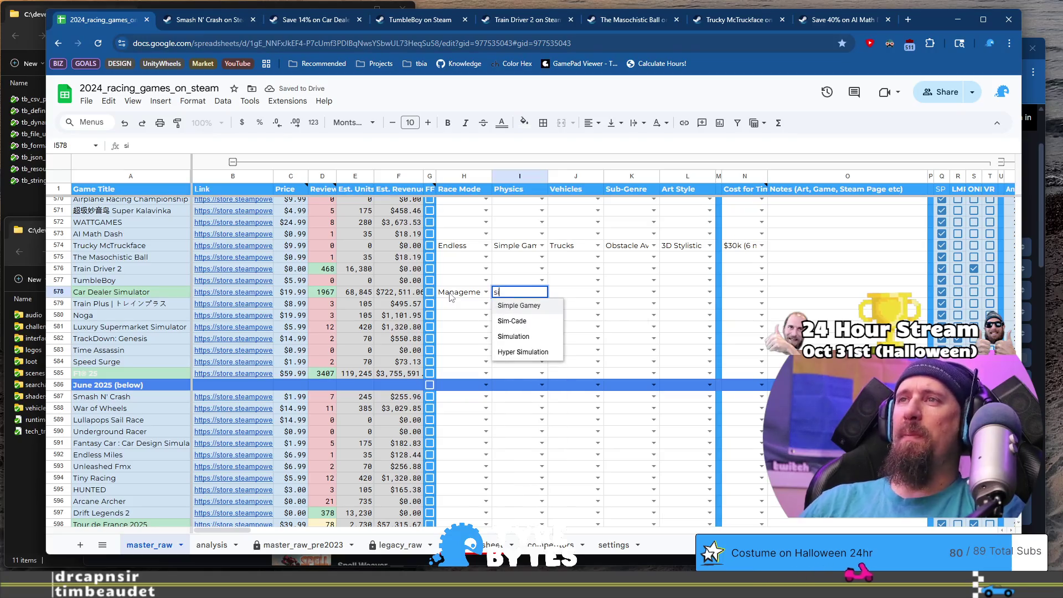
pyautogui.press('Tab')
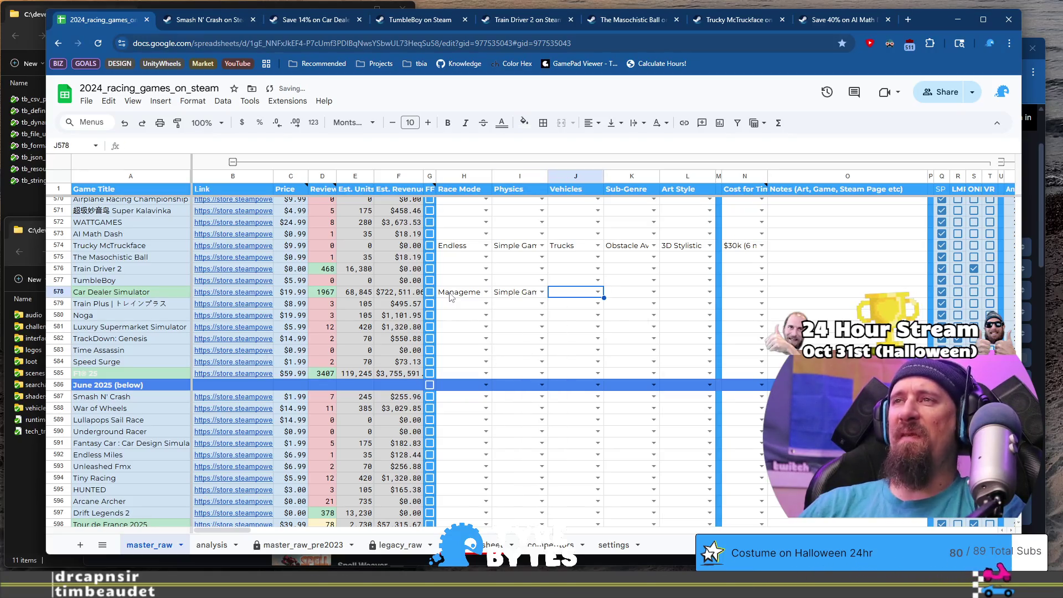
pyautogui.write('s')
pyautogui.press('Tab')
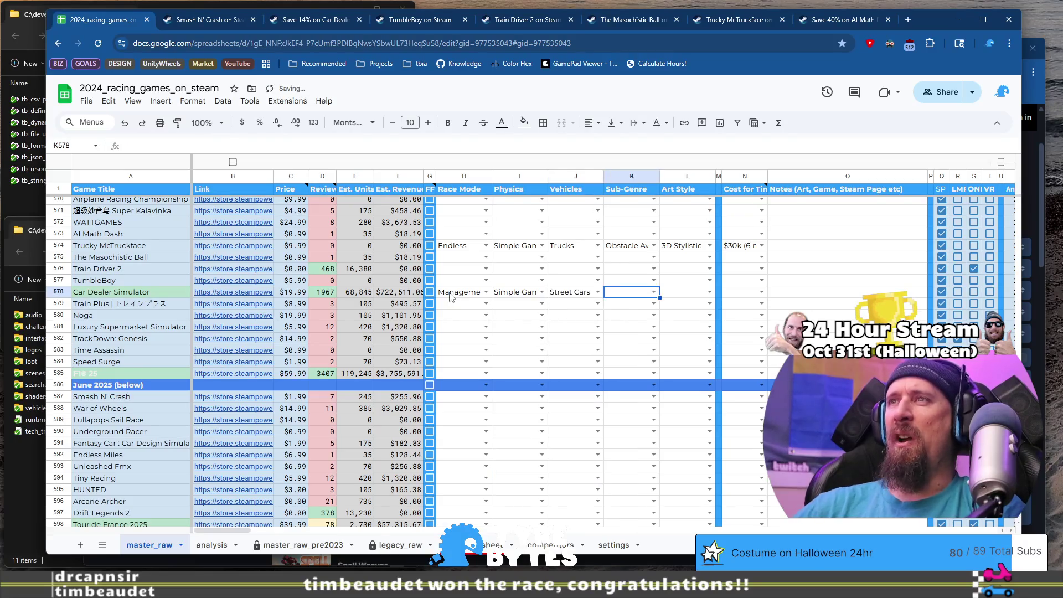
# Step: Set Car Dealer Simulator's Sub-Genre to Other (Mechanic)
pyautogui.press('Return')
pyautogui.write('m')
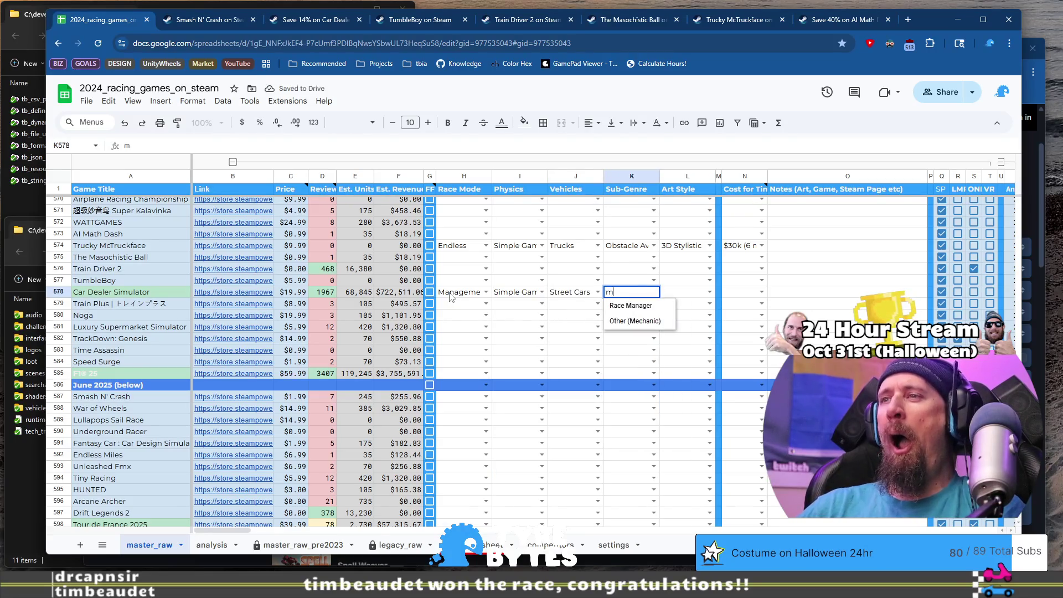
pyautogui.press('BackSpace')
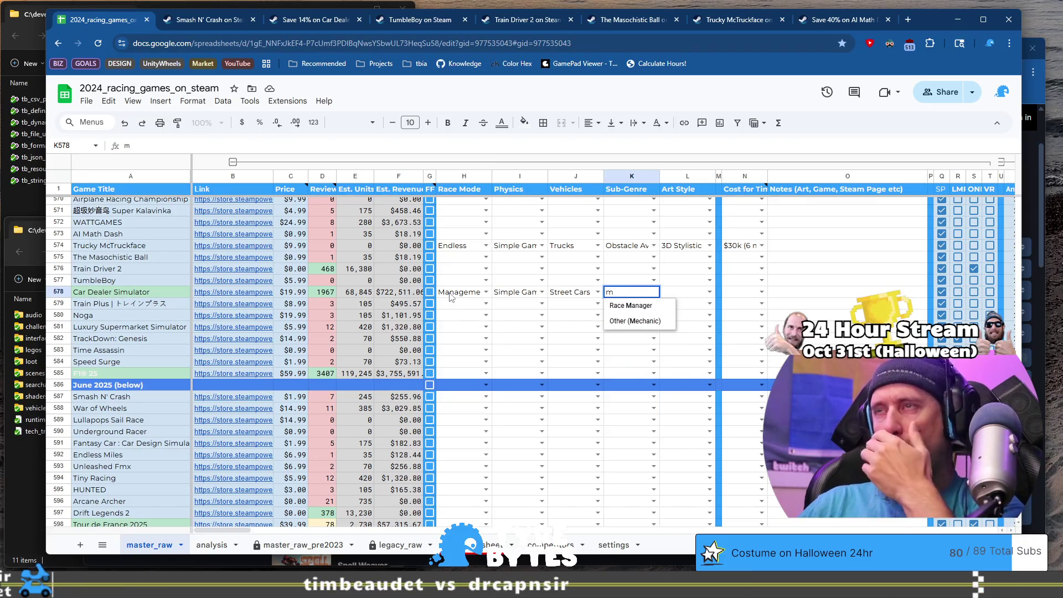
pyautogui.press('BackSpace')
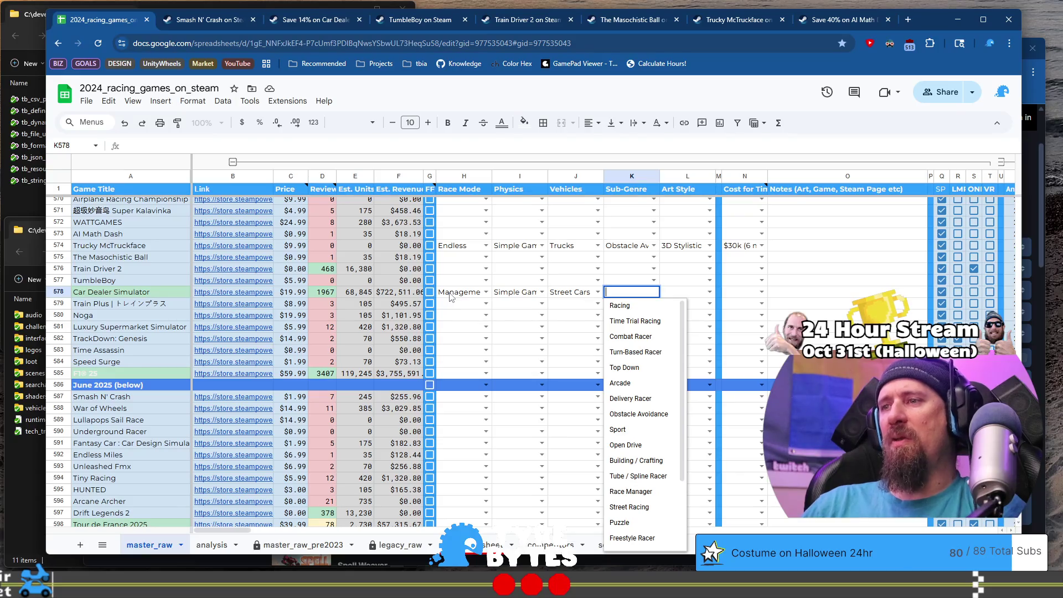
pyautogui.write('m')
pyautogui.press('Down')
pyautogui.press('Tab')
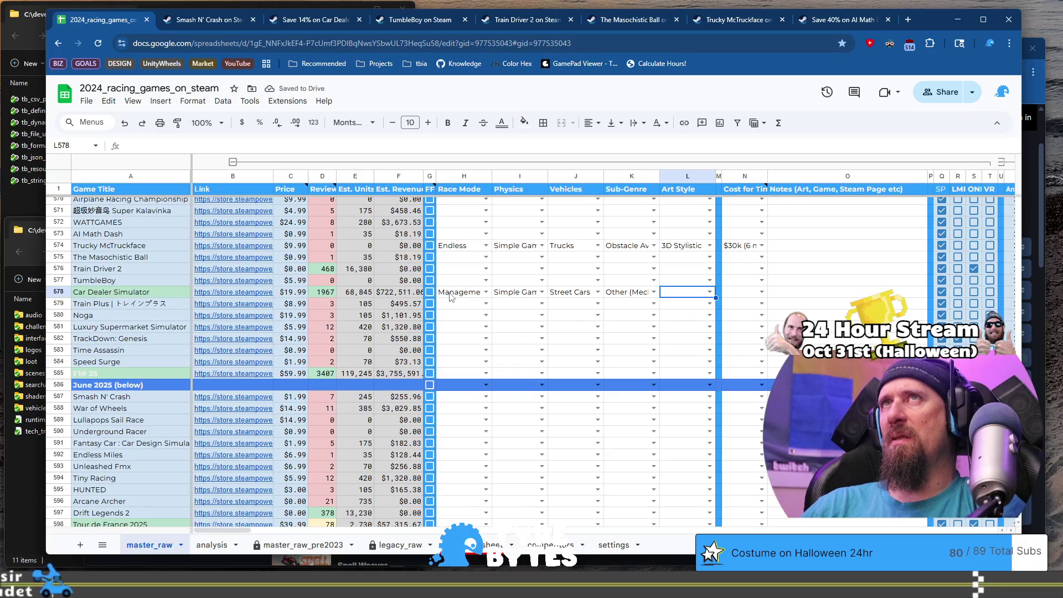
pyautogui.press('Return')
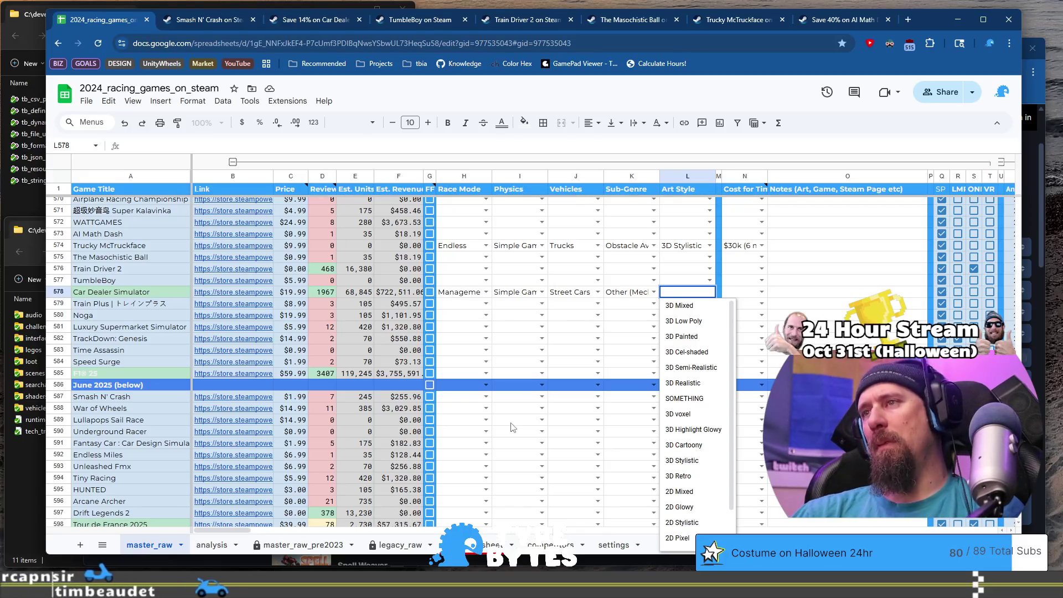
pyautogui.scroll(-2, 679, 408)
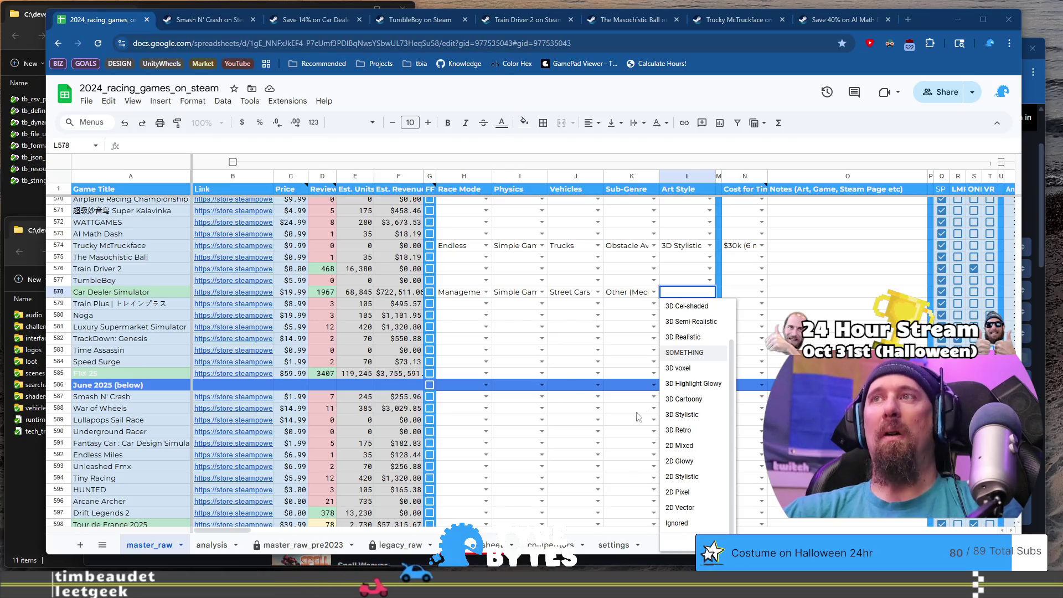
pyautogui.click(685, 292)
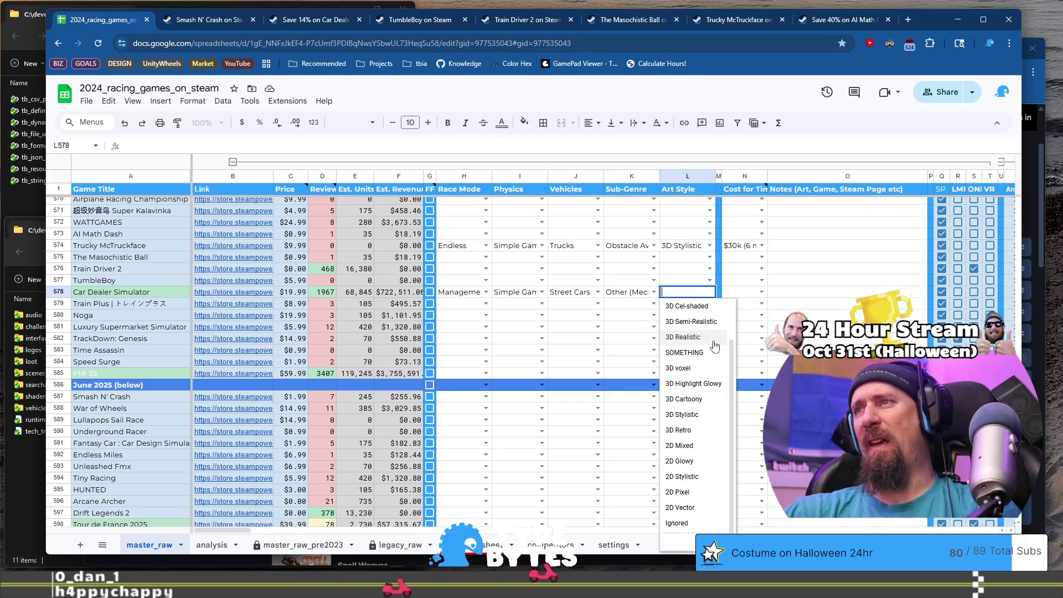
pyautogui.scroll(1, 692, 369)
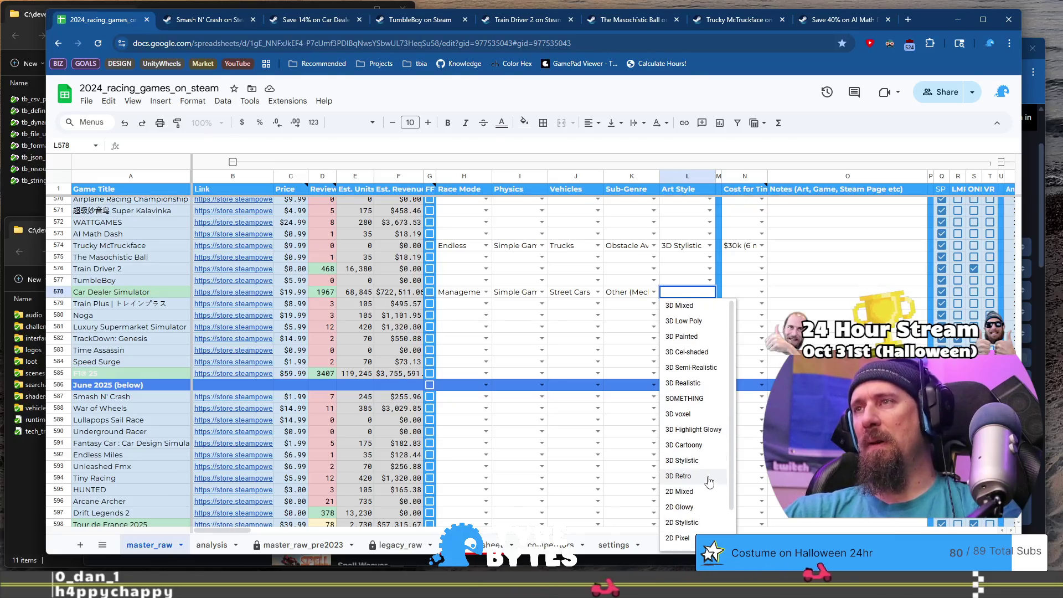
pyautogui.scroll(2, 700, 354)
pyautogui.scroll(-3, 693, 447)
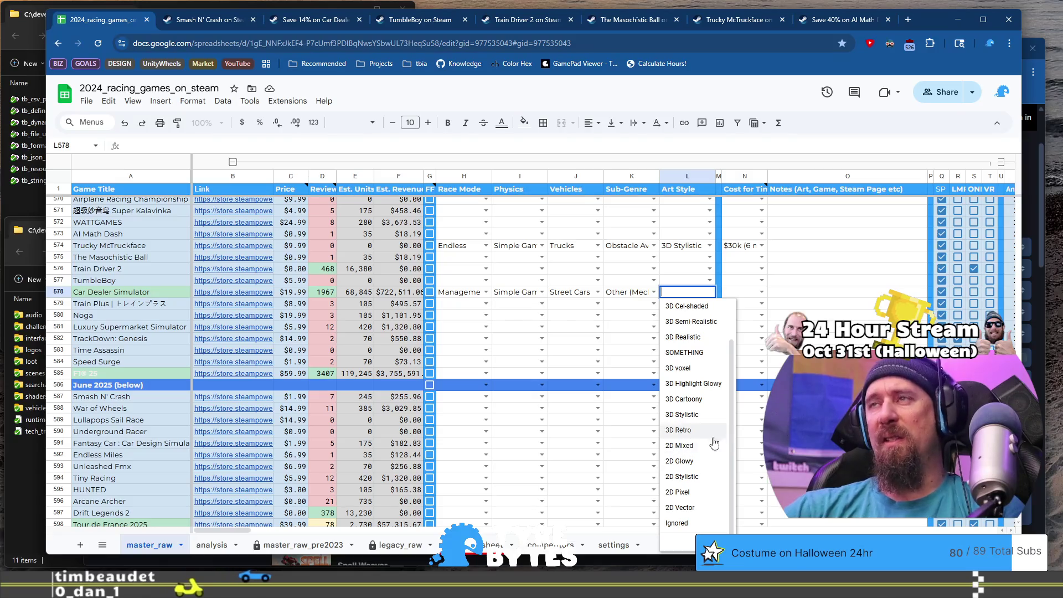
pyautogui.scroll(1, 705, 464)
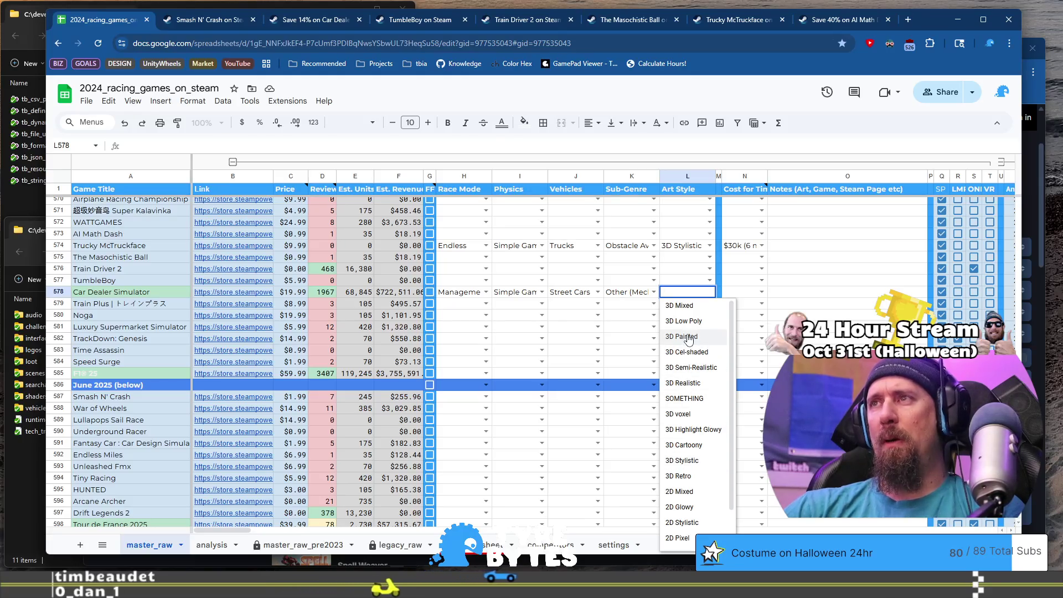
pyautogui.click(696, 383)
# Step: Check the development cost options without choosing, then switch to the Car Dealer Simulator store page
pyautogui.click(747, 297)
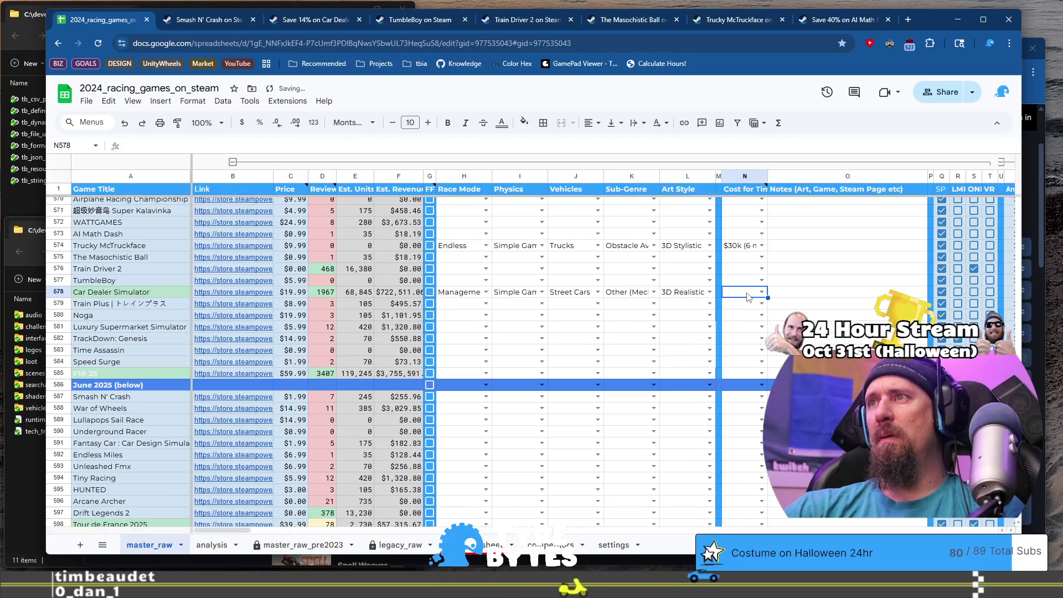
pyautogui.click(747, 297)
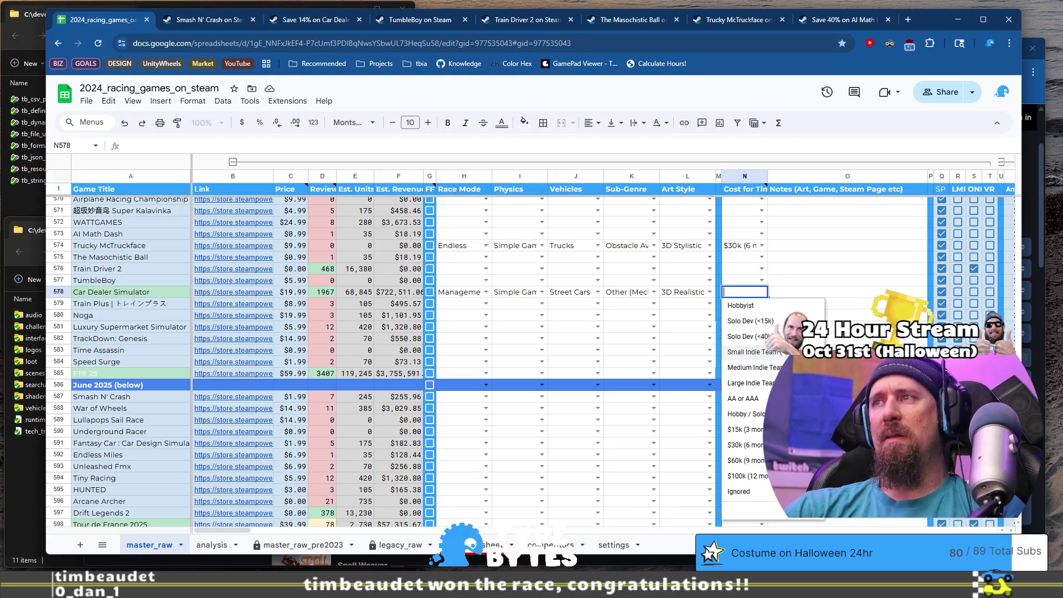
pyautogui.press('Escape')
pyautogui.click(194, 25)
pyautogui.click(339, 25)
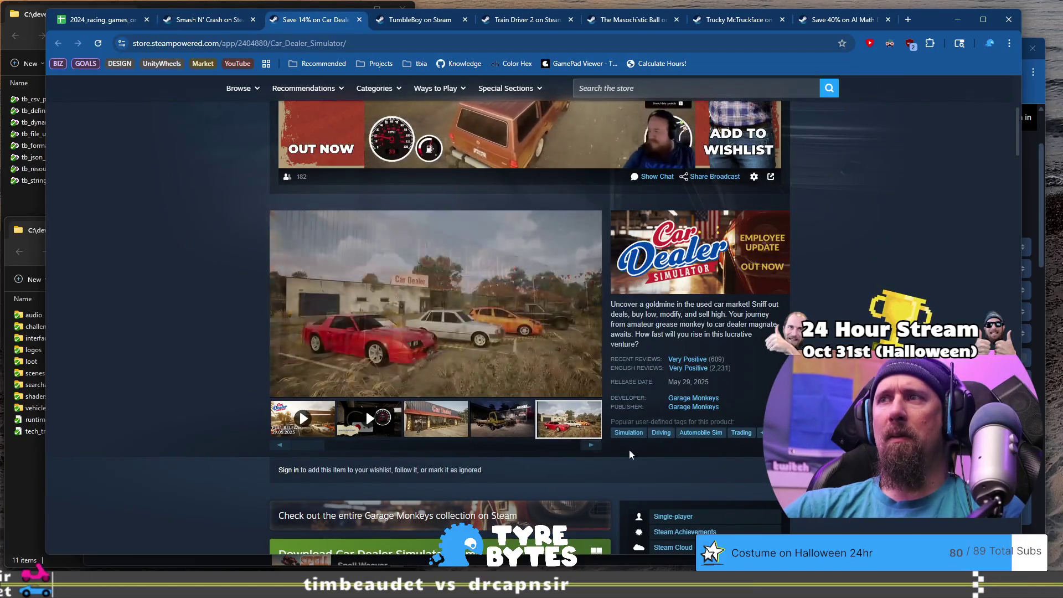
# Step: Cycle through Car Dealer Simulator's screenshots and trailers, then return to the spreadsheet
pyautogui.click(590, 445)
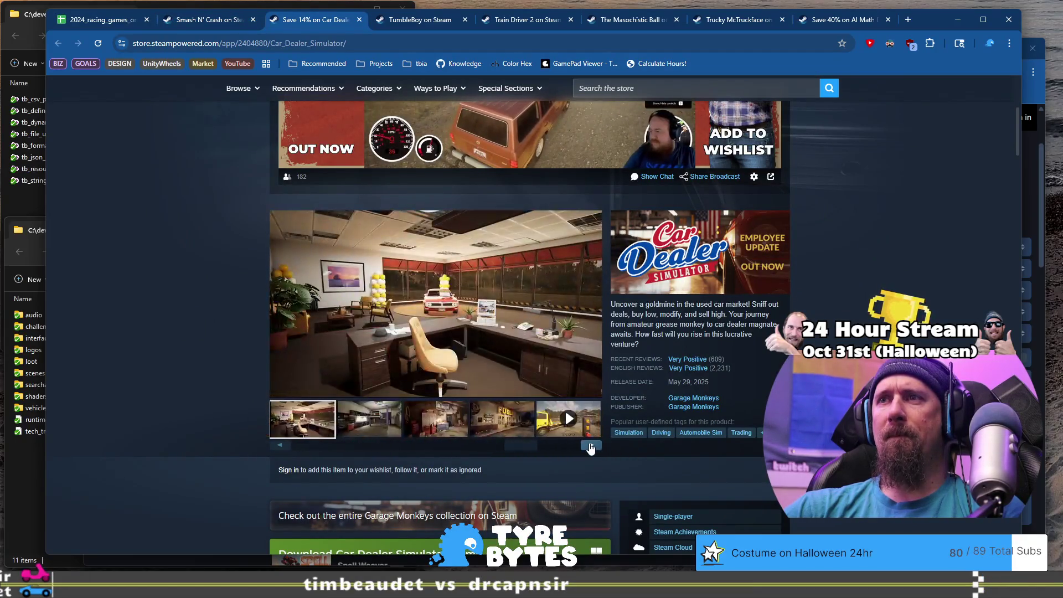
pyautogui.click(591, 446)
pyautogui.click(590, 446)
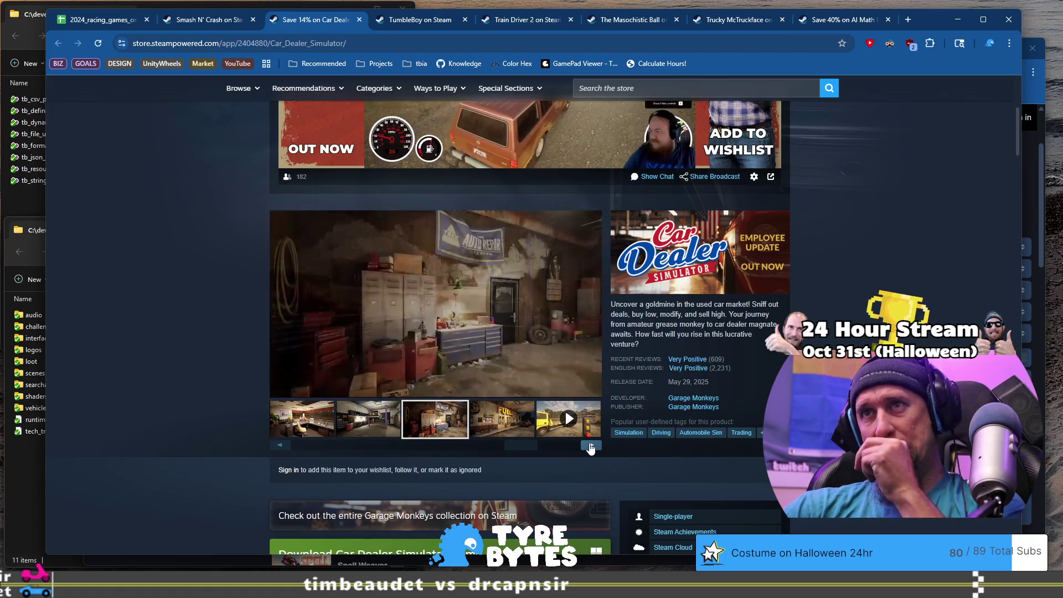
pyautogui.click(590, 446)
pyautogui.click(591, 446)
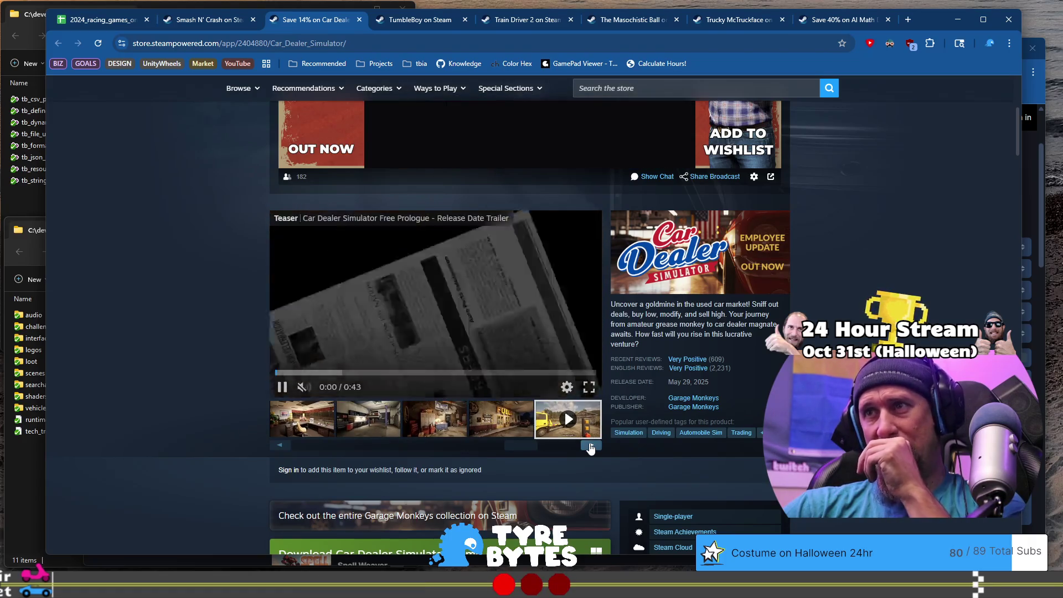
pyautogui.click(590, 446)
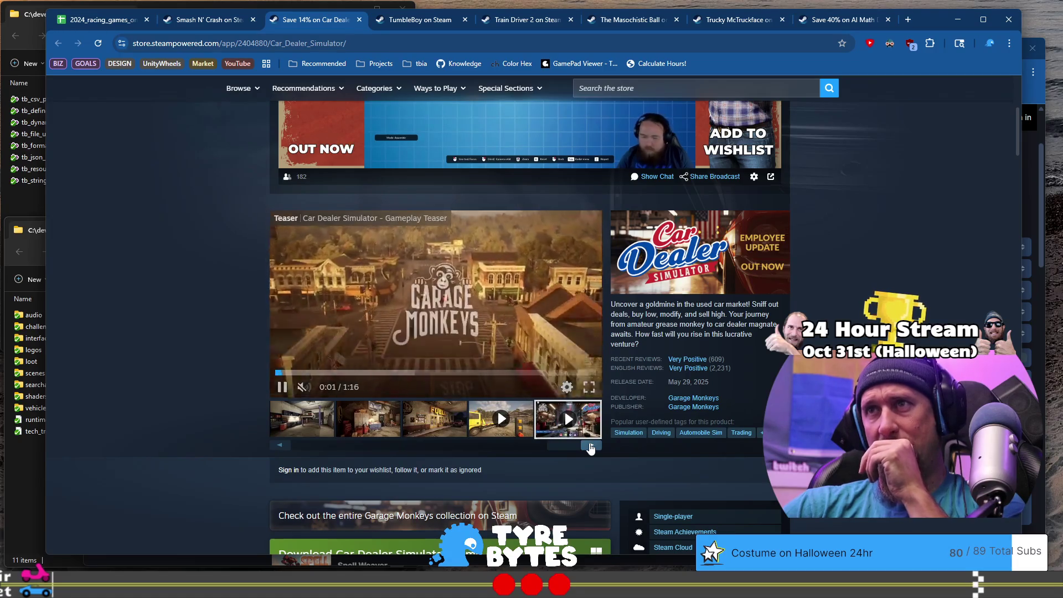
pyautogui.click(590, 447)
pyautogui.click(590, 446)
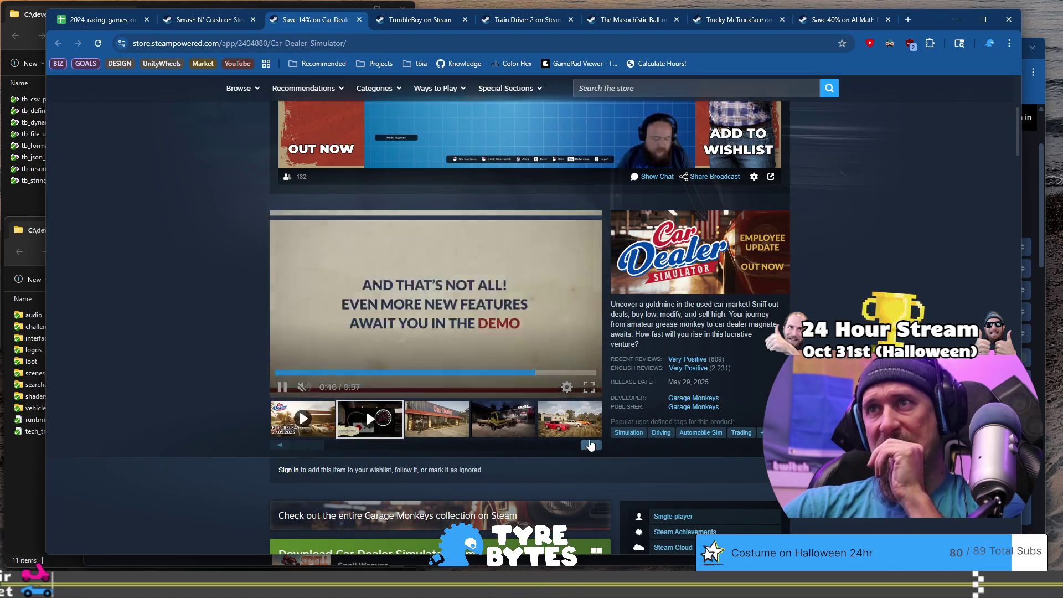
pyautogui.click(115, 20)
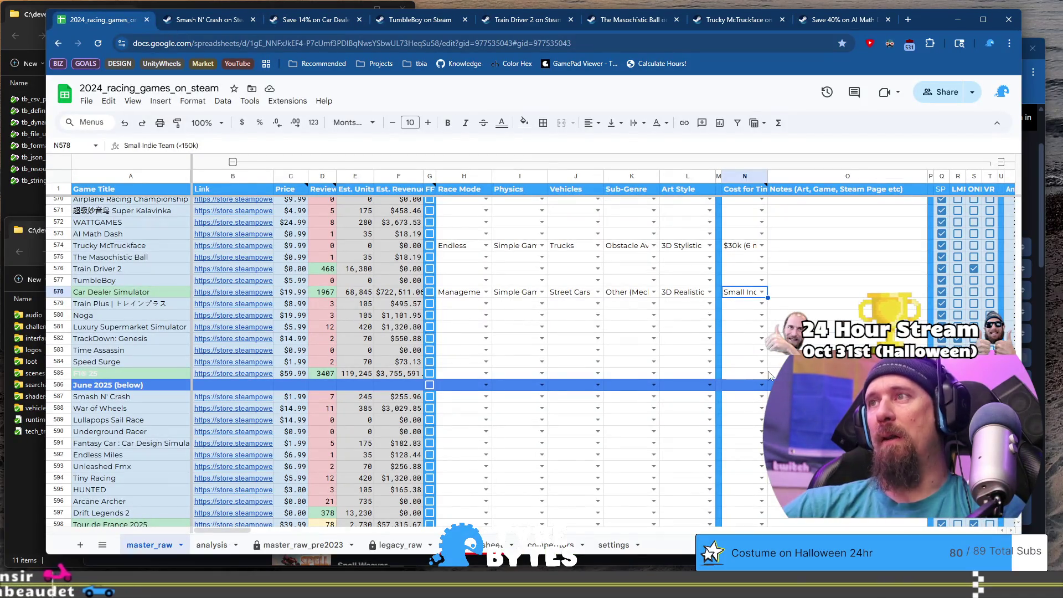
# Step: Set Car Dealer Simulator's development cost to Medium Indie Team (<350k)
pyautogui.doubleClick(766, 291)
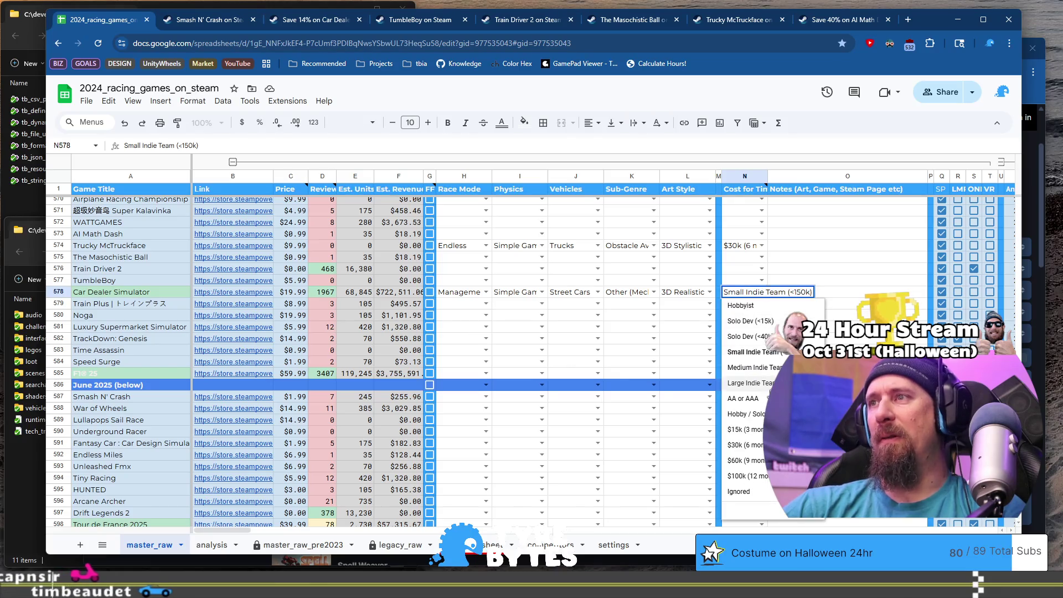
pyautogui.press('Down')
pyautogui.press('Return')
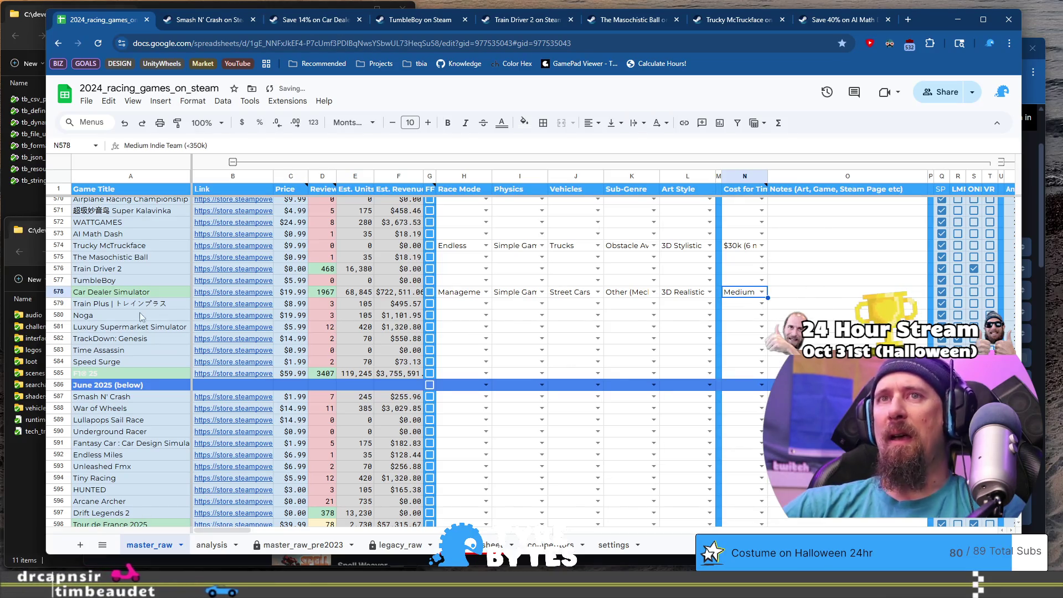
# Step: Enter the note 'Management of car dealership' in O578
pyautogui.click(792, 295)
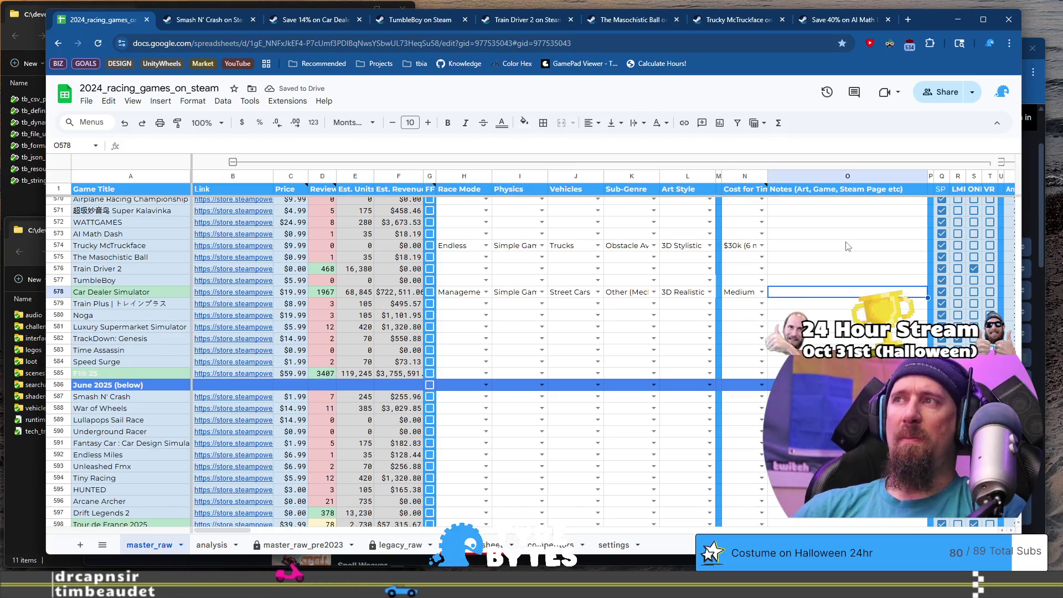
pyautogui.write('Management of')
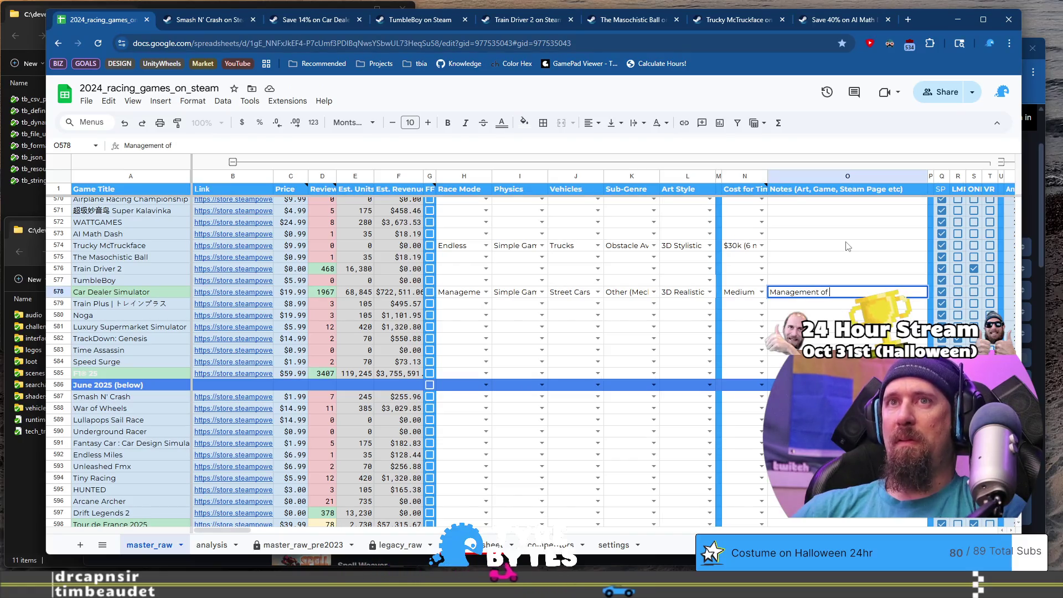
pyautogui.write(' car de')
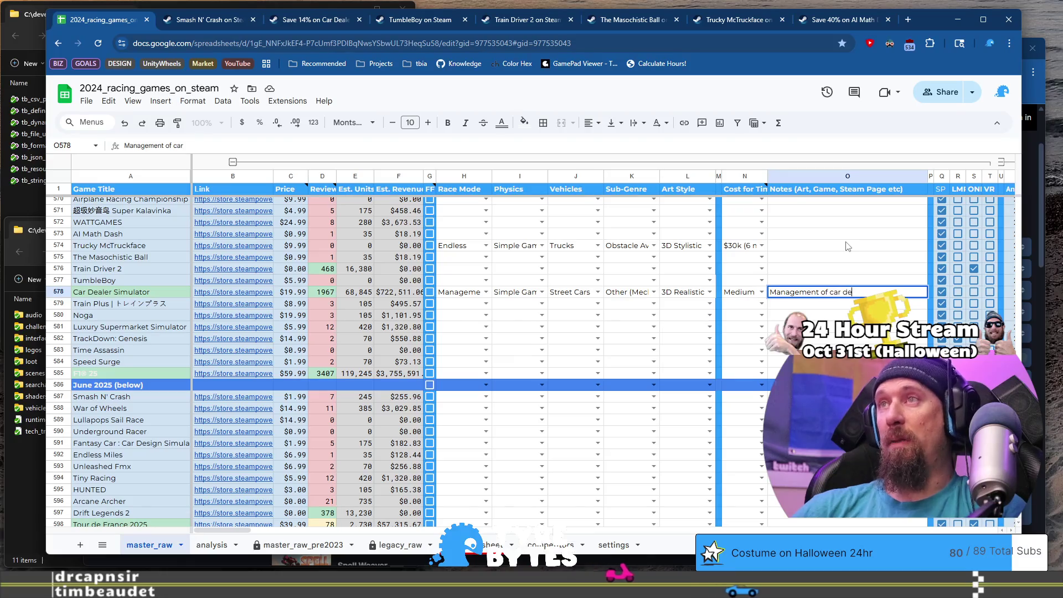
pyautogui.write('alership.')
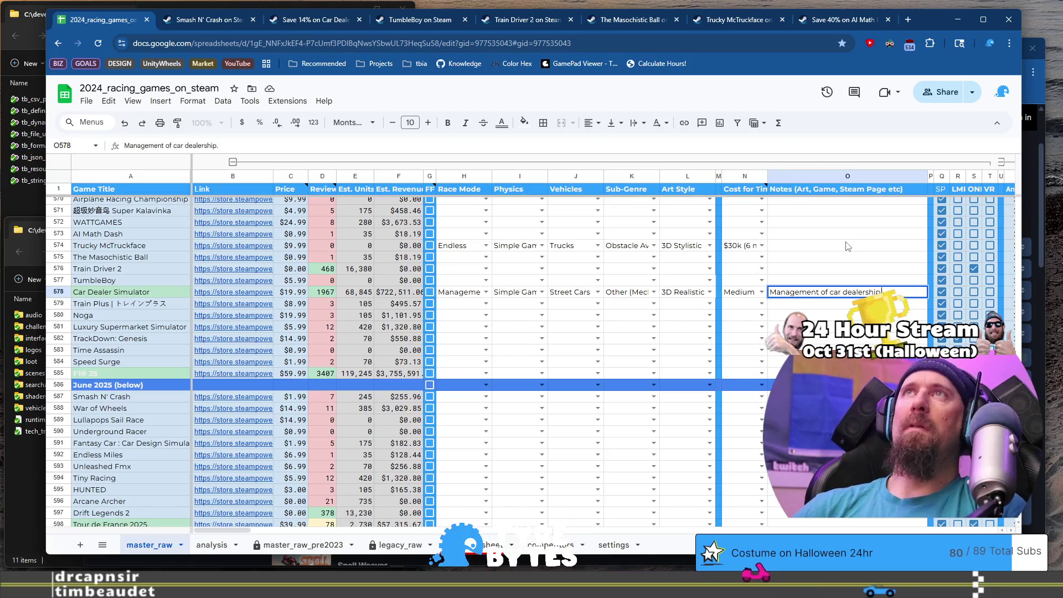
pyautogui.press('Return')
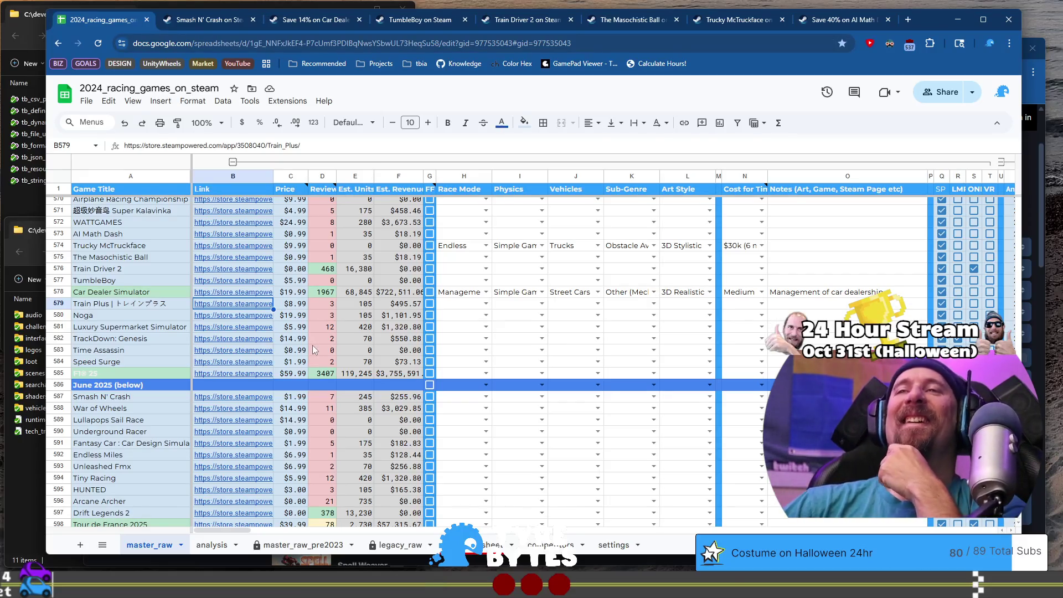
# Step: Open the Train Plus store page from B579 and browse its screenshots
pyautogui.moveTo(211, 308)
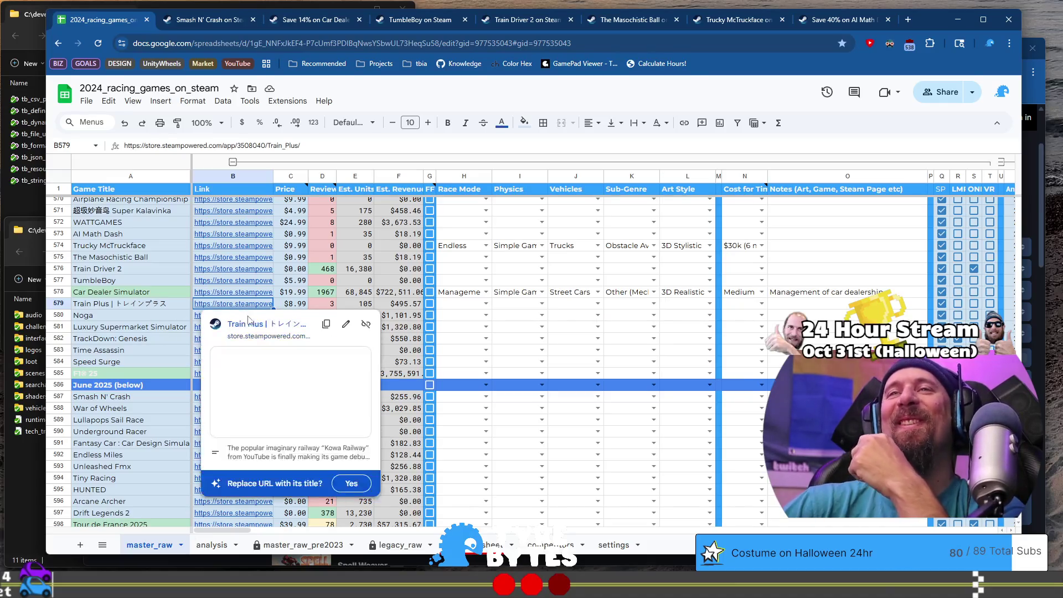
pyautogui.click(265, 324)
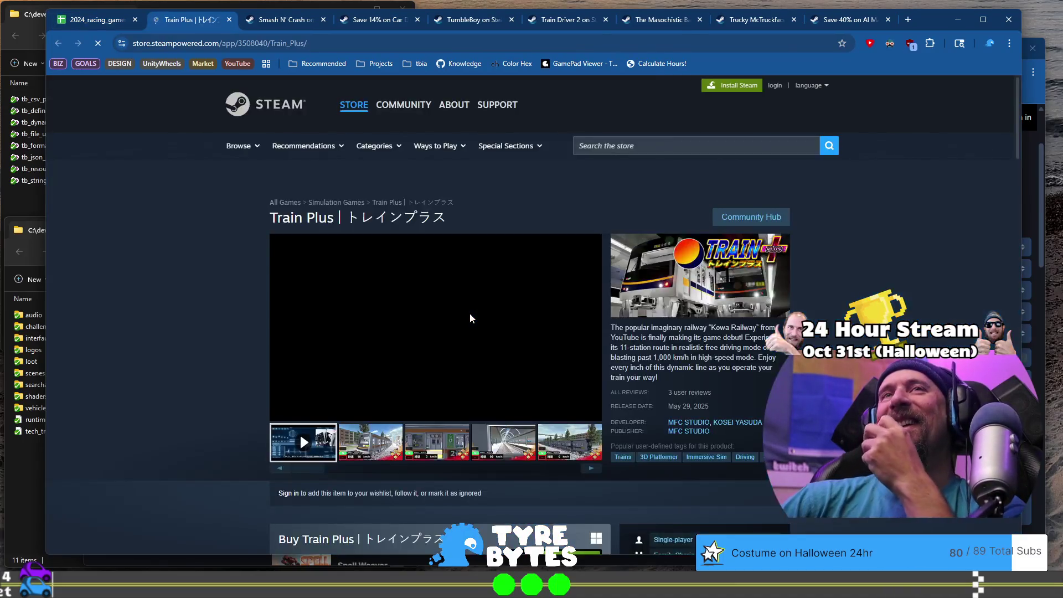
pyautogui.click(432, 43)
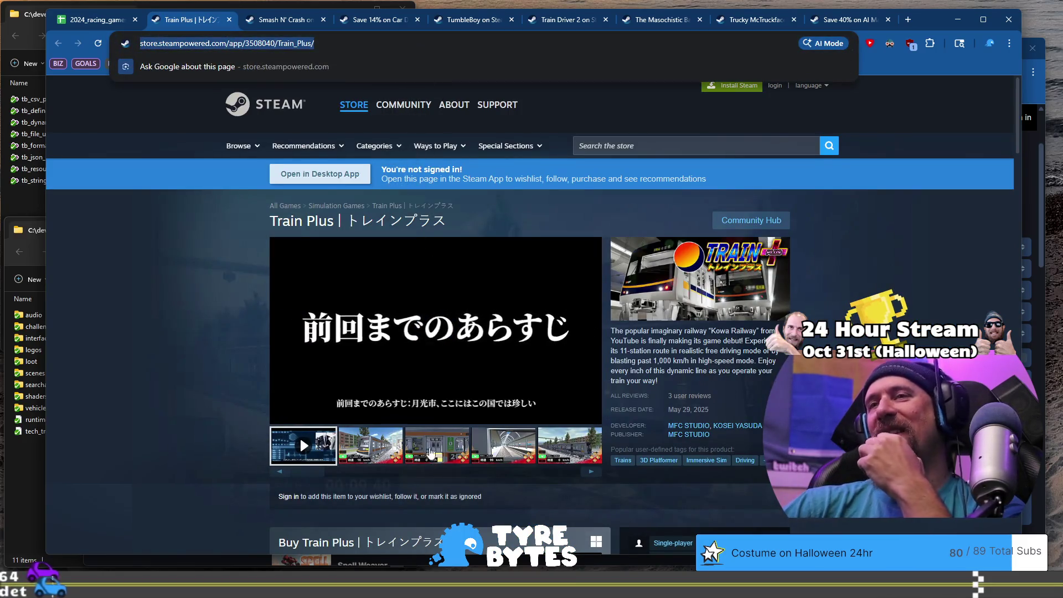
pyautogui.click(369, 446)
pyautogui.click(436, 446)
pyautogui.click(501, 446)
pyautogui.click(569, 446)
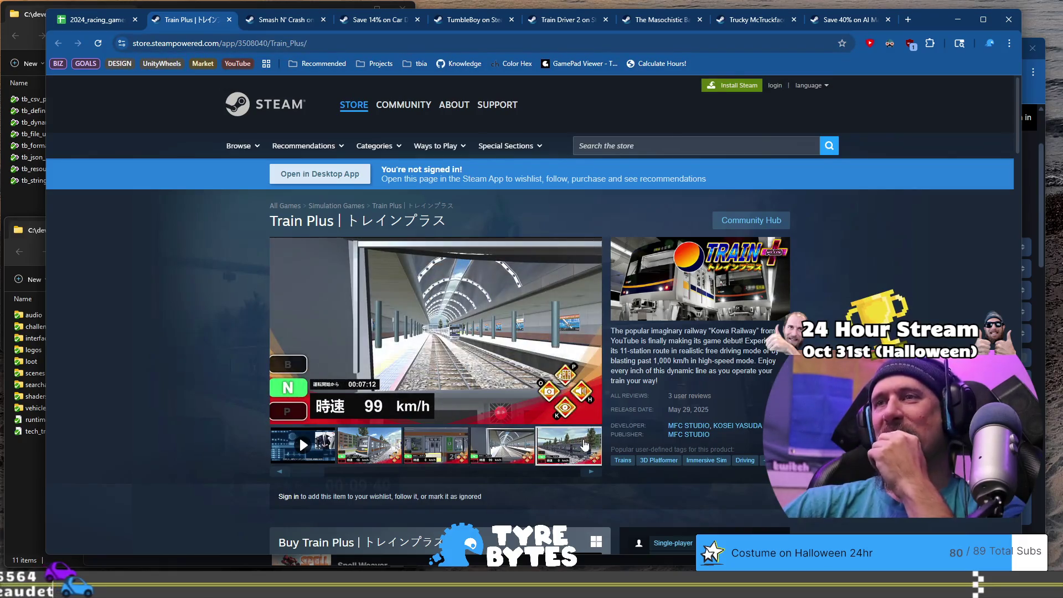
# Step: Run the collector ignore command with the Train Plus URL, then return to the spreadsheet
pyautogui.hotkey('ctrl', 'l')
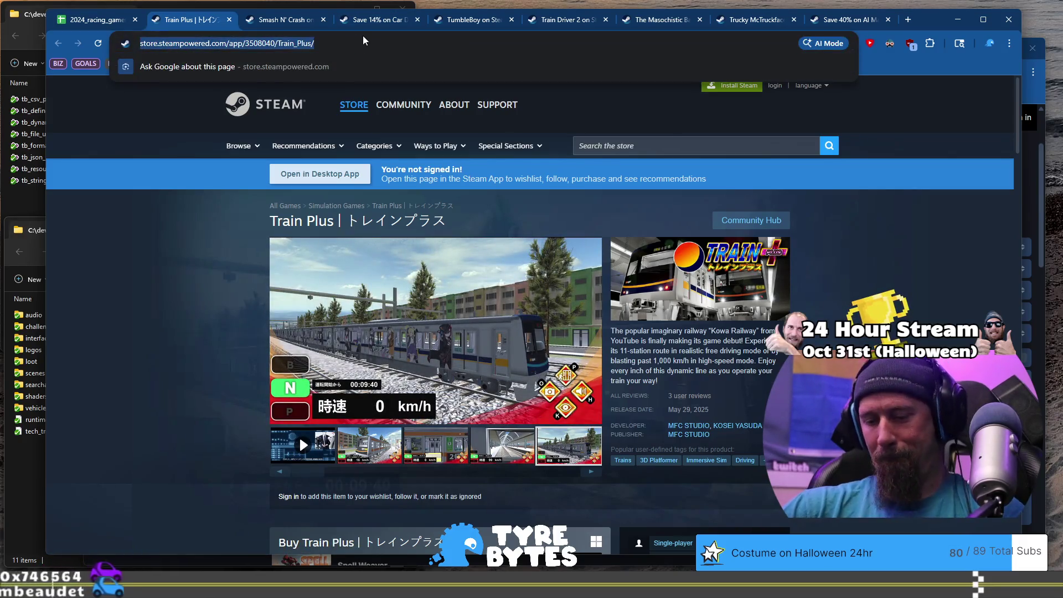
pyautogui.hotkey('alt', 'Tab')
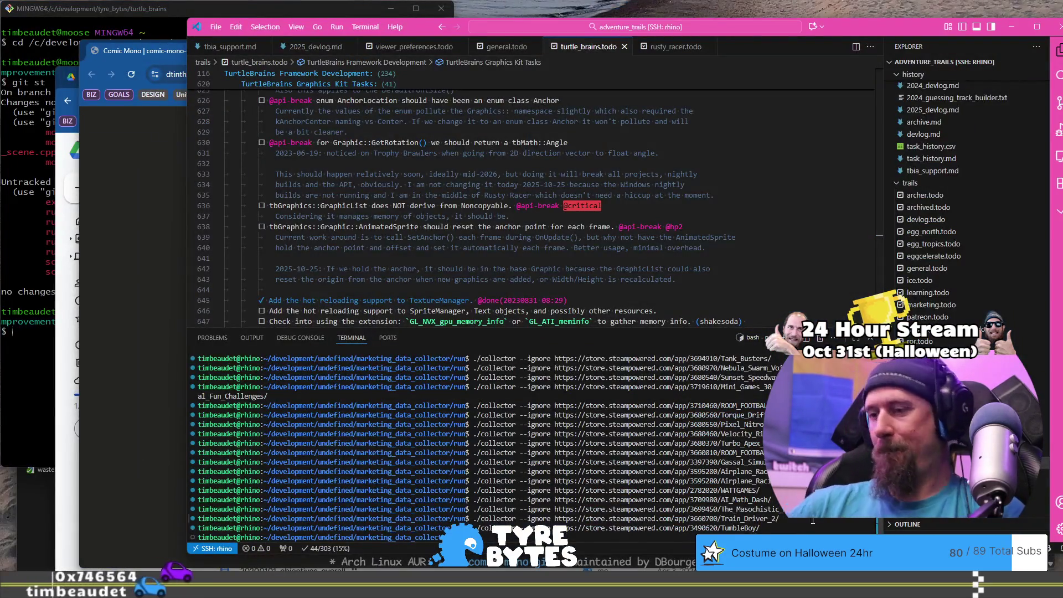
pyautogui.hotkey('ctrl', 'v')
pyautogui.press('Return')
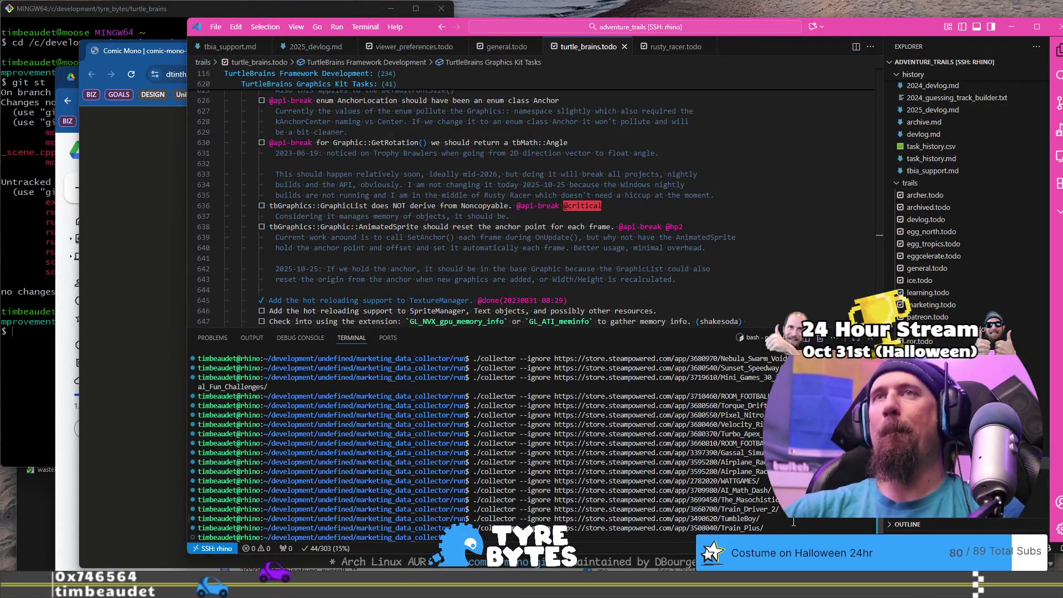
pyautogui.hotkey('alt', 'Tab')
pyautogui.click(109, 23)
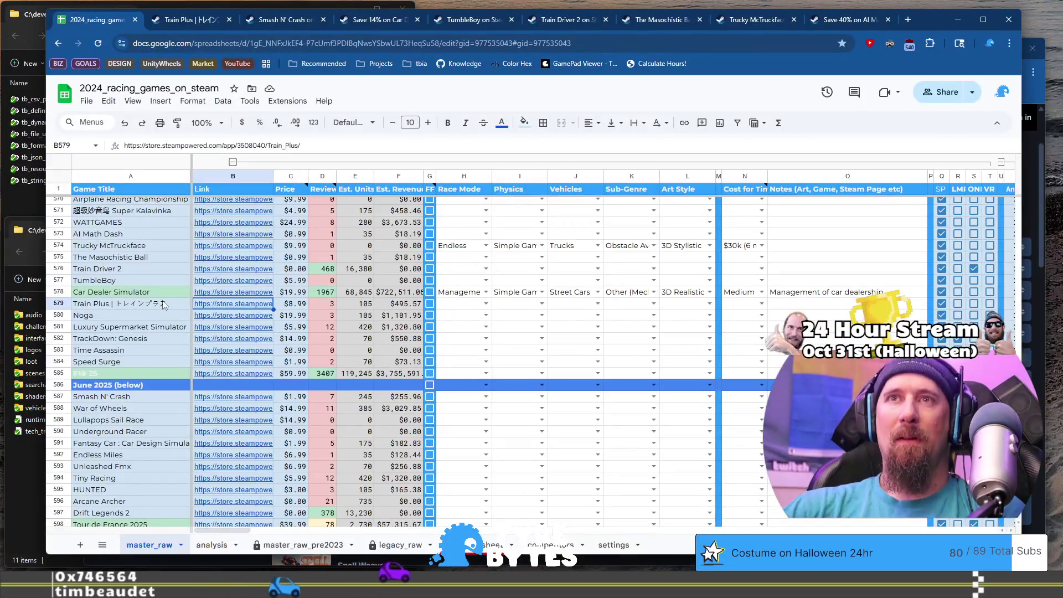
# Step: Open Noga's store page from B580 and browse its screenshots up to the watchtower
pyautogui.press('Down')
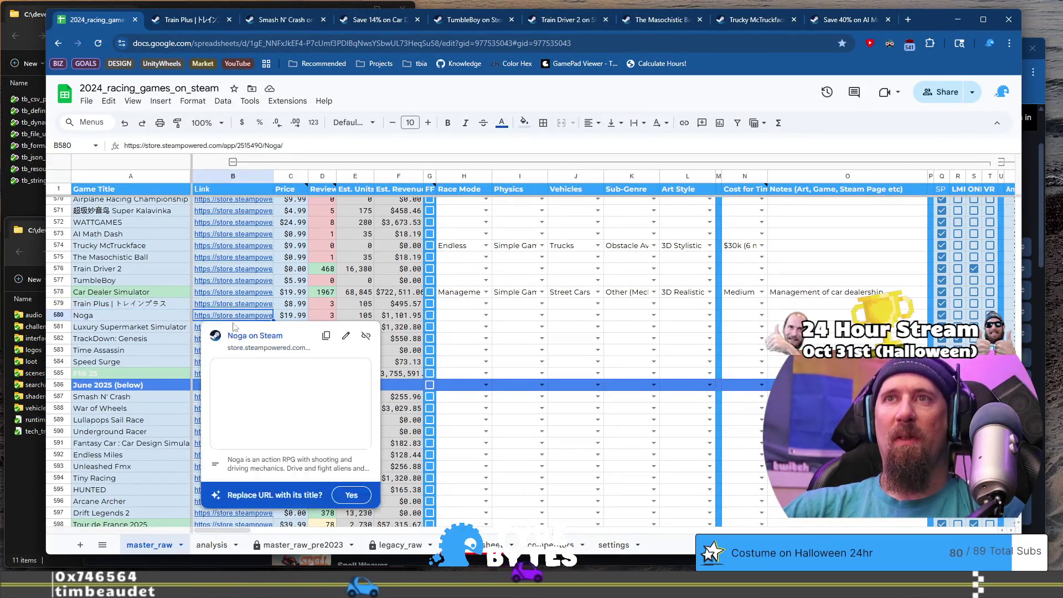
pyautogui.click(259, 336)
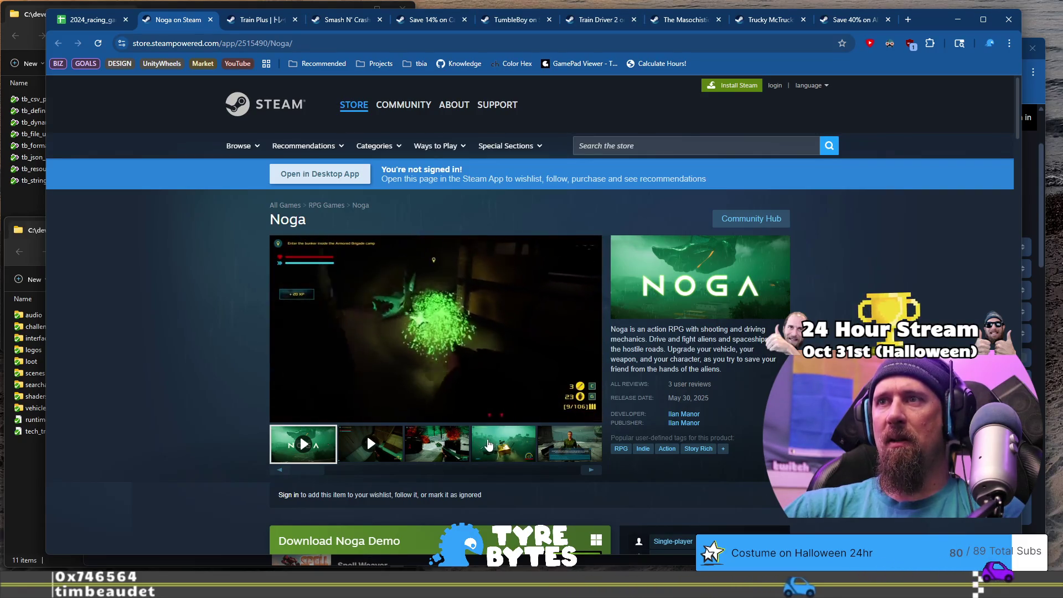
pyautogui.click(494, 444)
pyautogui.click(569, 444)
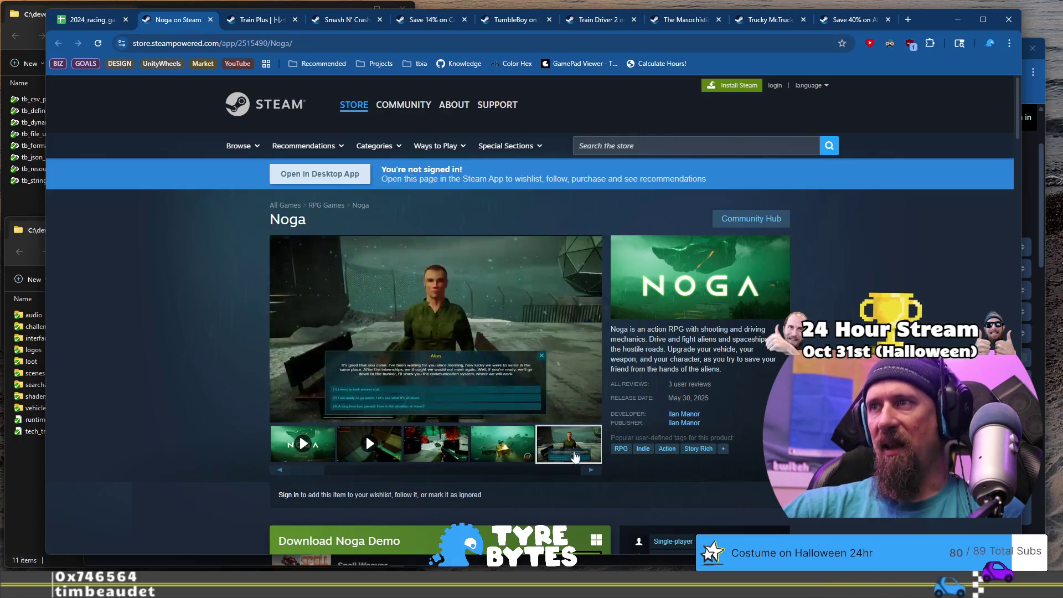
pyautogui.click(591, 471)
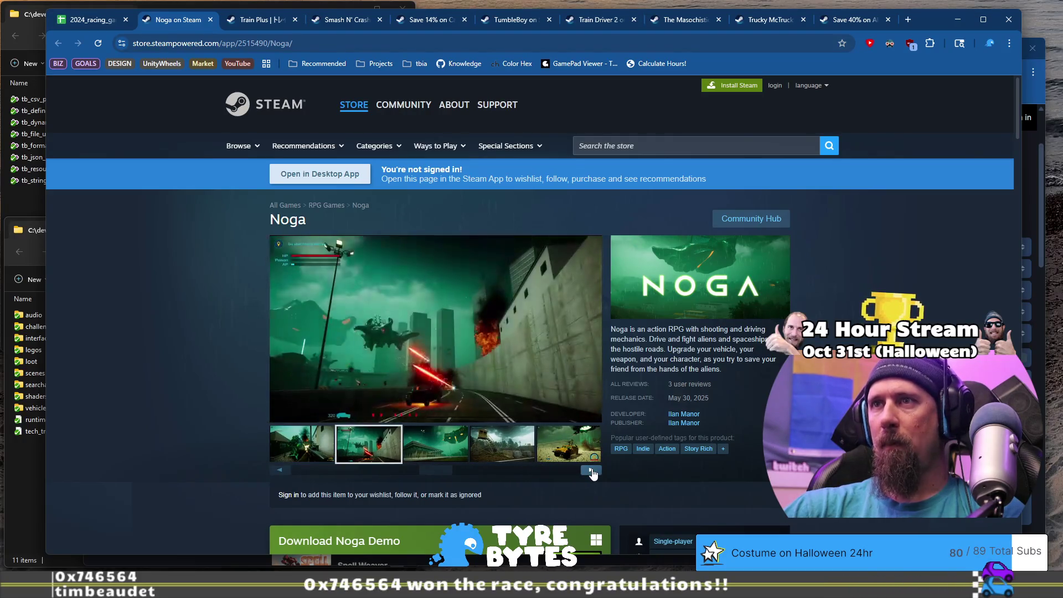
pyautogui.click(591, 471)
pyautogui.click(592, 470)
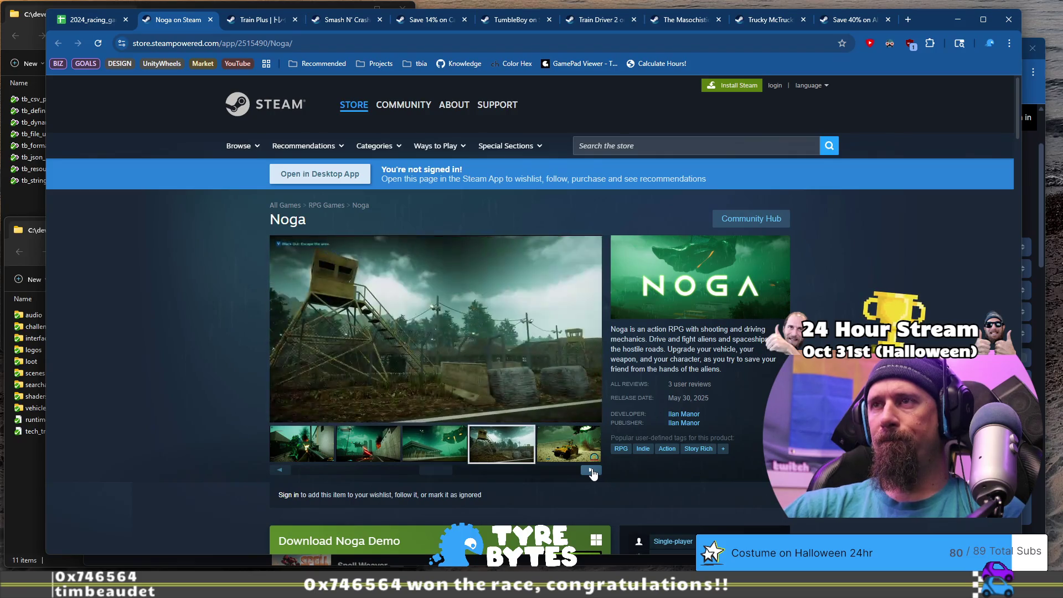
# Step: Glance at the spreadsheet, then revisit Noga's earlier screenshots including the building and UFO
pyautogui.click(100, 23)
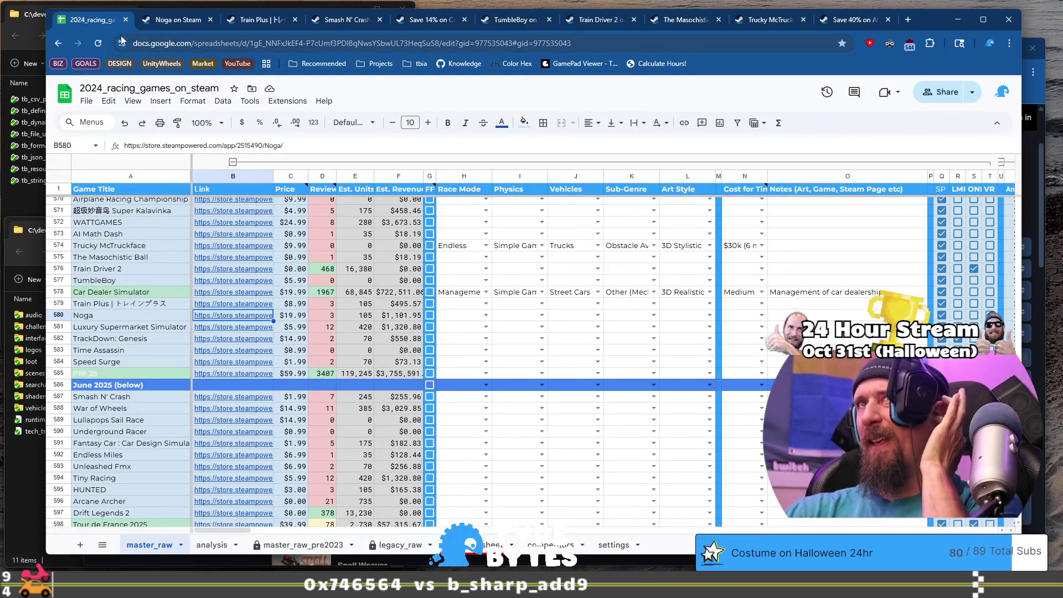
pyautogui.click(164, 25)
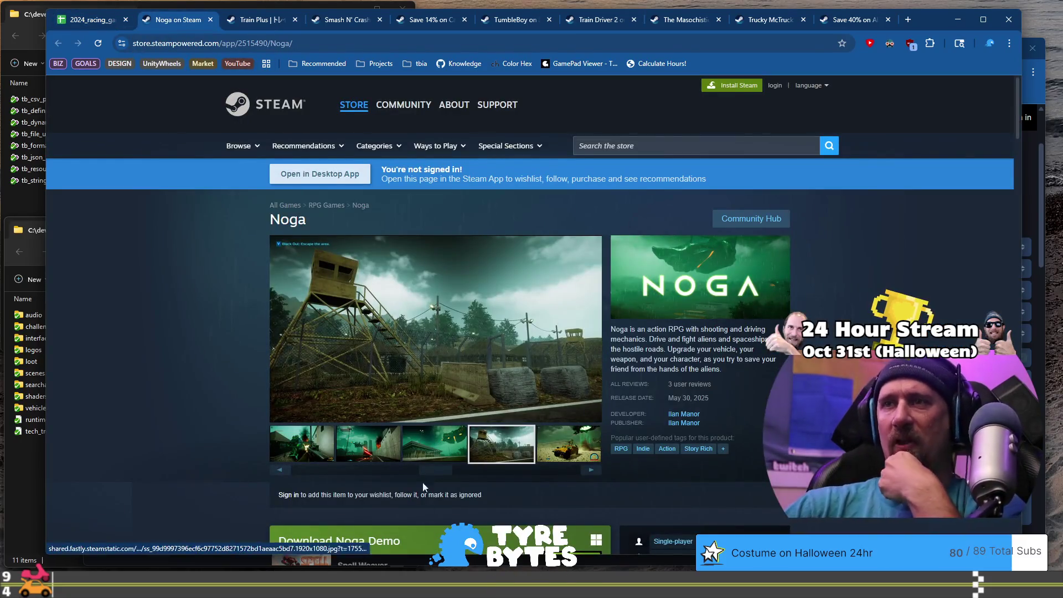
pyautogui.click(395, 445)
pyautogui.click(435, 446)
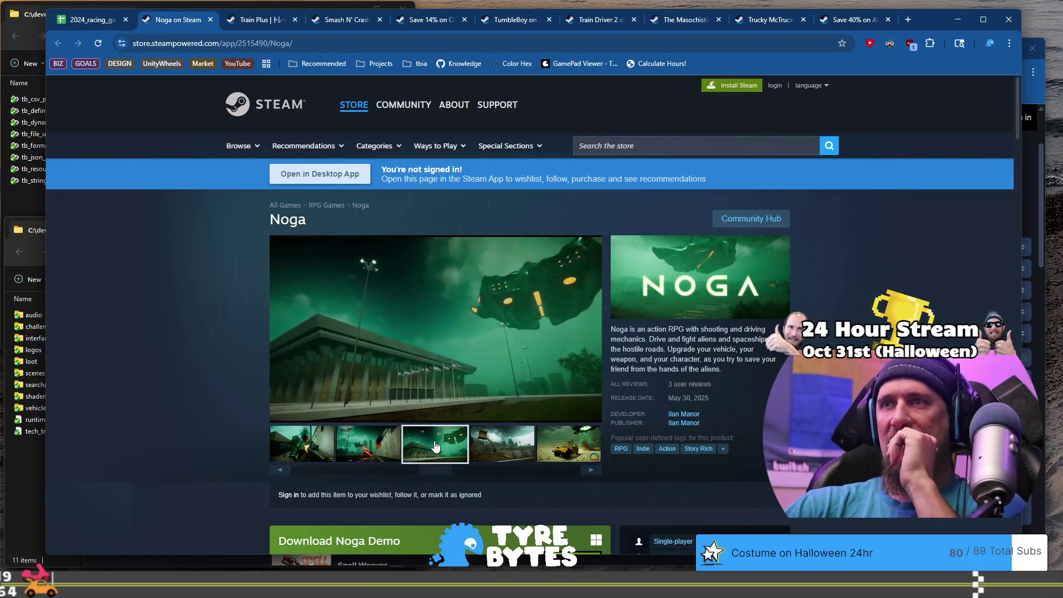
pyautogui.moveTo(448, 471); pyautogui.dragTo(553, 471)
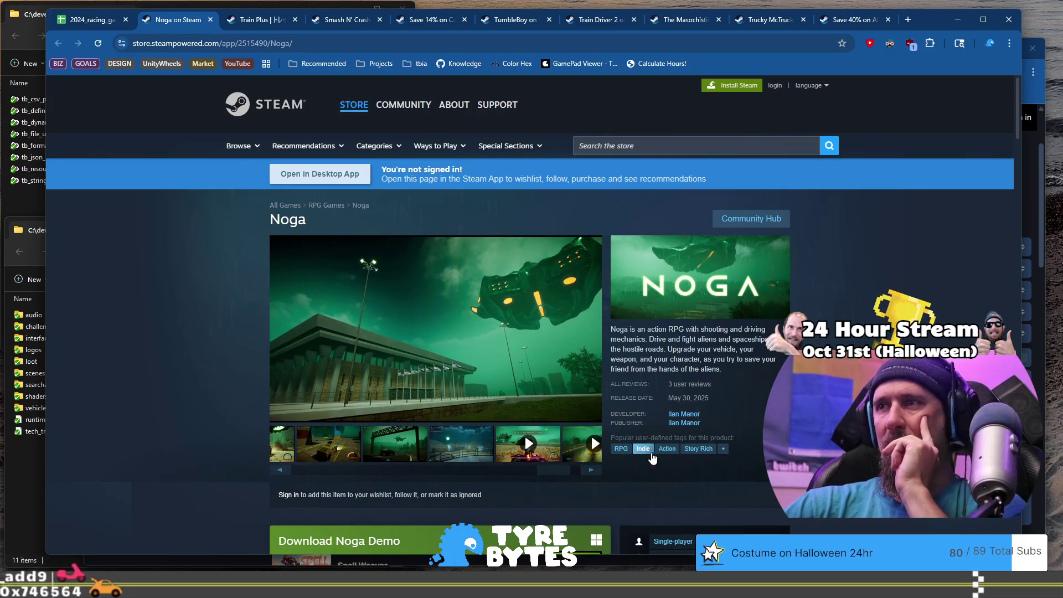
# Step: Review Noga's RPG, Indie, Action and Story Rich tags and description, then return to the spreadsheet
pyautogui.click(722, 448)
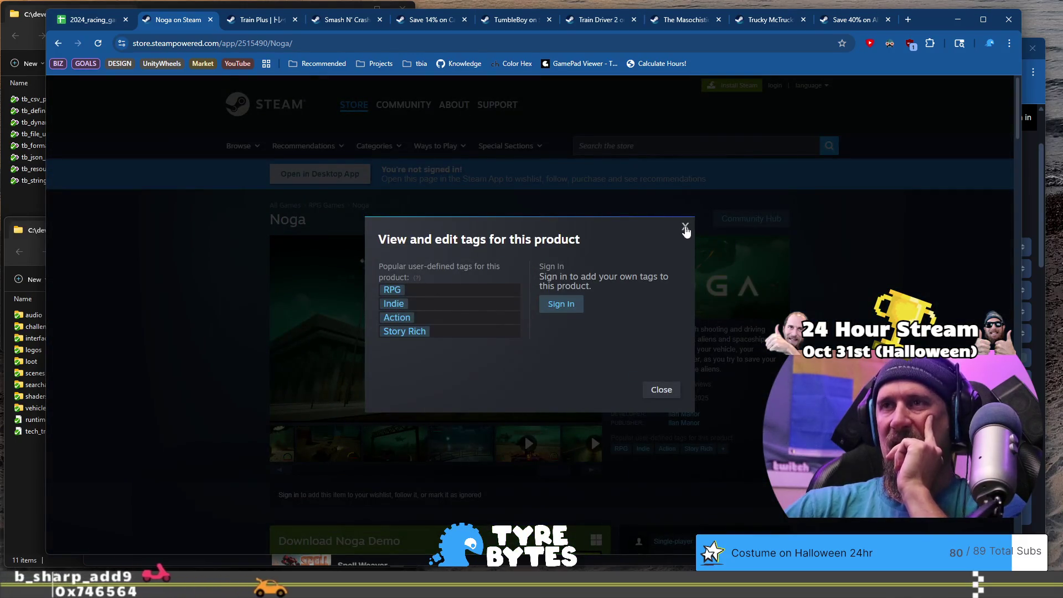
pyautogui.click(685, 227)
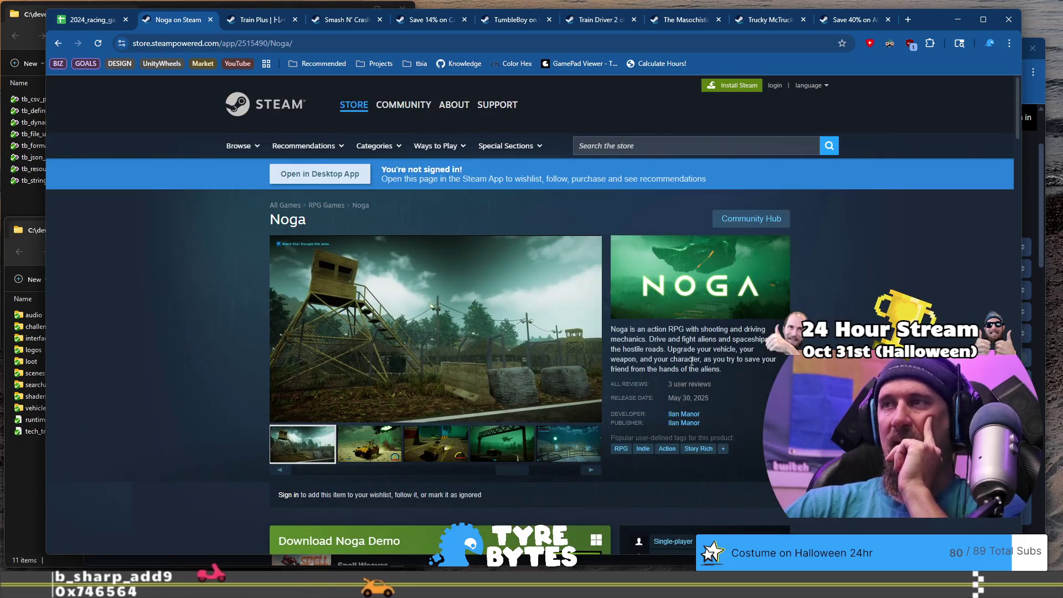
pyautogui.moveTo(515, 470); pyautogui.dragTo(333, 476)
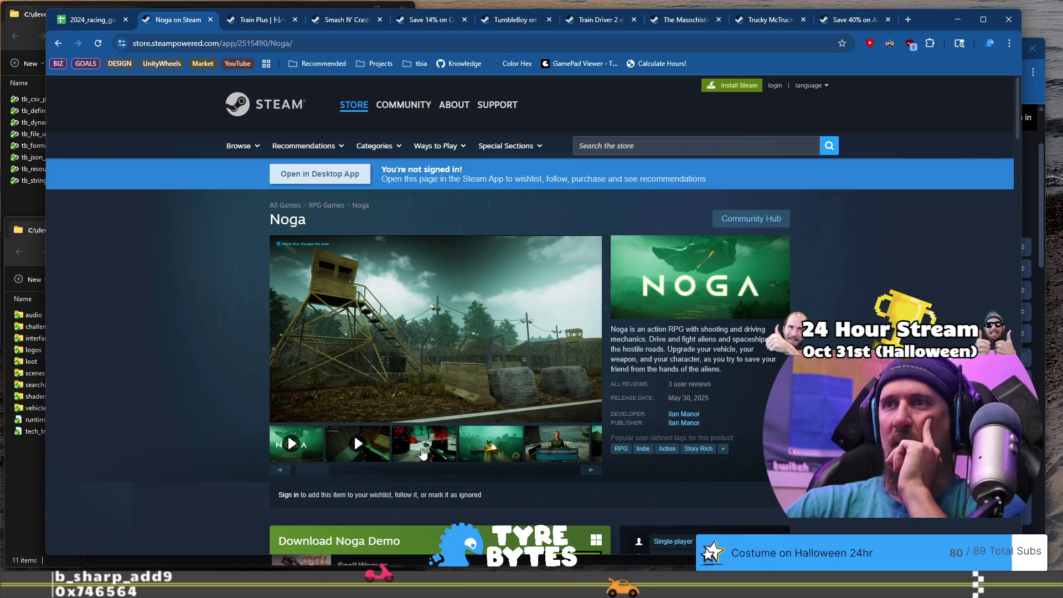
pyautogui.scroll(-10, 423, 453)
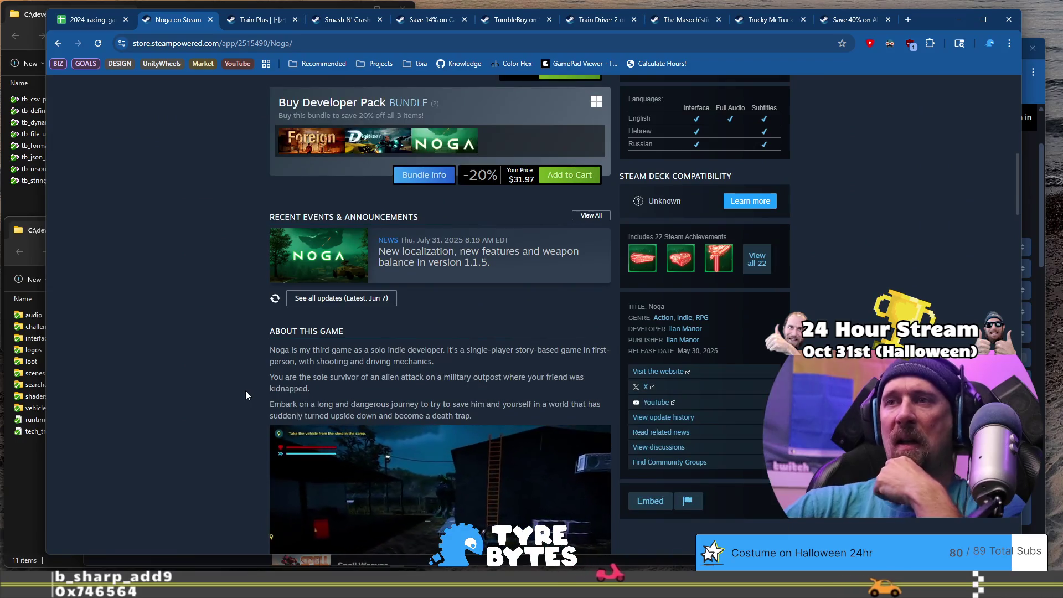
pyautogui.scroll(-1, 246, 392)
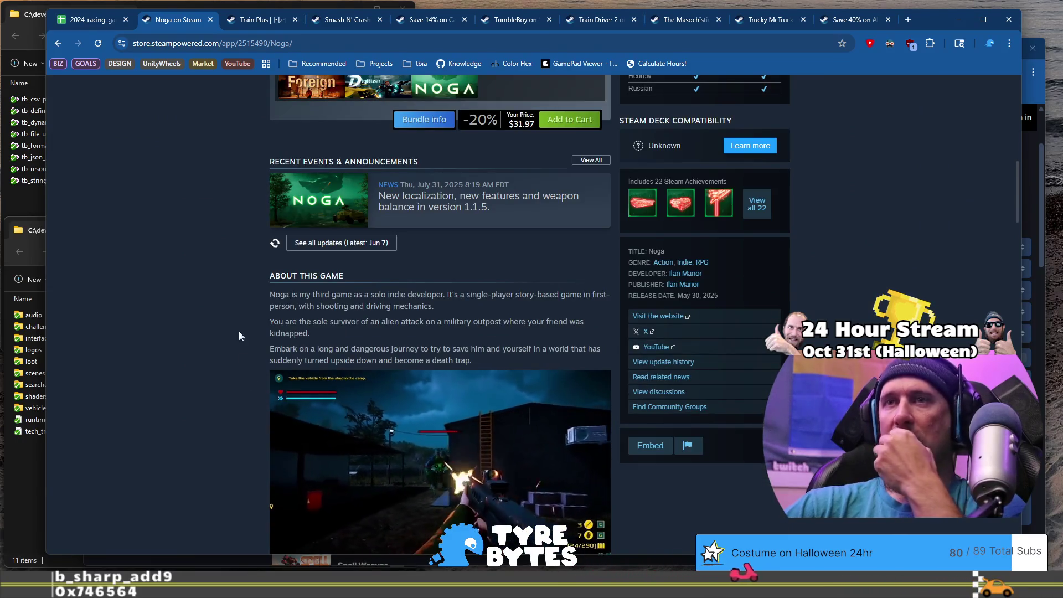
pyautogui.click(78, 22)
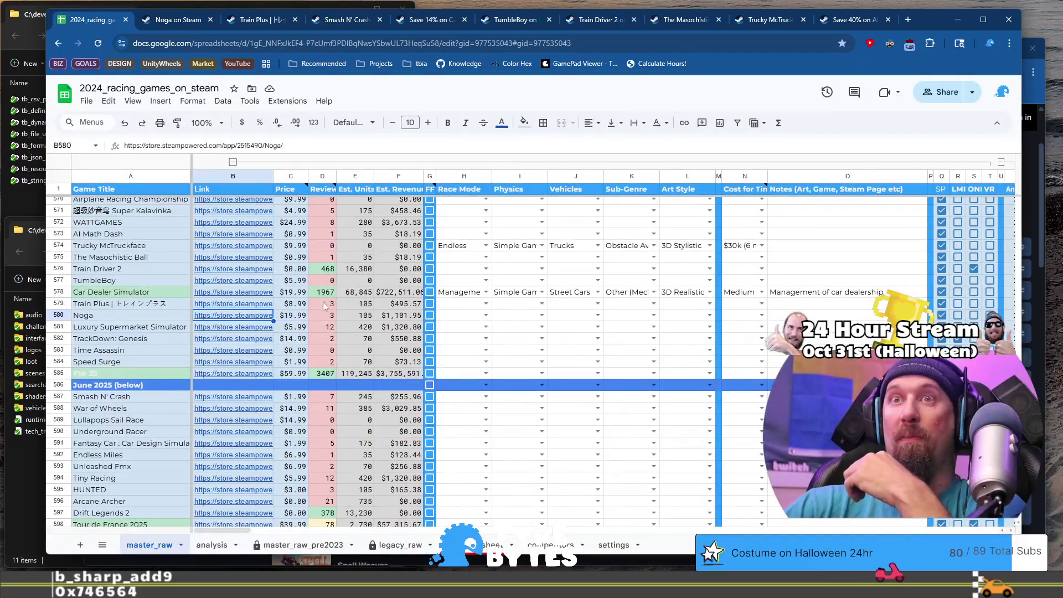
# Step: Open Noga's Steam store page from its link cell in row 580
pyautogui.click(128, 320)
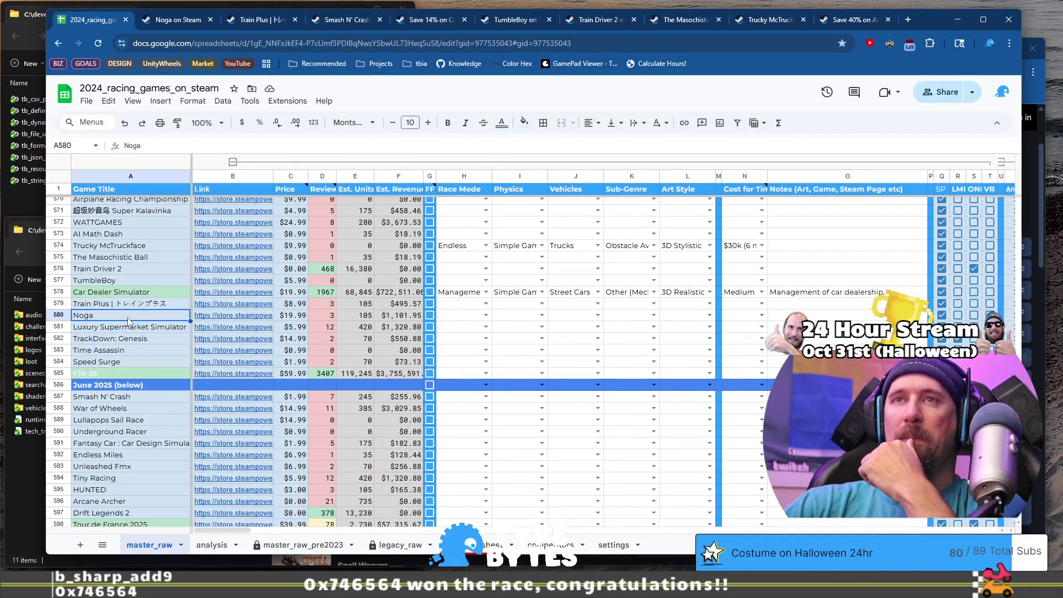
pyautogui.moveTo(233, 316)
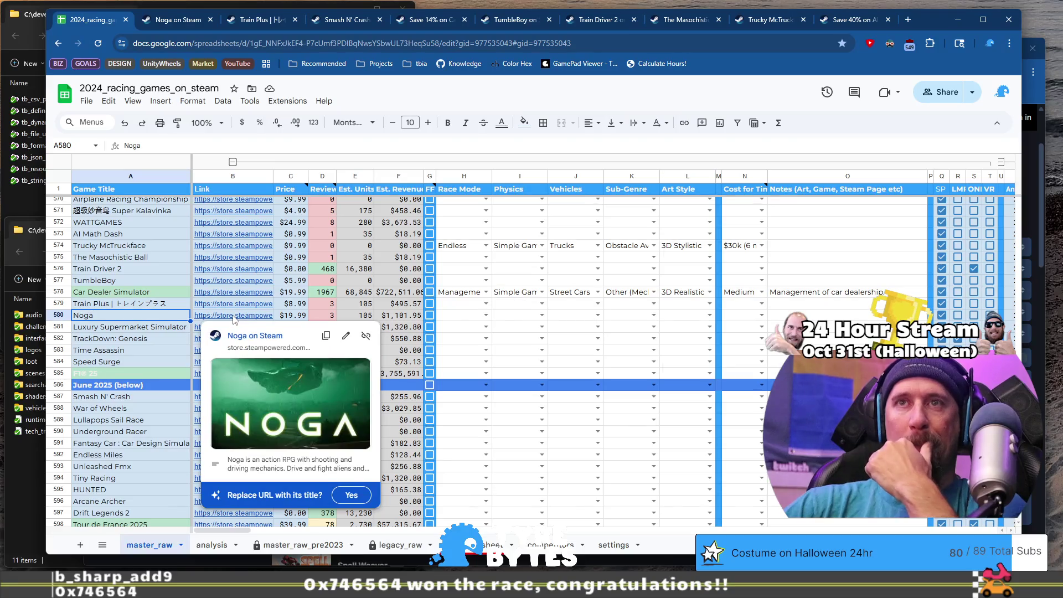
pyautogui.click(235, 316)
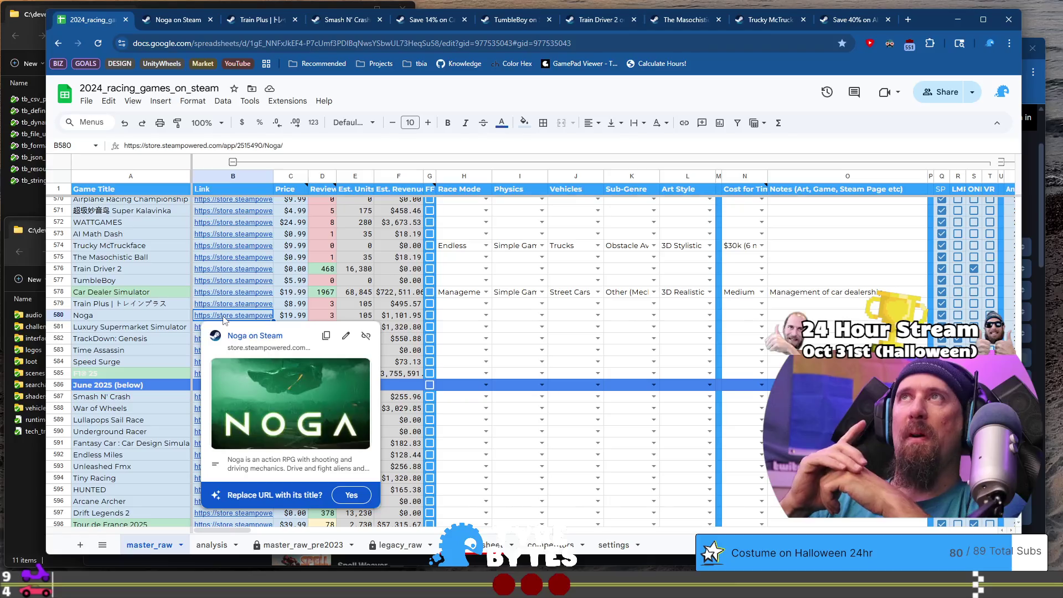
pyautogui.click(183, 21)
pyautogui.scroll(2, 762, 287)
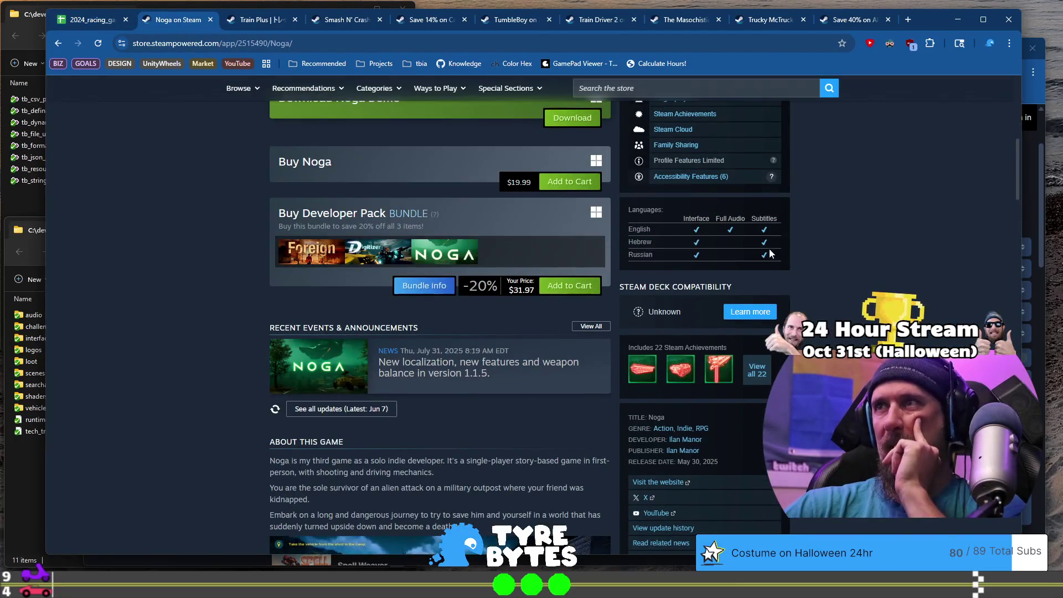
pyautogui.scroll(5, 769, 248)
# Step: Review Noga's full tag list and gameplay videos, then return to the racing games sheet
pyautogui.click(724, 338)
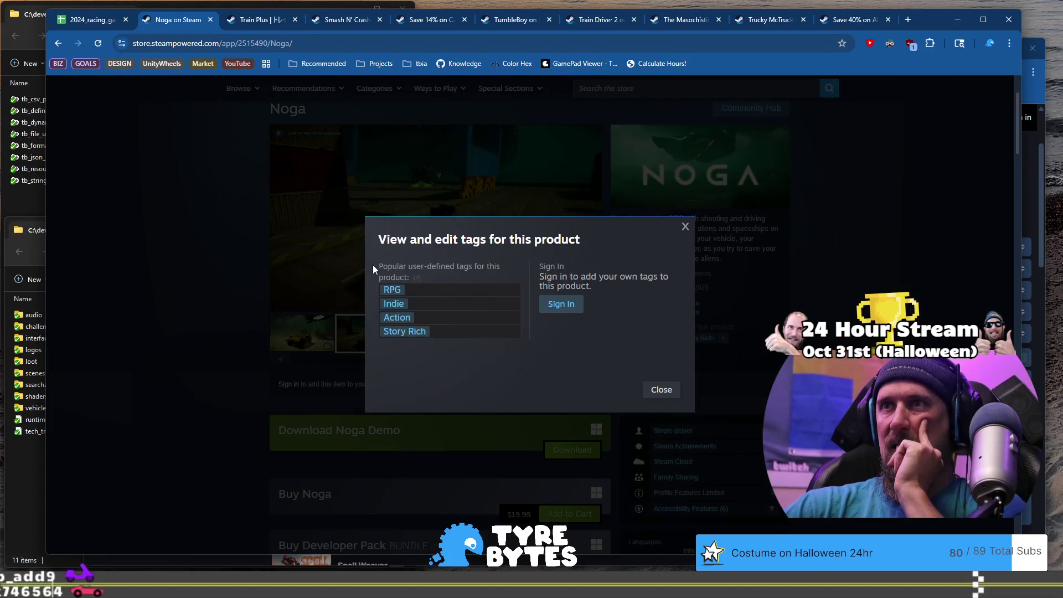
pyautogui.moveTo(443, 267); pyautogui.dragTo(452, 274)
pyautogui.click(452, 274)
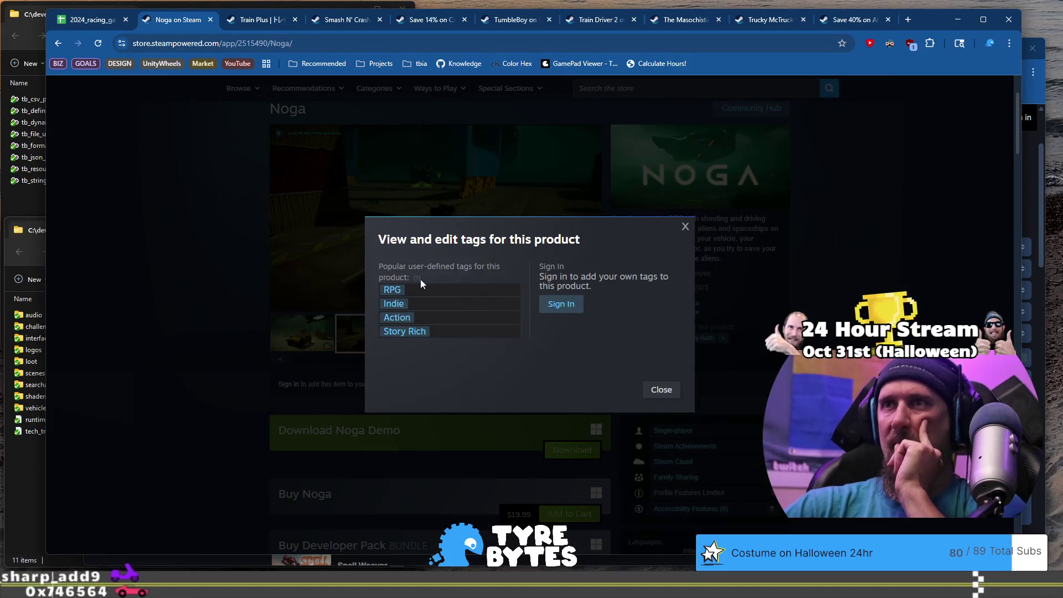
pyautogui.moveTo(418, 279)
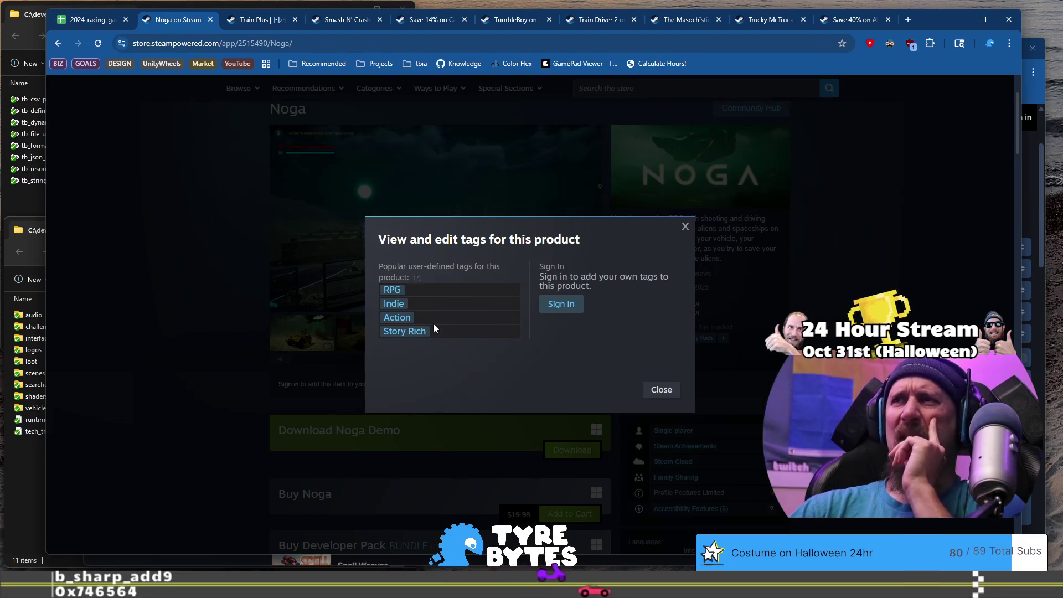
pyautogui.click(179, 235)
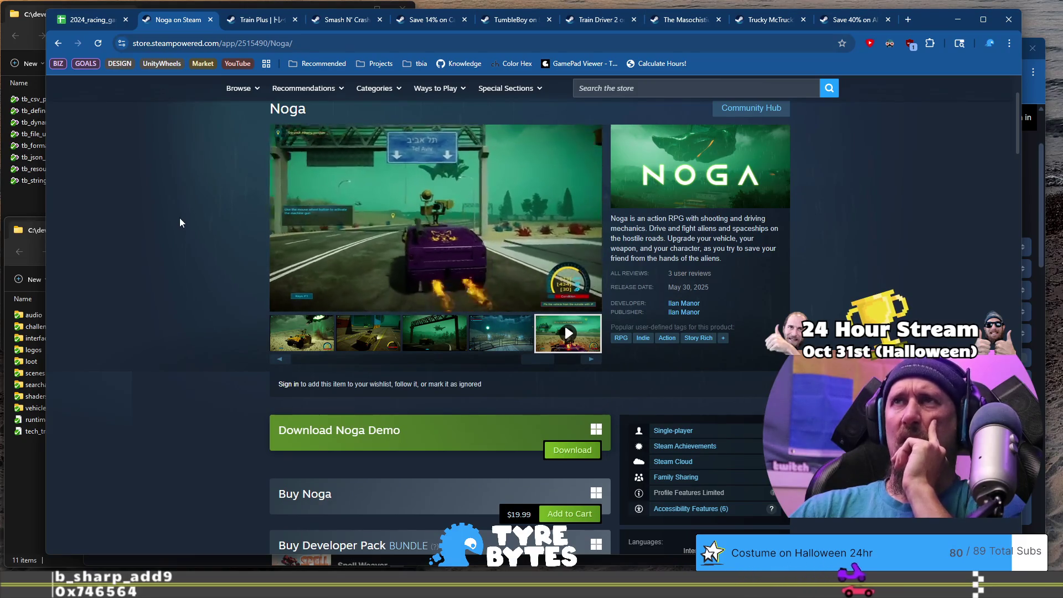
pyautogui.moveTo(357, 22)
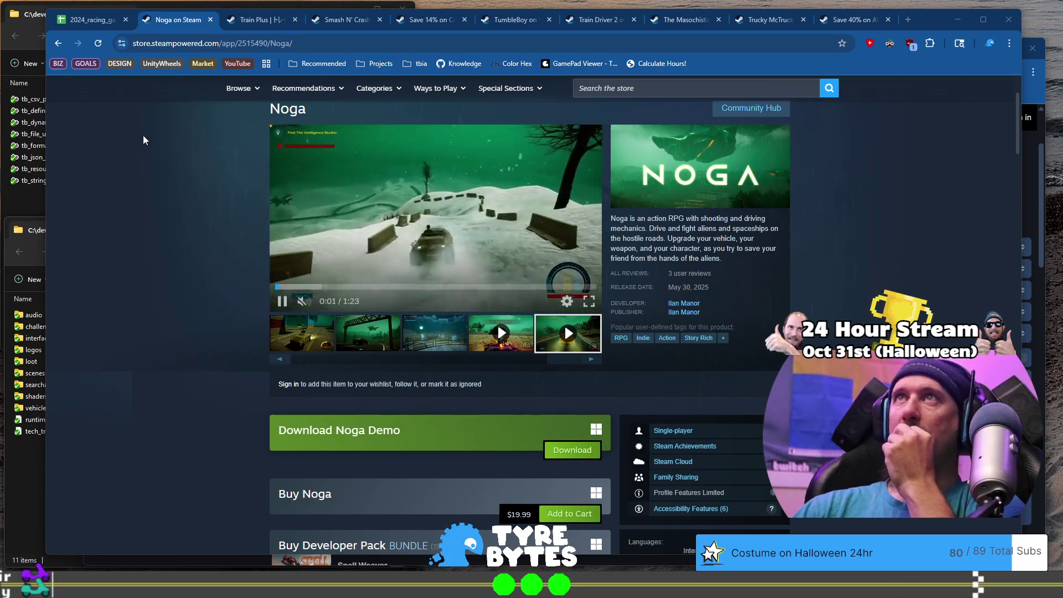
pyautogui.click(91, 20)
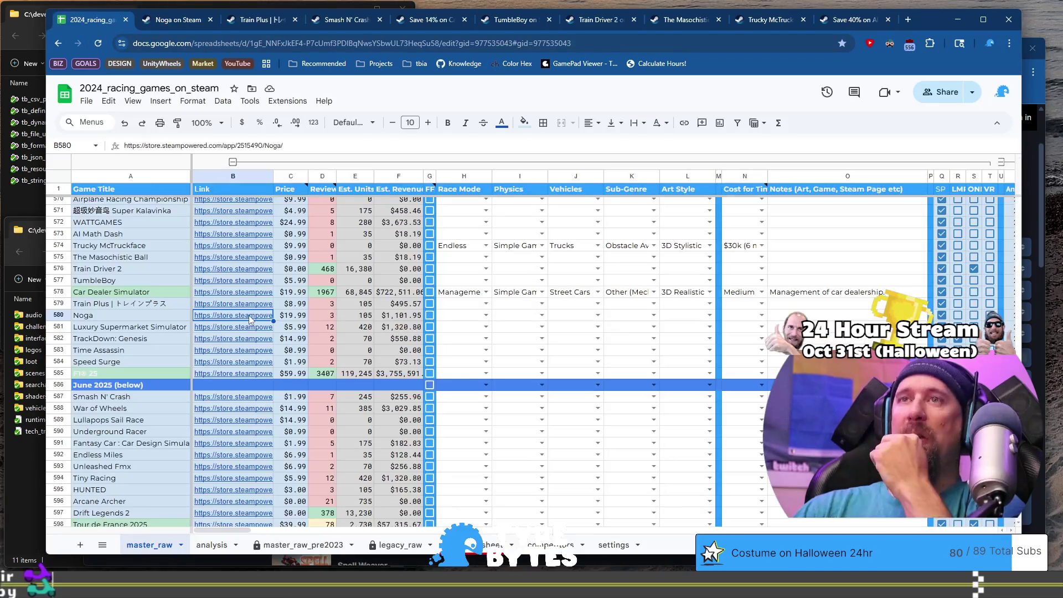
# Step: Set Noga's Race Mode to Arena, Physics to Arcade and Vehicles to Post Apocalyptic
pyautogui.moveTo(197, 320)
pyautogui.click(105, 317)
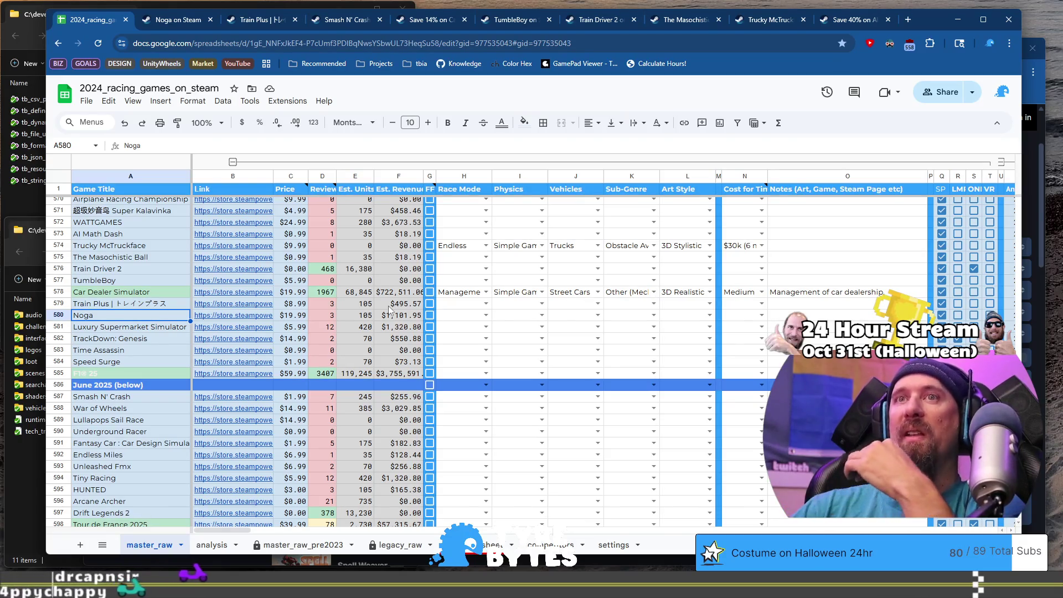
pyautogui.click(454, 318)
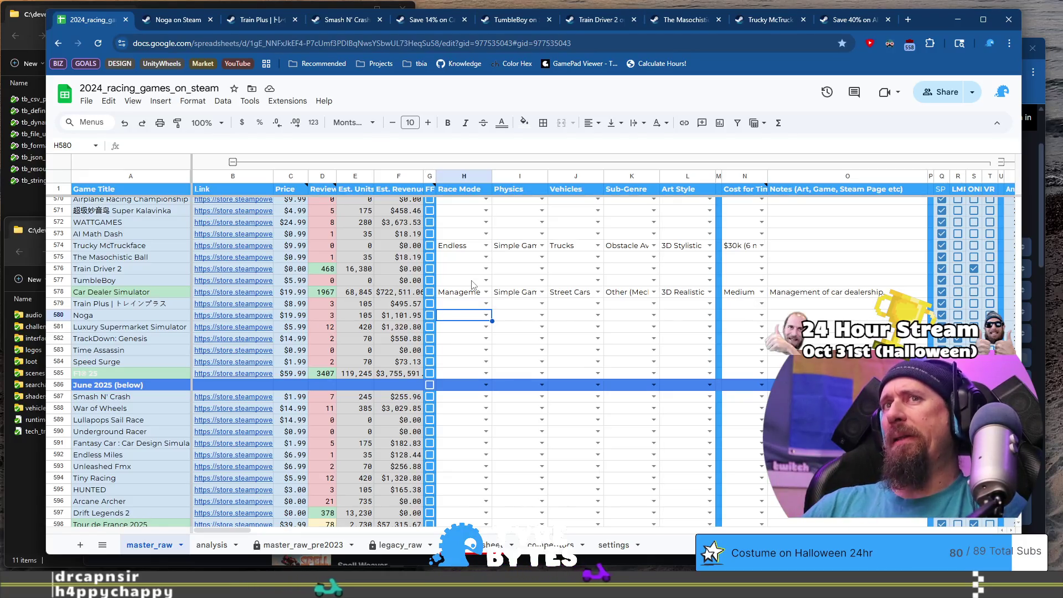
pyautogui.press('Return')
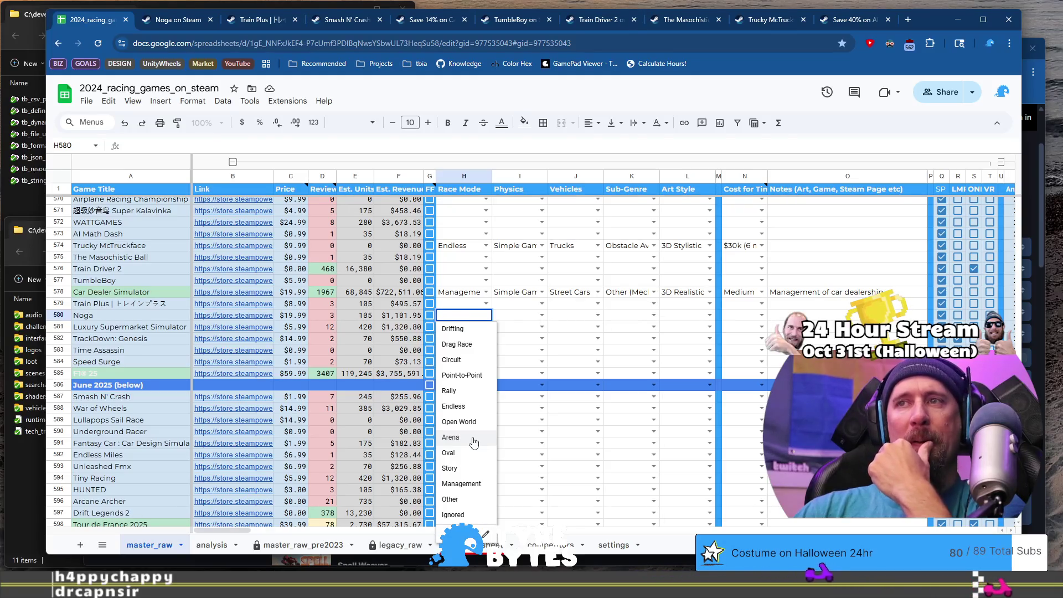
pyautogui.click(474, 441)
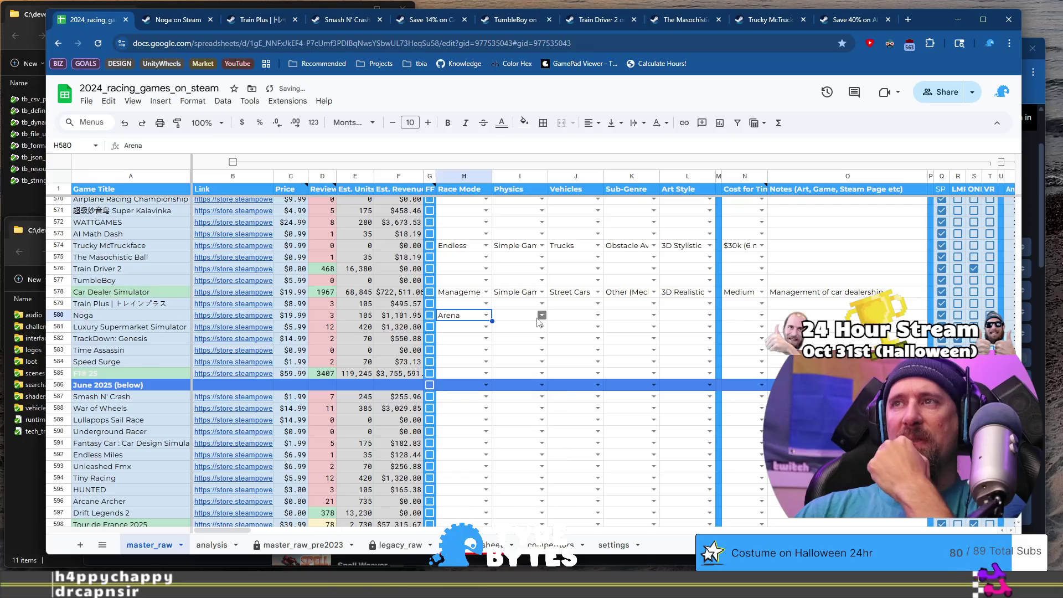
pyautogui.click(540, 317)
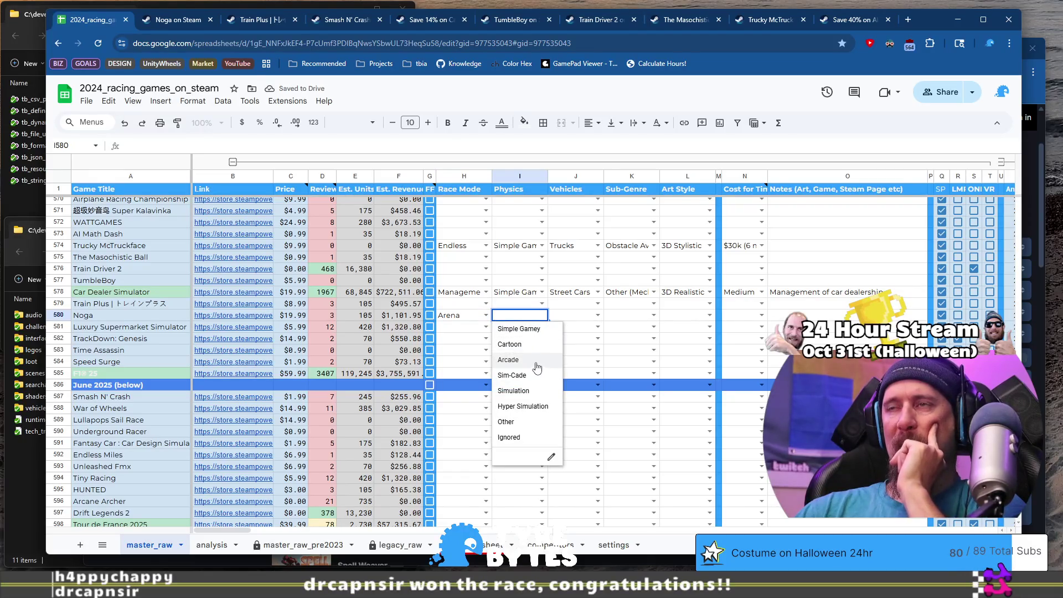
pyautogui.click(537, 359)
pyautogui.click(598, 315)
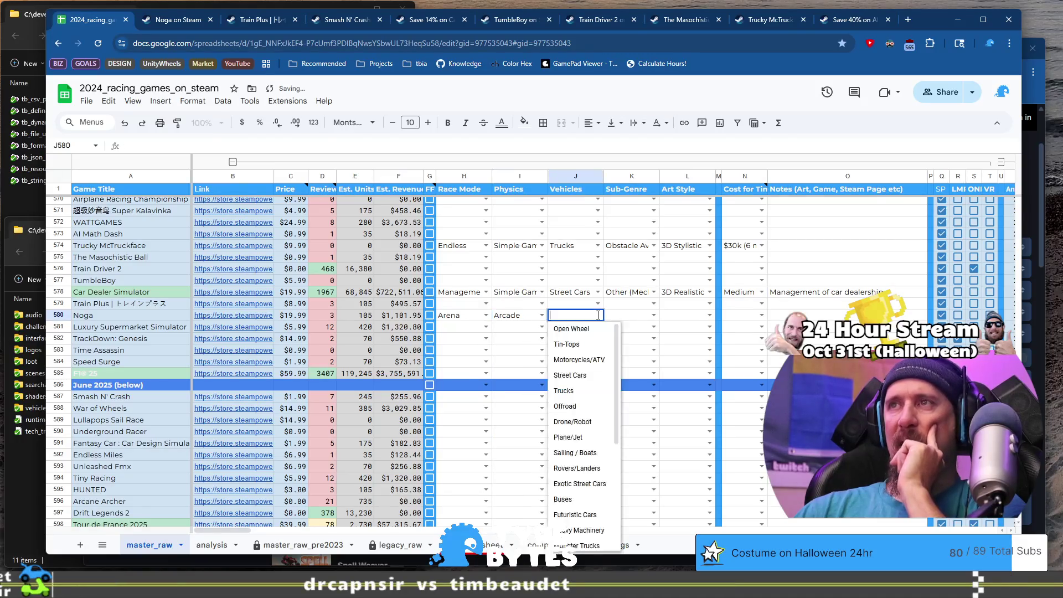
pyautogui.scroll(-3, 584, 455)
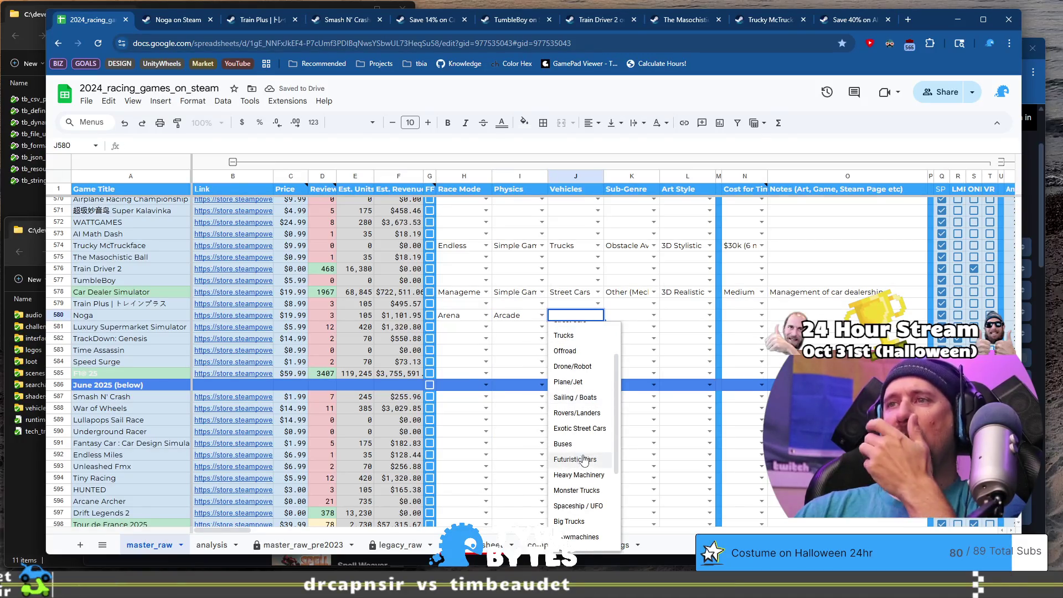
pyautogui.scroll(-1, 584, 453)
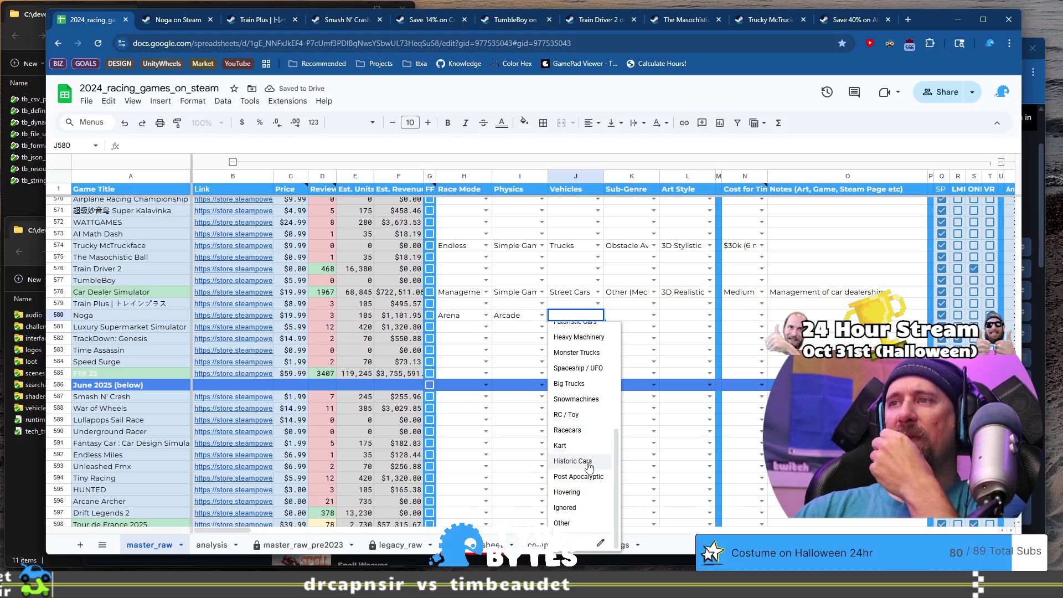
pyautogui.click(593, 477)
# Step: Check Noga's trailer at 0:45, then set its Sub-Genre to Combat (non Racing)
pyautogui.click(178, 22)
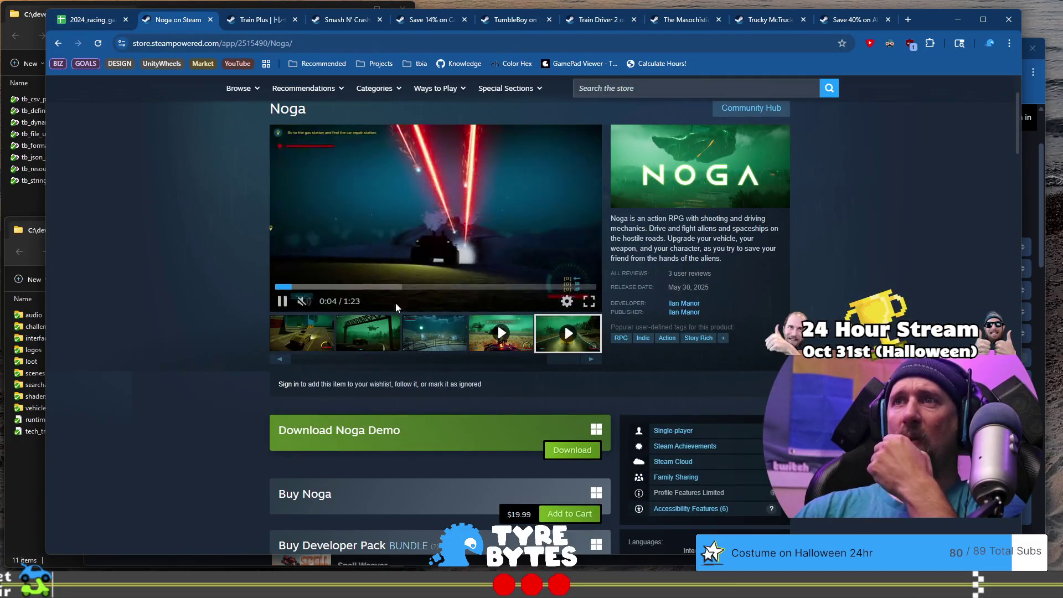
pyautogui.moveTo(393, 290); pyautogui.dragTo(449, 286)
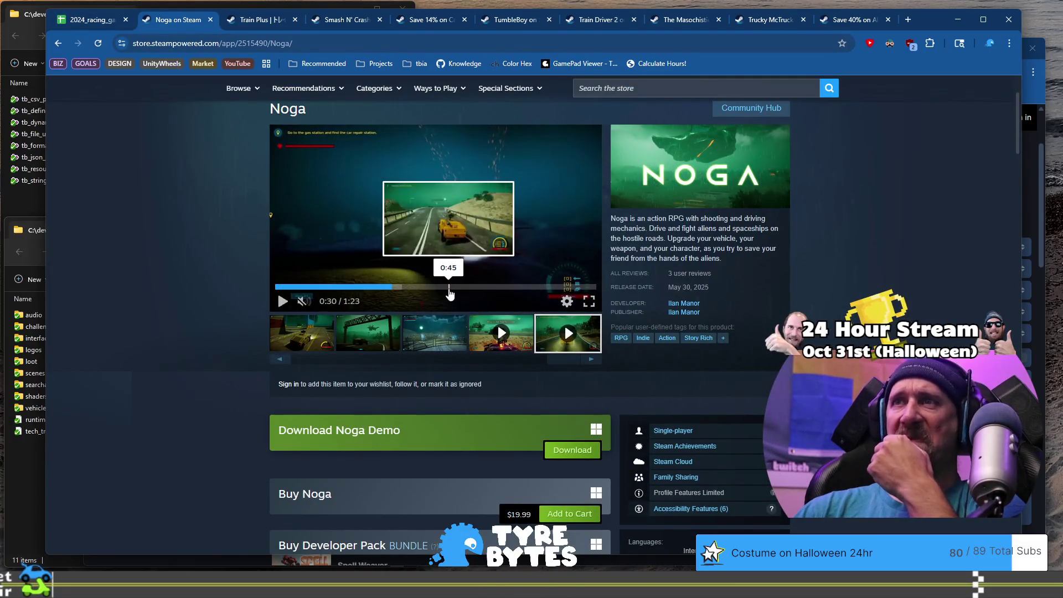
pyautogui.click(91, 20)
pyautogui.click(651, 315)
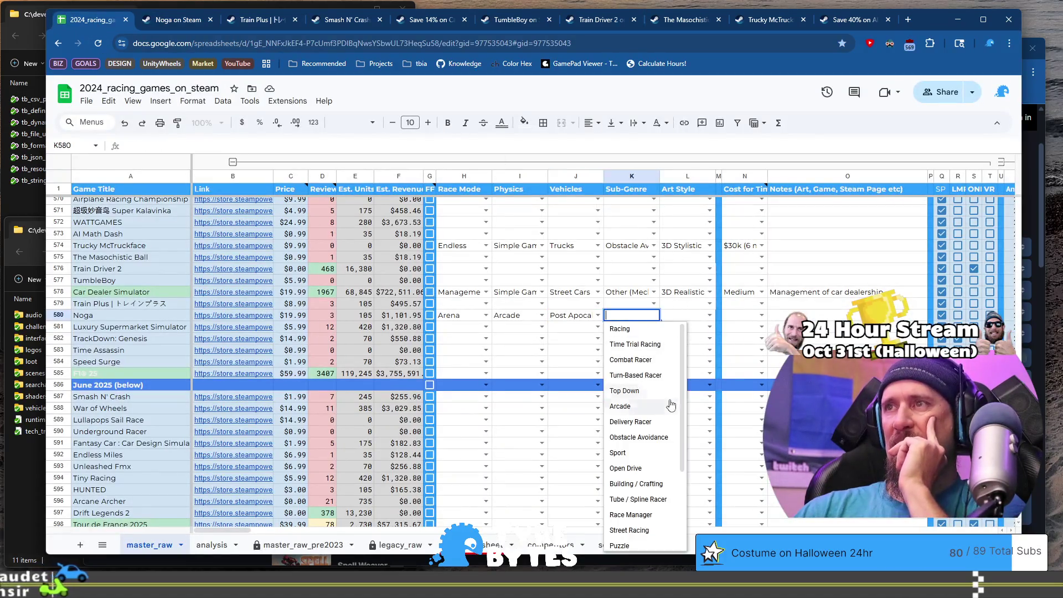
pyautogui.scroll(-3, 652, 369)
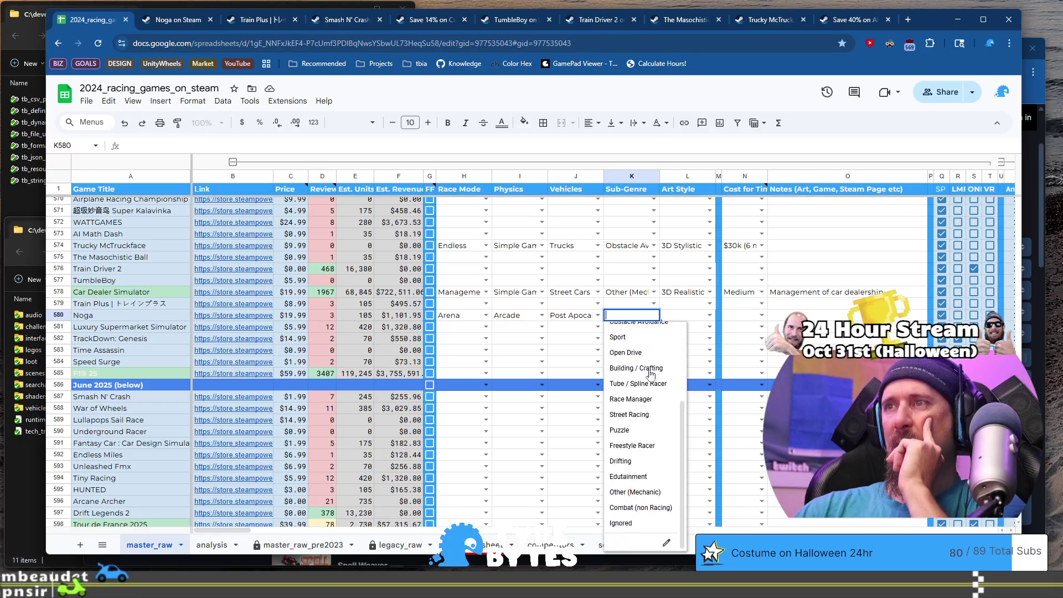
pyautogui.click(641, 508)
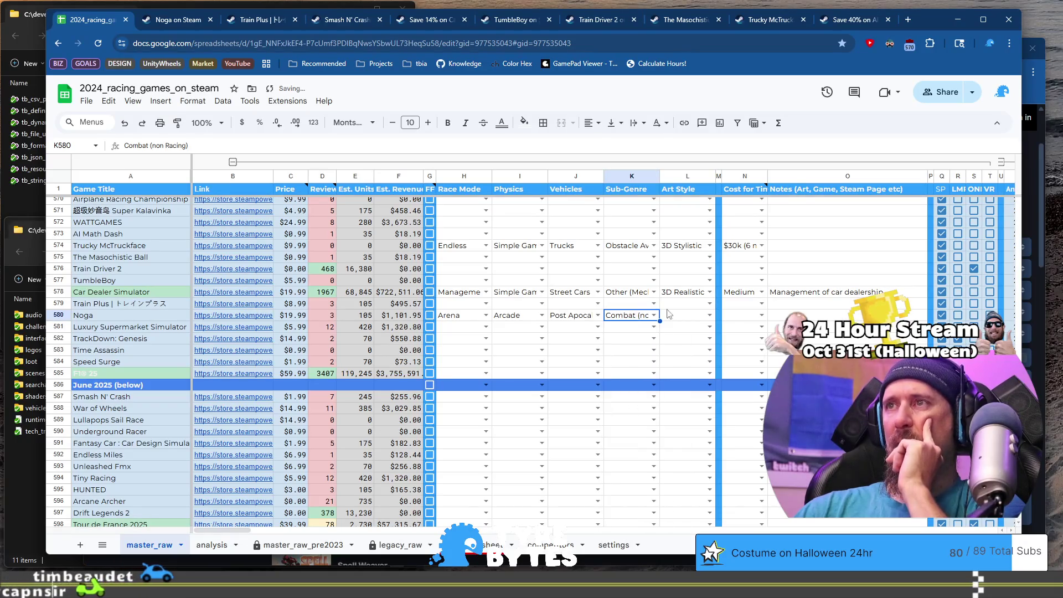
pyautogui.click(709, 314)
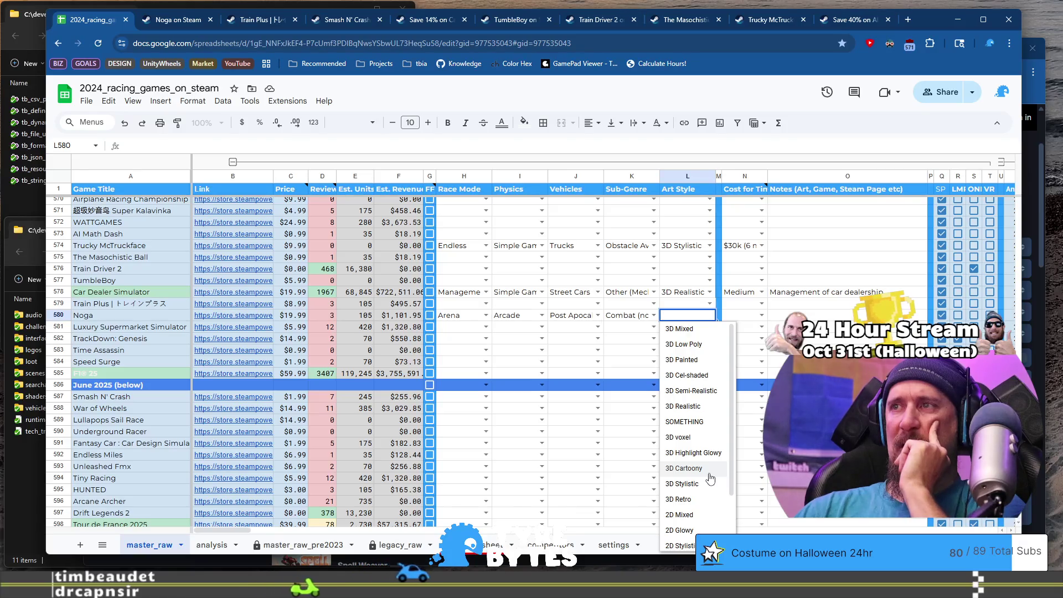
pyautogui.click(180, 21)
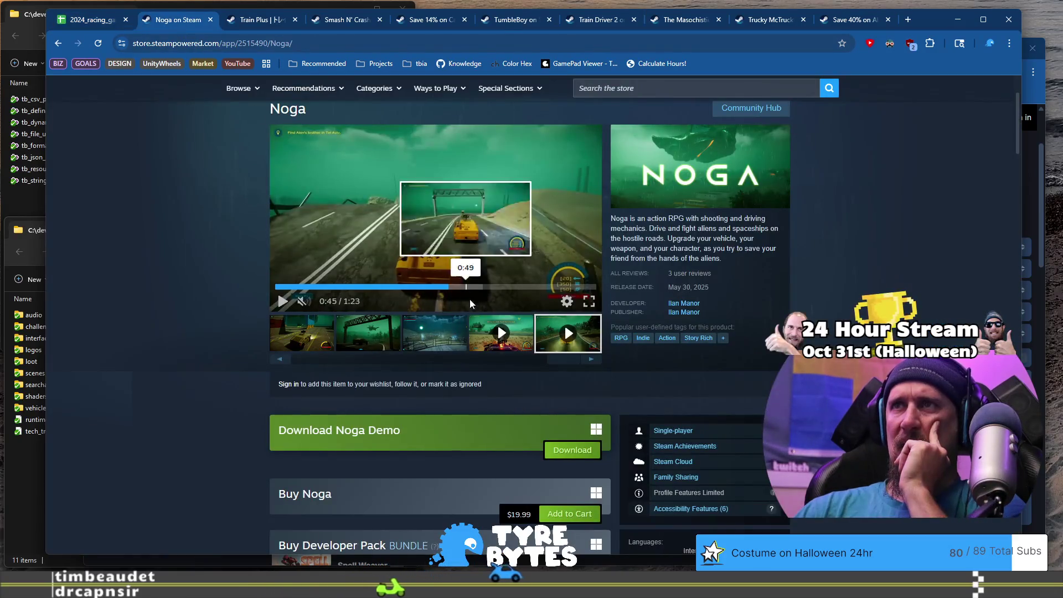
pyautogui.click(464, 333)
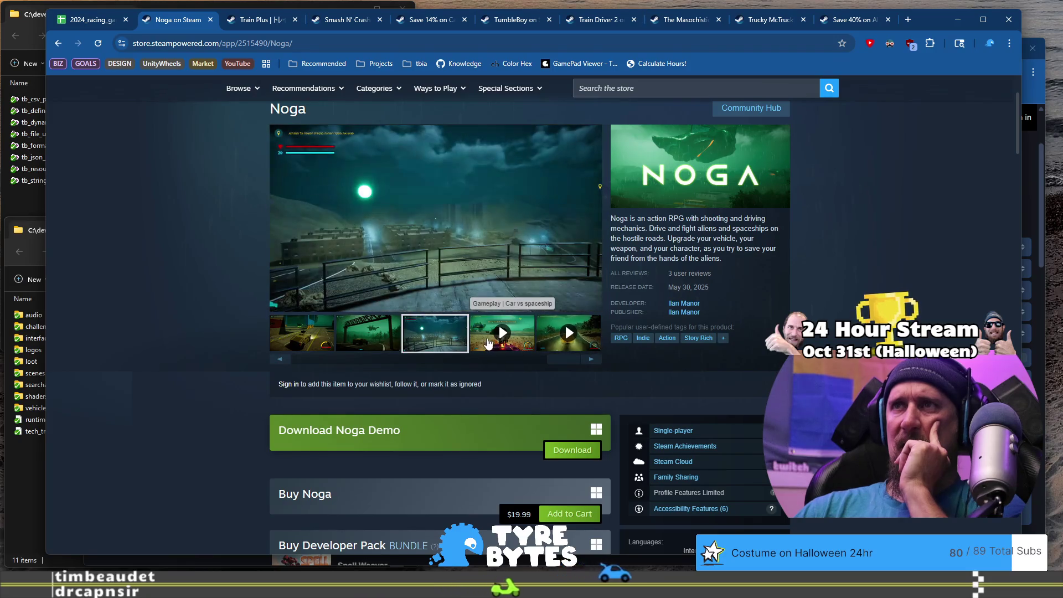
pyautogui.click(489, 340)
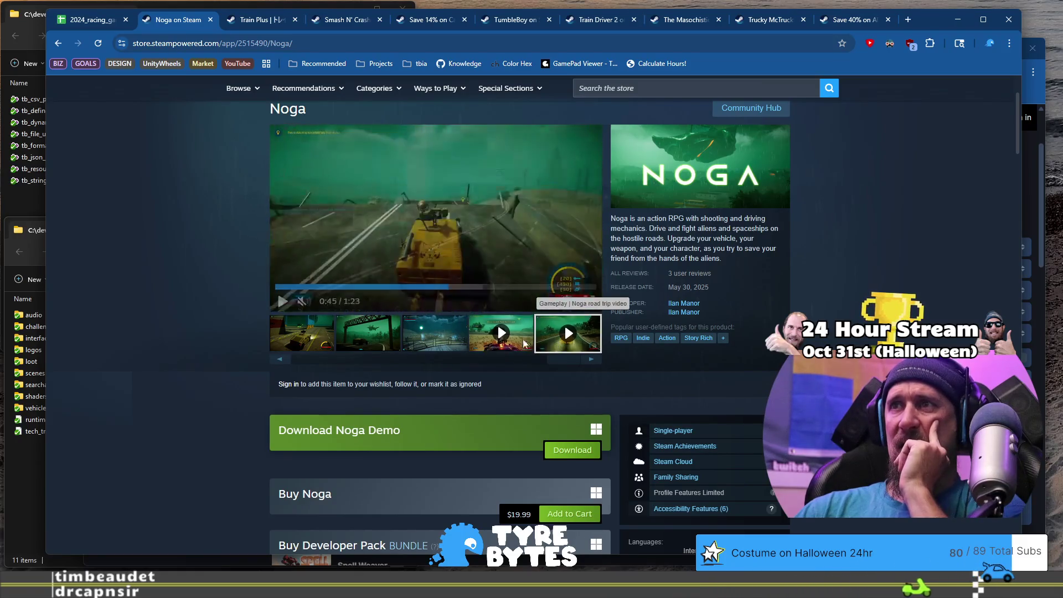
pyautogui.click(364, 338)
pyautogui.click(331, 333)
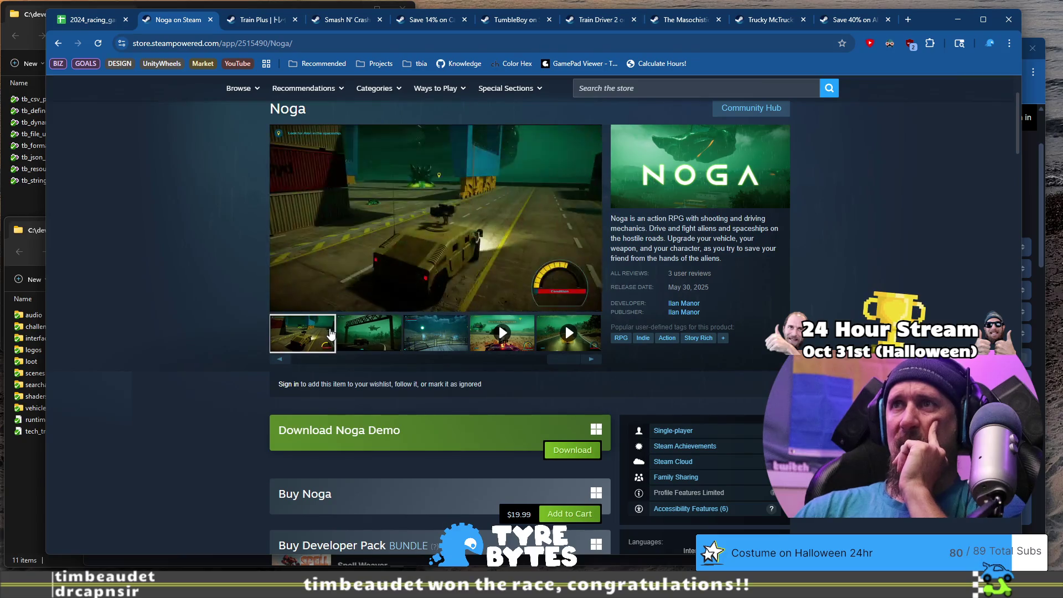
pyautogui.click(363, 342)
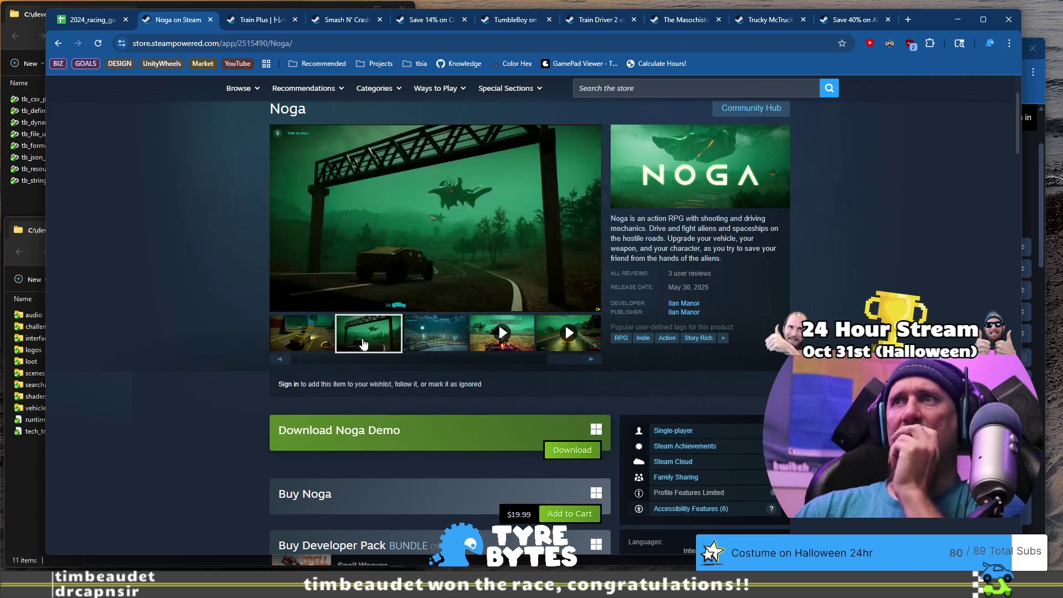
pyautogui.click(434, 334)
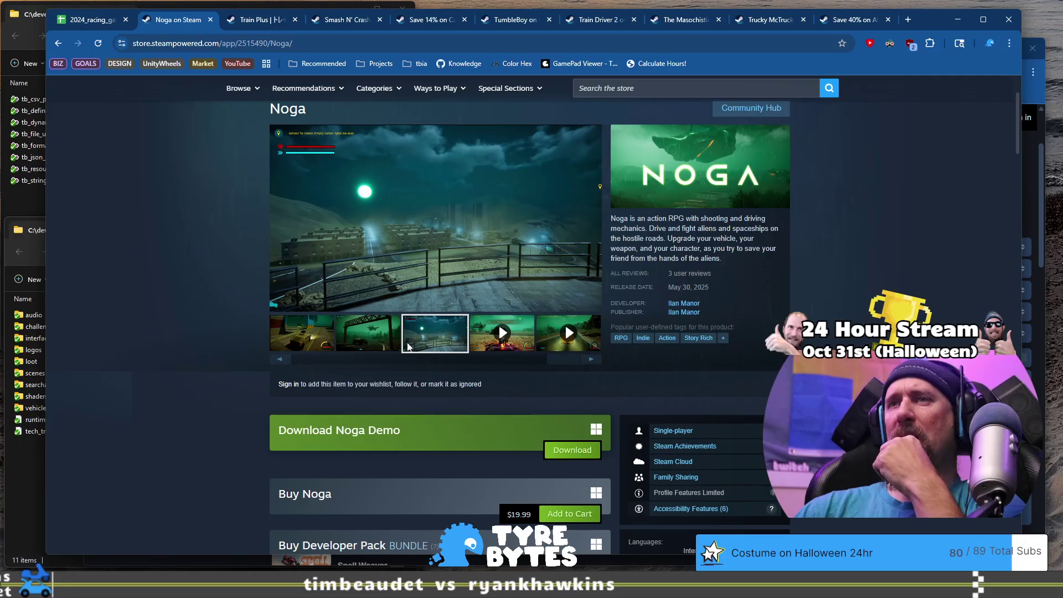
pyautogui.moveTo(564, 359); pyautogui.dragTo(307, 359)
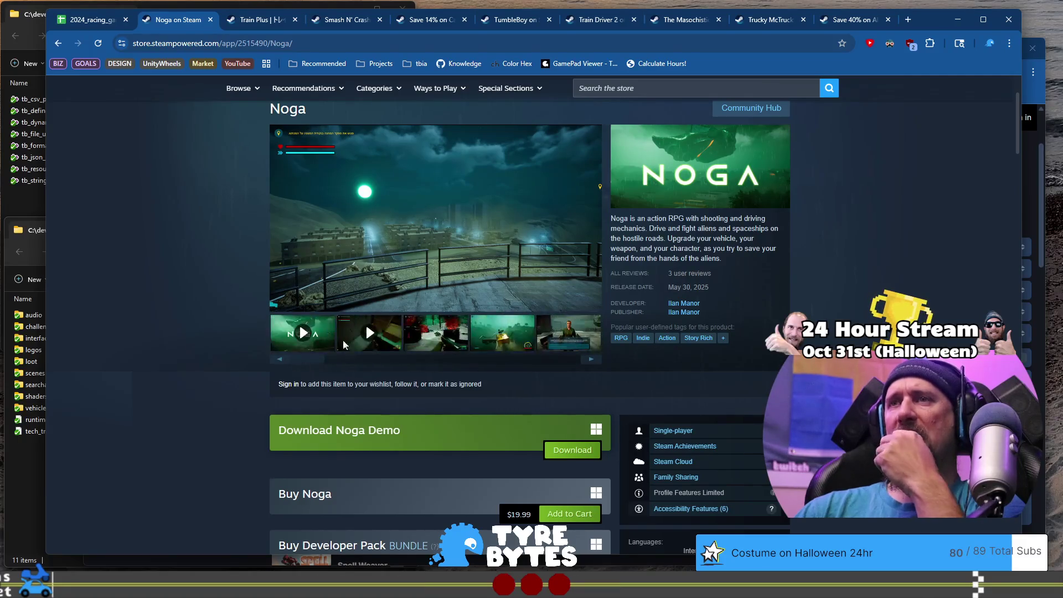
pyautogui.click(487, 340)
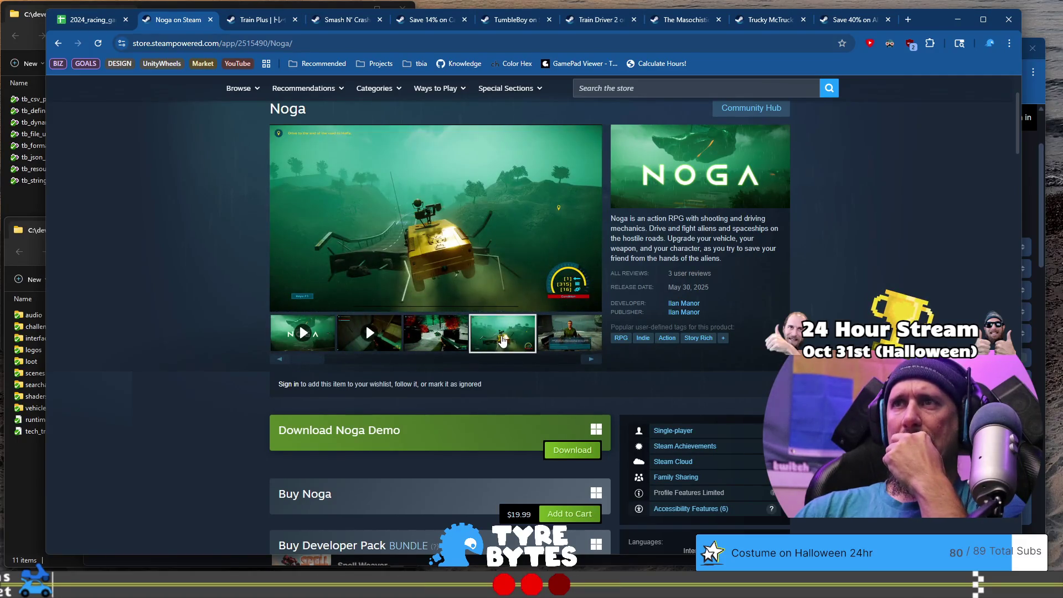
pyautogui.click(552, 341)
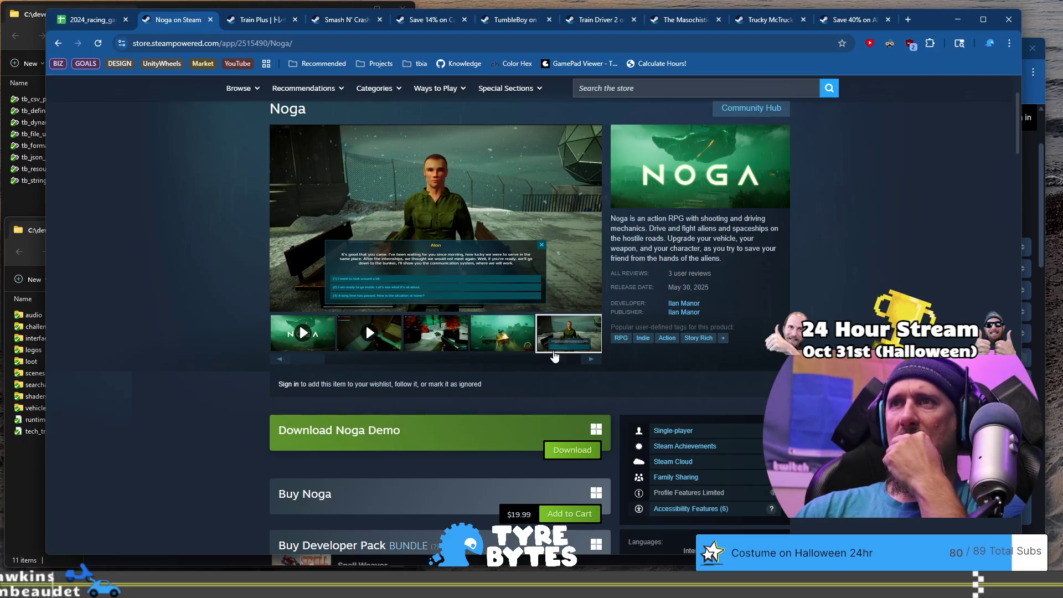
pyautogui.click(590, 360)
pyautogui.click(588, 360)
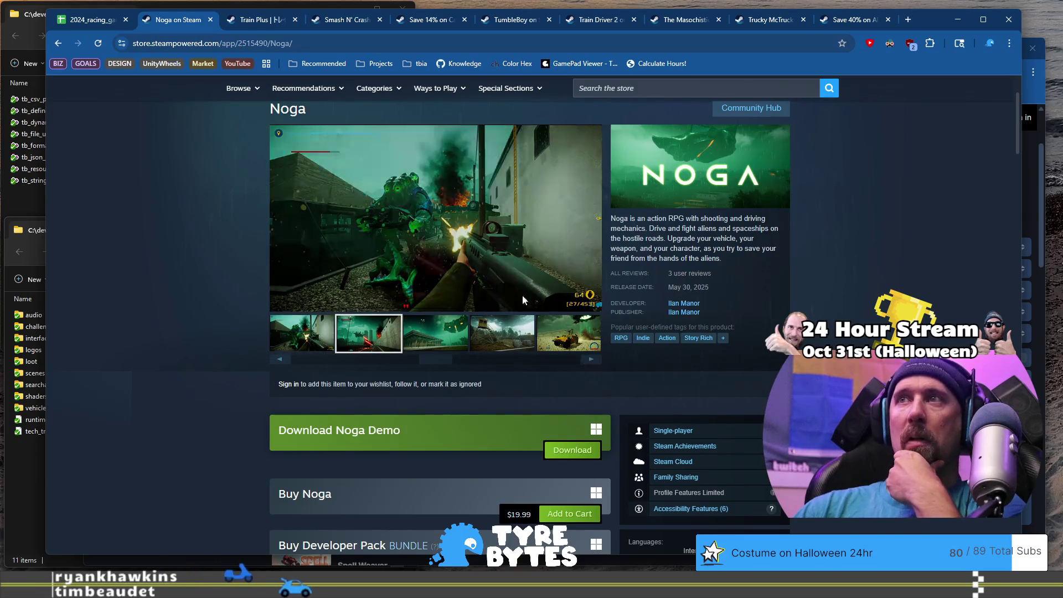
pyautogui.click(91, 19)
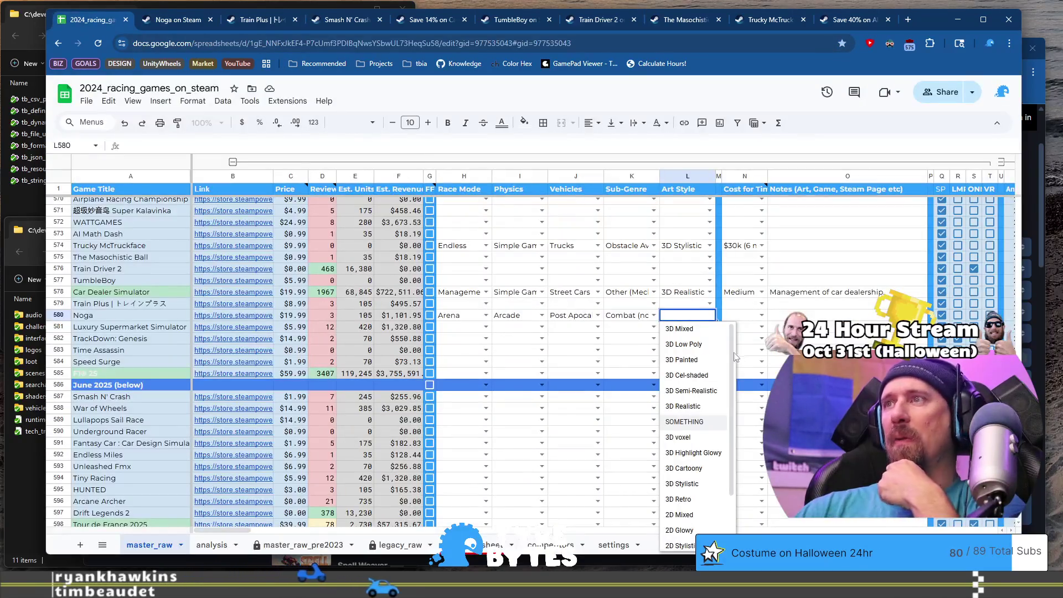
# Step: Set Noga's Art Style to 3D Mixed and its cost to $30k (6 month)
pyautogui.click(678, 329)
pyautogui.click(762, 315)
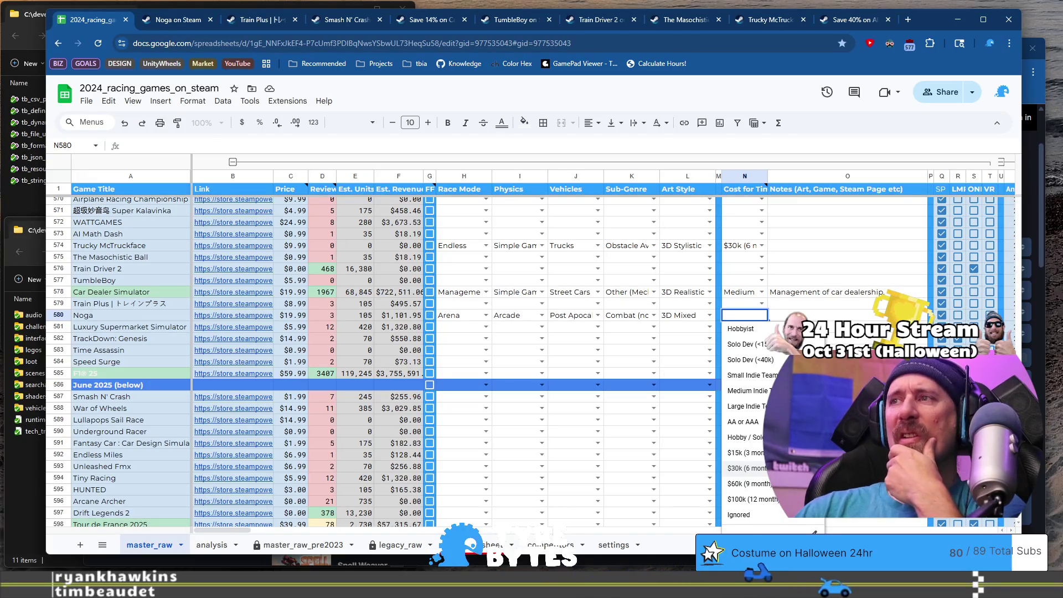
pyautogui.click(177, 20)
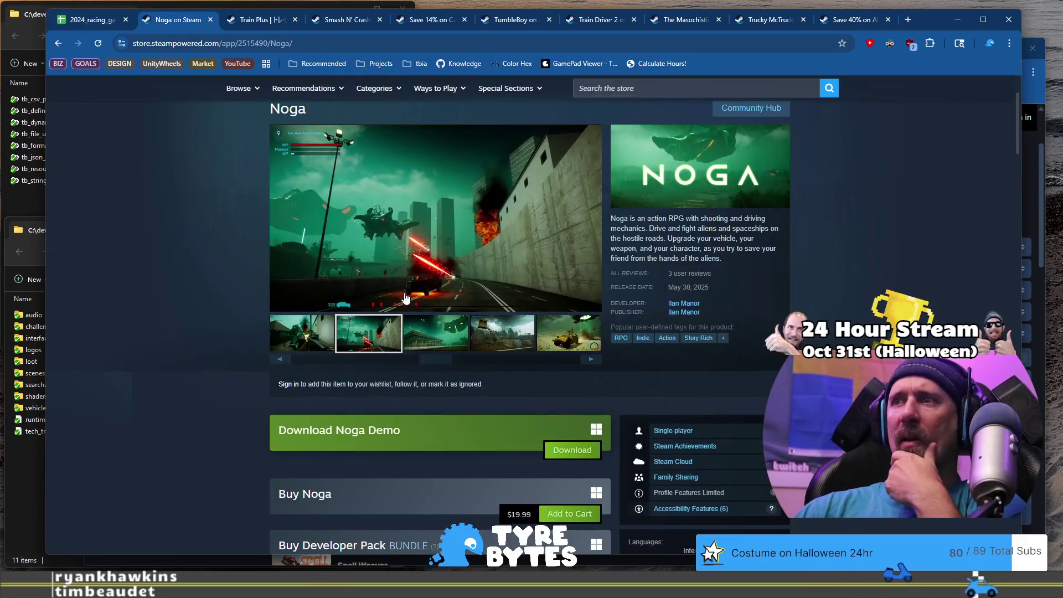
pyautogui.scroll(-2, 275, 259)
pyautogui.click(106, 22)
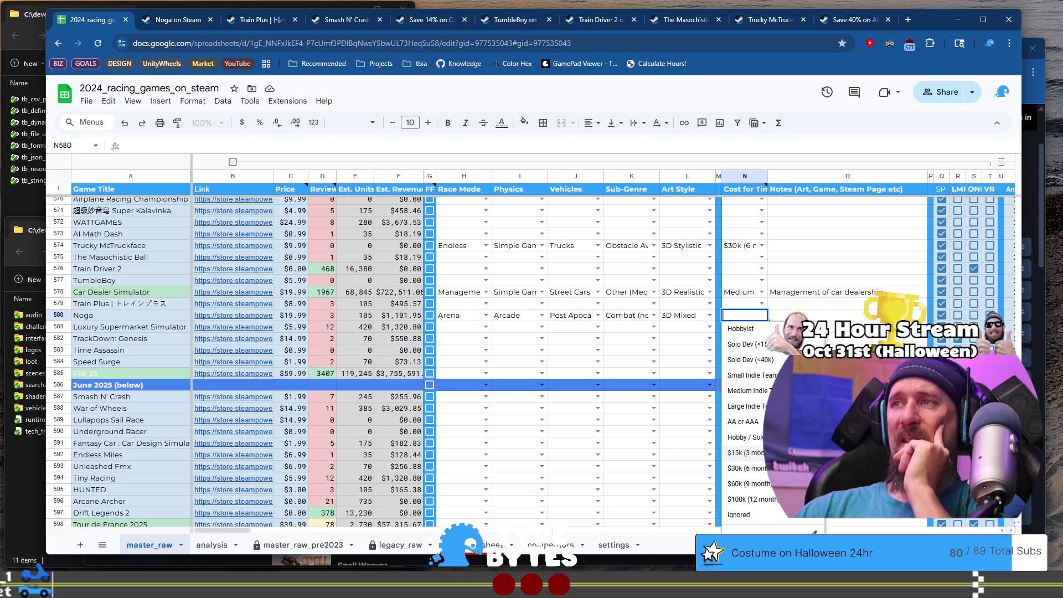
pyautogui.press('Return')
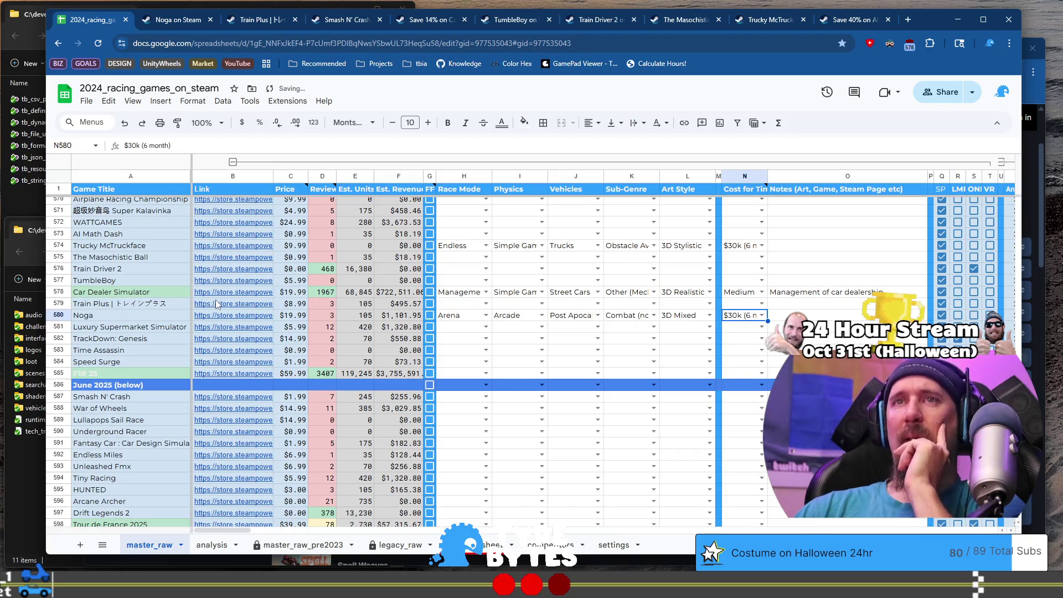
# Step: Open the Luxury Supermarket Simulator store link from row 581
pyautogui.moveTo(216, 304)
pyautogui.click(119, 322)
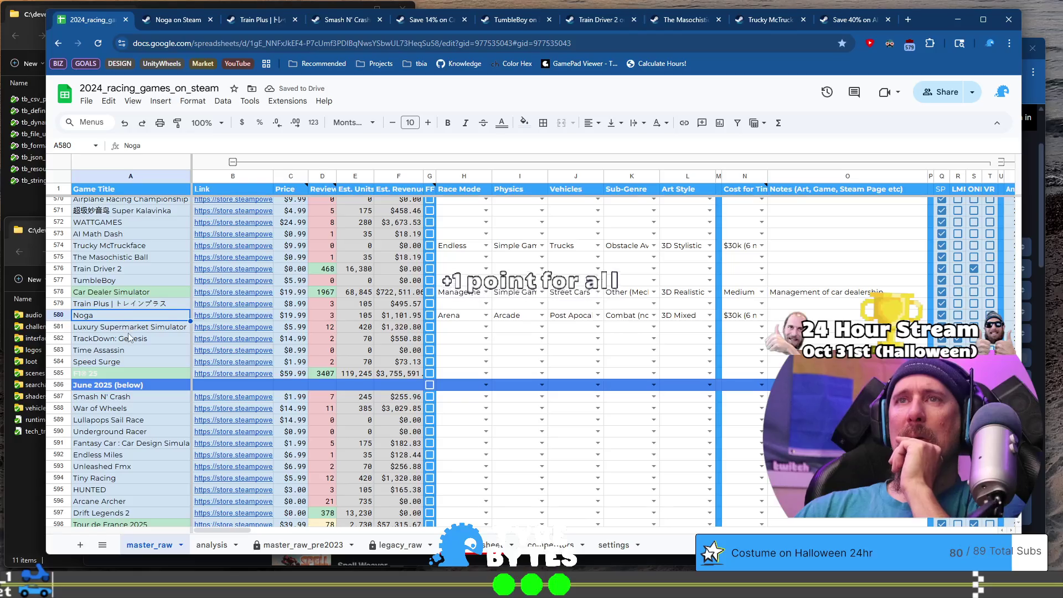
pyautogui.moveTo(235, 332)
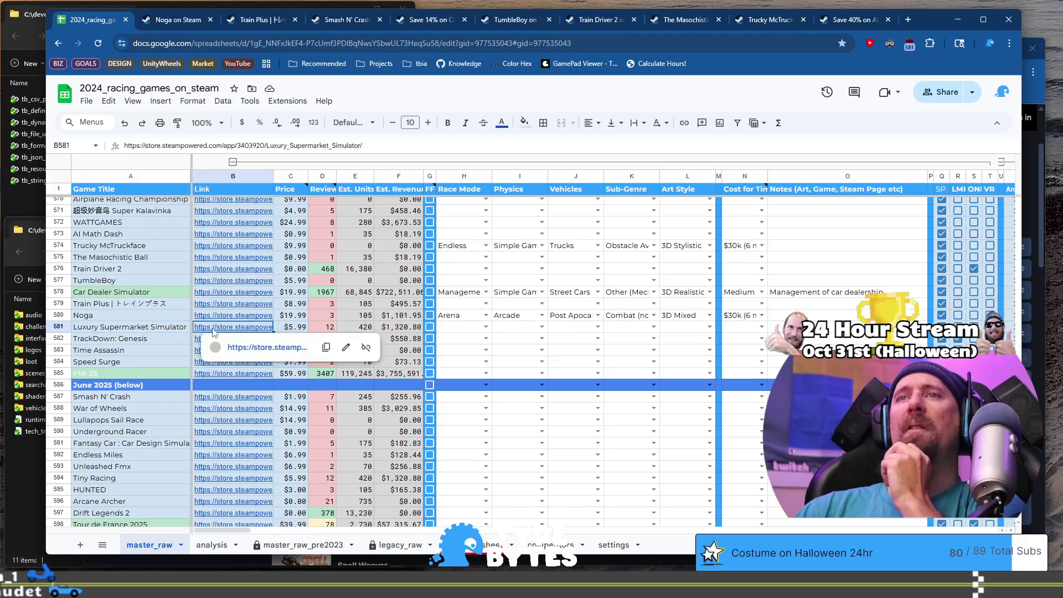
pyautogui.click(231, 343)
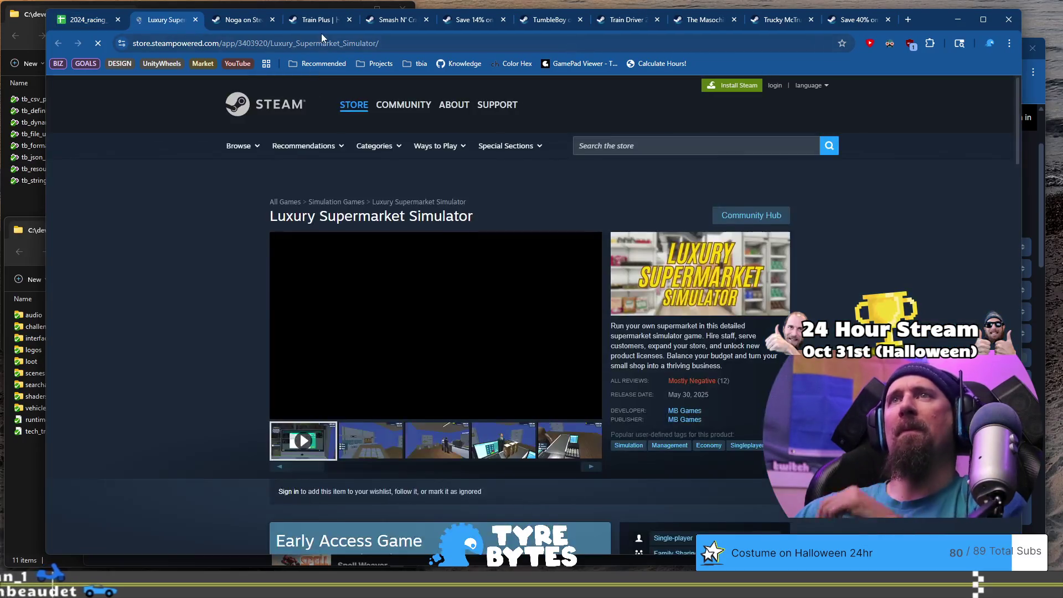
# Step: View a Luxury Supermarket Simulator screenshot and its full tag list
pyautogui.click(319, 39)
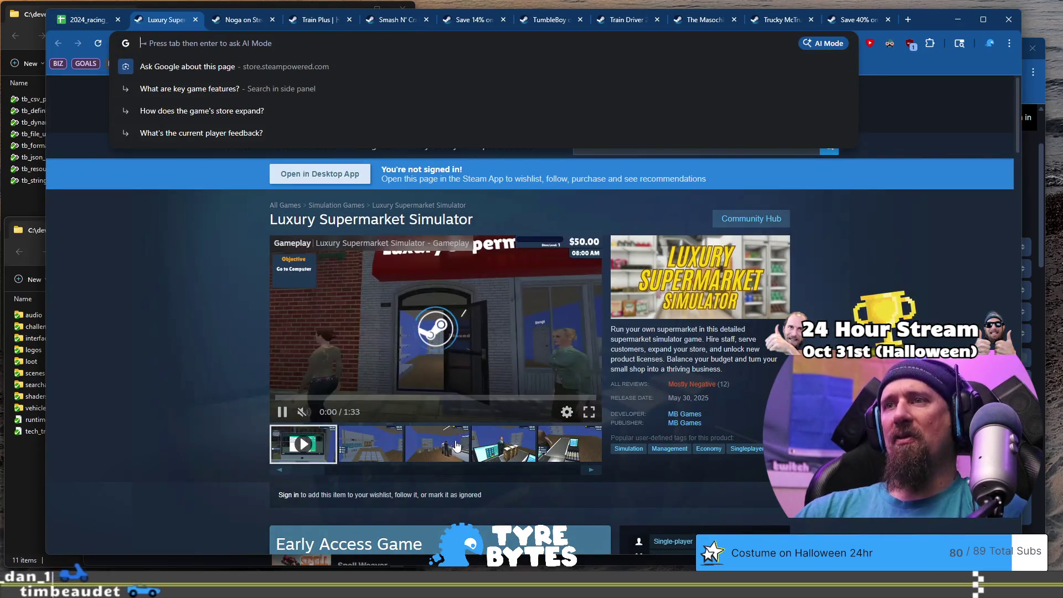
pyautogui.click(503, 445)
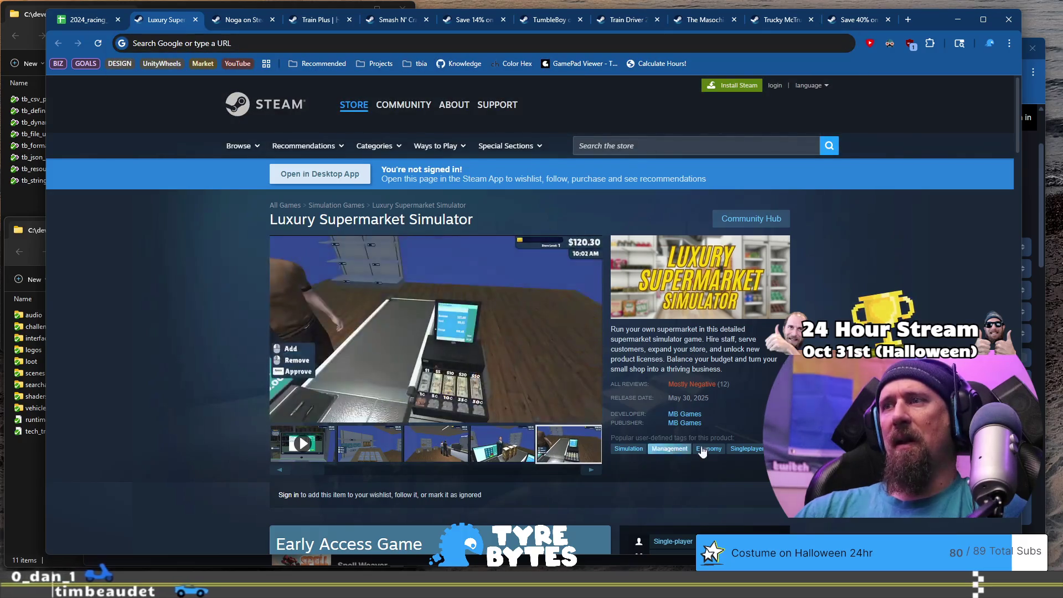
pyautogui.click(773, 448)
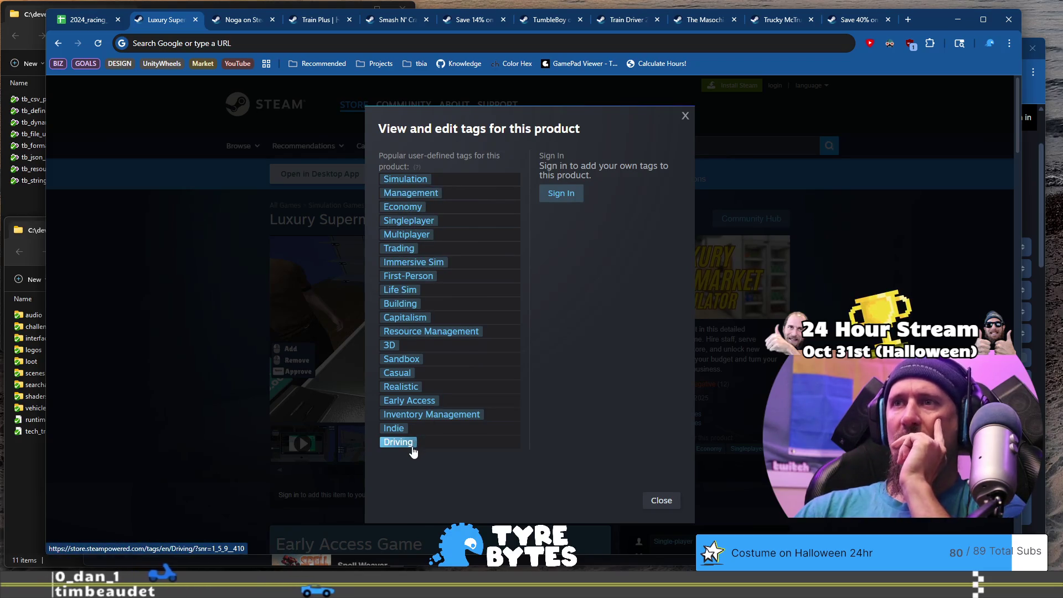
pyautogui.click(194, 318)
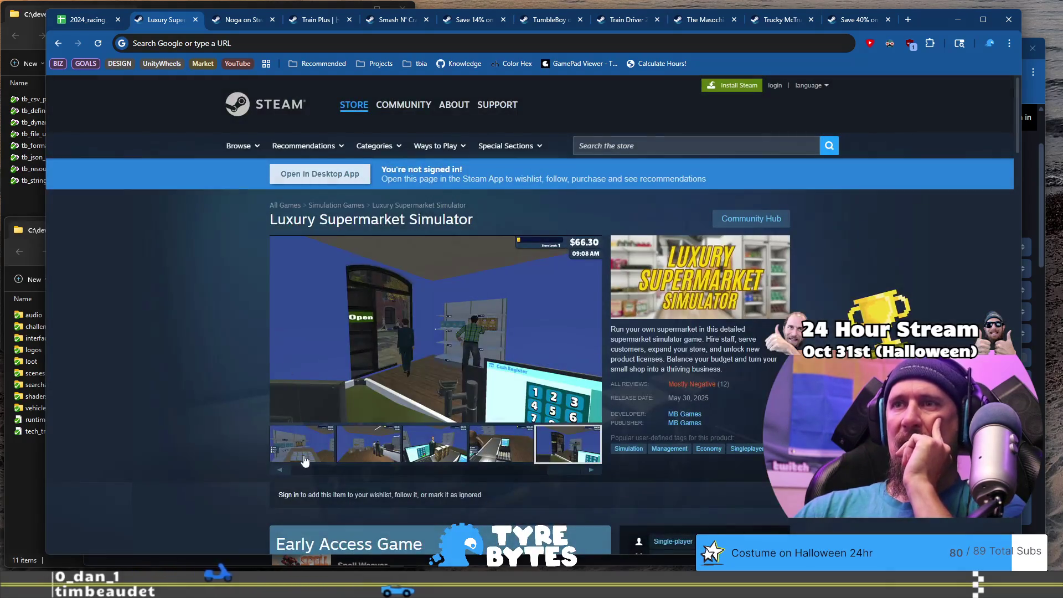
# Step: Play the gameplay trailer, skipping through past 1:13 to near the end, then return to the sheet
pyautogui.click(280, 469)
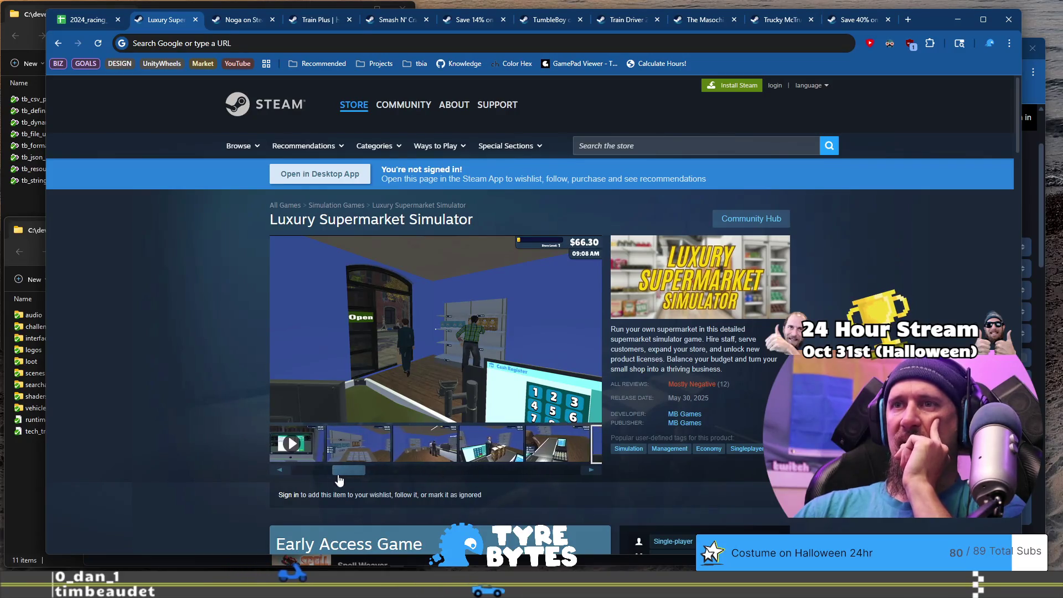
pyautogui.click(303, 454)
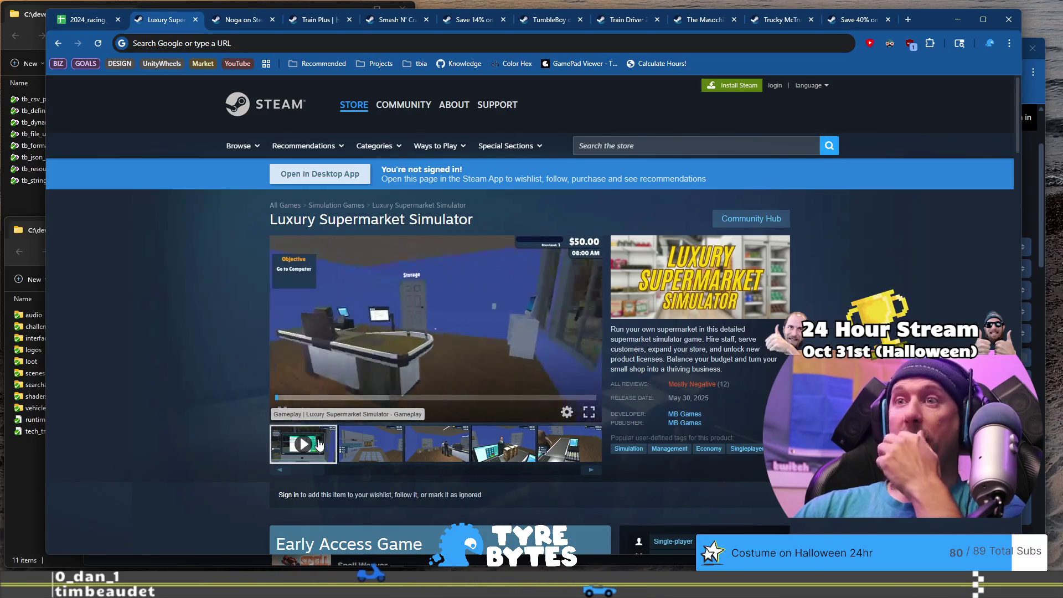
pyautogui.click(358, 396)
pyautogui.click(441, 397)
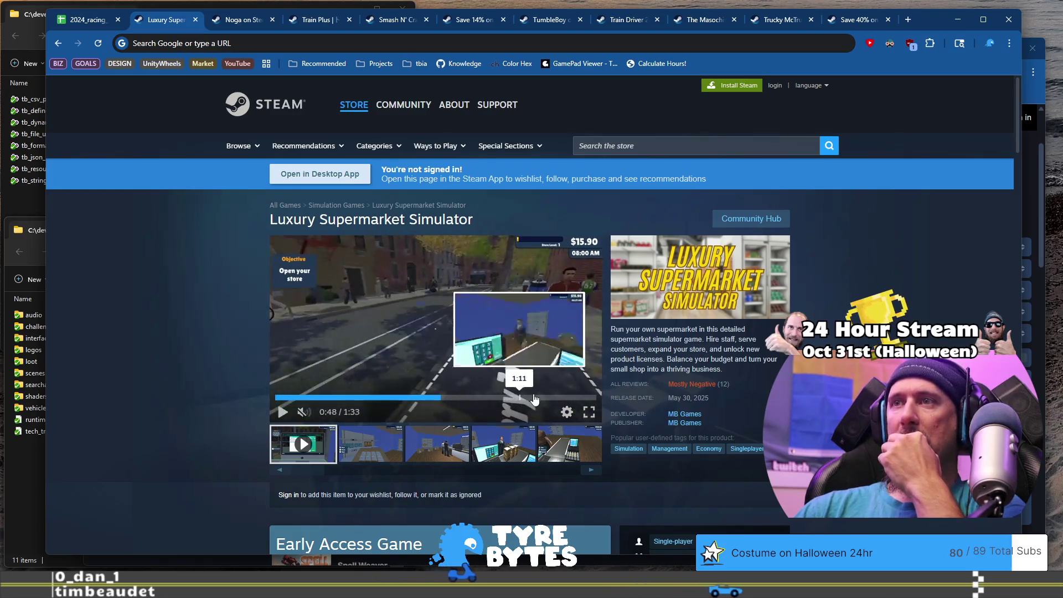
pyautogui.click(455, 397)
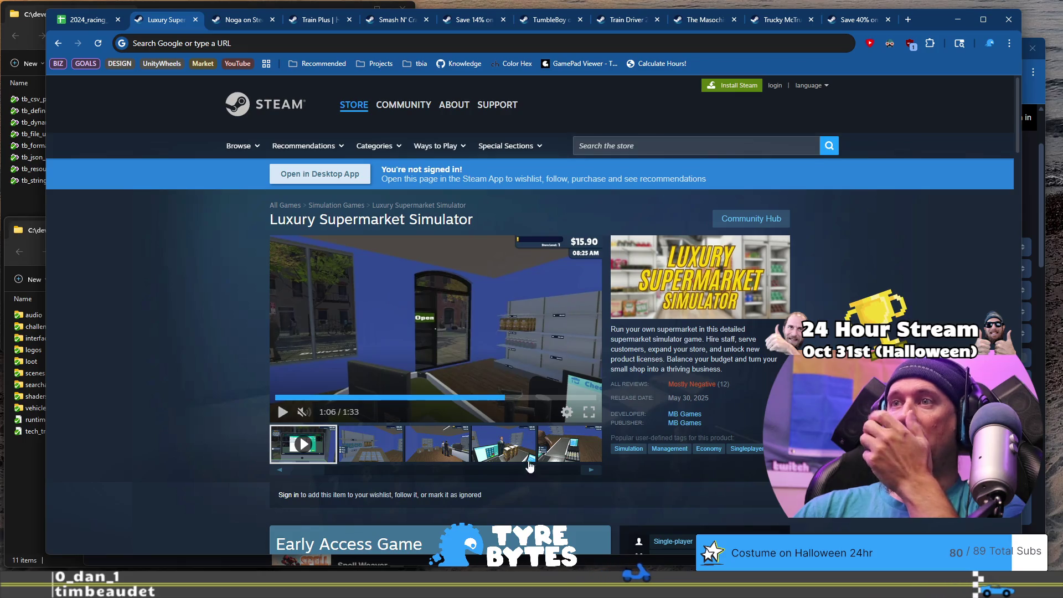
pyautogui.click(527, 398)
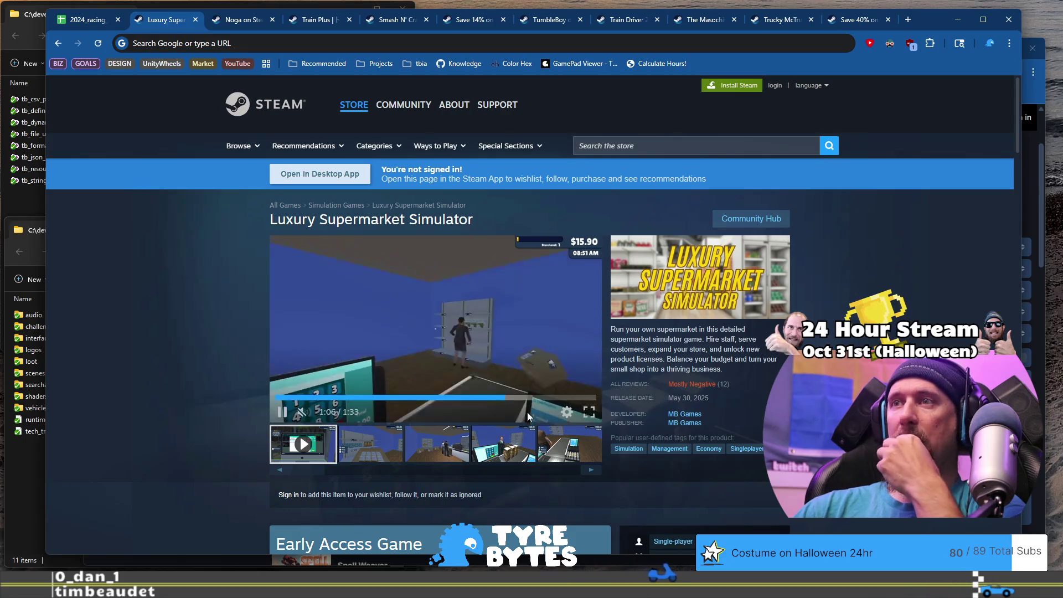
pyautogui.click(563, 404)
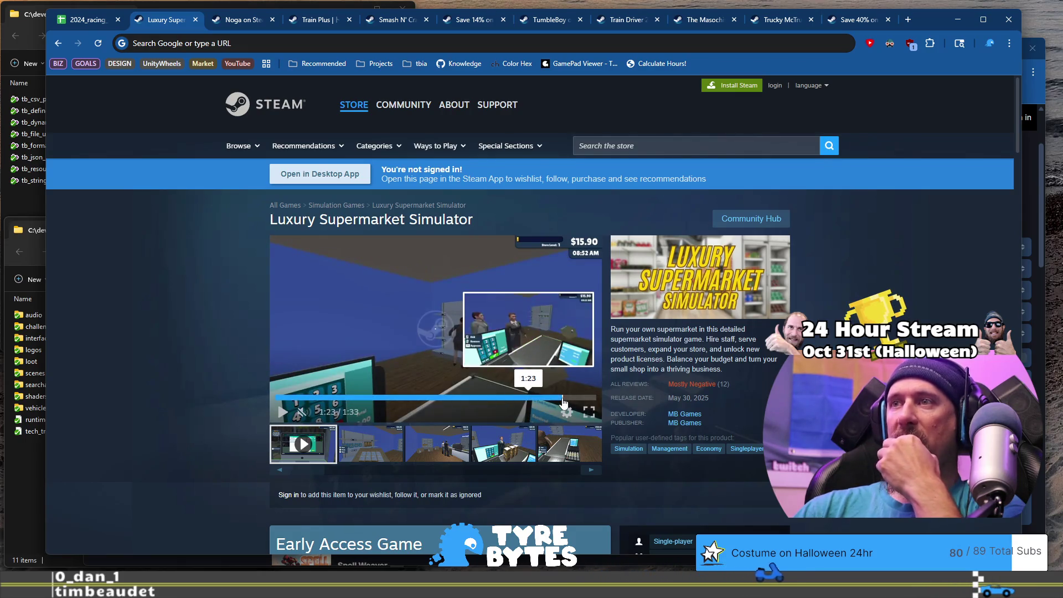
pyautogui.click(355, 398)
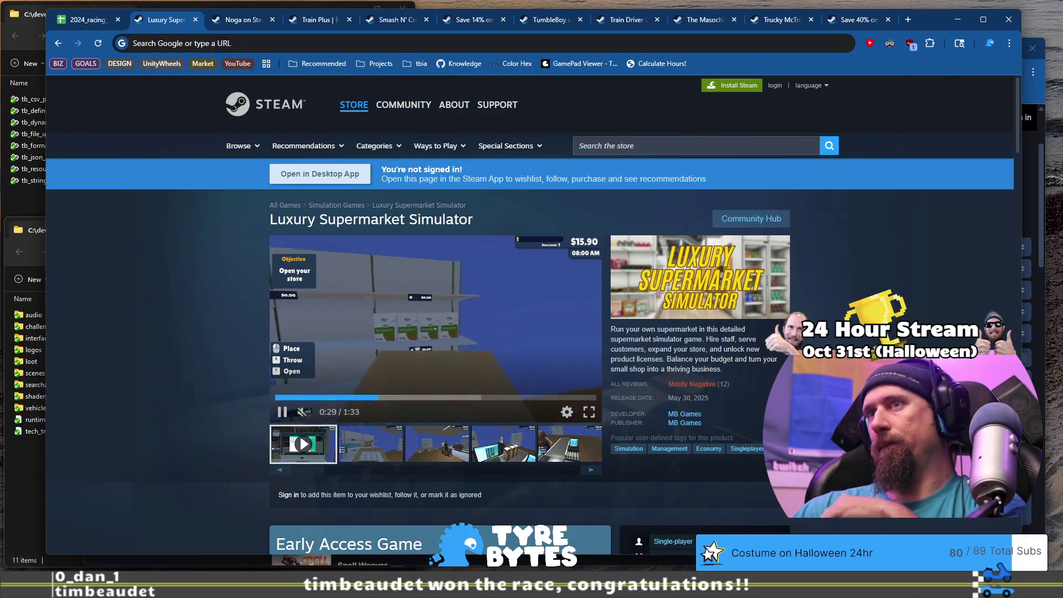
pyautogui.hotkey('alt', 'Tab')
pyautogui.hotkey('alt', 'Tab')
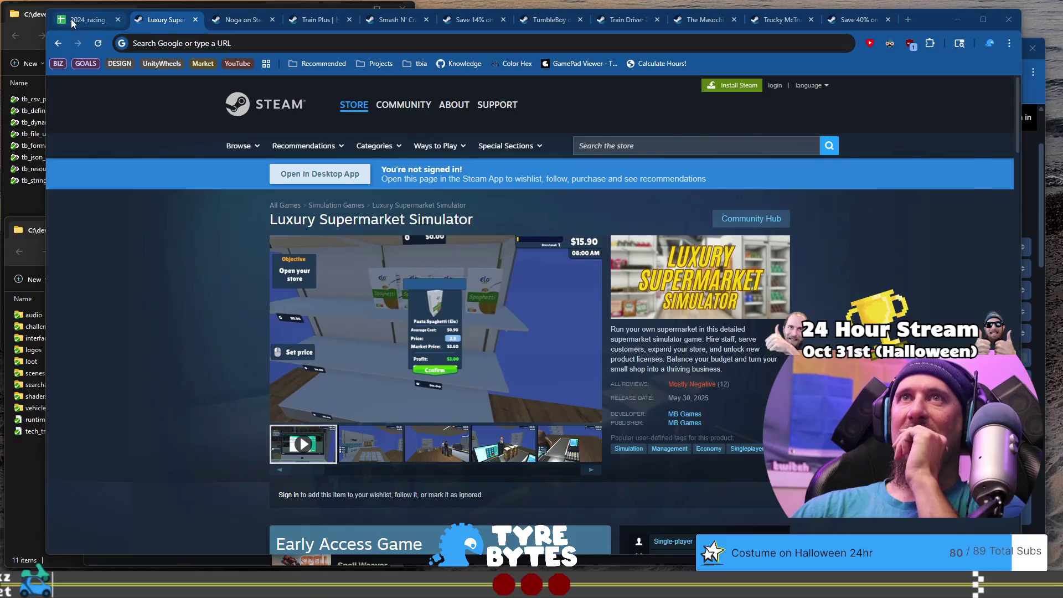
pyautogui.click(71, 22)
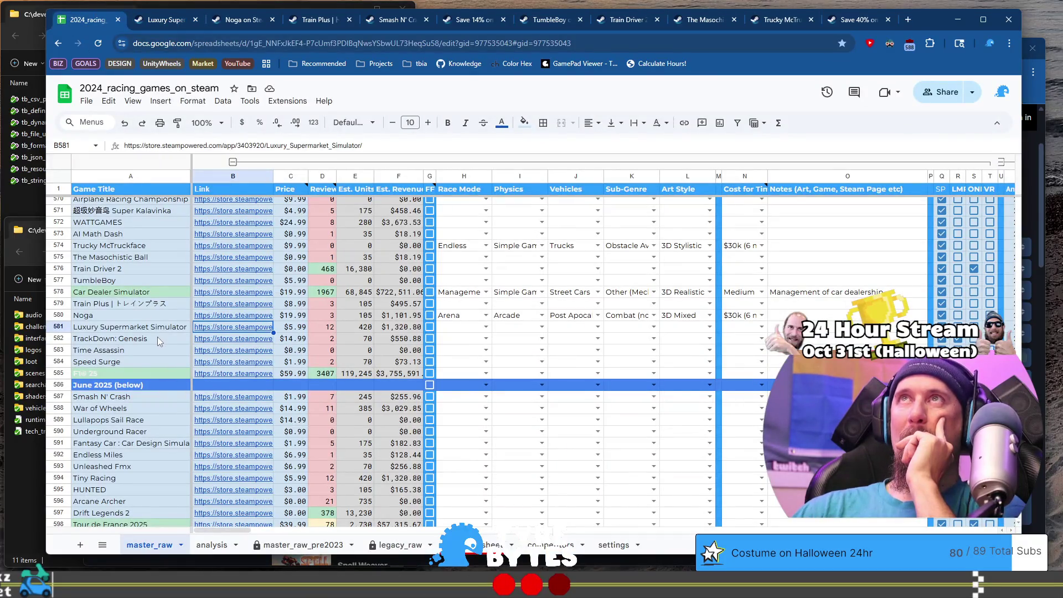
# Step: Open TrackDown: Genesis's store page from cell B582 and view its race-results screenshot
pyautogui.click(148, 337)
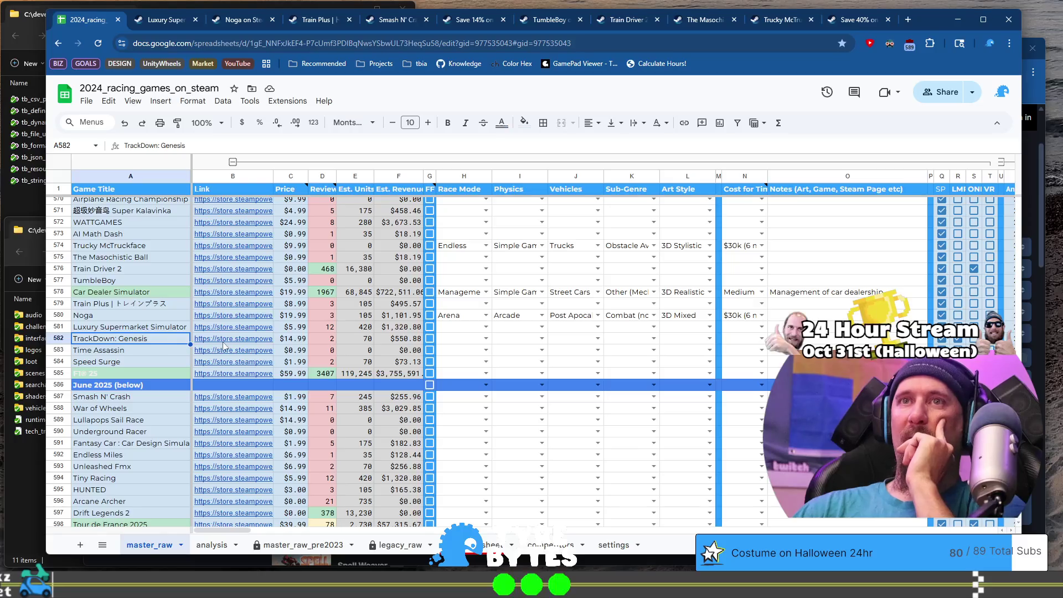
pyautogui.click(237, 340)
pyautogui.click(258, 359)
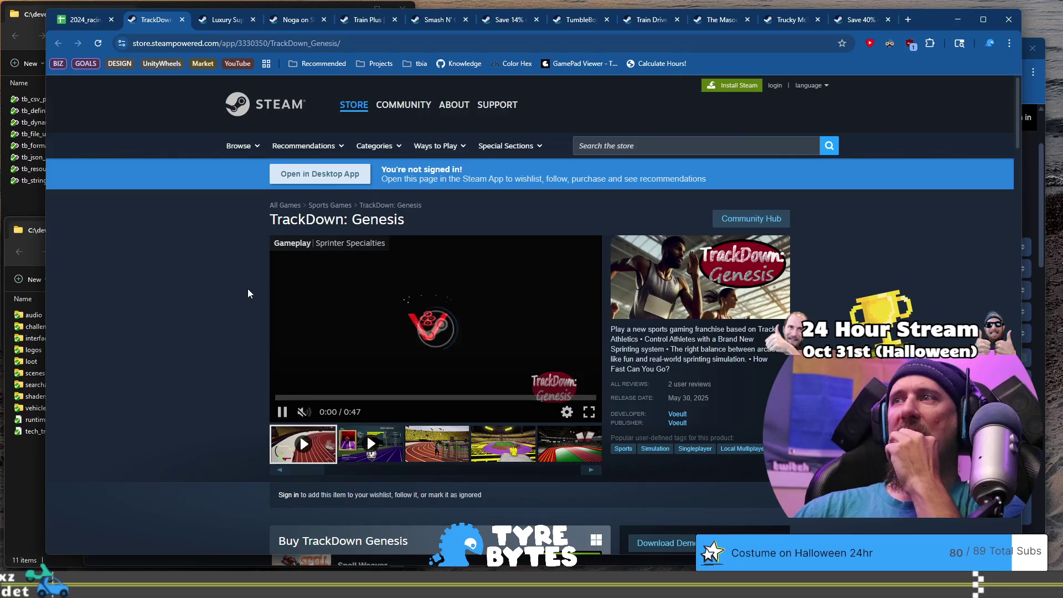
pyautogui.click(467, 448)
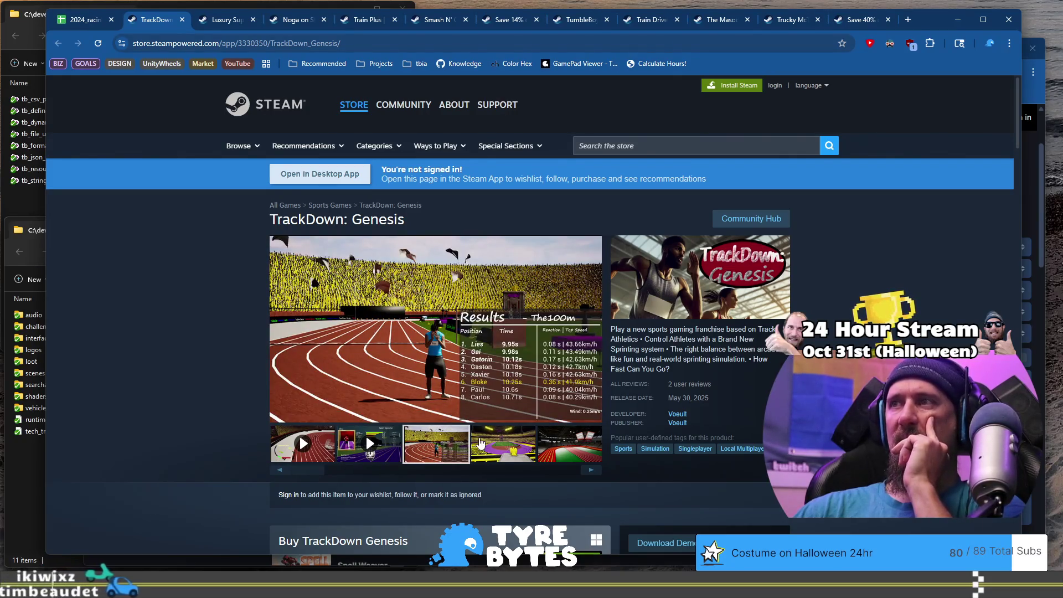
# Step: Browse TrackDown: Genesis's screenshots, then select its store URL and switch to the code editor
pyautogui.click(481, 444)
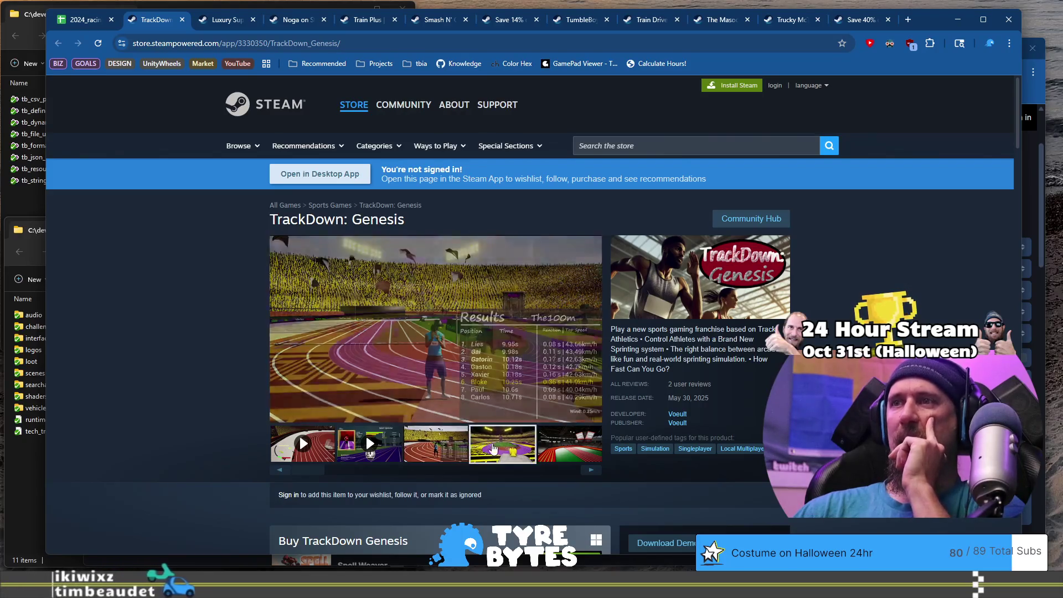
pyautogui.click(559, 456)
pyautogui.scroll(-3, 365, 378)
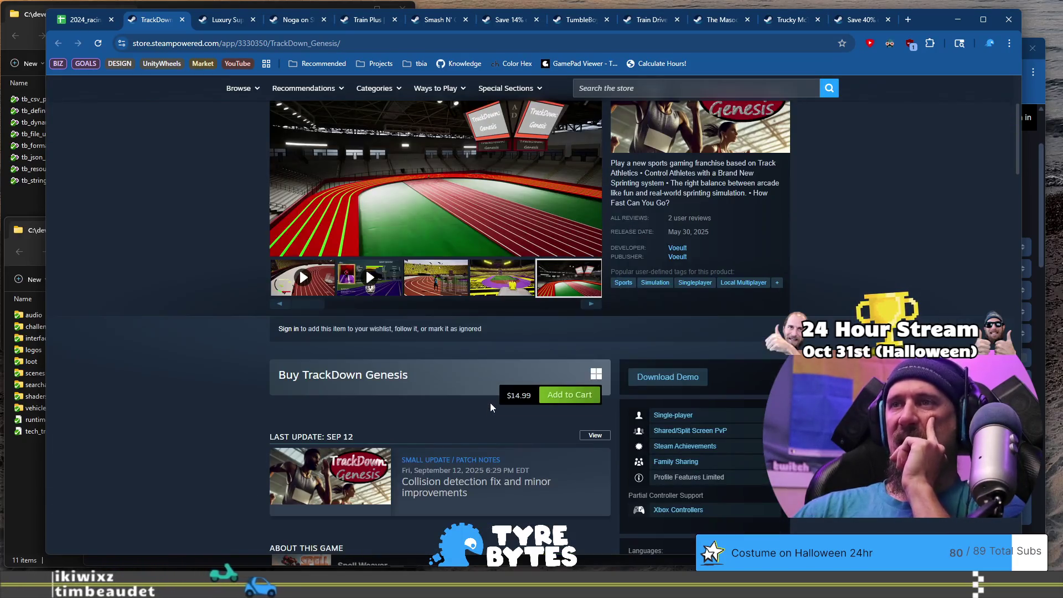
pyautogui.click(455, 42)
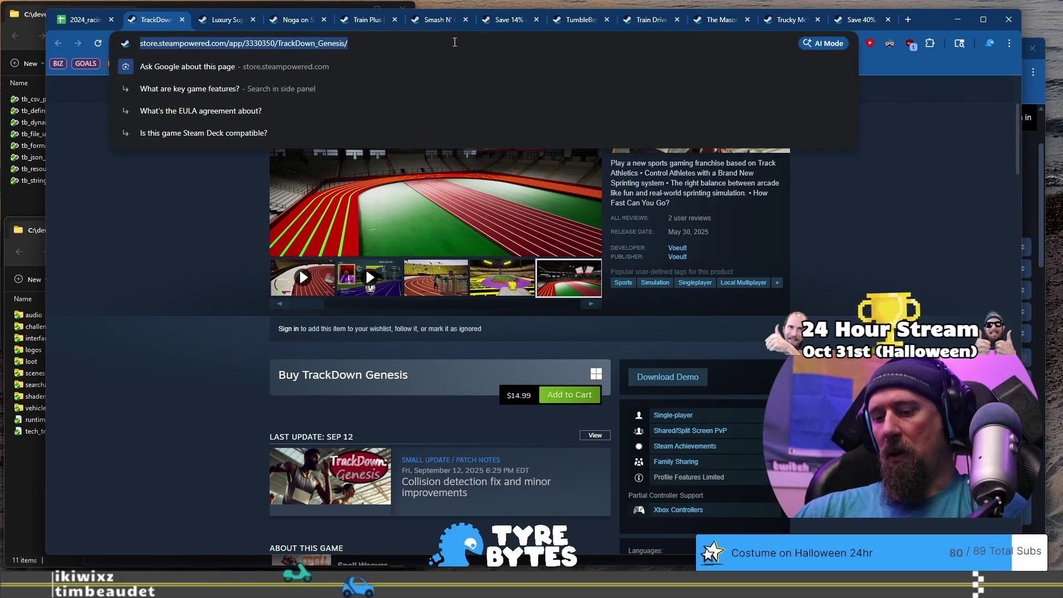
pyautogui.hotkey('alt', 'Tab')
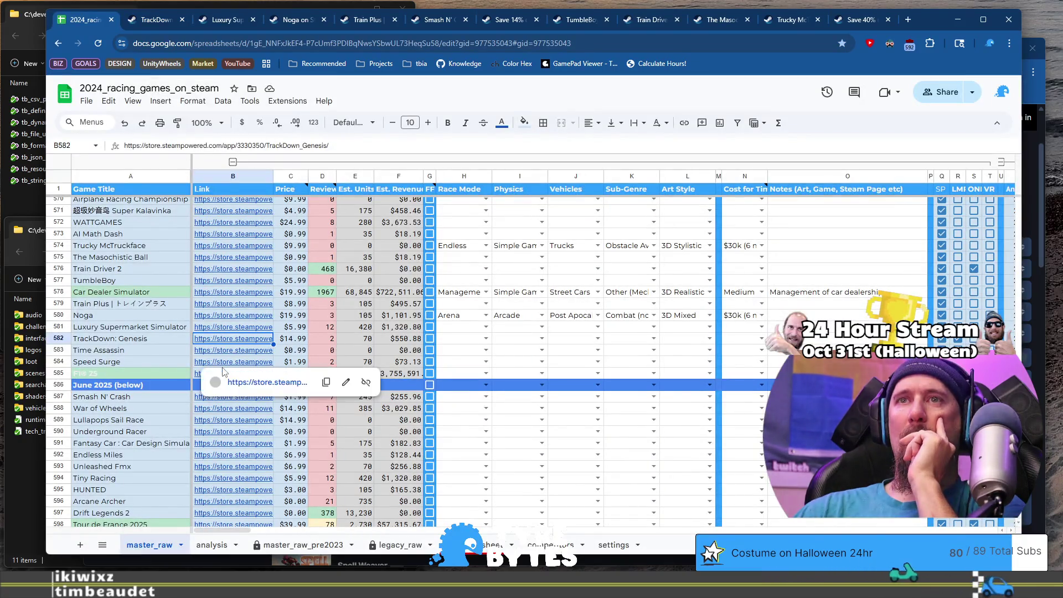
pyautogui.click(225, 353)
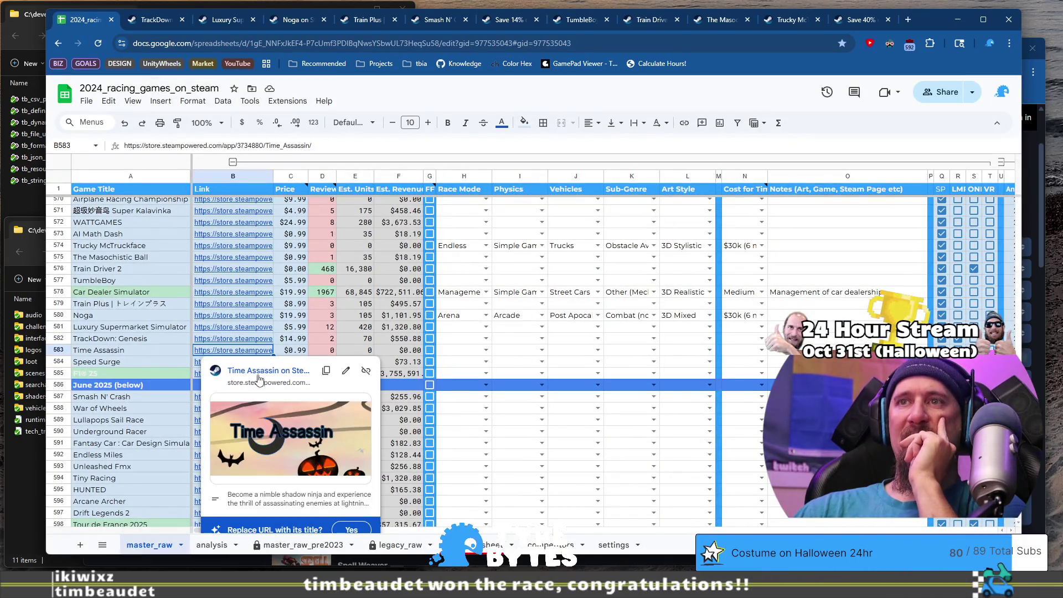
pyautogui.click(258, 375)
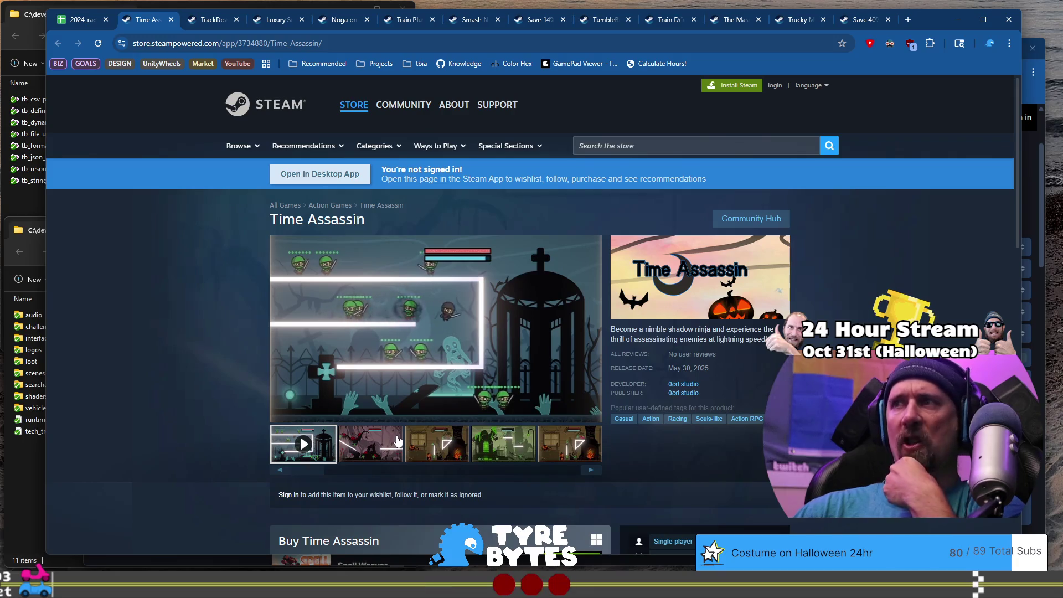
pyautogui.click(420, 453)
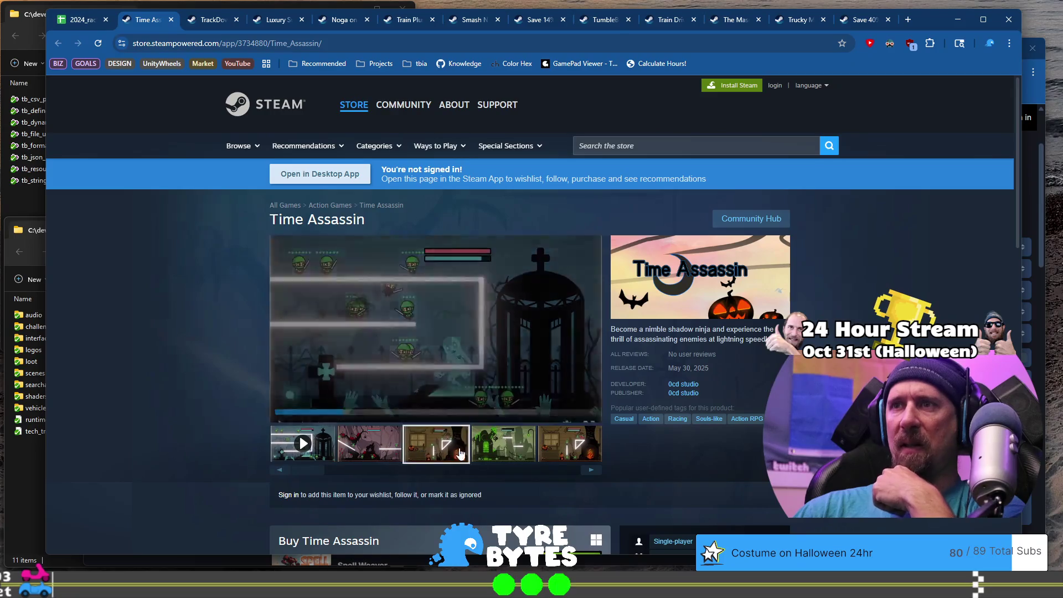
pyautogui.click(523, 456)
pyautogui.click(580, 455)
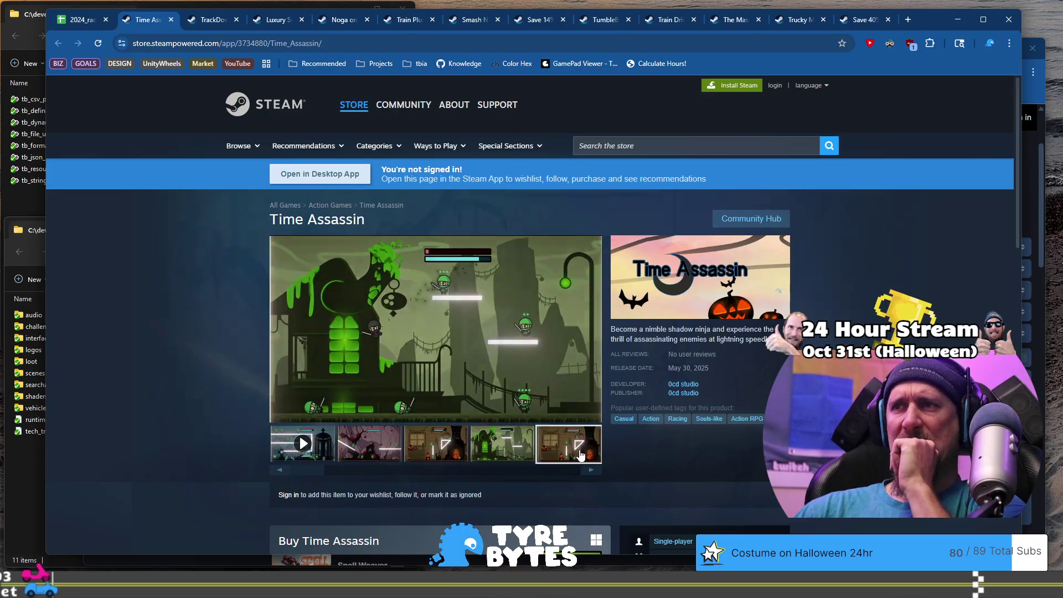
pyautogui.click(428, 447)
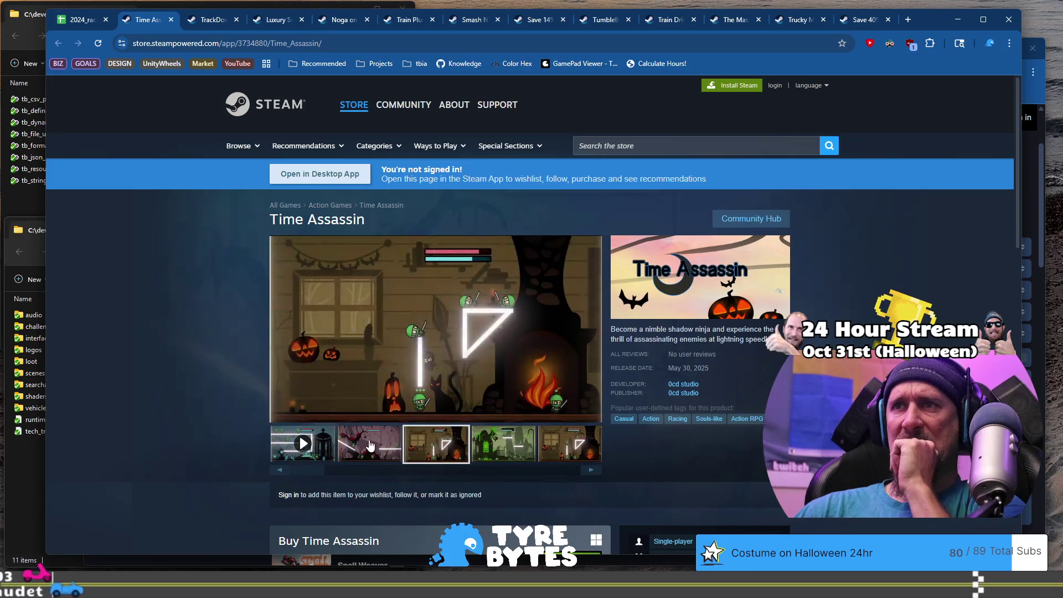
pyautogui.press('Left')
pyautogui.click(298, 449)
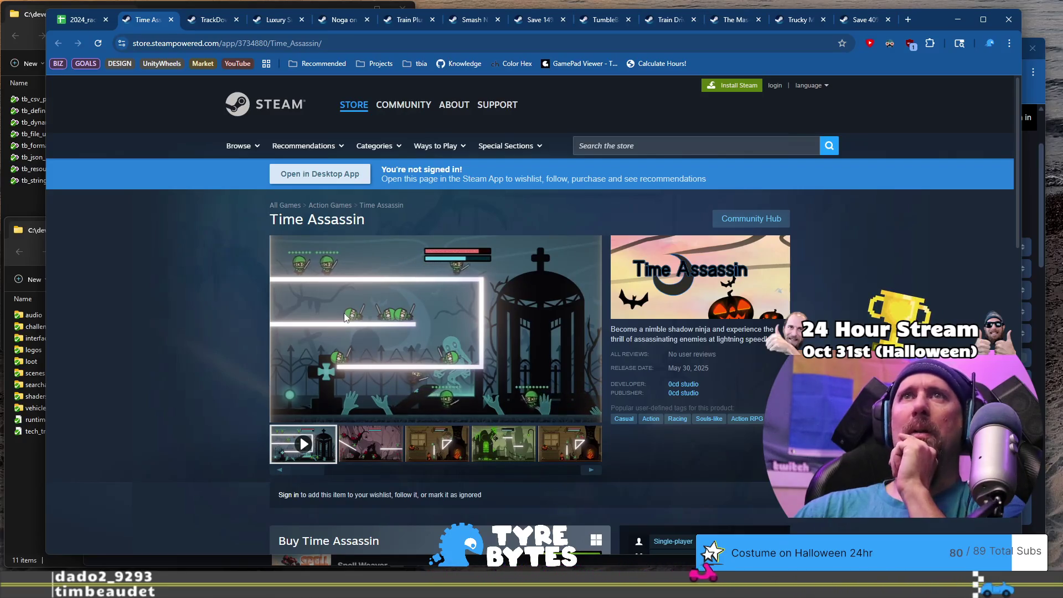
pyautogui.moveTo(80, 23)
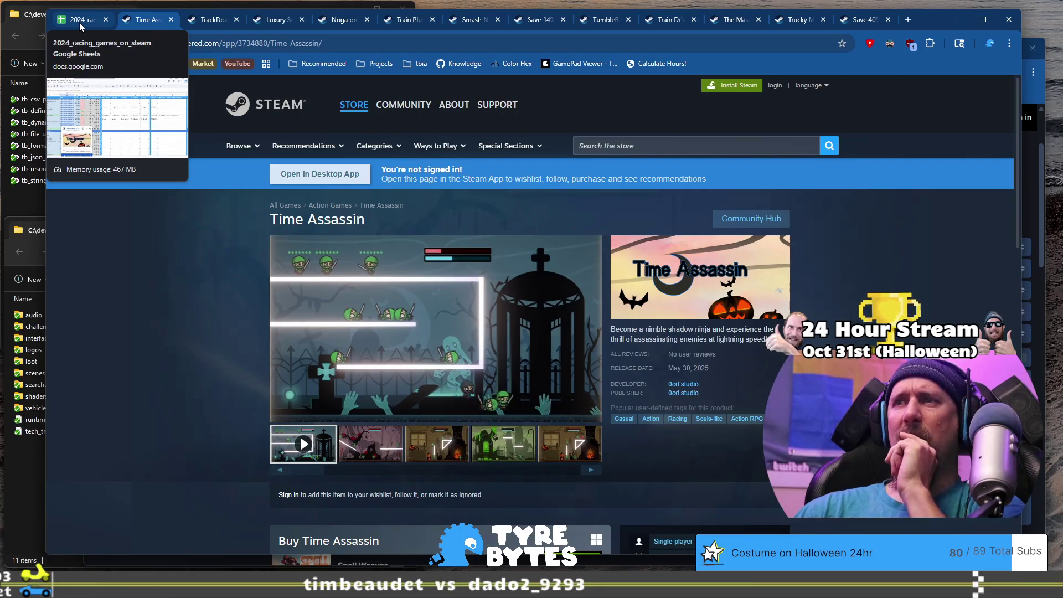
pyautogui.click(78, 22)
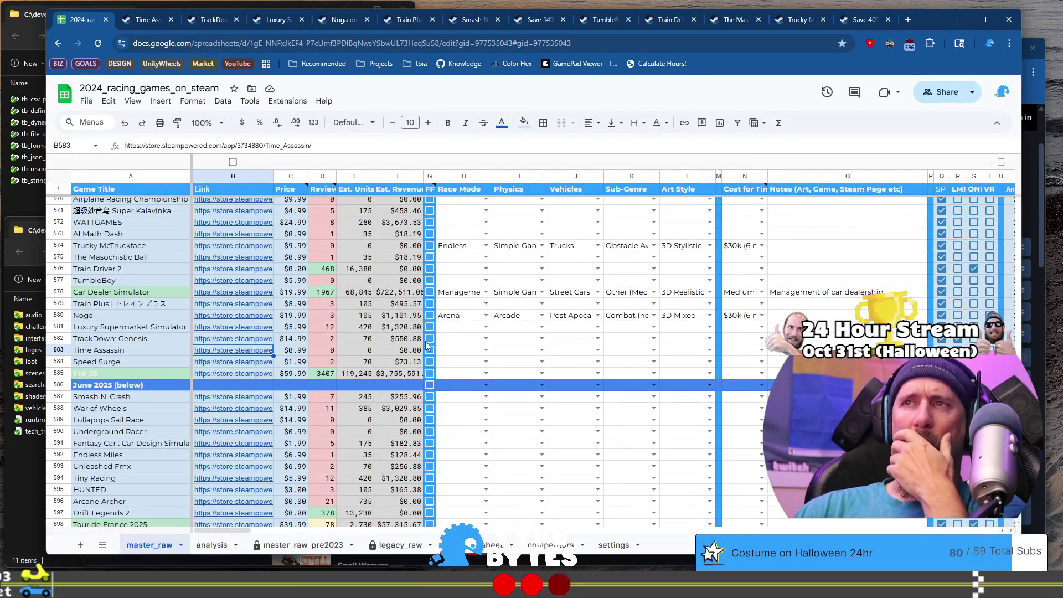
# Step: Run ./collector --ignore on the Time Assassin store URL in the terminal
pyautogui.click(145, 20)
pyautogui.click(244, 43)
pyautogui.hotkey('alt', 'Tab')
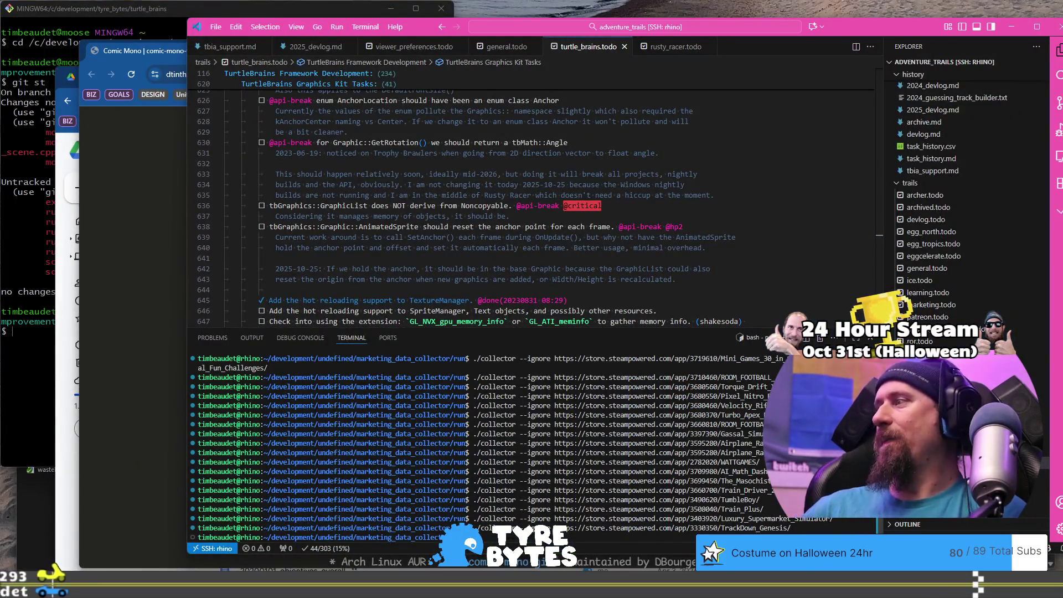
pyautogui.write('./collector --ignore https://store.steampowered.com/app/3734880/Time_Assassin/')
pyautogui.press('Return')
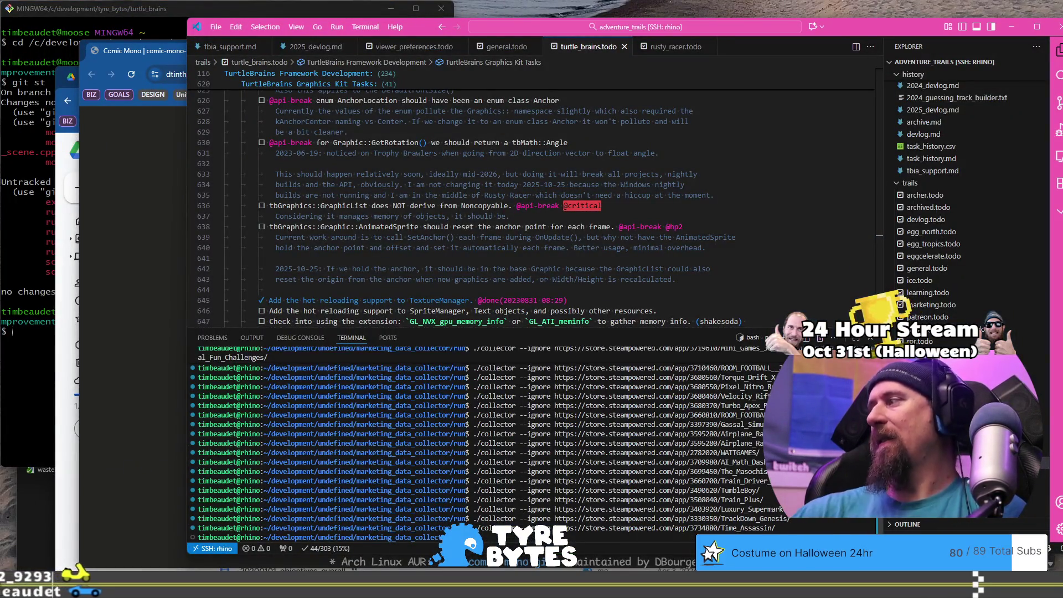
pyautogui.hotkey('ctrl', '1')
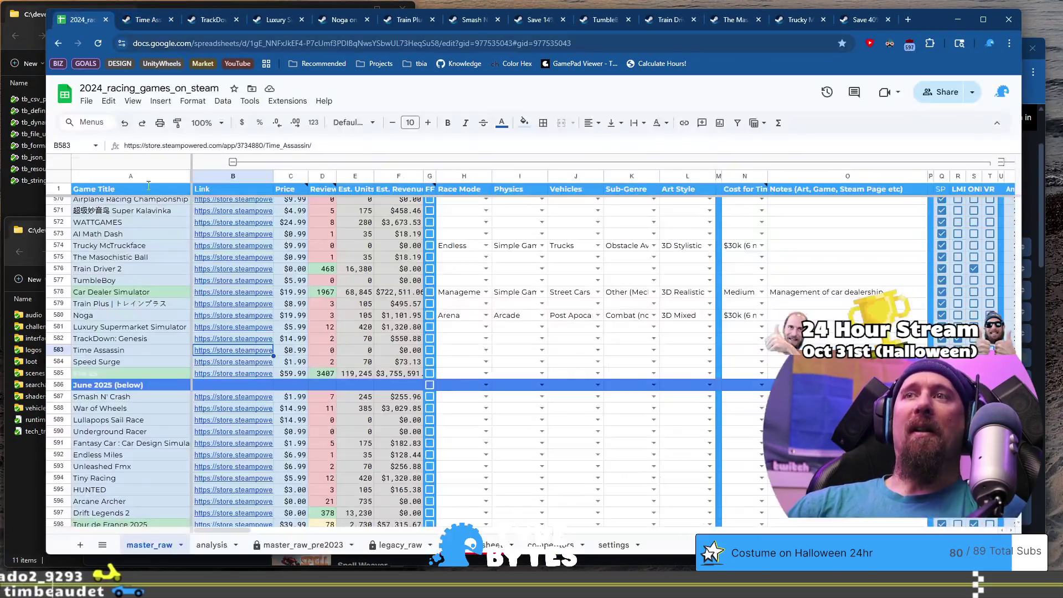
# Step: Open Speed Surge's store page in a new tab from its row
pyautogui.click(155, 362)
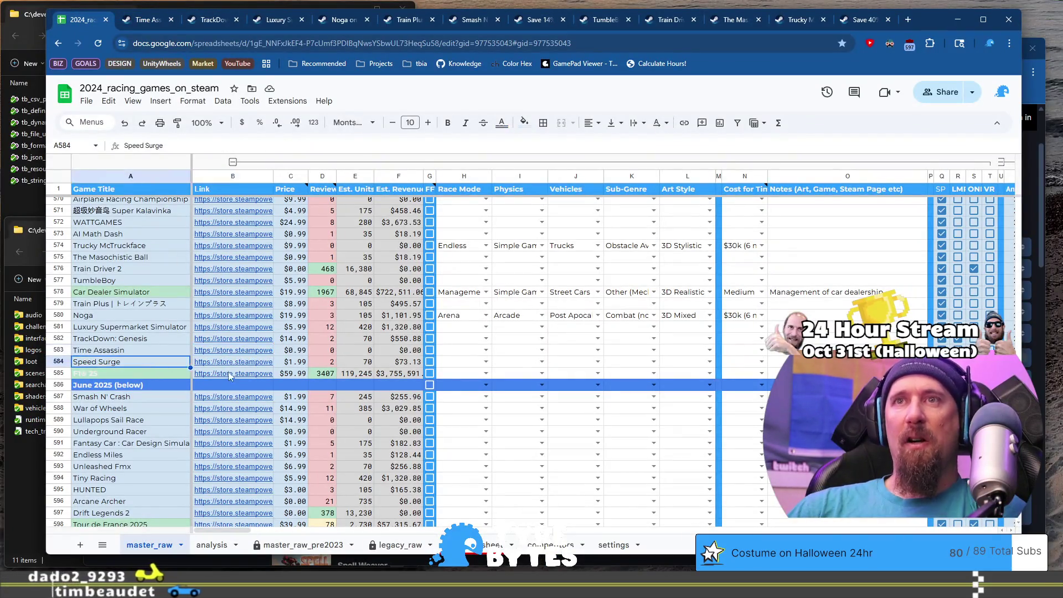
pyautogui.click(233, 362)
pyautogui.click(250, 380)
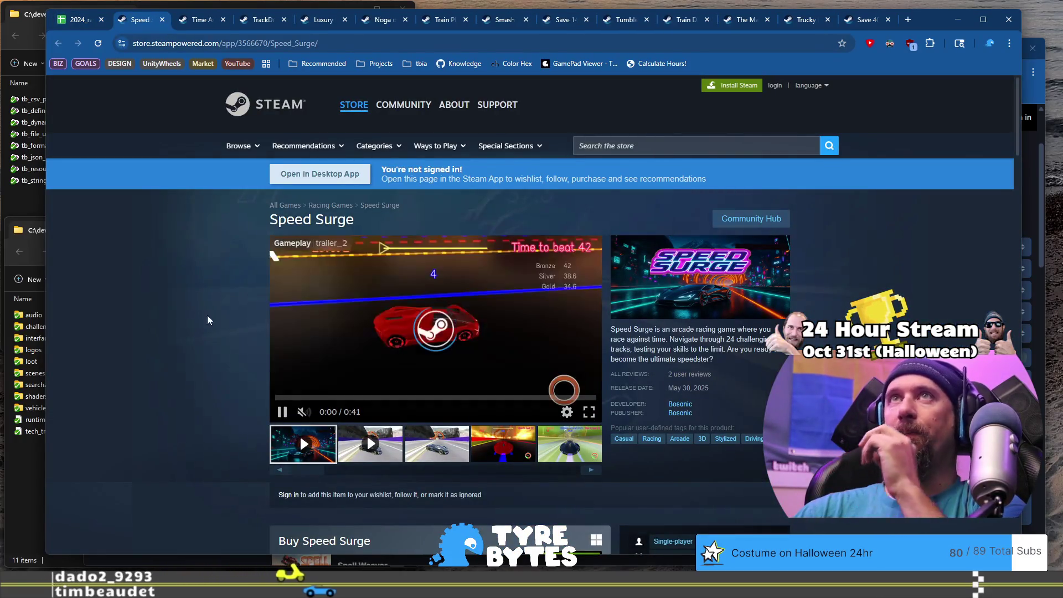
# Step: Step through all Speed Surge screenshots back to the trailer, pause it, and return to the sheet
pyautogui.click(443, 446)
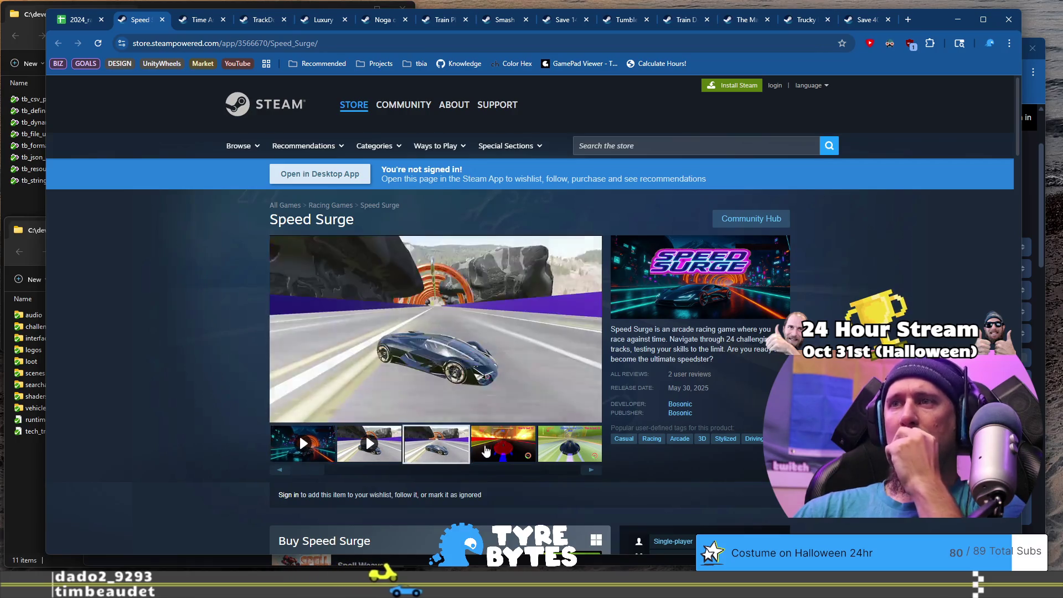
pyautogui.click(487, 449)
pyautogui.click(543, 451)
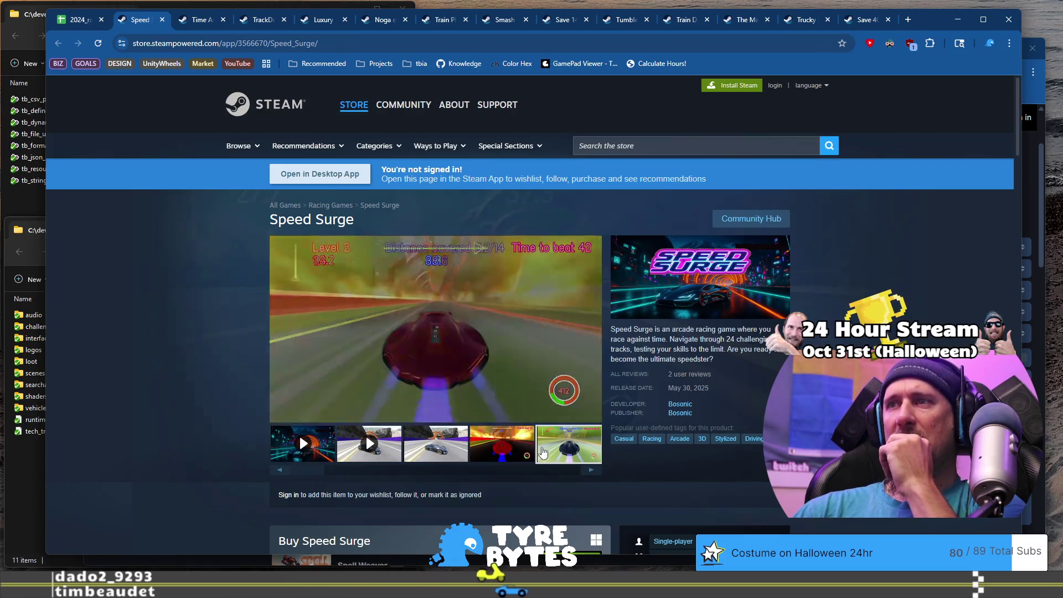
pyautogui.click(586, 471)
pyautogui.click(588, 473)
pyautogui.click(588, 472)
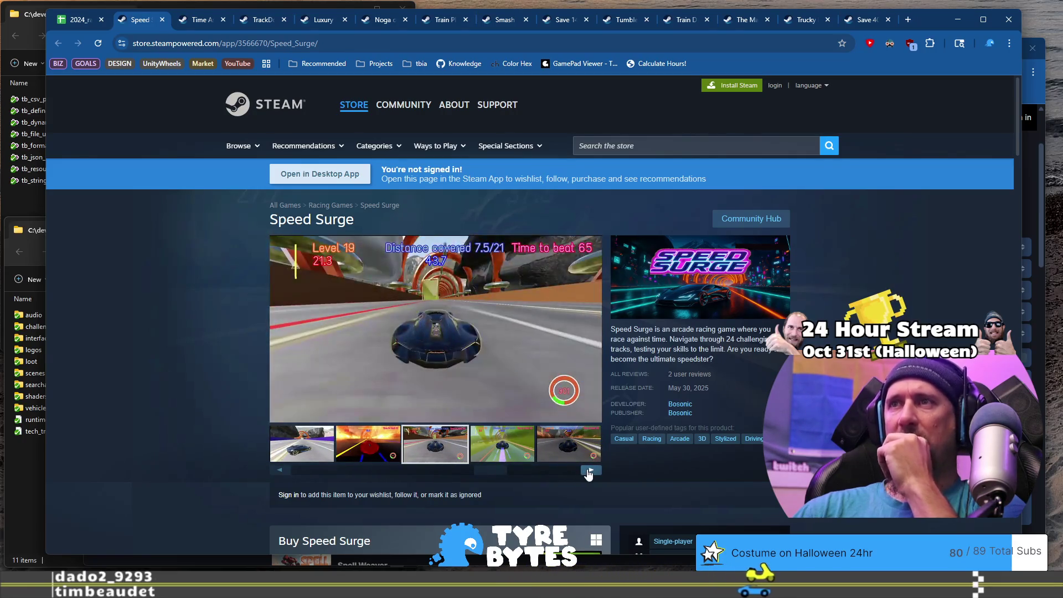
pyautogui.click(588, 472)
pyautogui.click(588, 472)
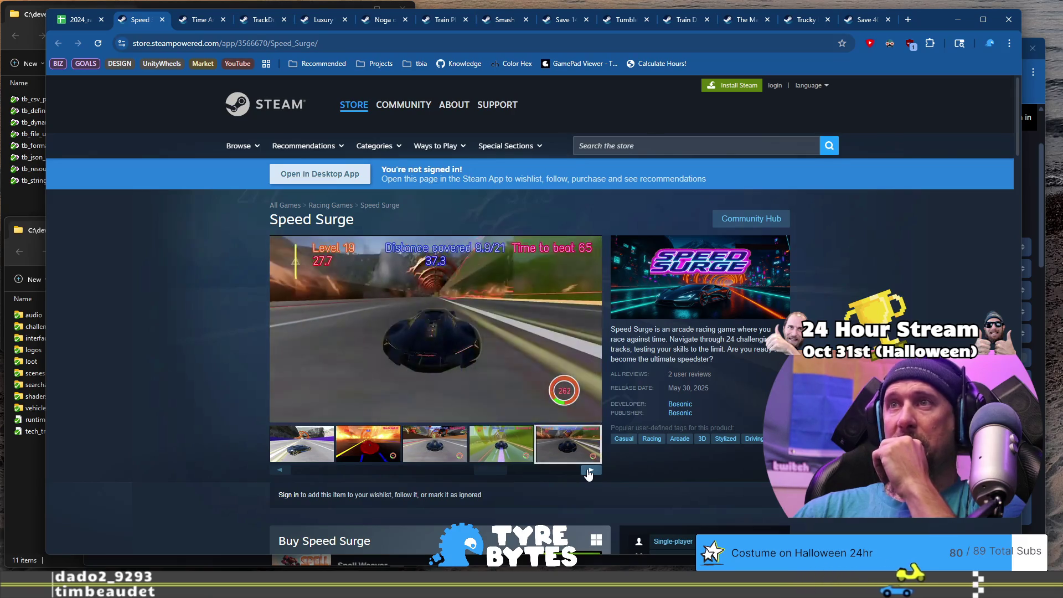
pyautogui.click(588, 472)
pyautogui.click(588, 472)
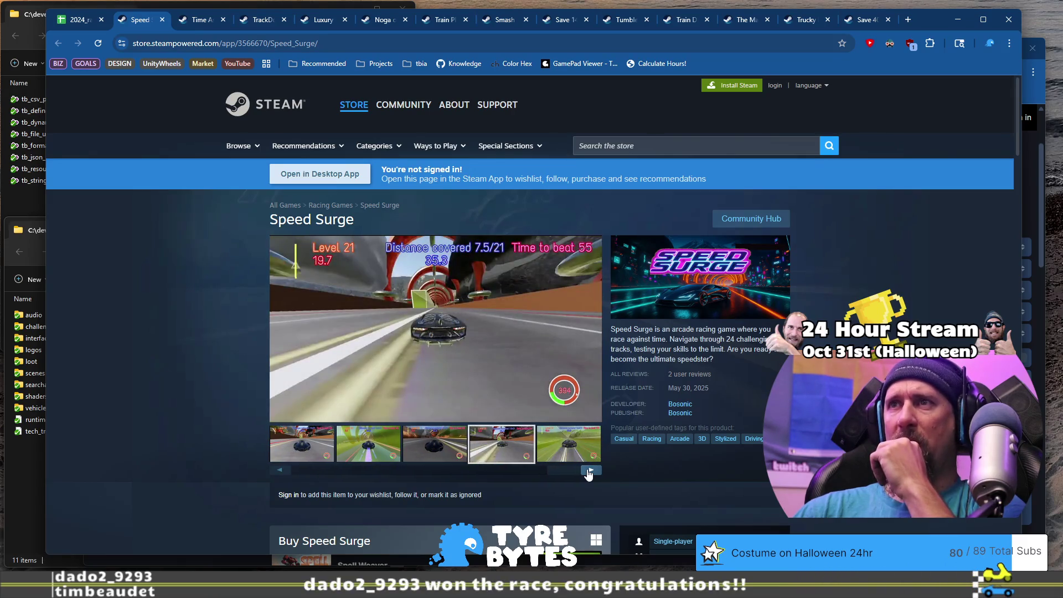
pyautogui.click(588, 472)
pyautogui.click(588, 472)
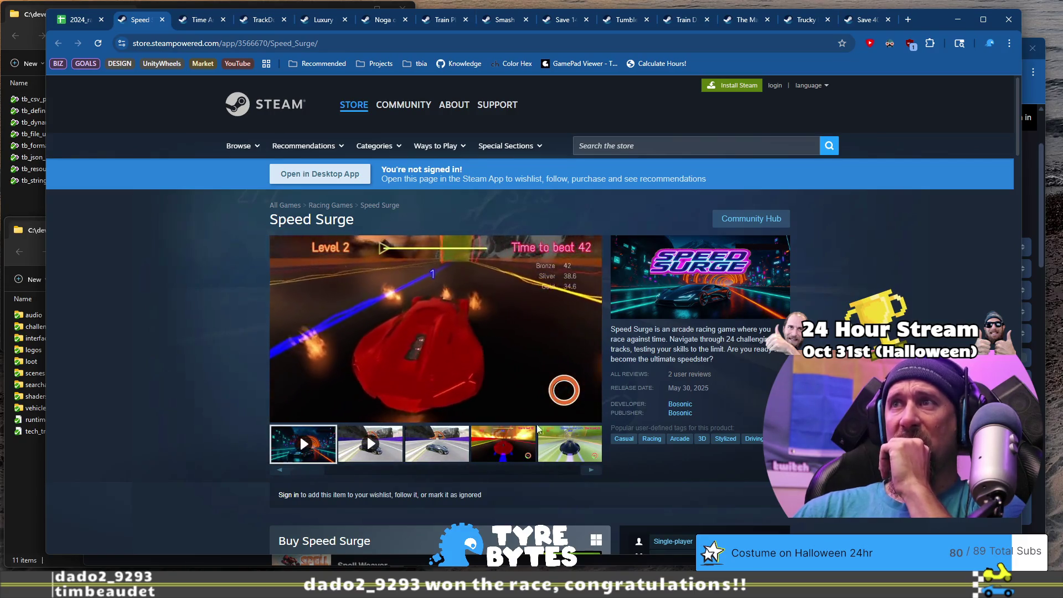
pyautogui.click(433, 319)
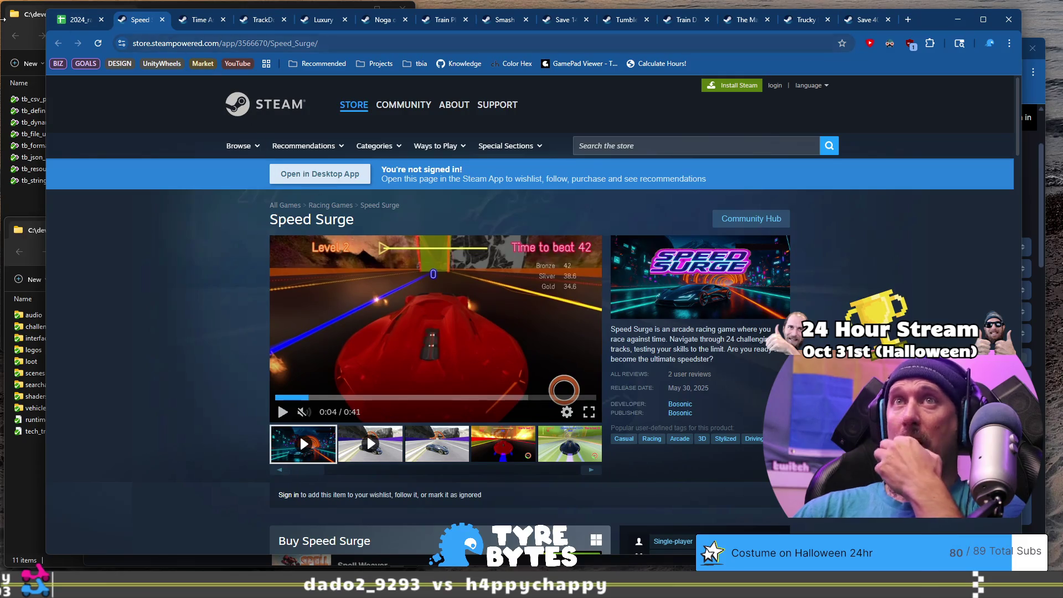
pyautogui.click(72, 21)
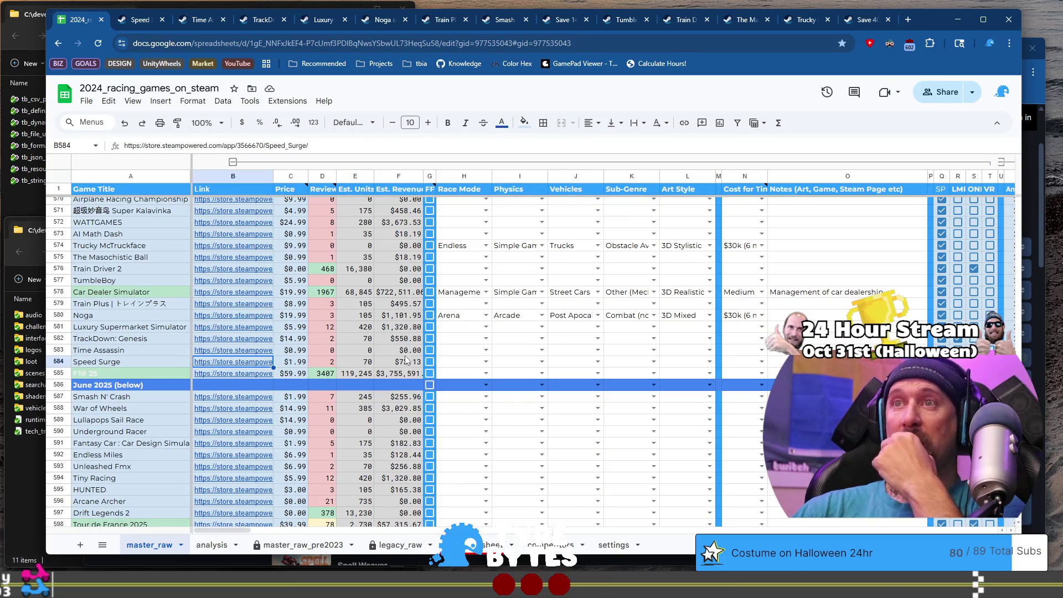
# Step: Tick Speed Surge's G584 checkbox and give the F1® 25 title cell a green fill
pyautogui.click(430, 361)
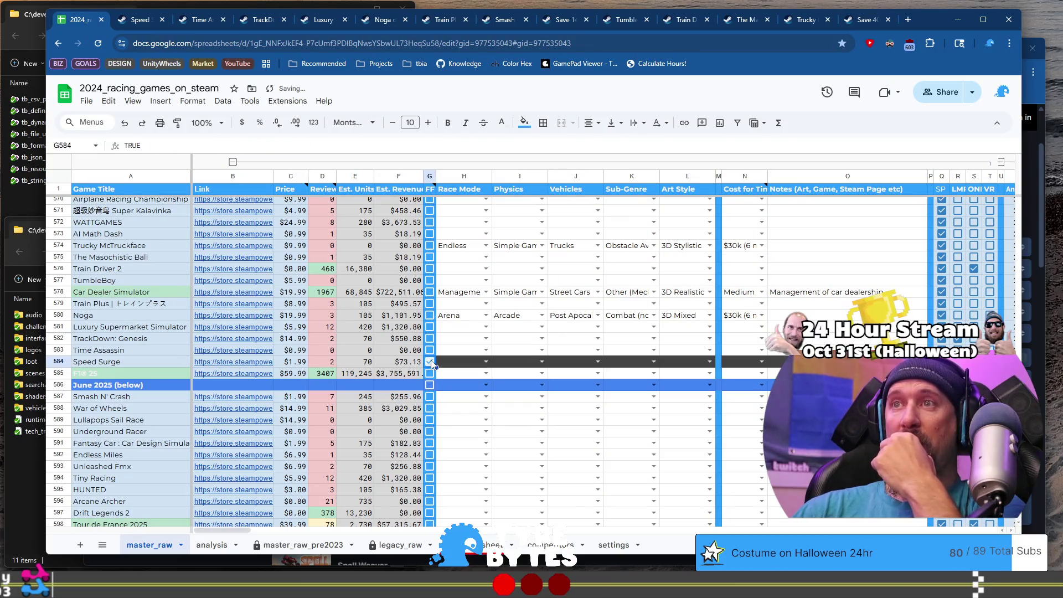
pyautogui.click(153, 374)
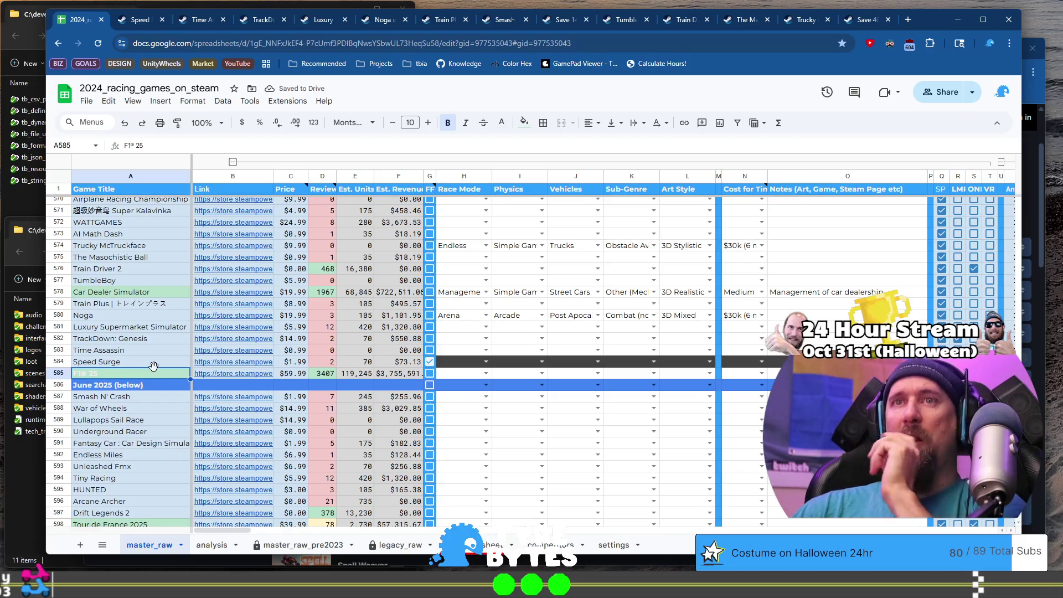
pyautogui.click(524, 123)
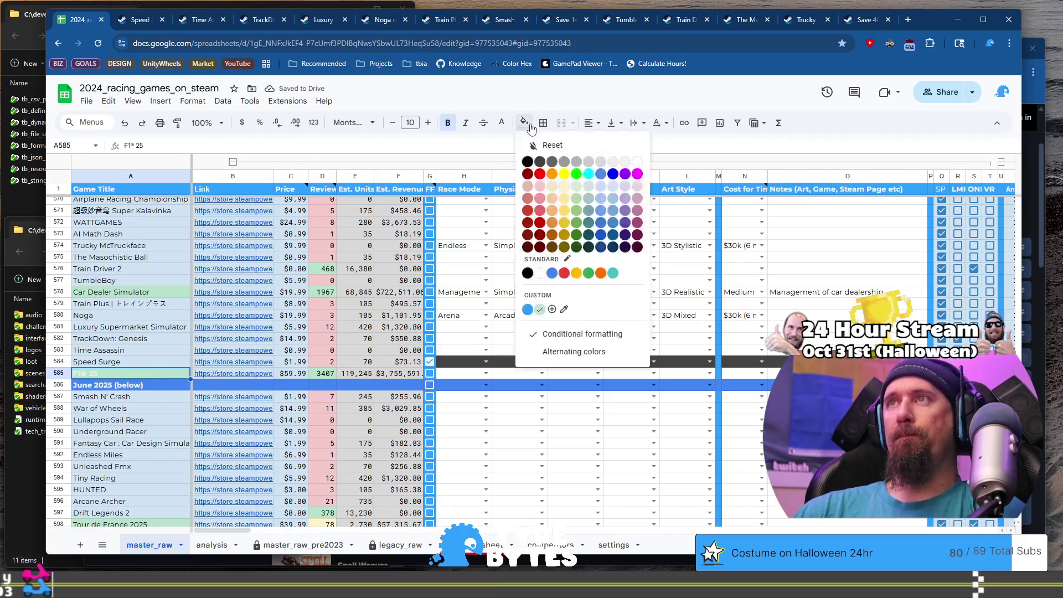
pyautogui.click(614, 189)
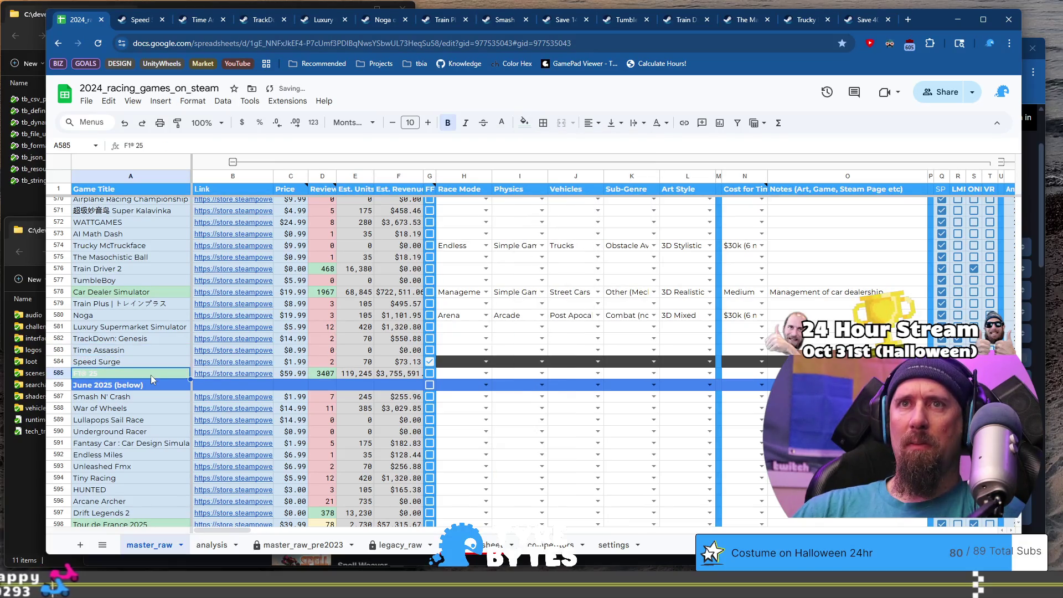
pyautogui.click(531, 120)
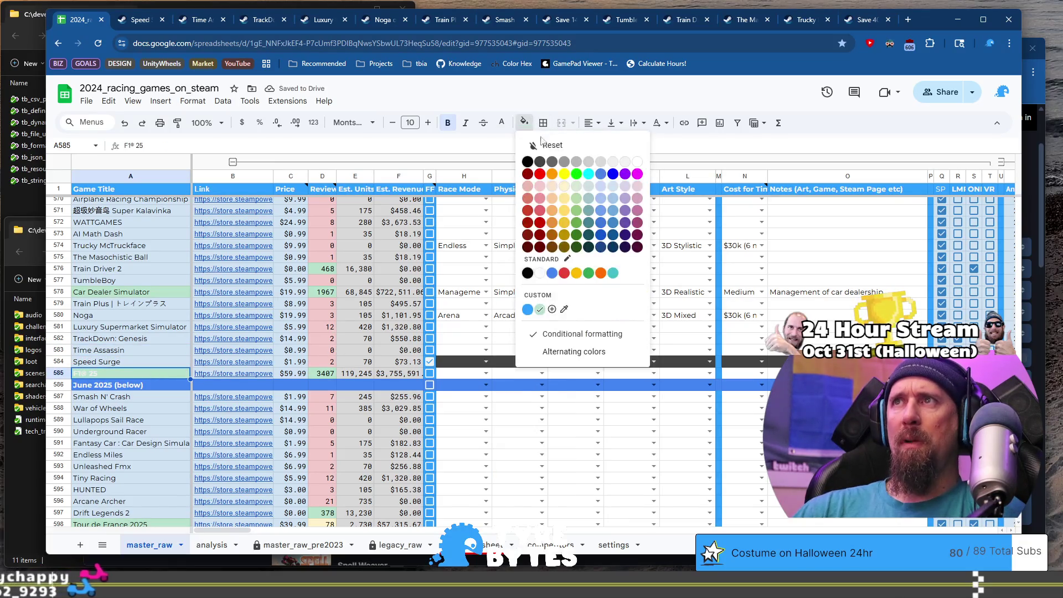
pyautogui.click(616, 195)
pyautogui.click(133, 327)
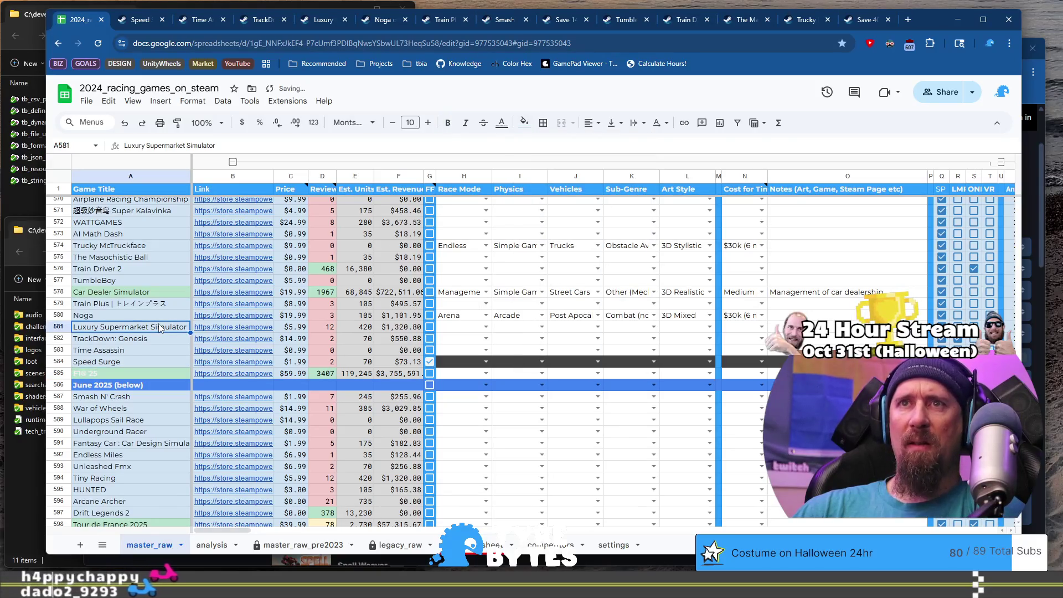
# Step: Make the F1® 25 title text black and not bold
pyautogui.click(158, 373)
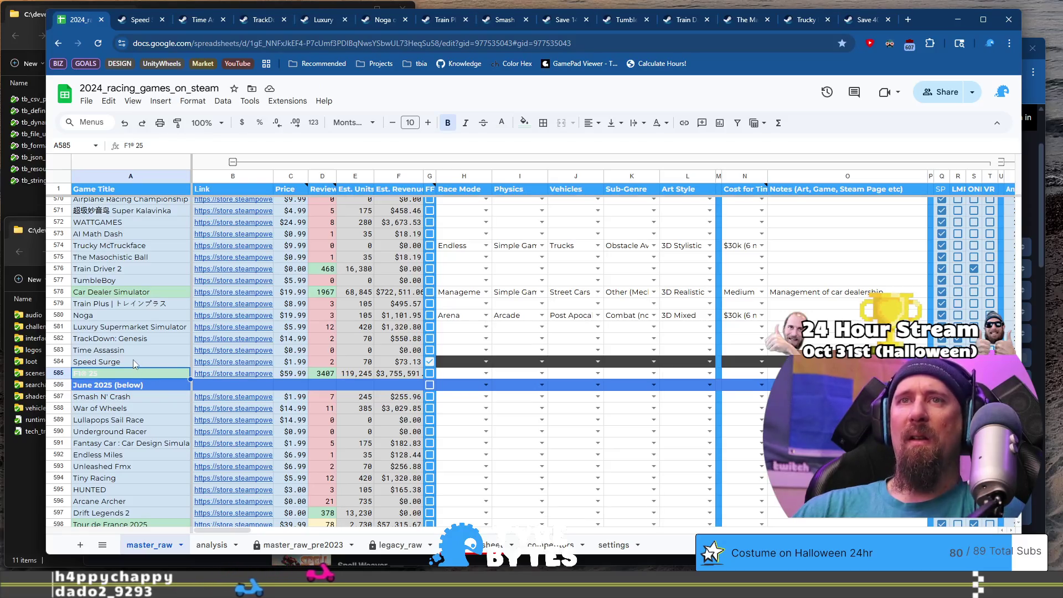
pyautogui.click(502, 122)
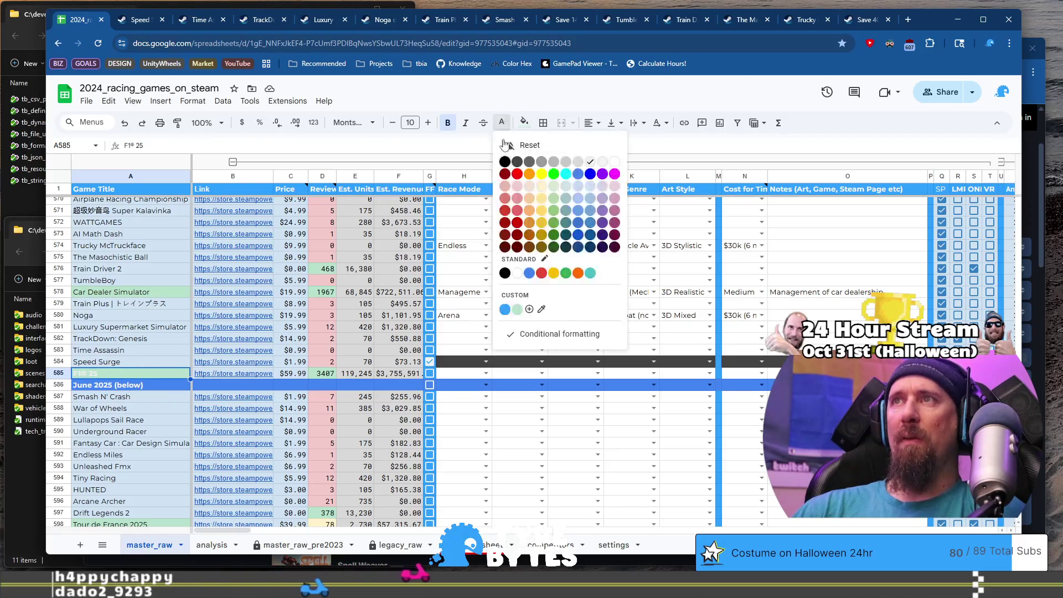
pyautogui.click(505, 162)
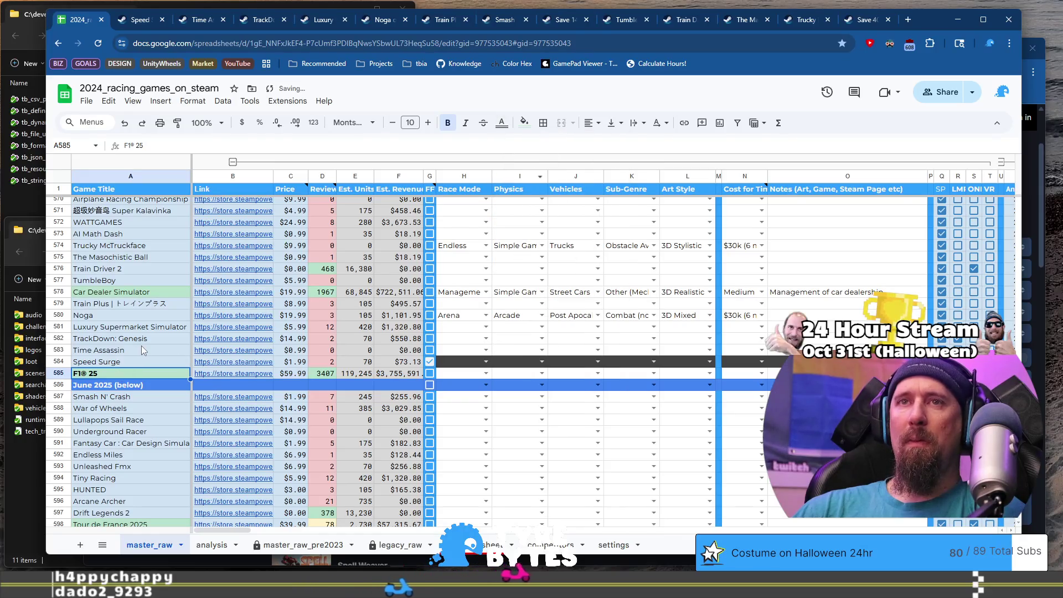
pyautogui.hotkey('ctrl', 'b')
pyautogui.click(133, 362)
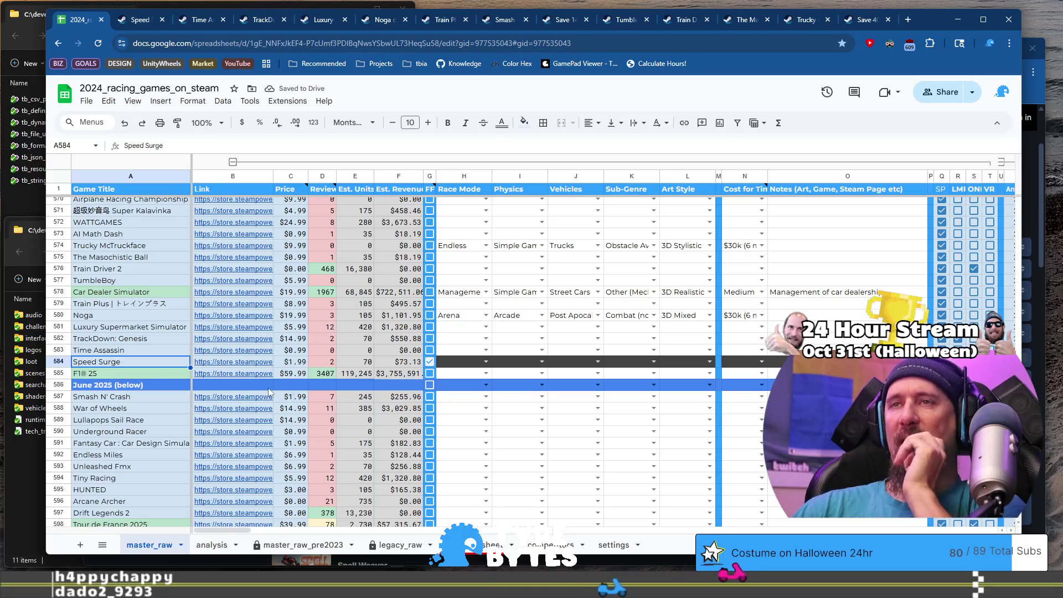
pyautogui.moveTo(260, 380)
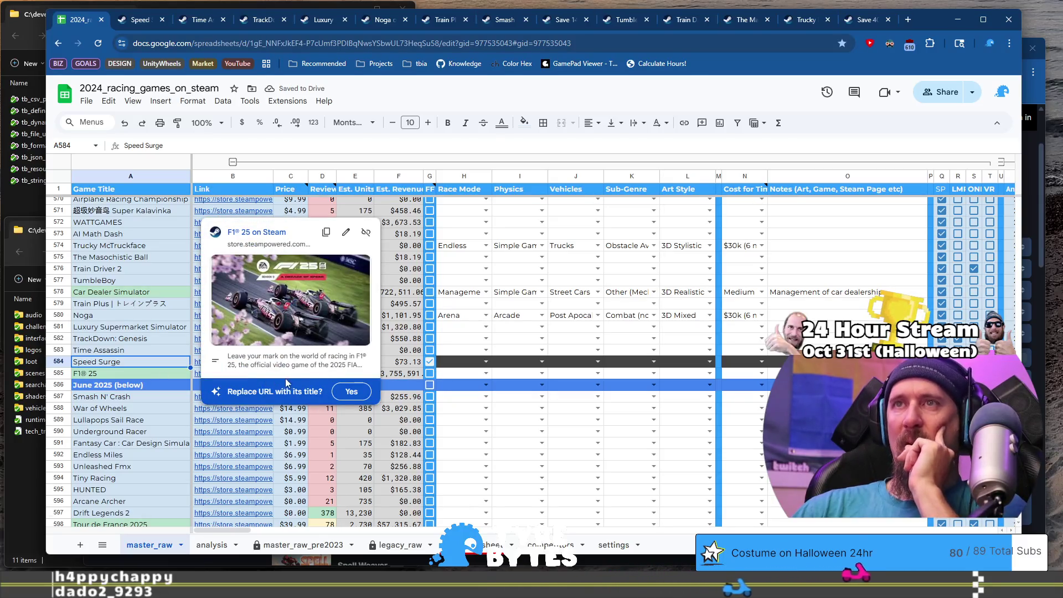
# Step: Set F1® 25's Race Mode to Circuit and Physics to Simulation
pyautogui.click(487, 374)
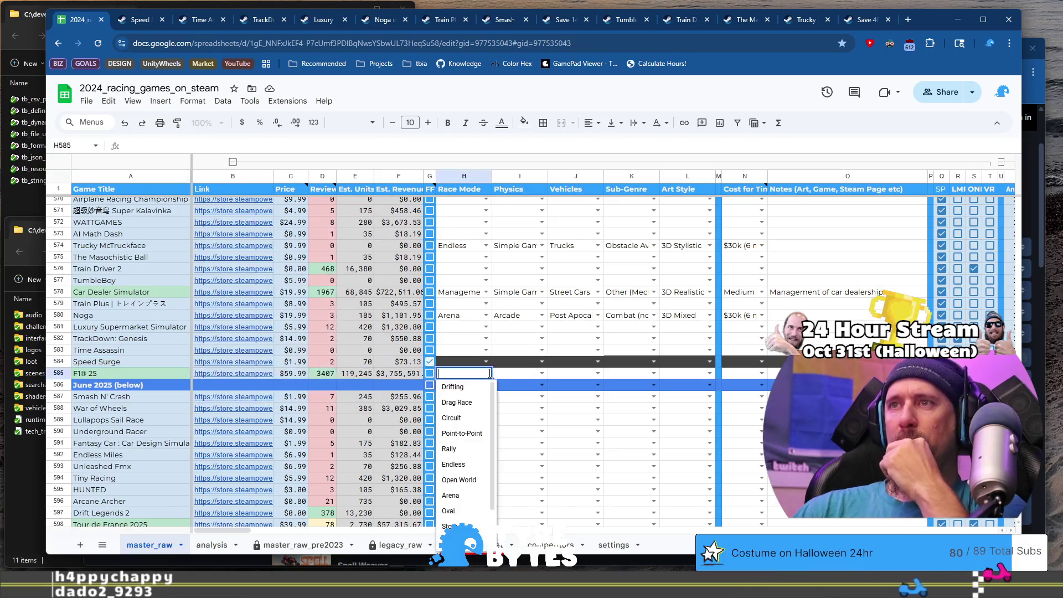
pyautogui.click(474, 420)
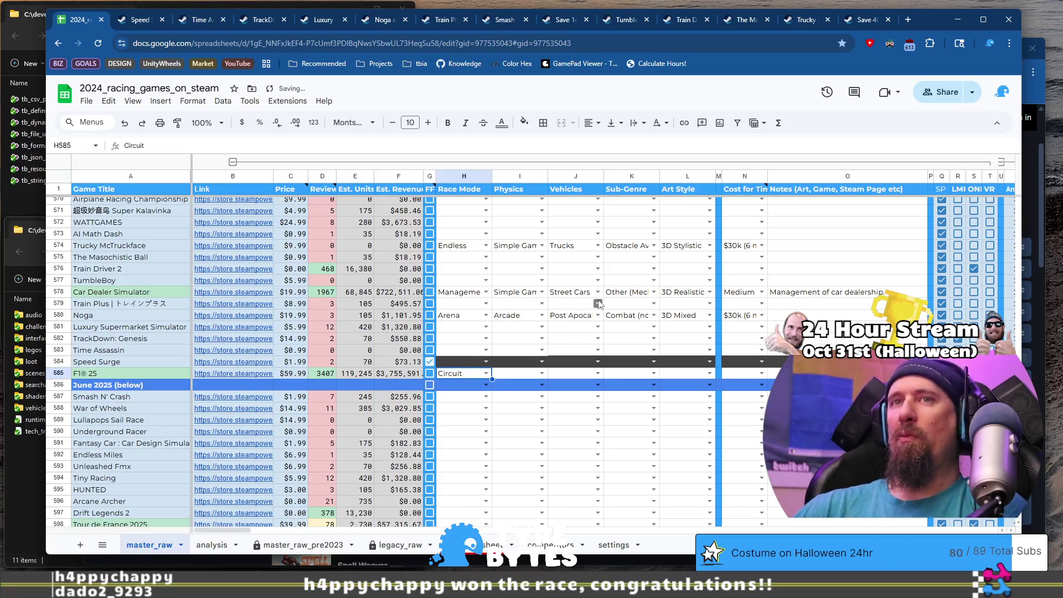
pyautogui.press('Tab')
pyautogui.press('Return')
pyautogui.press('Down')
pyautogui.press('Up')
pyautogui.press('Up')
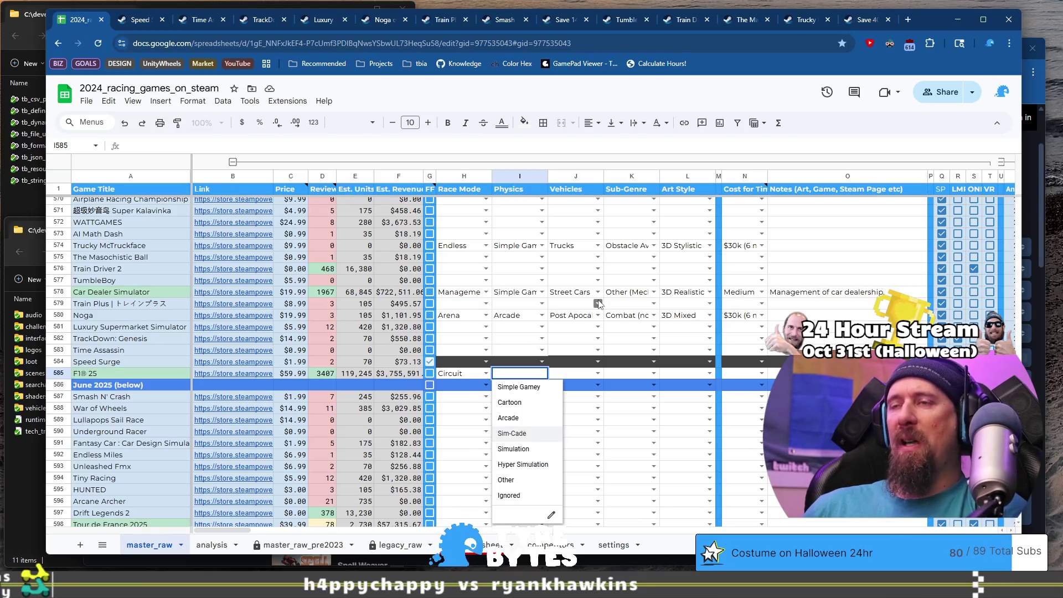
pyautogui.press('Down')
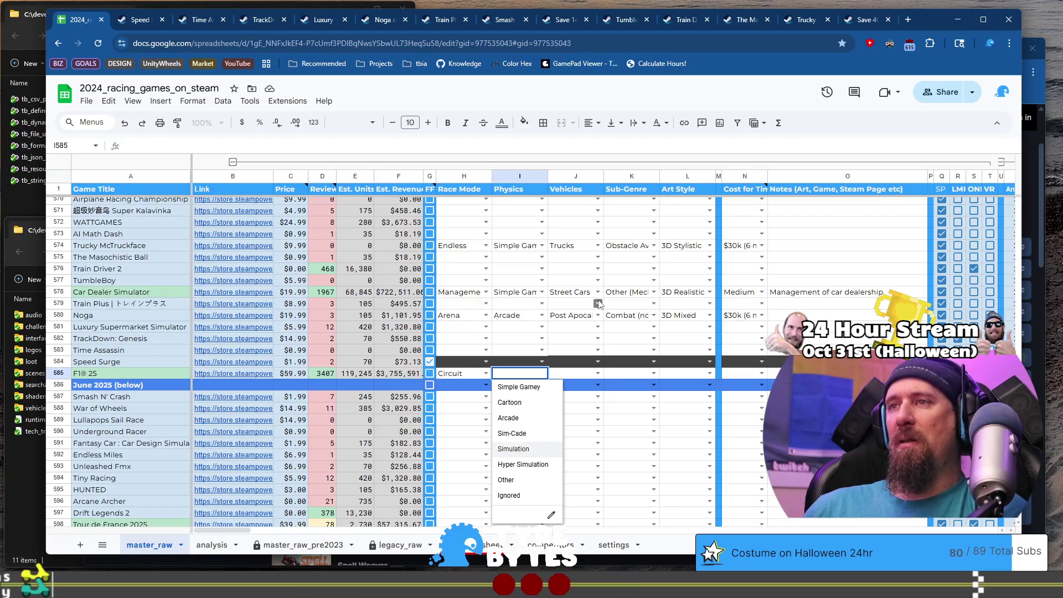
pyautogui.press('Down')
pyautogui.press('Up')
pyautogui.press('Up')
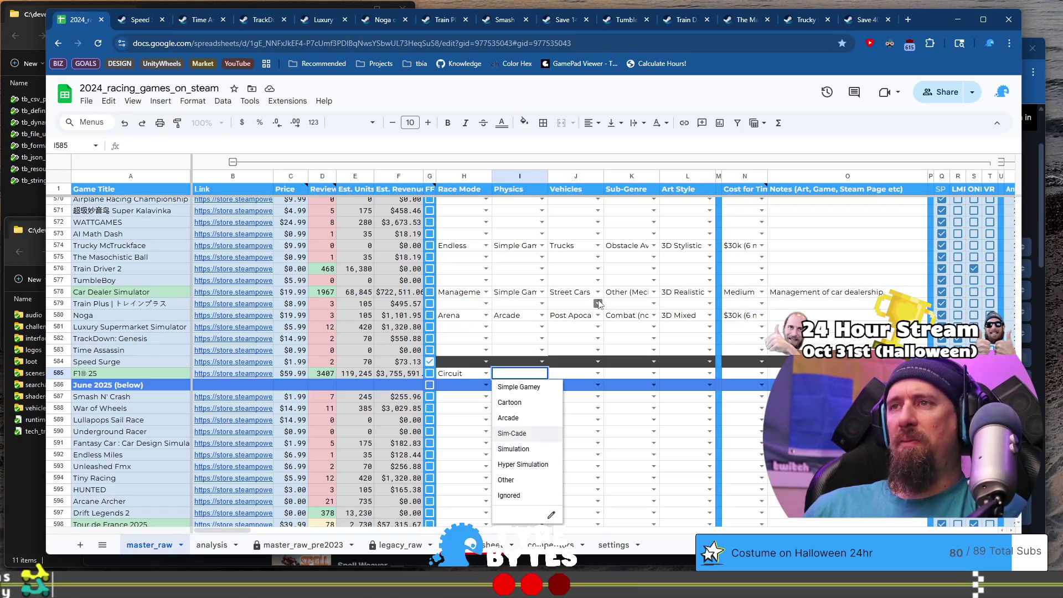
pyautogui.press('Down')
pyautogui.press('Up')
pyautogui.press('Down')
pyautogui.press('Up')
pyautogui.press('Down')
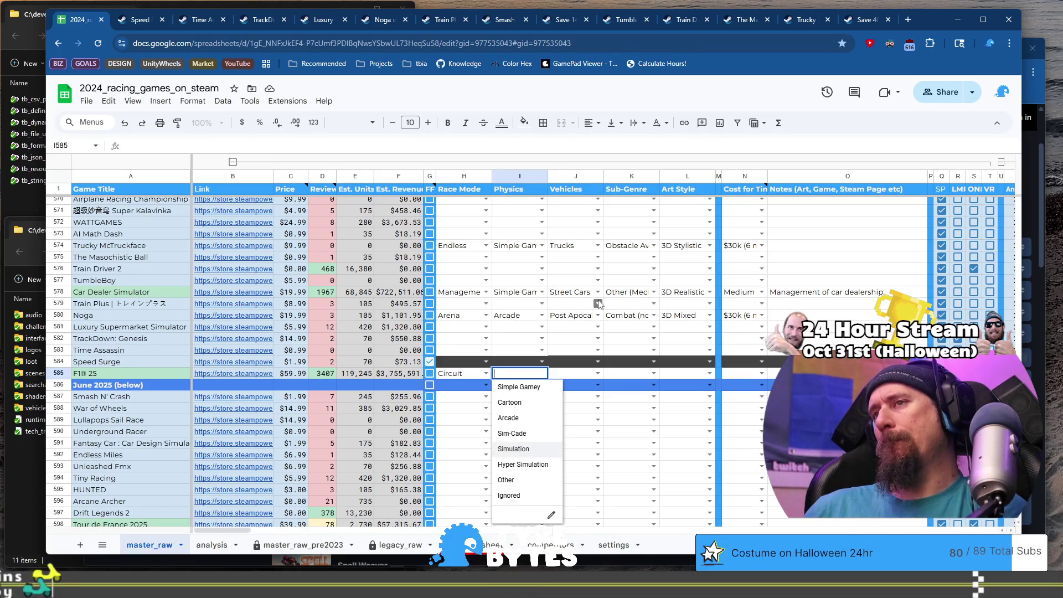
pyautogui.press('Tab')
pyautogui.press('Return')
# Step: Set F1® 25's Vehicles to Open Wheel and Sub-Genre to Racing
pyautogui.press('Down')
pyautogui.press('Down')
pyautogui.press('Down')
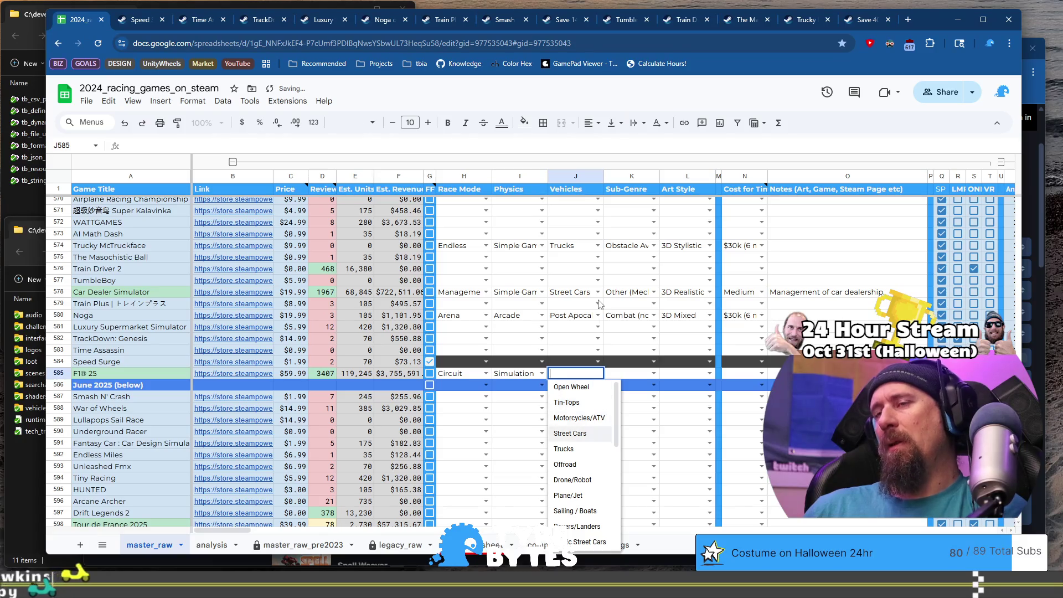
pyautogui.press('Down')
pyautogui.press('Down')
pyautogui.press('Down')
pyautogui.press('Down')
pyautogui.press('Down')
pyautogui.press('Down')
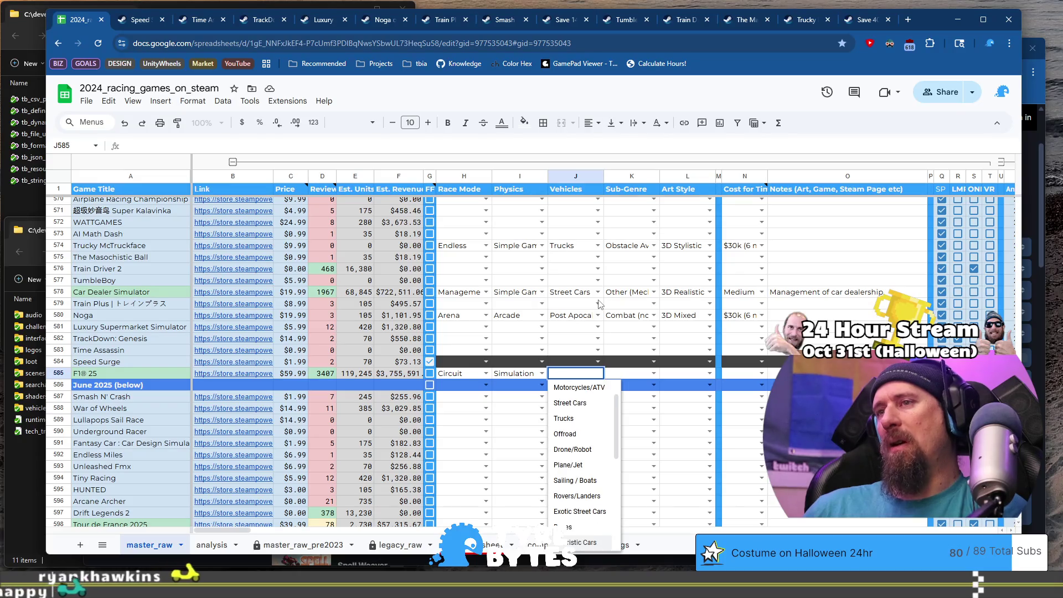
pyautogui.press('Down')
pyautogui.press('Down')
pyautogui.press('Down')
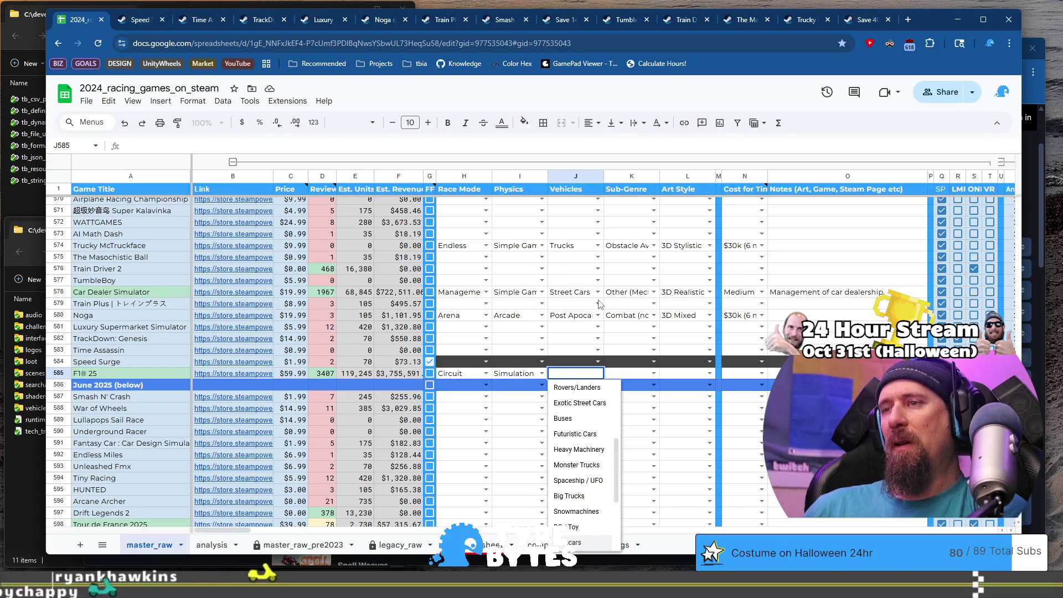
pyautogui.press('Down')
pyautogui.press('Tab')
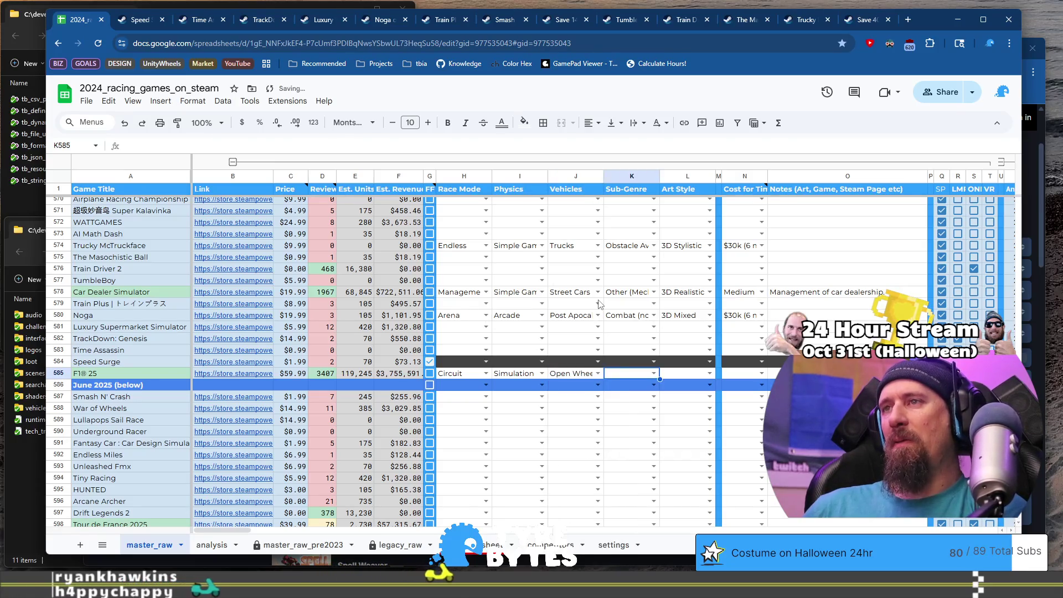
pyautogui.press('Return')
pyautogui.press('Down')
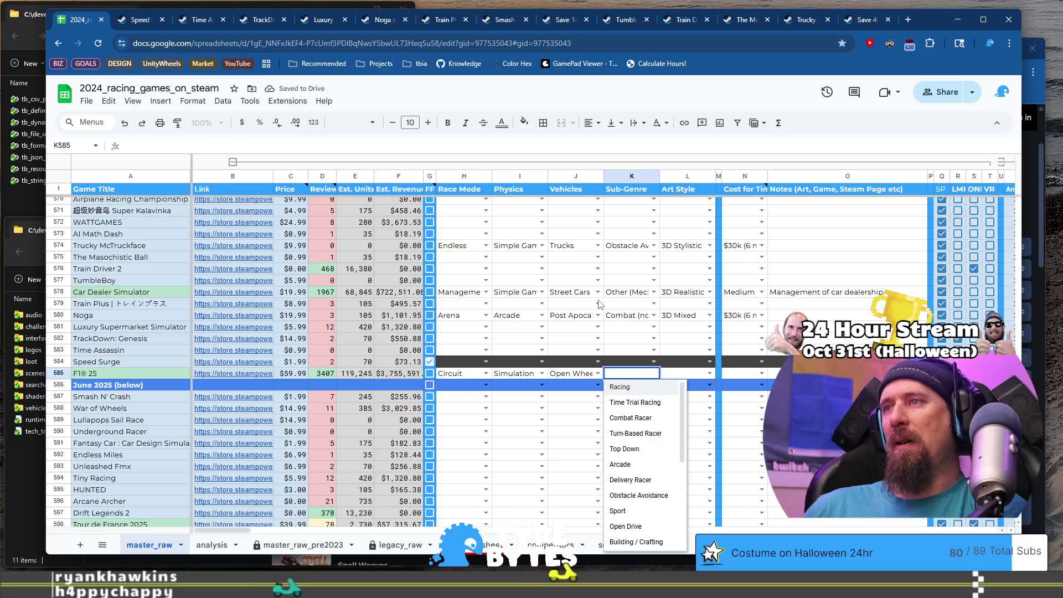
pyautogui.press('Tab')
pyautogui.press('Return')
pyautogui.press('Down')
pyautogui.press('Down')
# Step: Set F1® 25's Art Style to 3D Realistic and cost tier to AA or AAA
pyautogui.press('Down')
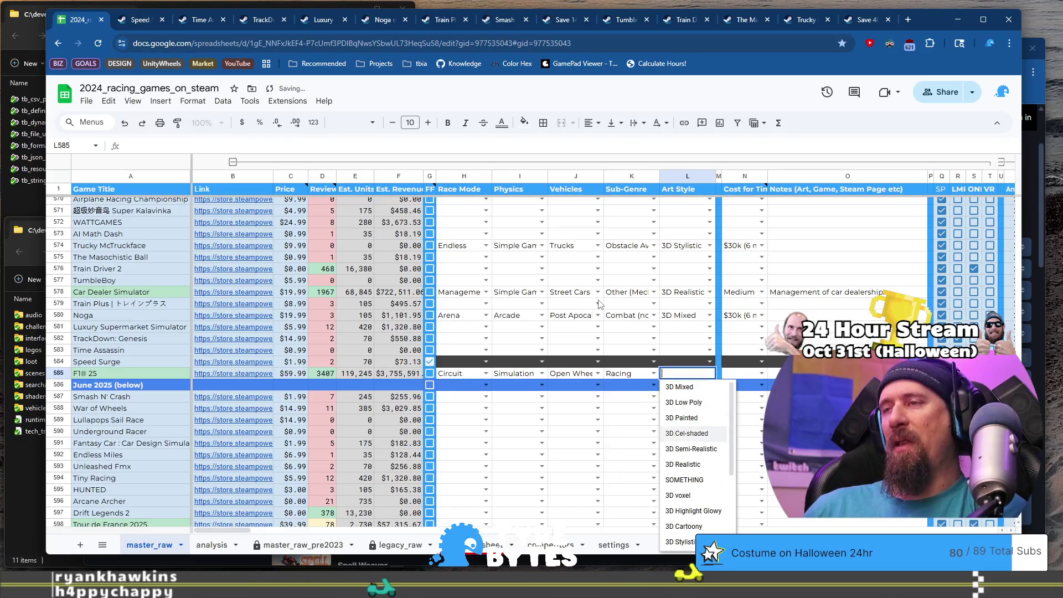
pyautogui.press('Down')
pyautogui.press('Down')
pyautogui.press('Down')
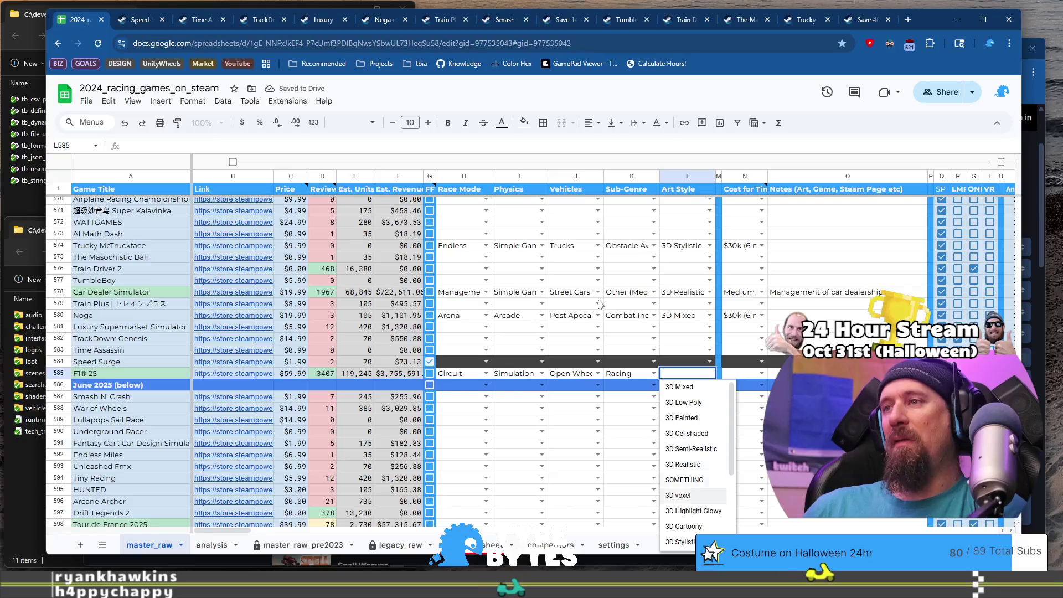
pyautogui.press('Up')
pyautogui.press('Up')
pyautogui.press('Up')
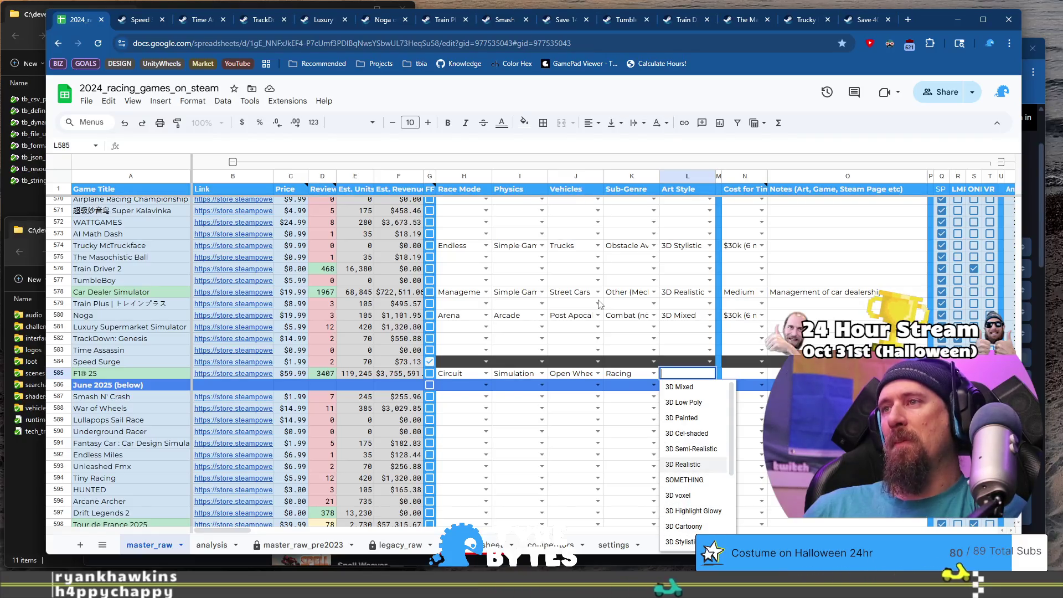
pyautogui.press('Tab')
pyautogui.press('Tab')
pyautogui.press('Return')
pyautogui.press('Down')
pyautogui.press('Down')
pyautogui.press('Down')
pyautogui.press('Tab')
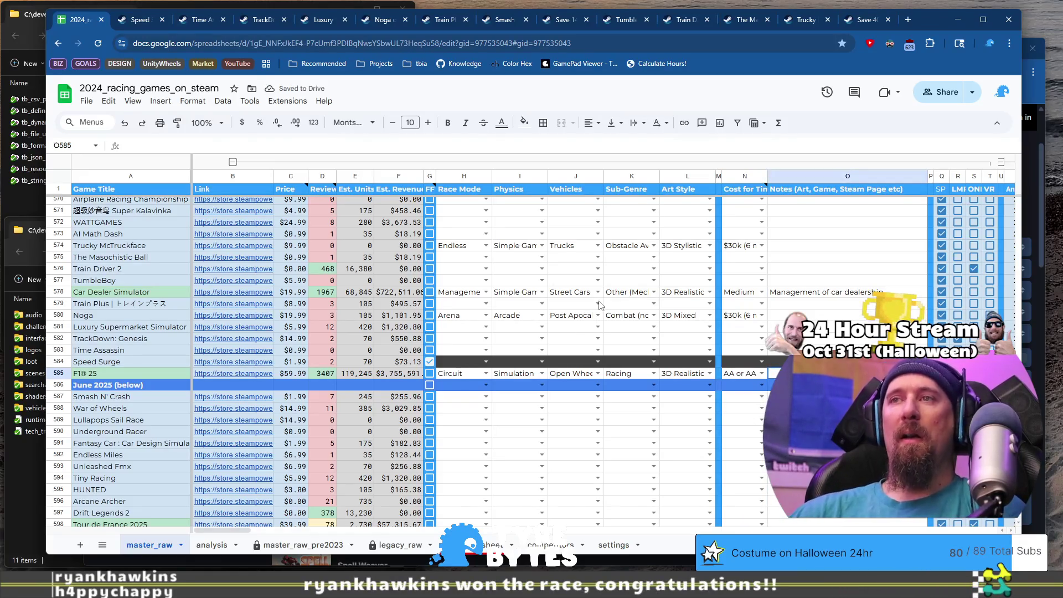
# Step: Make the May 2025 (below) heading in A536 bold with white text
pyautogui.scroll(10, 479, 335)
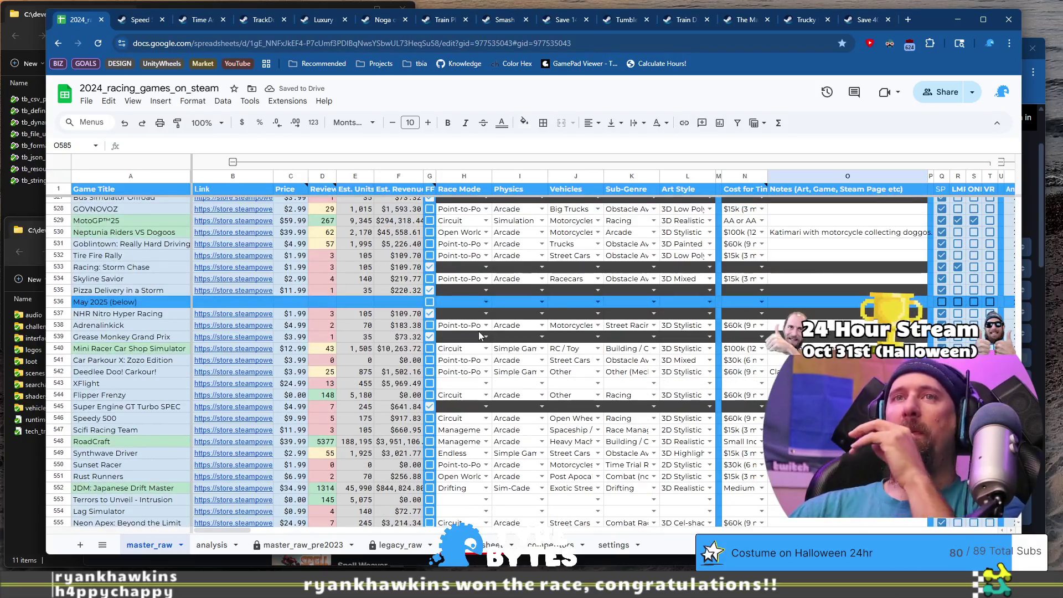
pyautogui.click(124, 303)
pyautogui.hotkey('ctrl', 'b')
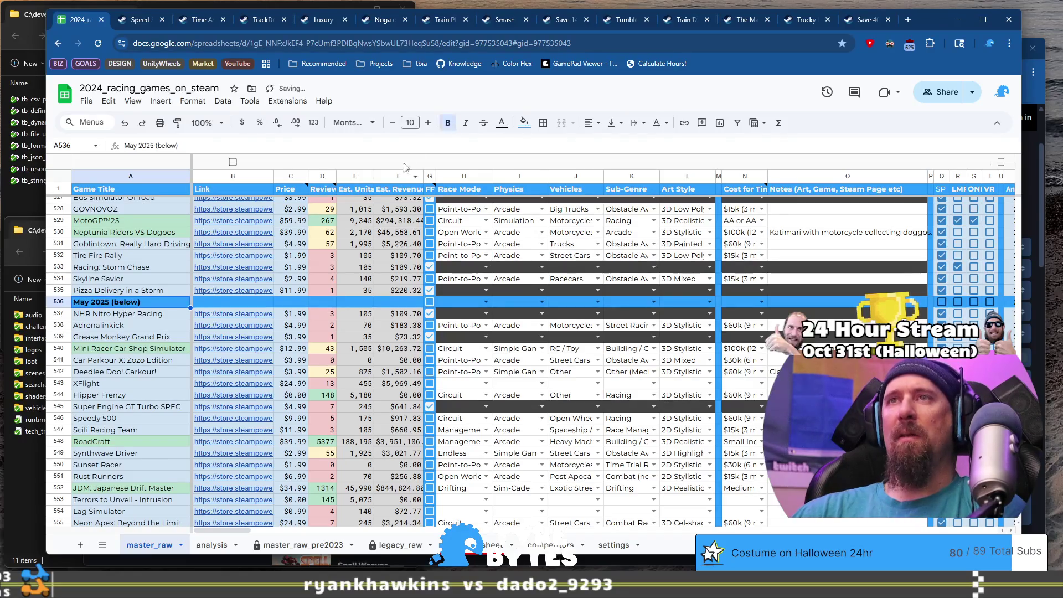
pyautogui.click(507, 125)
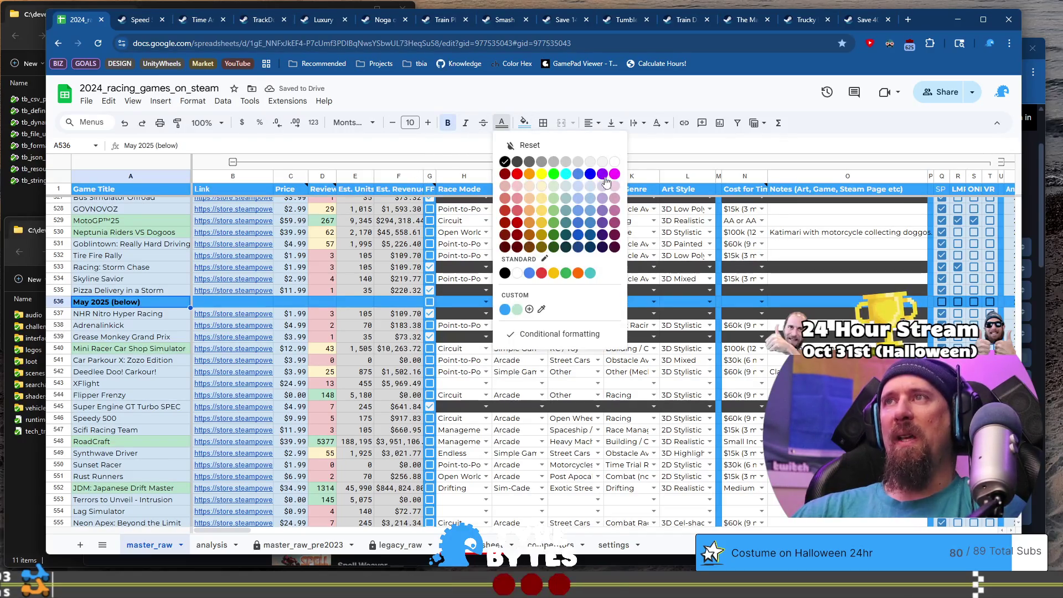
pyautogui.click(591, 162)
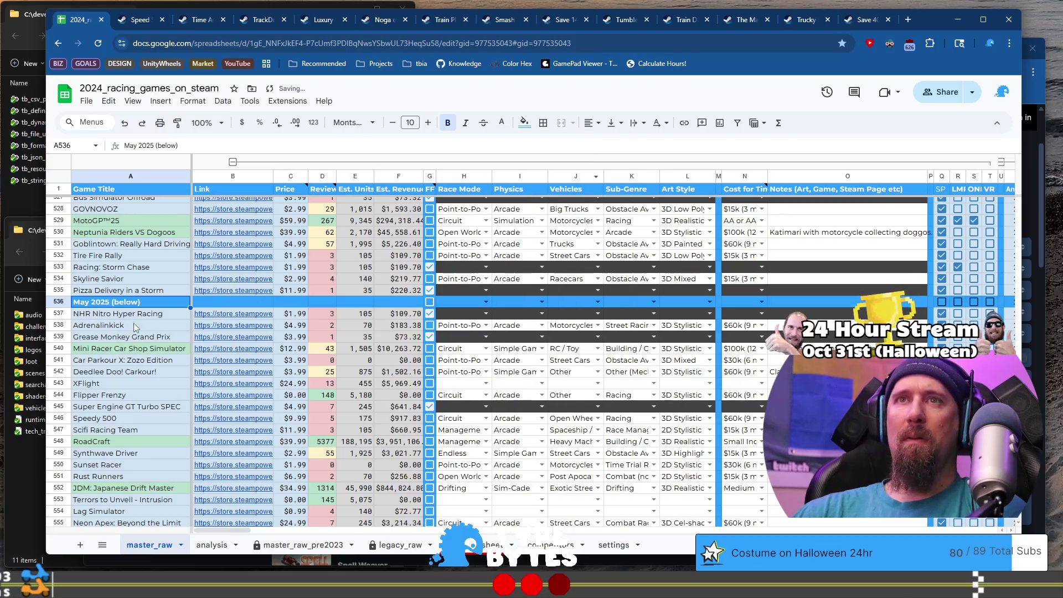
pyautogui.click(134, 325)
# Step: Fill the whole June 2025 (below) divider row 586 with the custom blue
pyautogui.scroll(-10, 141, 329)
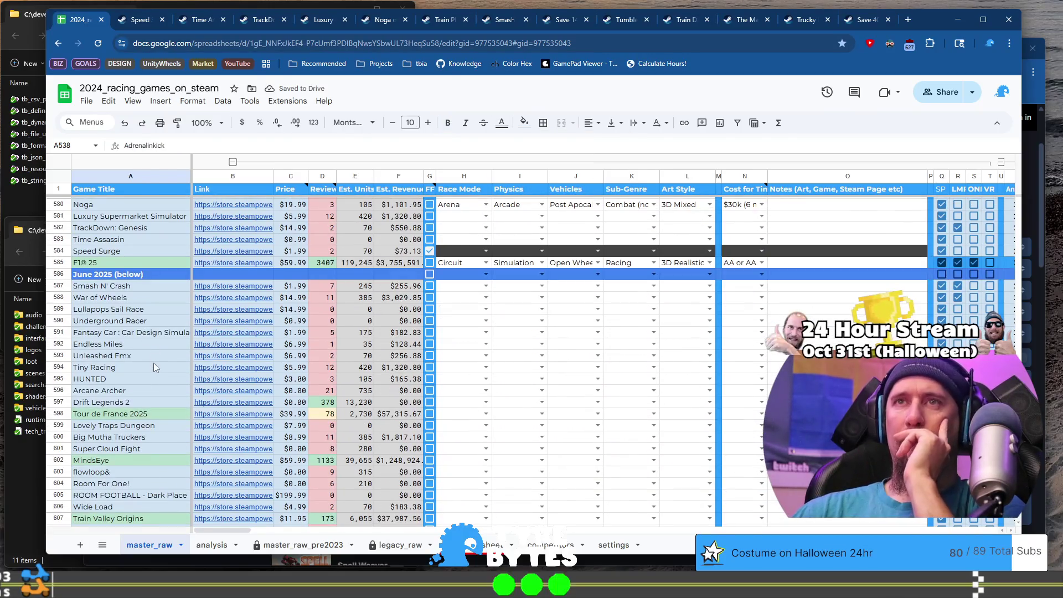
pyautogui.scroll(5, 154, 364)
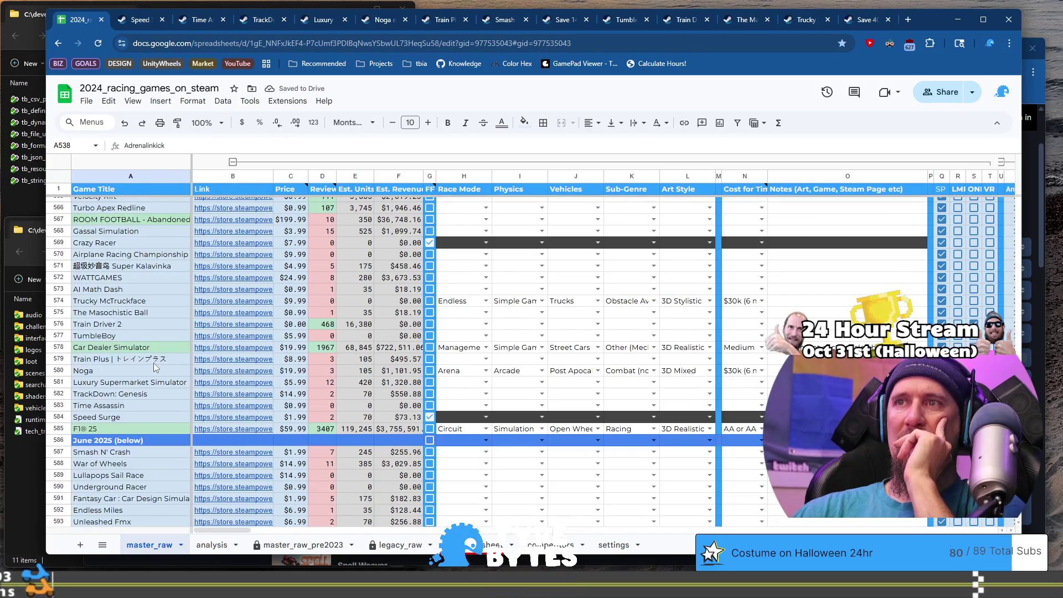
pyautogui.scroll(-3, 154, 363)
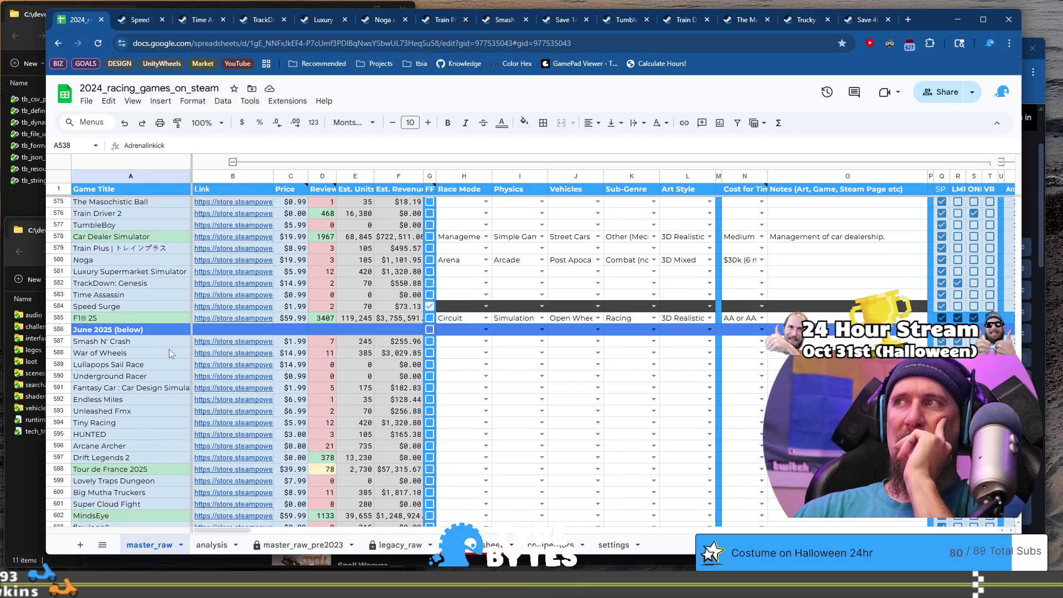
pyautogui.click(58, 329)
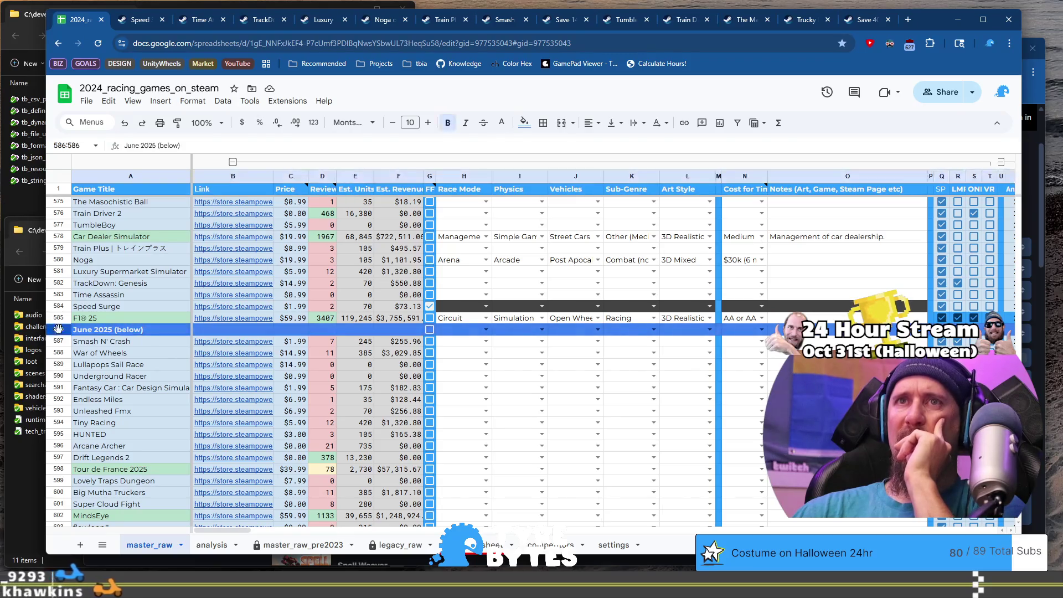
pyautogui.click(524, 122)
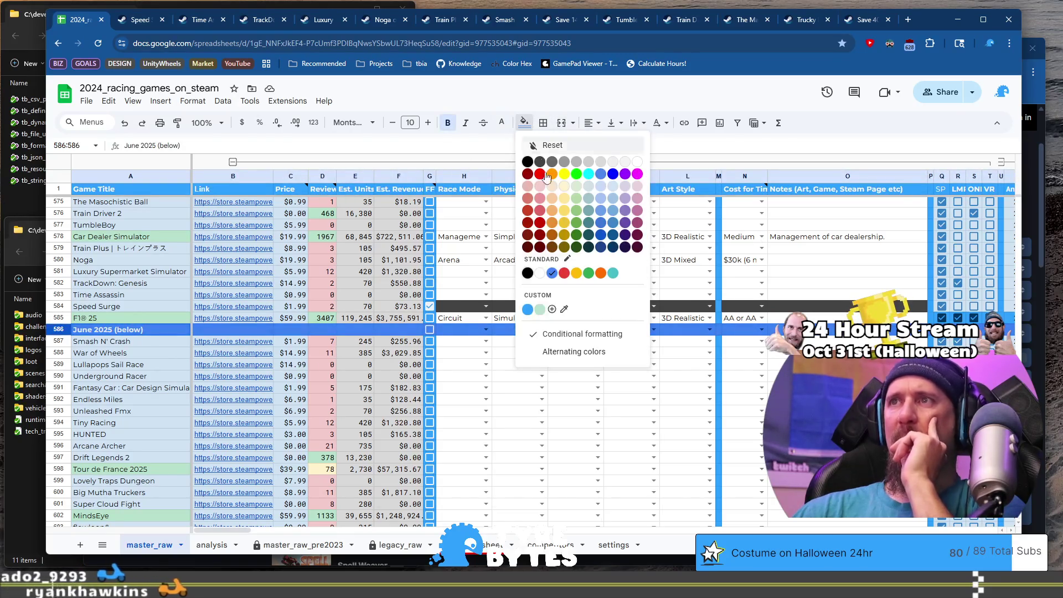
pyautogui.click(527, 310)
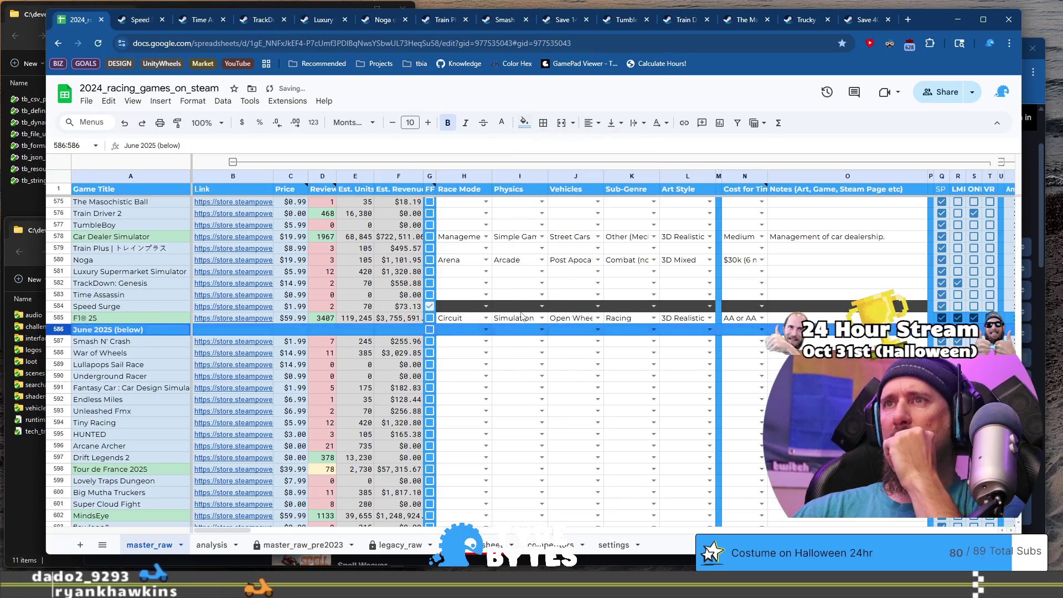
pyautogui.click(142, 341)
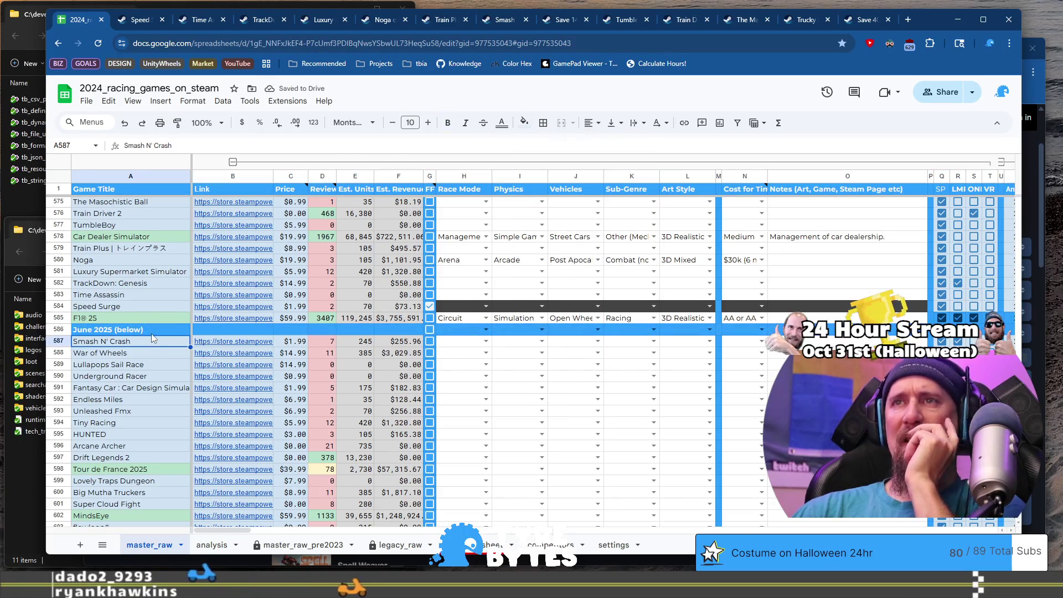
# Step: Review the July 2025 rows and select the empty cell in the July marker row
pyautogui.scroll(-6, 154, 339)
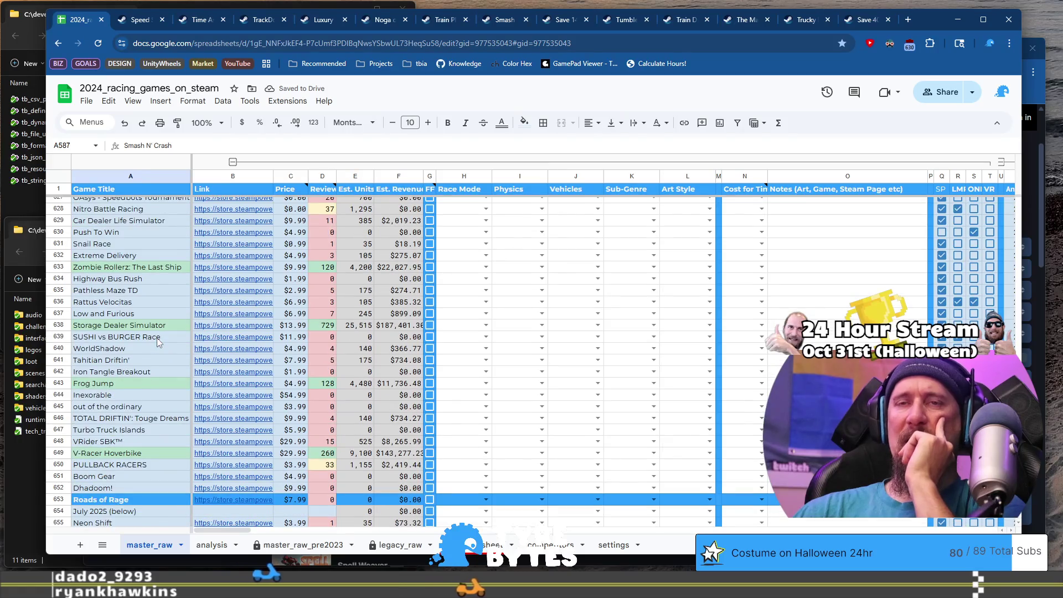
pyautogui.scroll(-2, 158, 343)
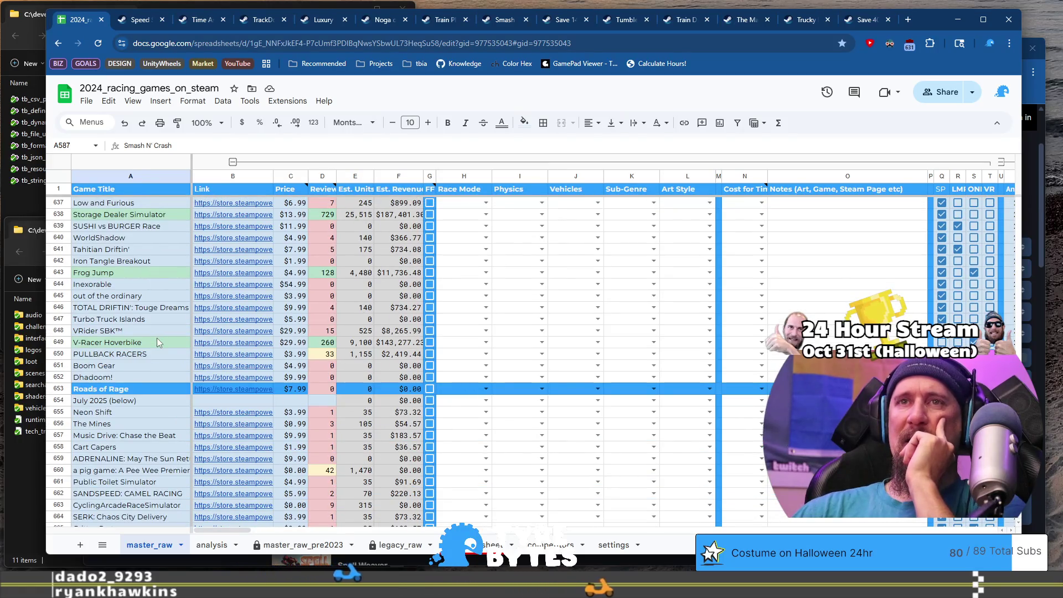
pyautogui.scroll(-15, 148, 406)
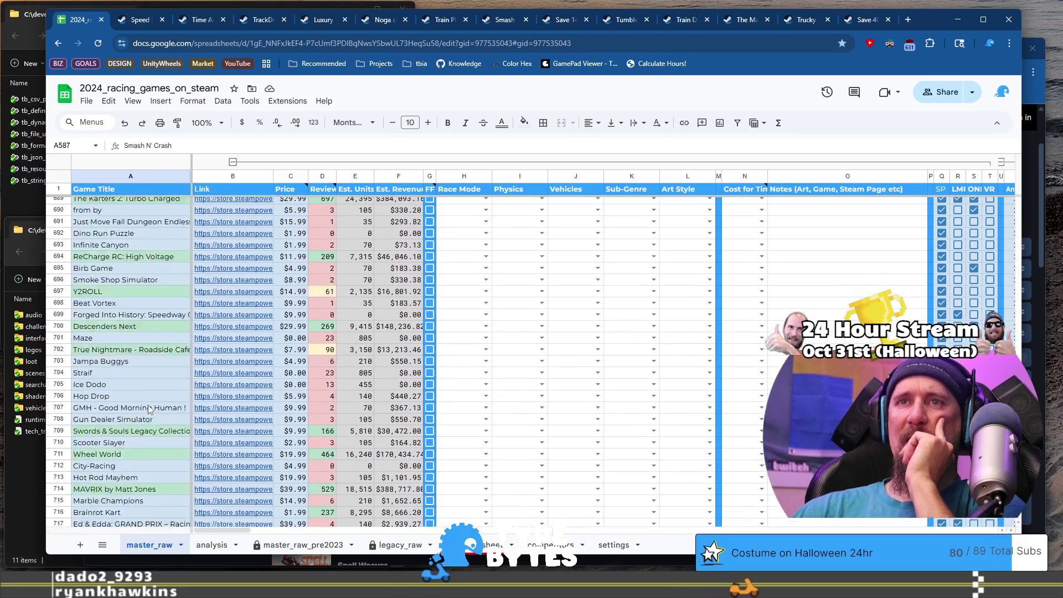
pyautogui.scroll(-14, 148, 405)
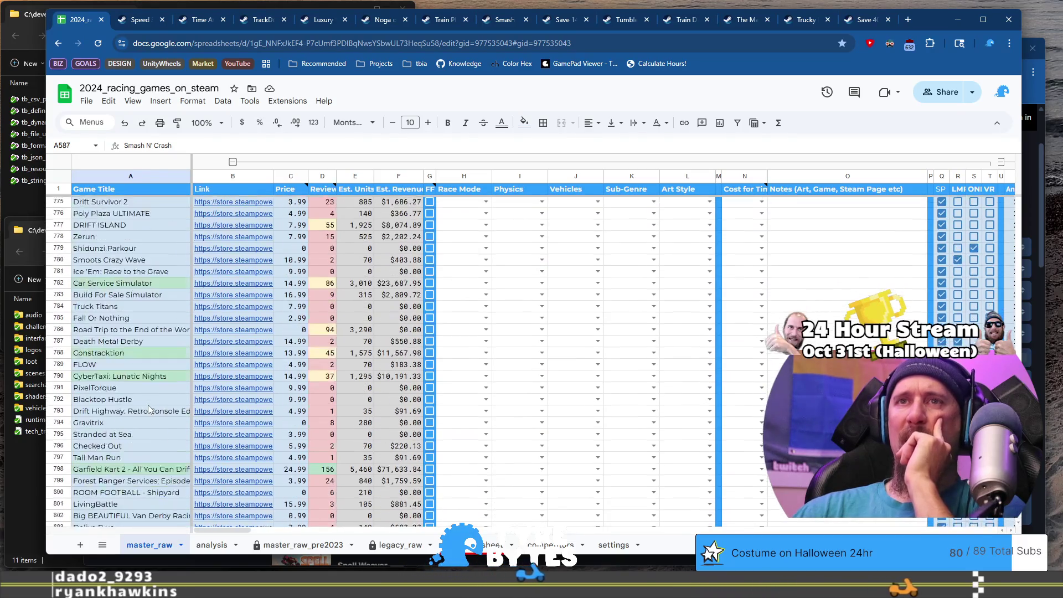
pyautogui.scroll(-11, 148, 409)
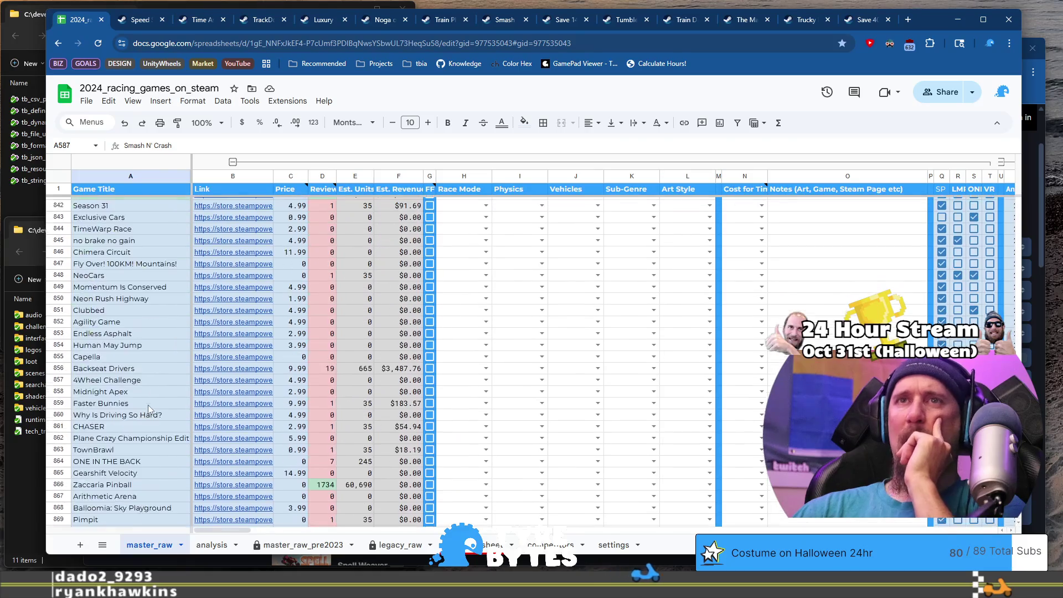
pyautogui.scroll(-2, 148, 409)
pyautogui.scroll(20, 148, 404)
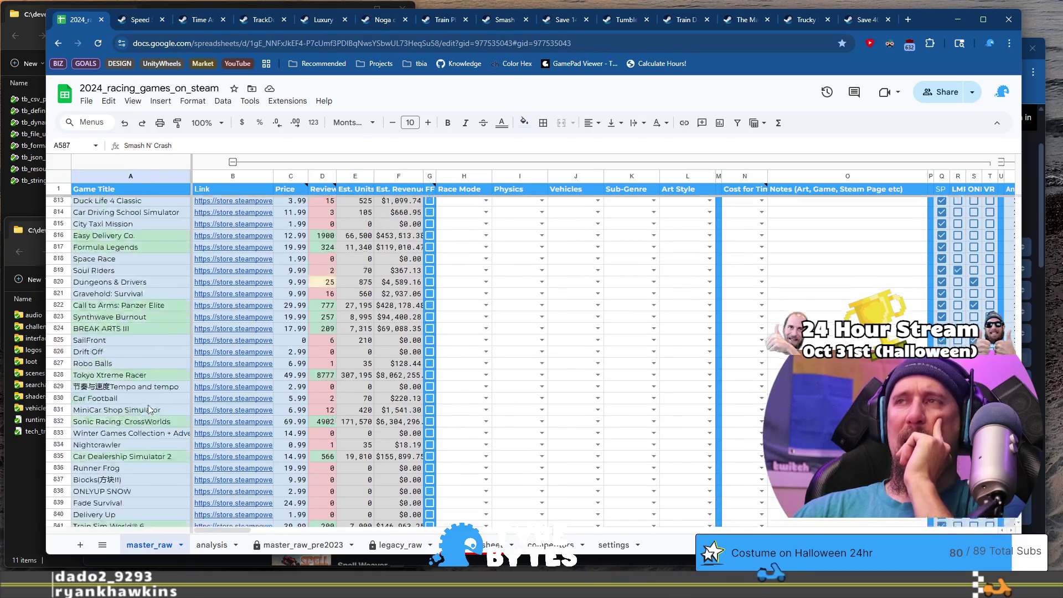
pyautogui.scroll(6, 148, 409)
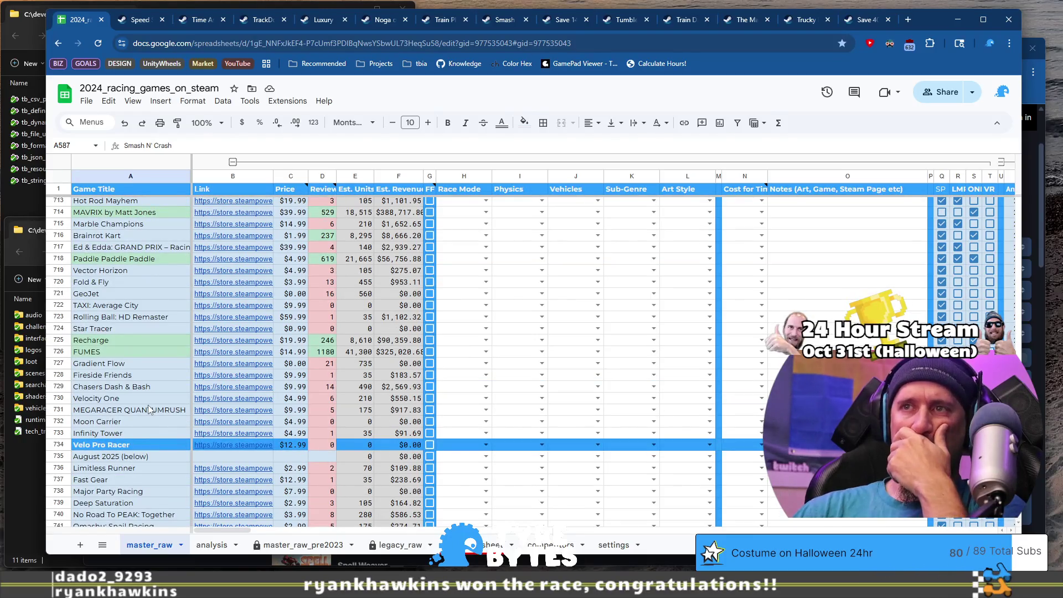
pyautogui.scroll(14, 148, 409)
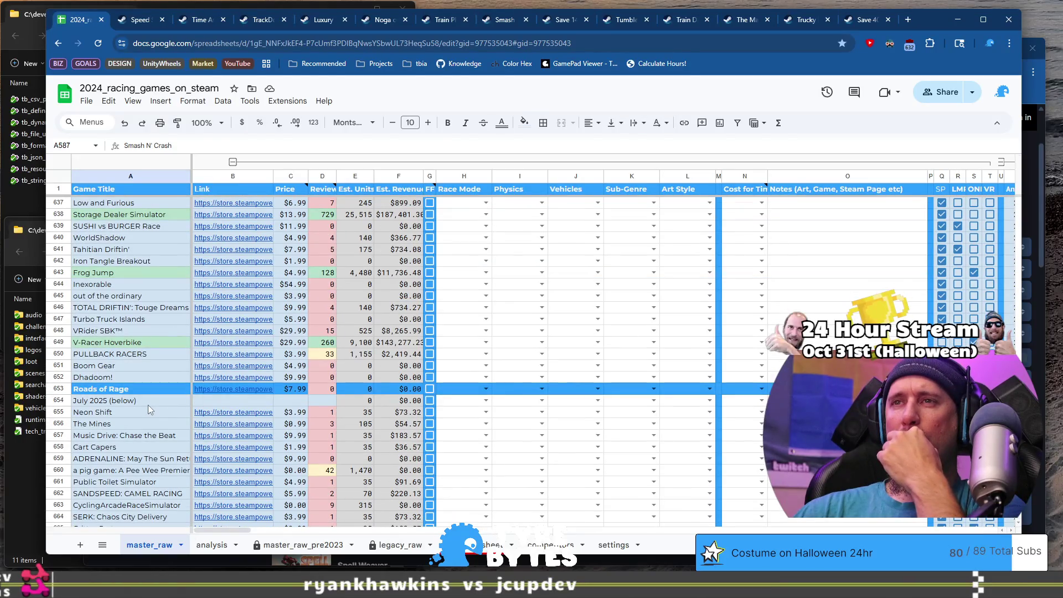
pyautogui.click(250, 401)
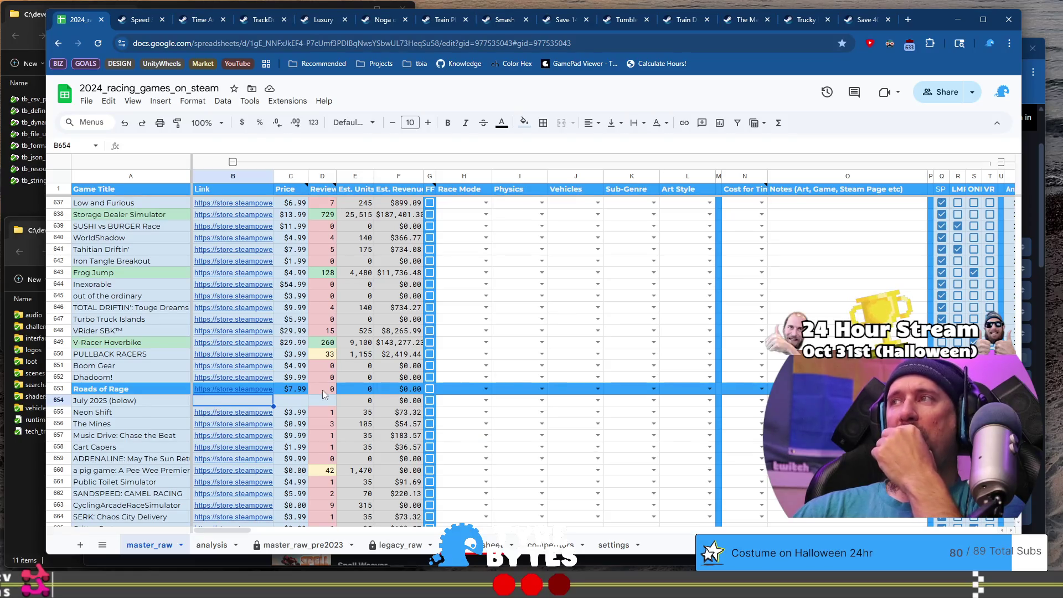
pyautogui.scroll(20, 1016, 250)
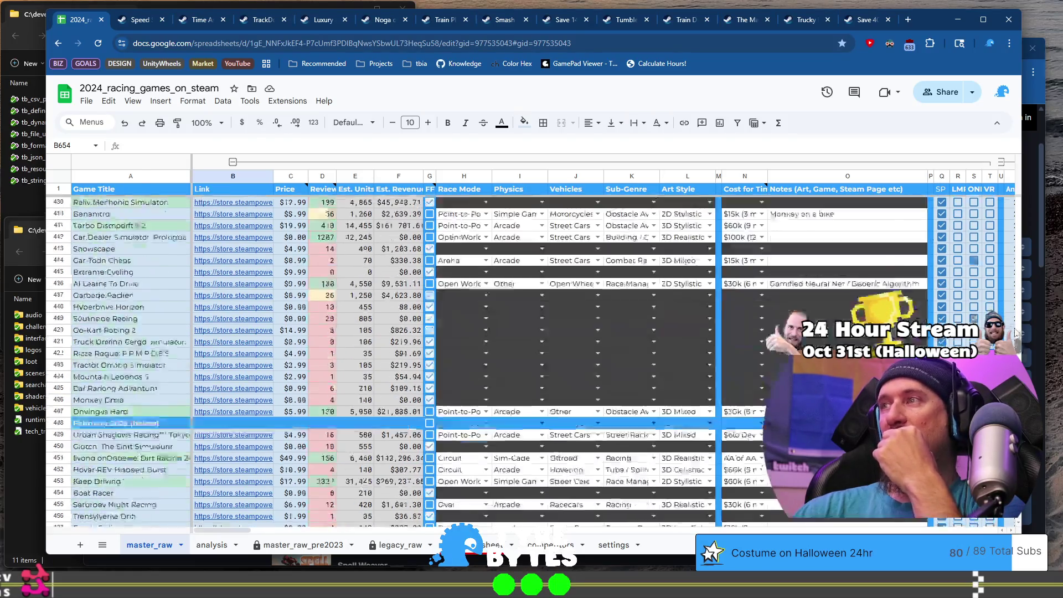
pyautogui.moveTo(1015, 249); pyautogui.dragTo(1017, 204)
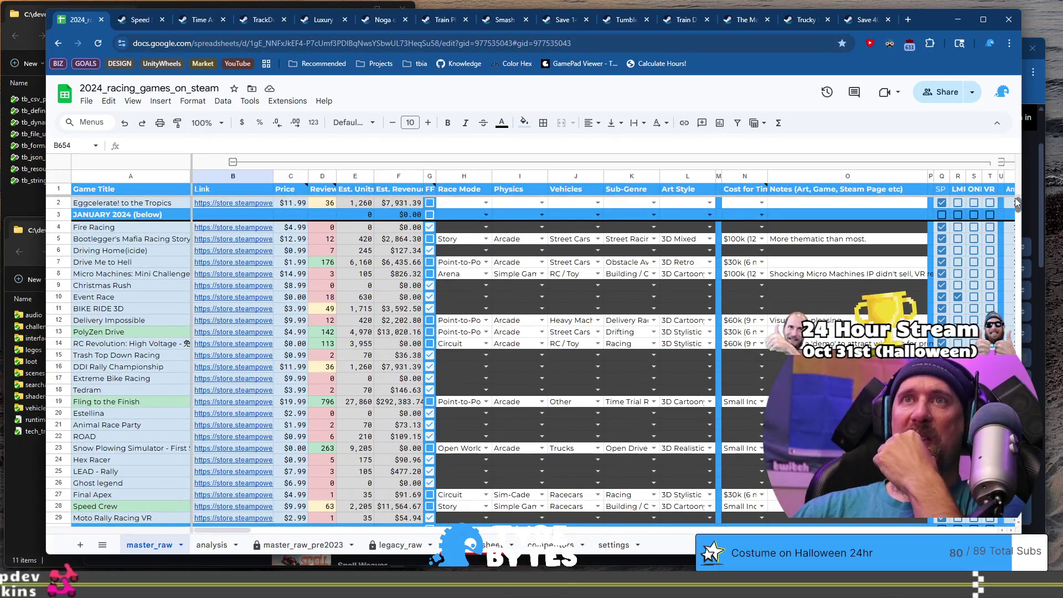
pyautogui.moveTo(1016, 207); pyautogui.dragTo(1001, 410)
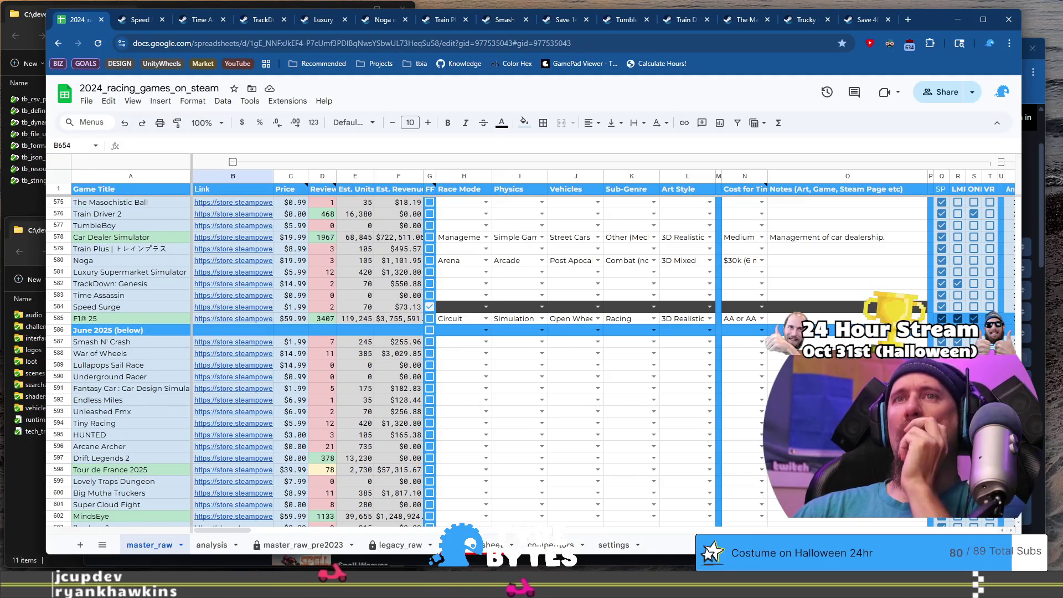
pyautogui.scroll(-4, 381, 375)
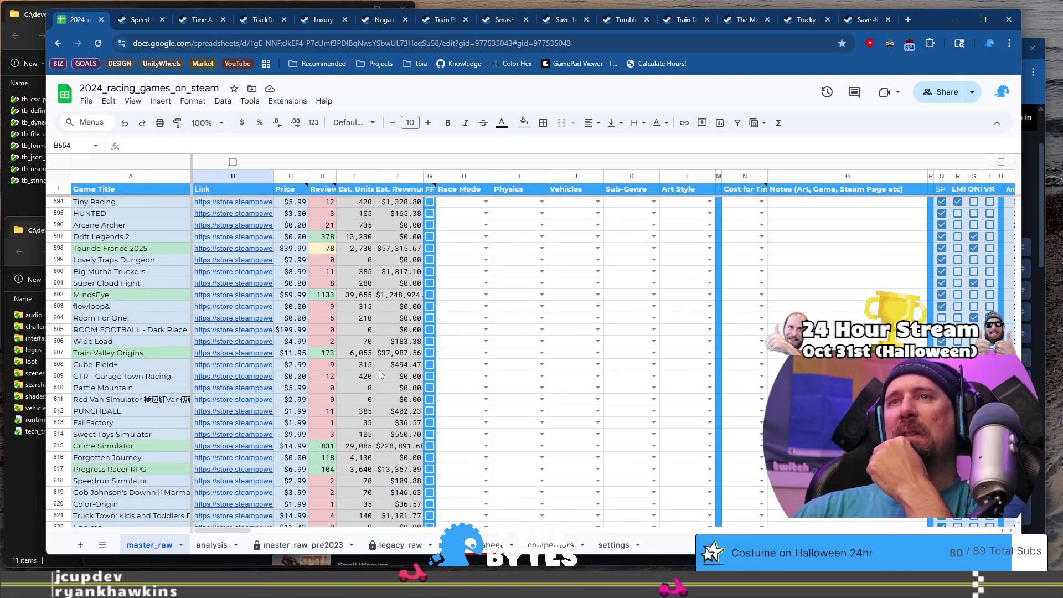
pyautogui.scroll(-9, 380, 371)
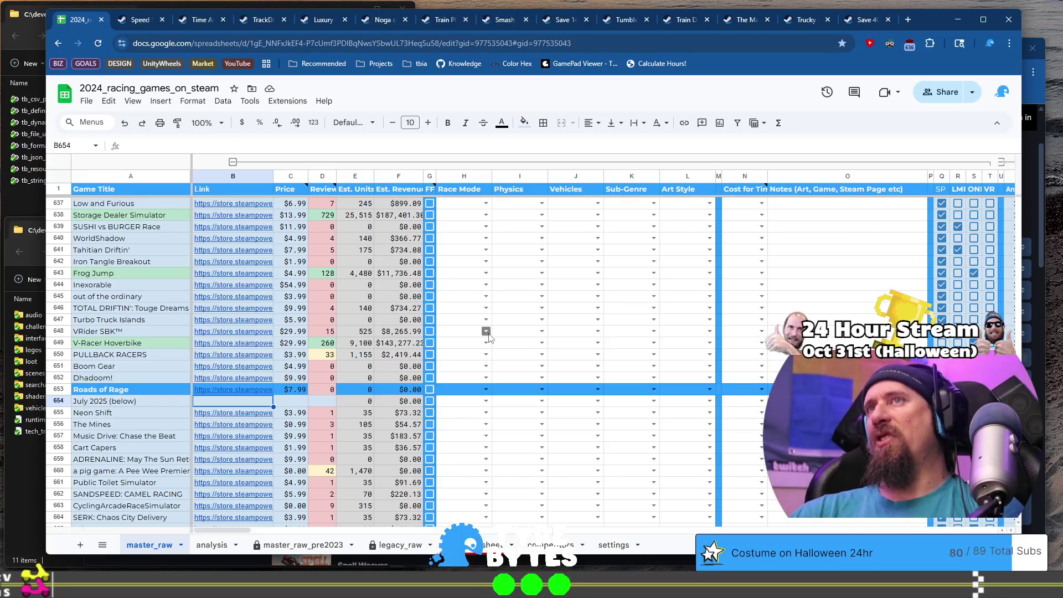
# Step: Run the pending collector command in the VS Code terminal, then return to the sheet
pyautogui.hotkey('alt', 'Tab')
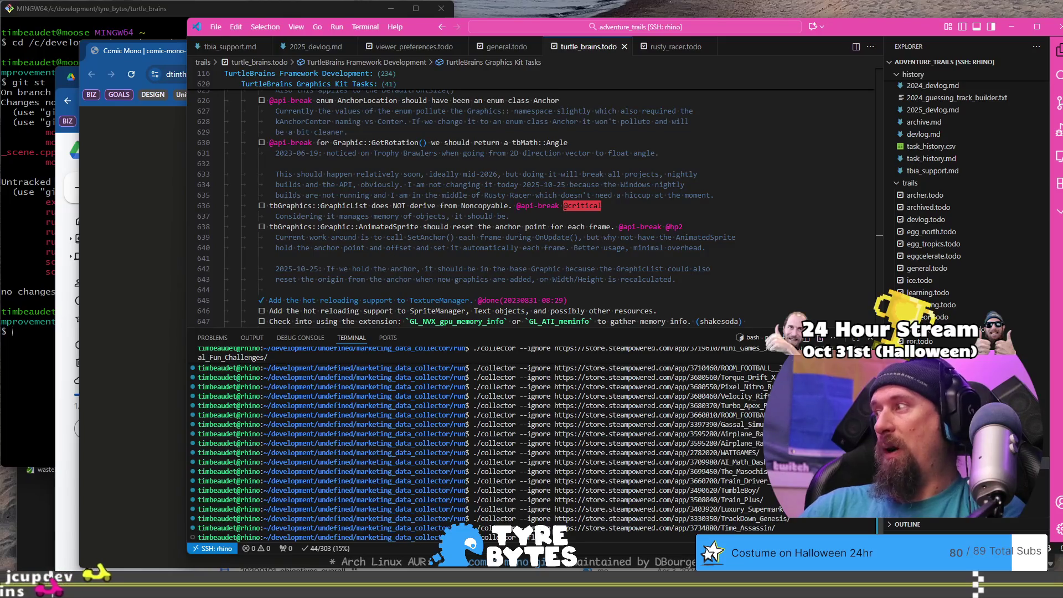
pyautogui.press('Return')
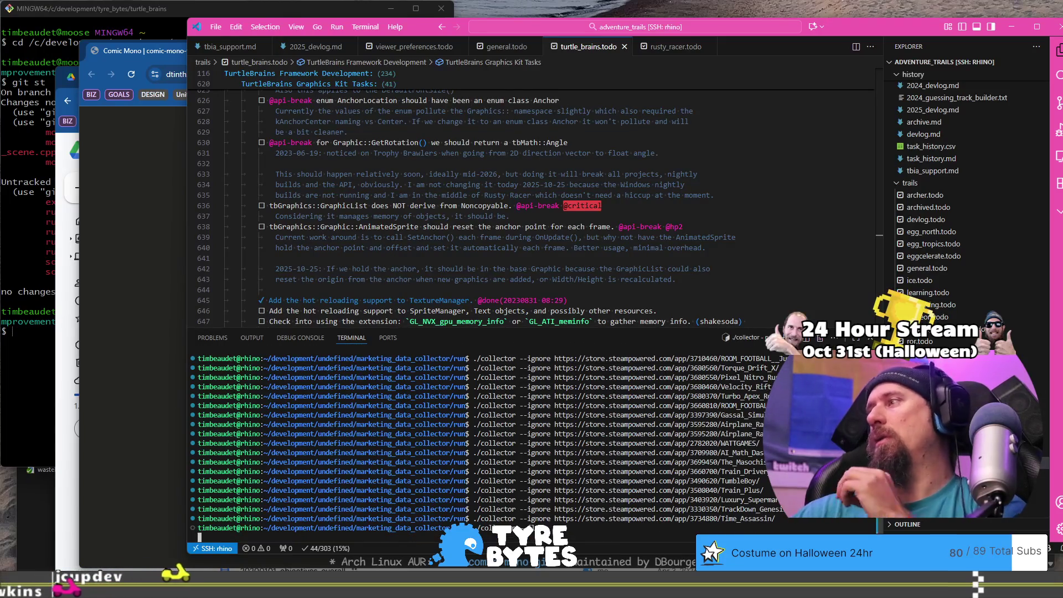
pyautogui.hotkey('alt', 'Tab')
# Step: Open XFlight's Steam store page in a new tab from its May 2025 link preview
pyautogui.scroll(-5, 308, 354)
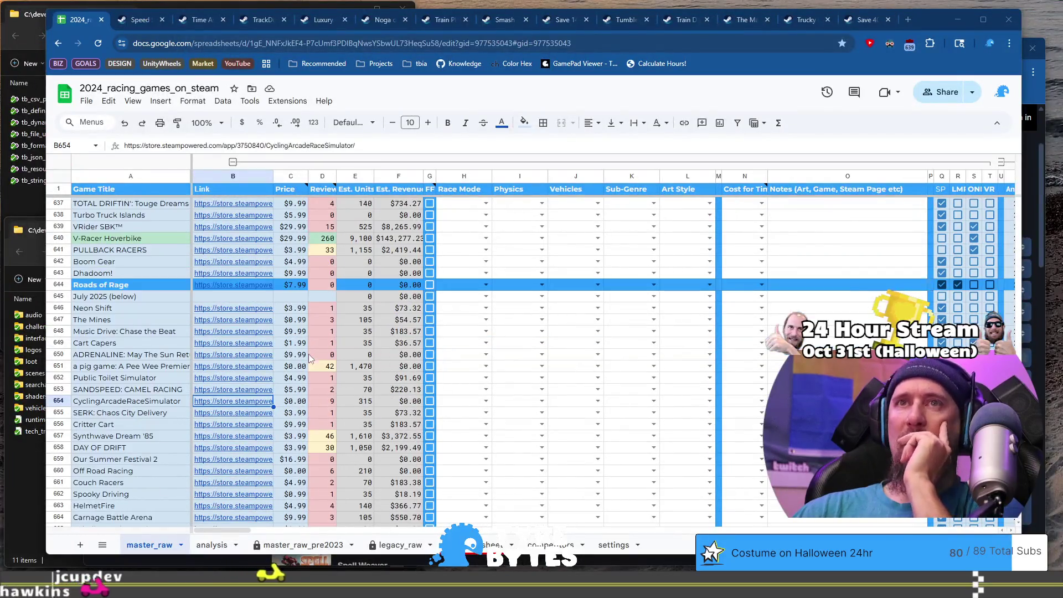
pyautogui.scroll(20, 308, 354)
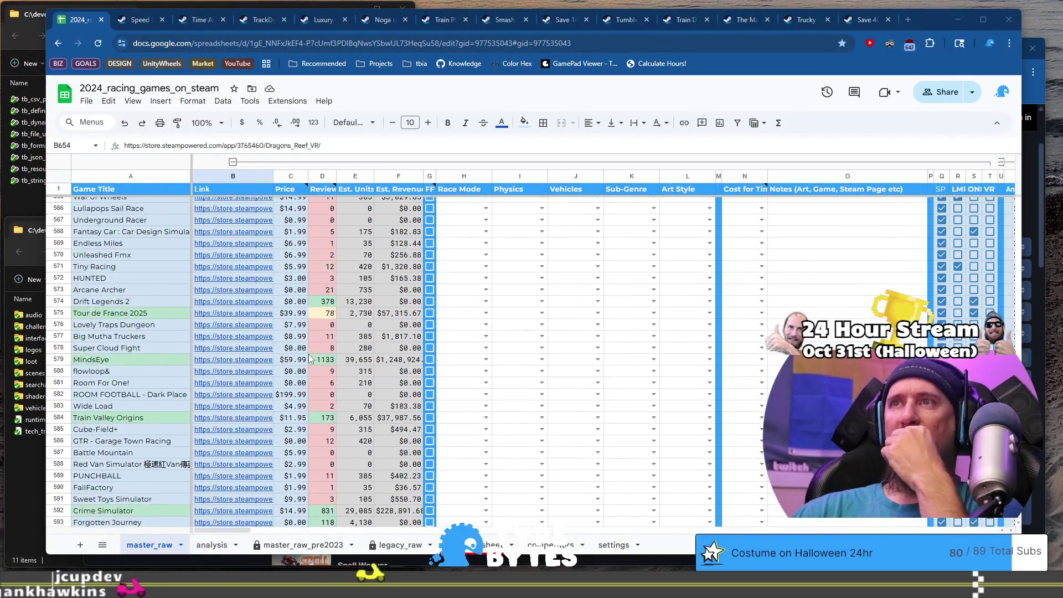
pyautogui.scroll(5, 307, 354)
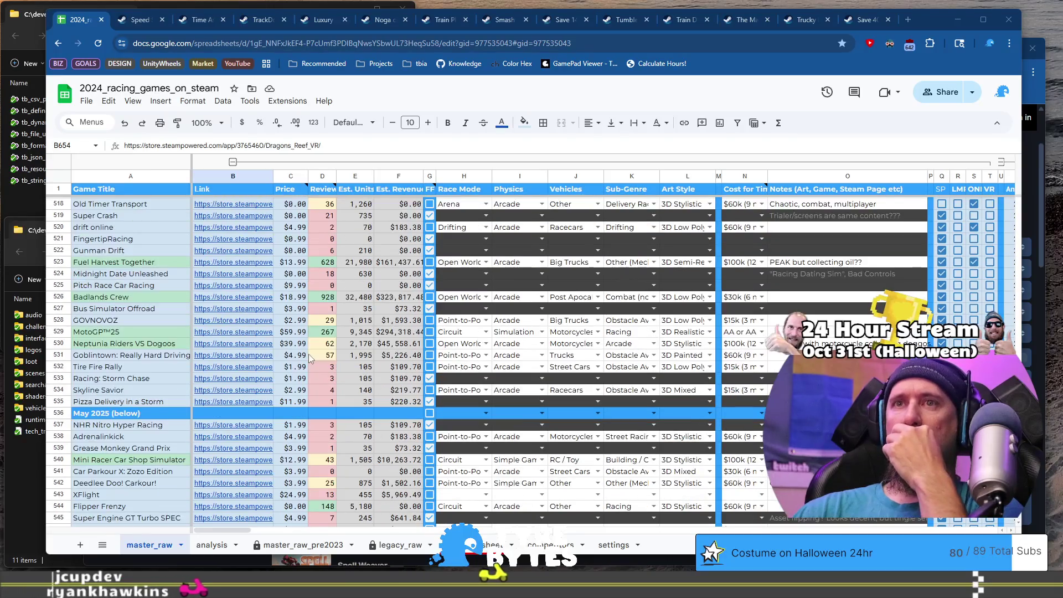
pyautogui.scroll(-1, 308, 354)
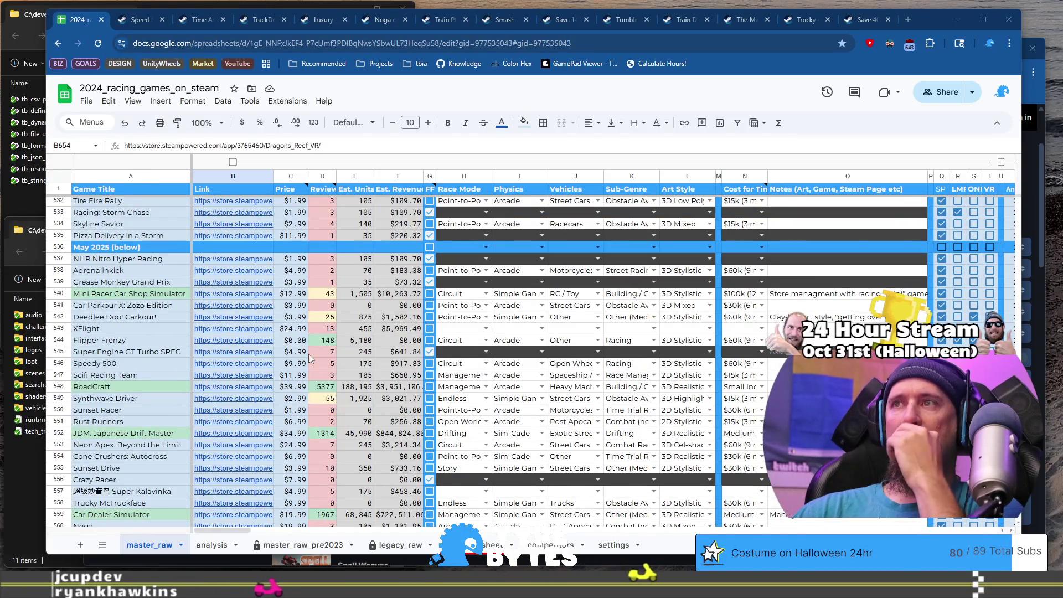
pyautogui.scroll(-5, 308, 354)
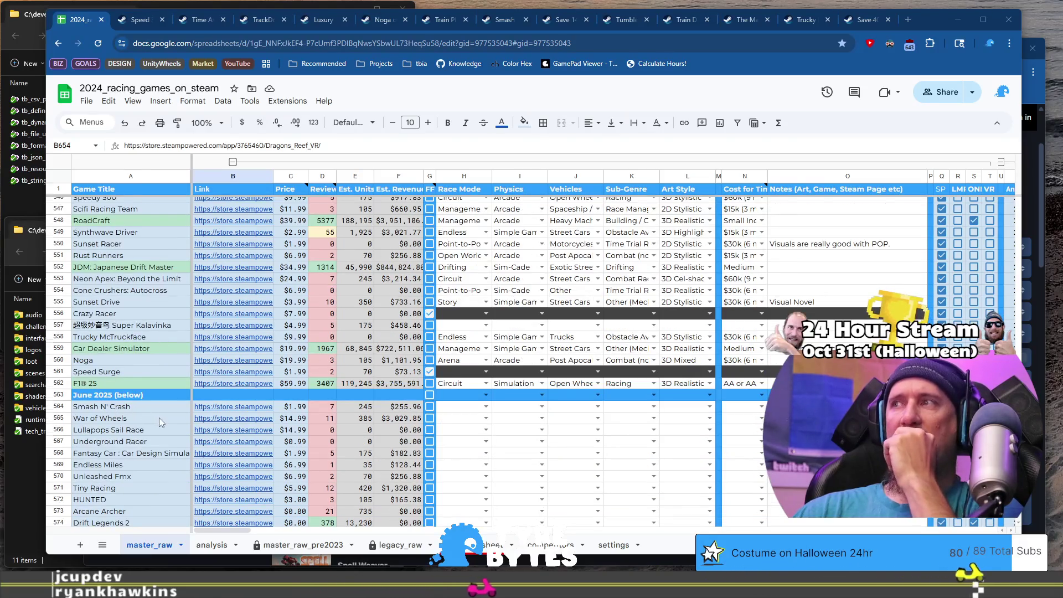
pyautogui.scroll(5, 160, 422)
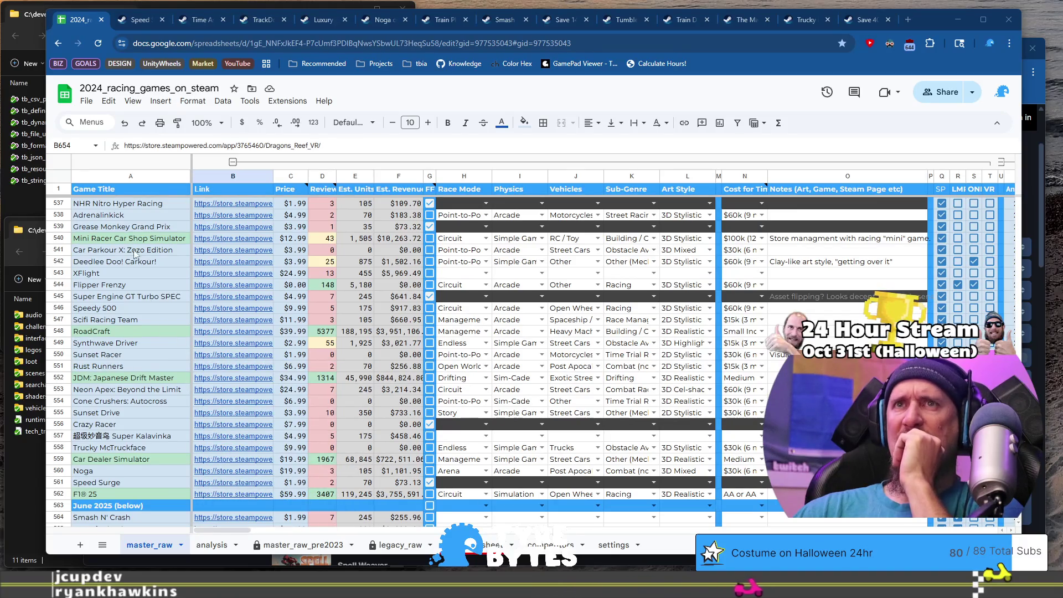
pyautogui.click(126, 272)
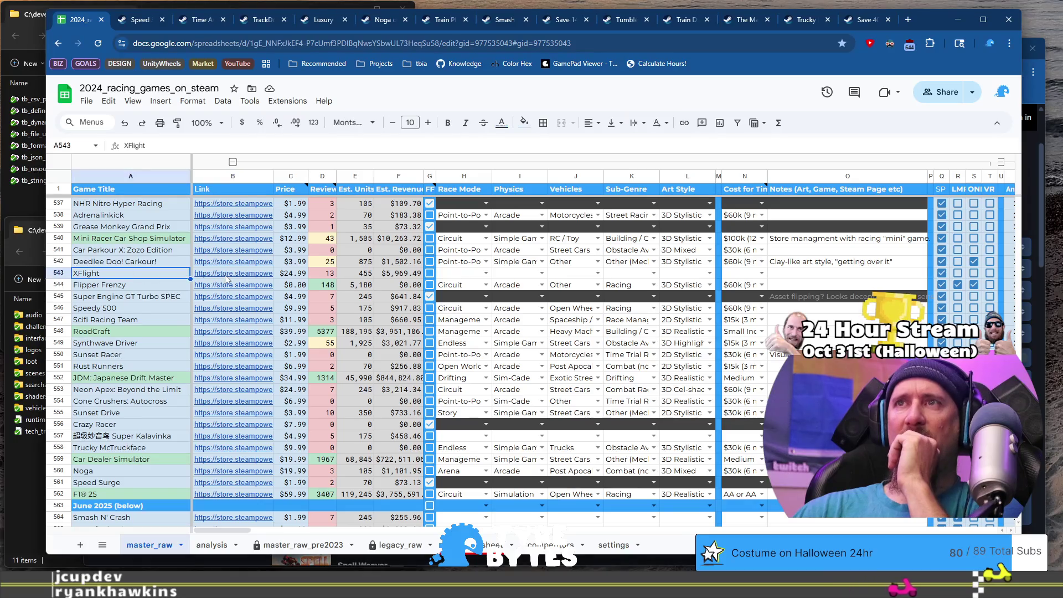
pyautogui.click(237, 276)
pyautogui.click(254, 292)
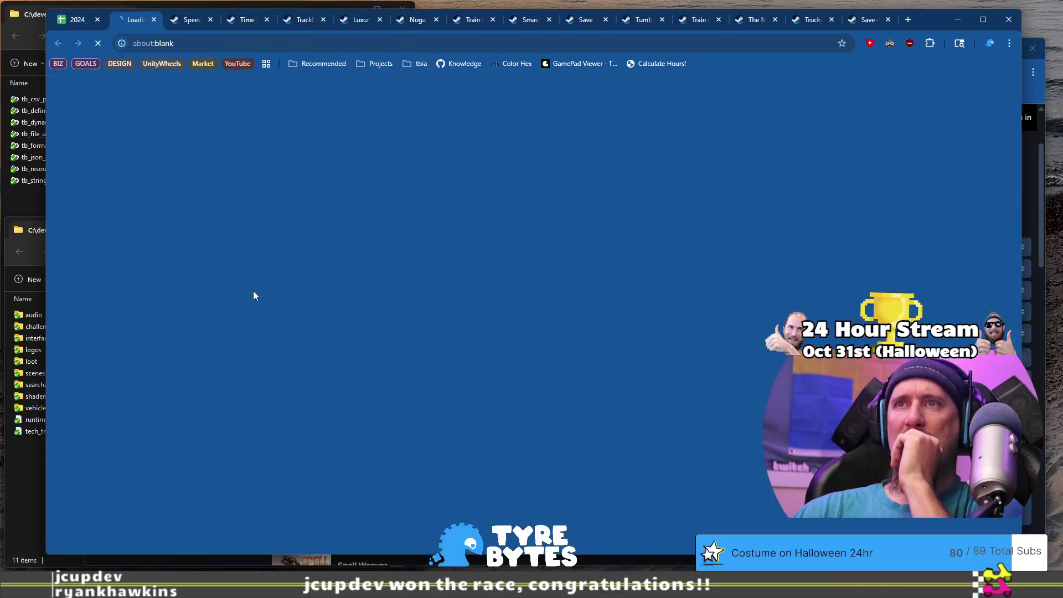
# Step: Check XFlight's store page address against the terminal, then go back to the spreadsheet
pyautogui.click(334, 51)
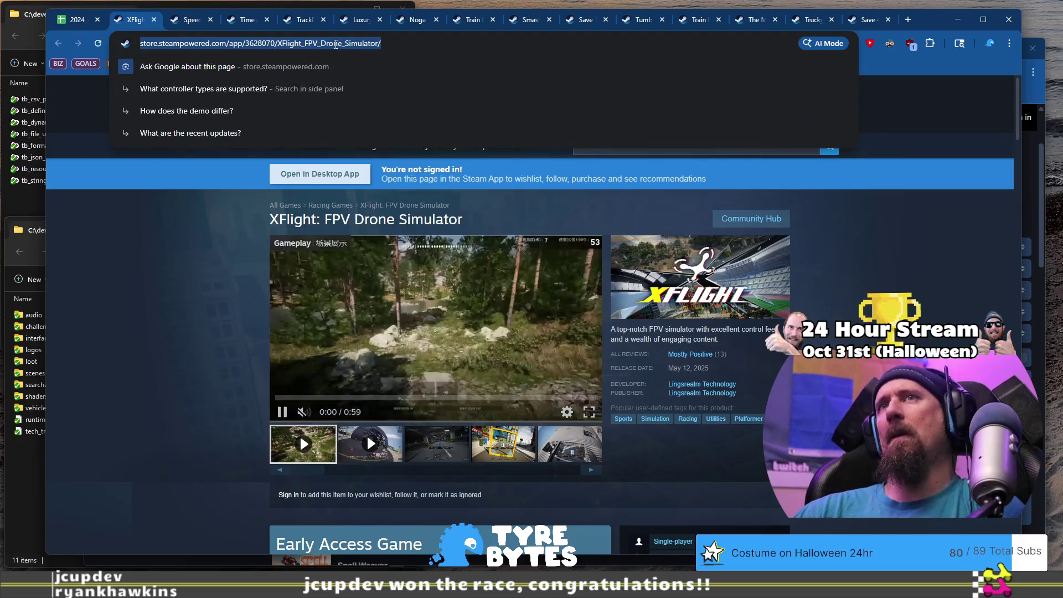
pyautogui.hotkey('alt', 'Tab')
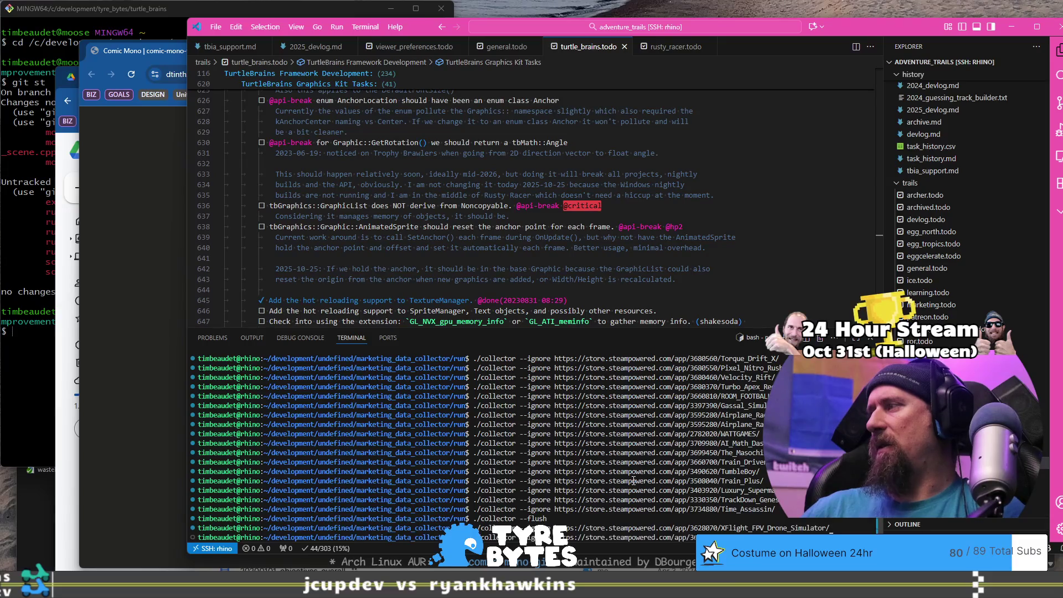
pyautogui.hotkey('alt', 'Tab')
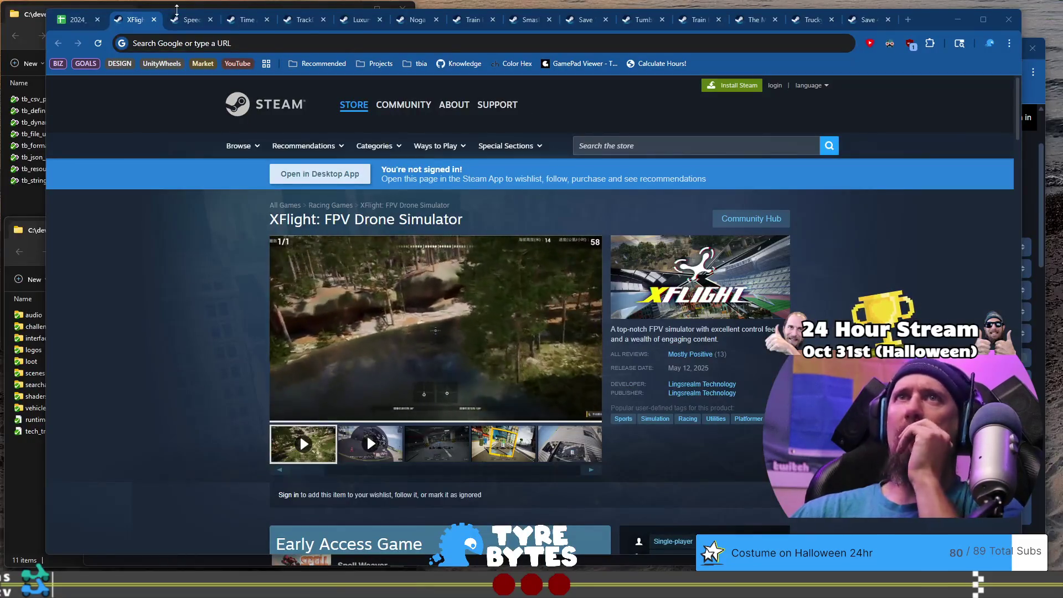
pyautogui.click(78, 20)
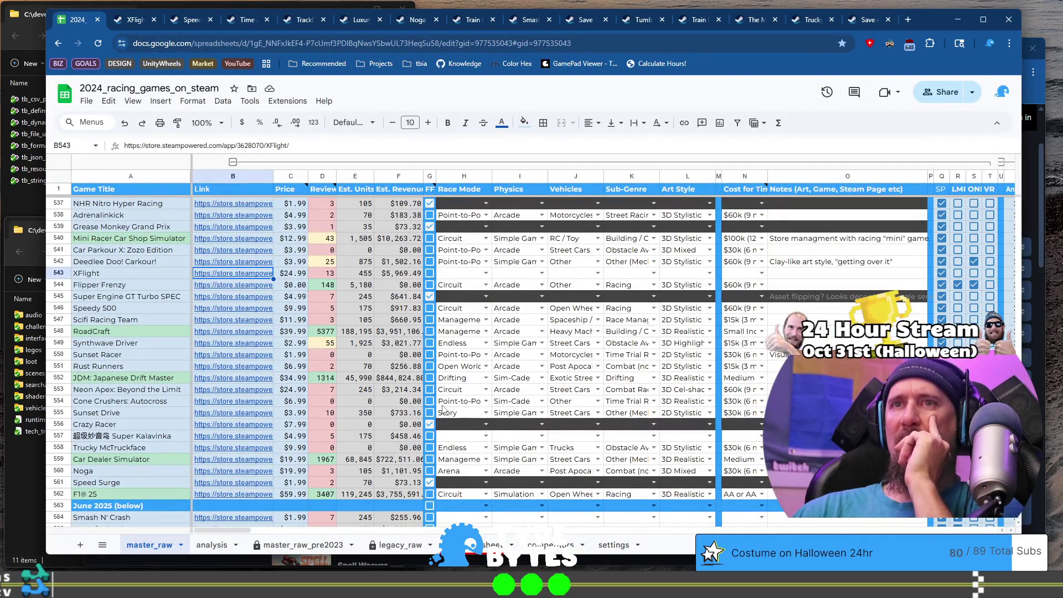
# Step: Open the Super Kalavinka store page in a new tab and browse its screenshots
pyautogui.click(217, 439)
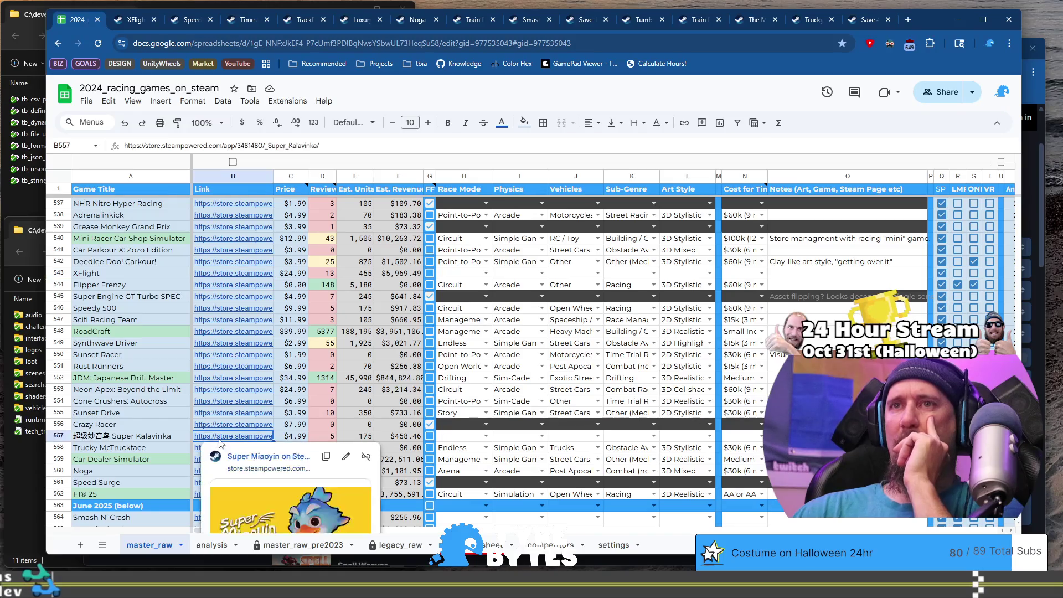
pyautogui.click(250, 456)
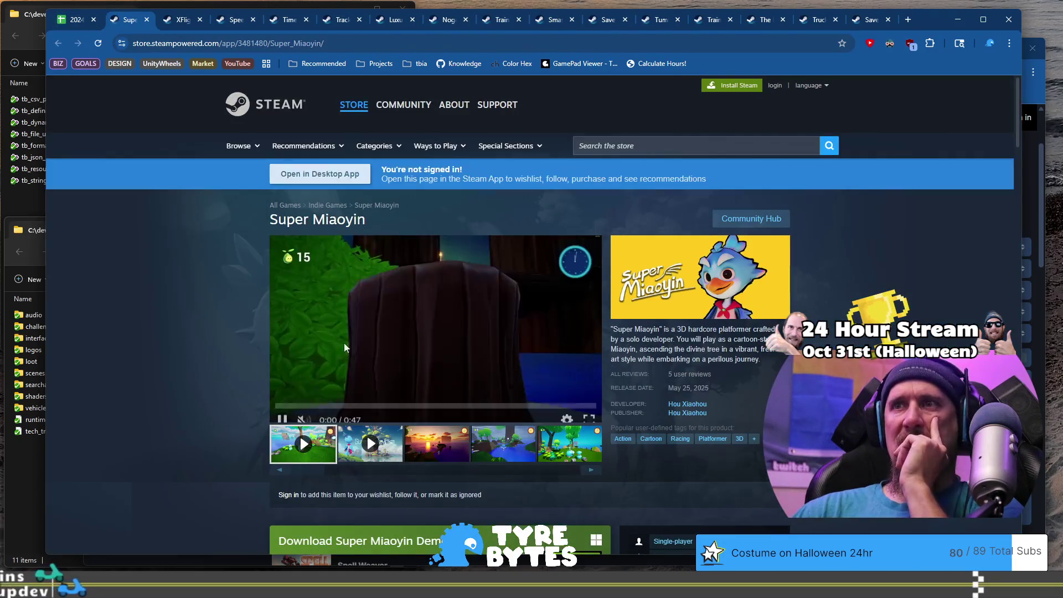
pyautogui.click(442, 440)
pyautogui.click(502, 442)
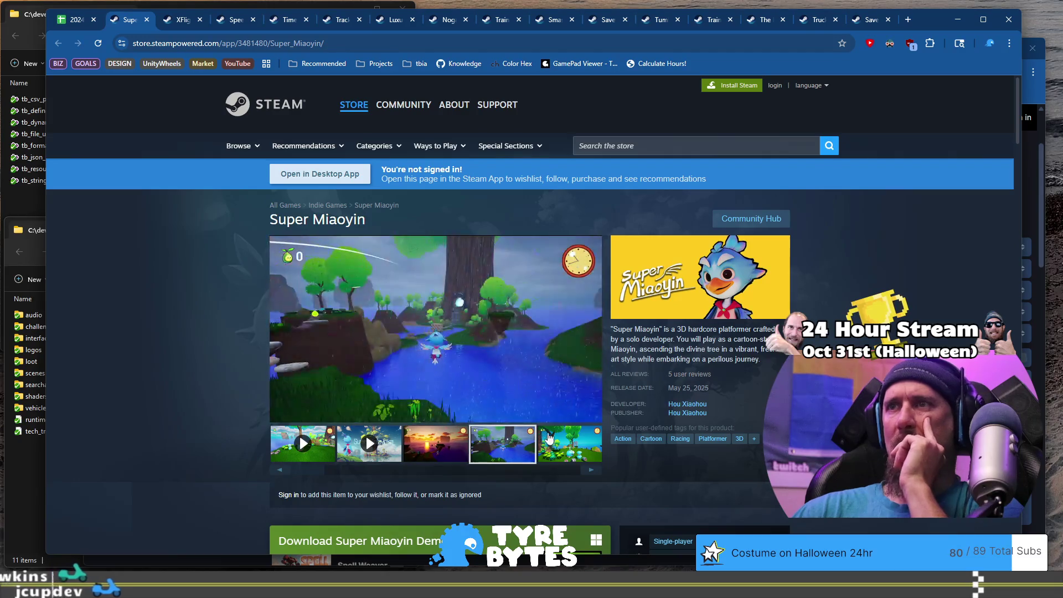
pyautogui.click(561, 439)
# Step: Run ./collector --ignore with the Super Miaoyin store URL, then return to the spreadsheet
pyautogui.click(426, 49)
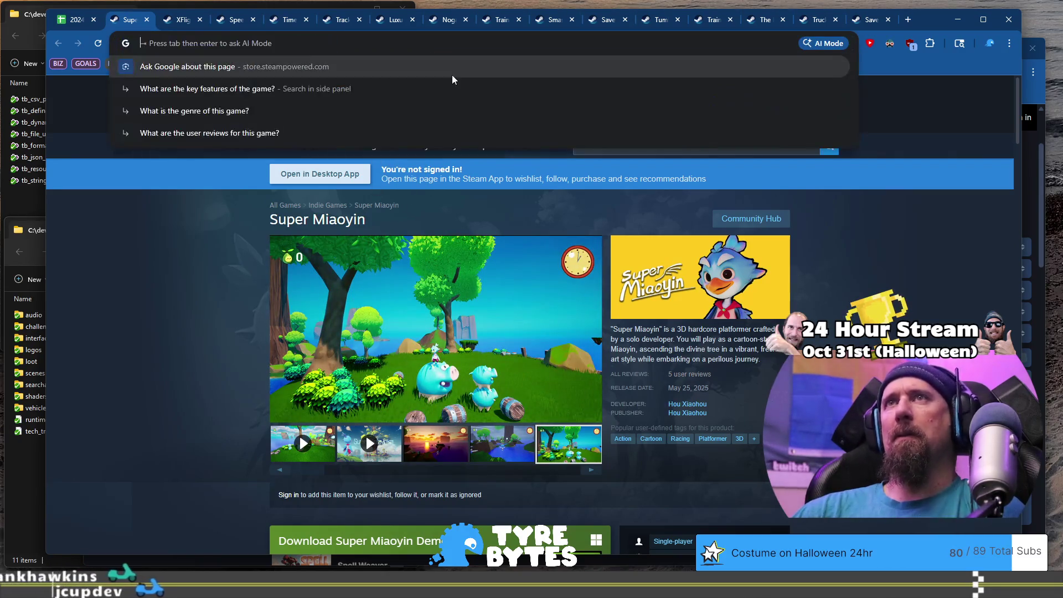
pyautogui.hotkey('alt', 'Tab')
pyautogui.write('./collector --ignore')
pyautogui.hotkey('ctrl', 'v')
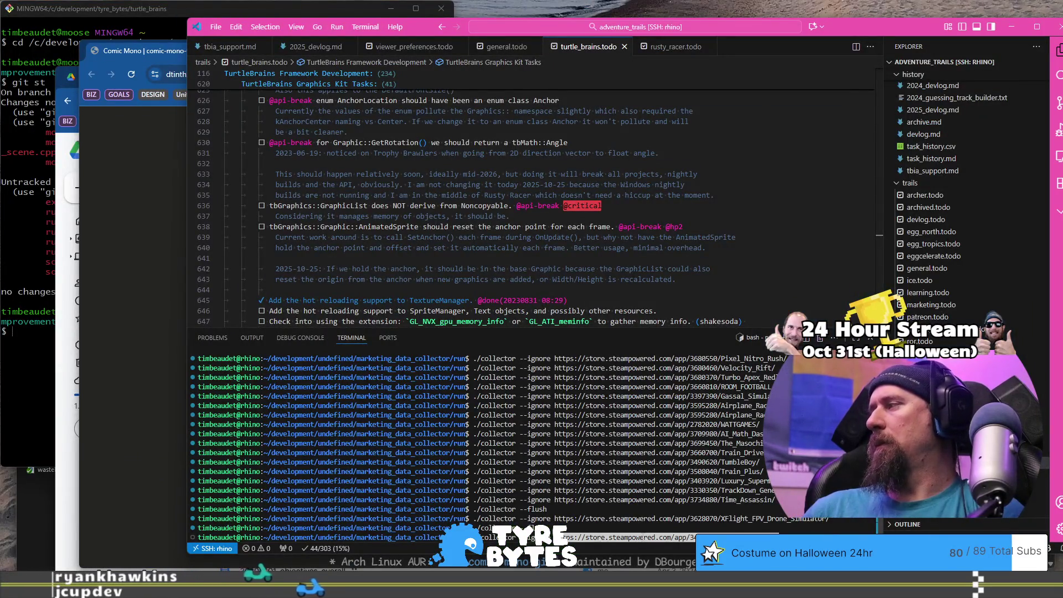
pyautogui.press('Return')
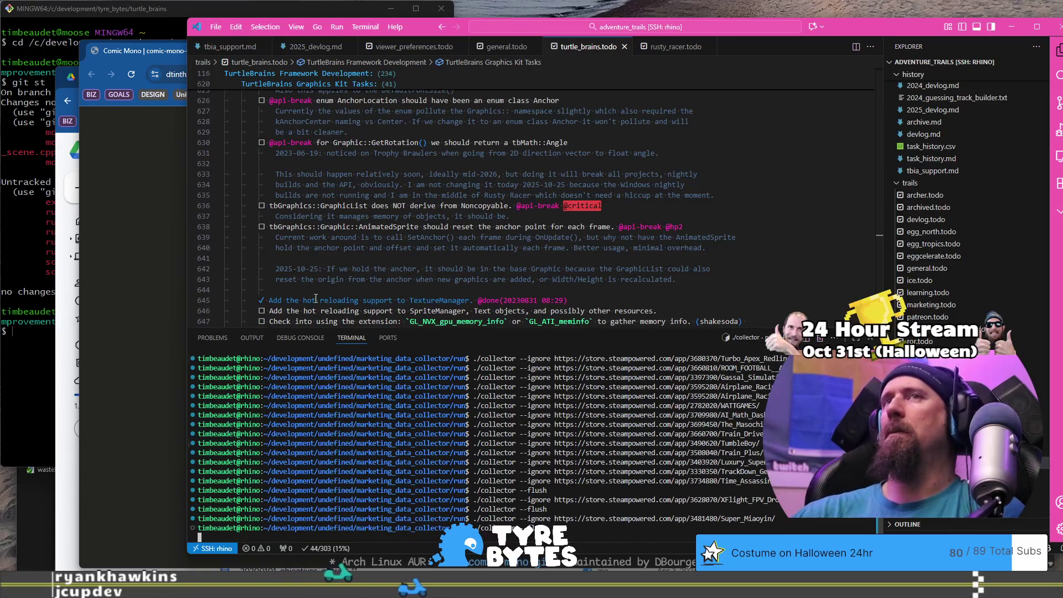
pyautogui.hotkey('alt', 'Tab')
pyautogui.hotkey('ctrl', 'shift', 'Tab')
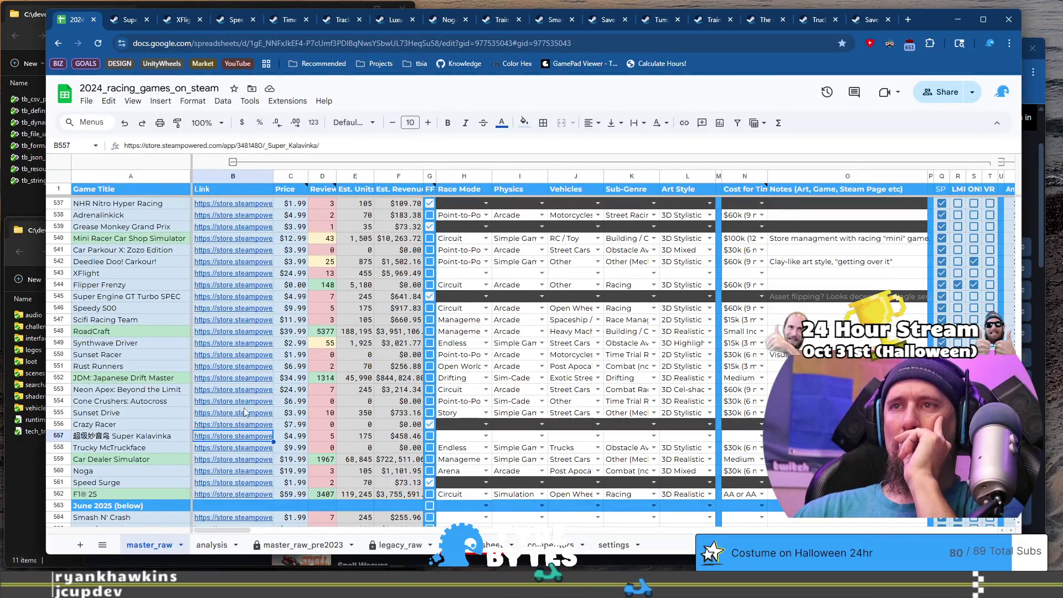
# Step: Add Super Kalavinka's Steam URL to the collector ignore list and dismiss the Sheets error
pyautogui.click(327, 424)
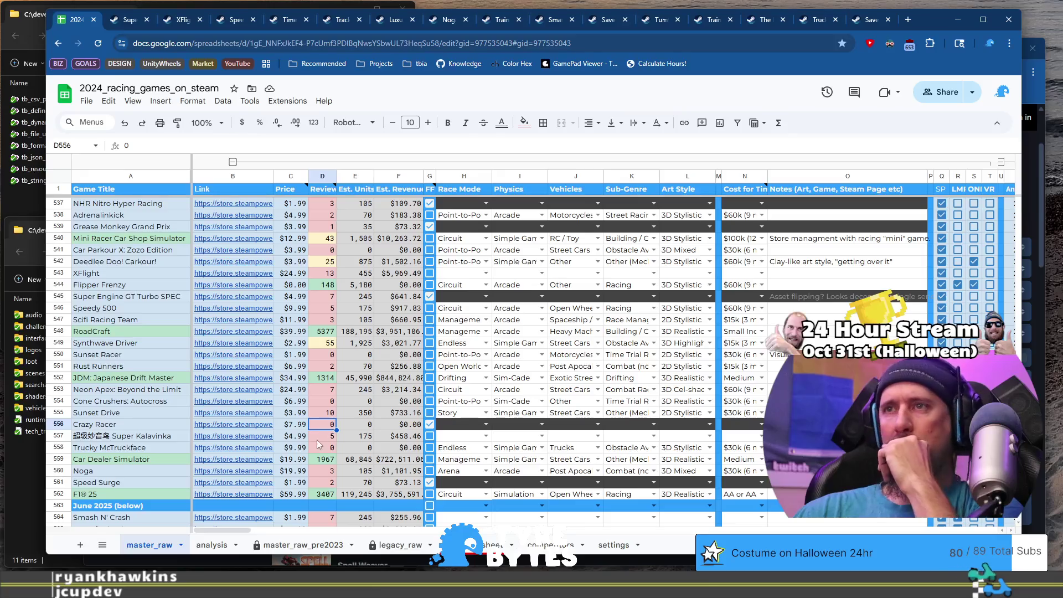
pyautogui.click(185, 437)
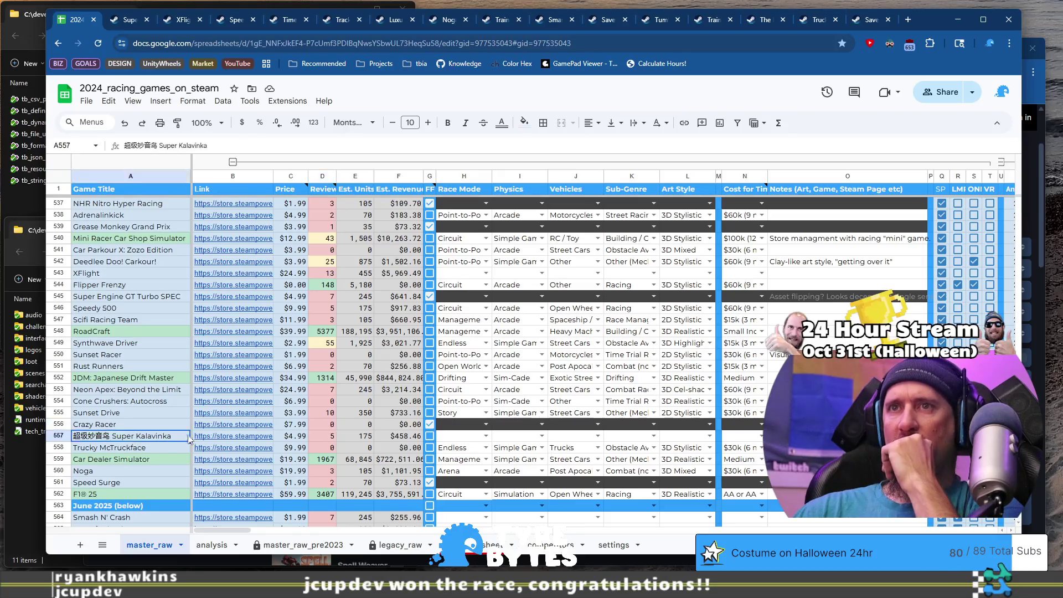
pyautogui.click(224, 438)
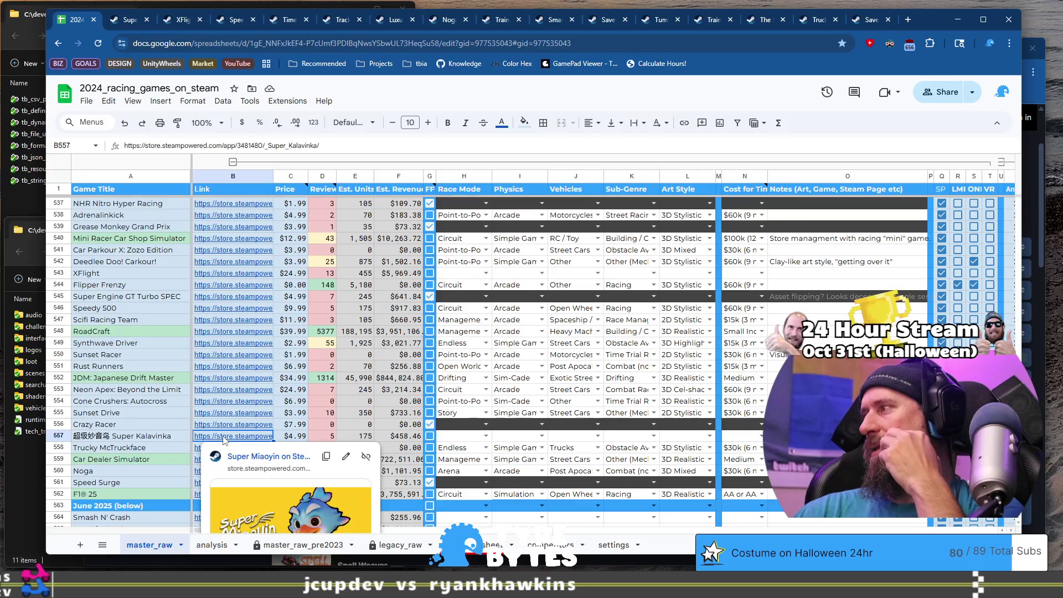
pyautogui.click(341, 147)
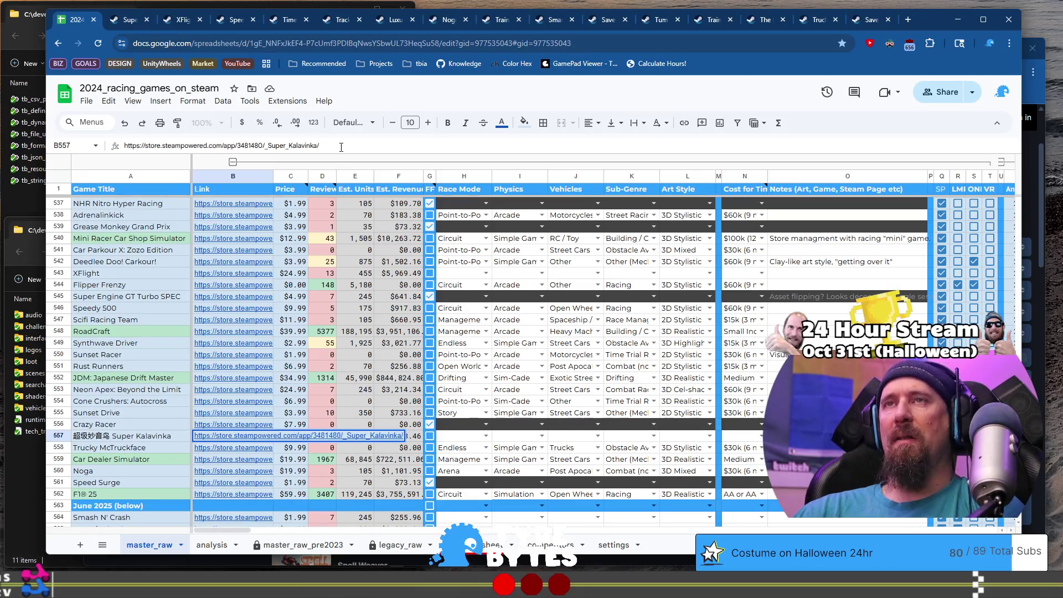
pyautogui.hotkey('ctrl', 'a')
pyautogui.hotkey('ctrl', 'c')
pyautogui.hotkey('alt', 'Tab')
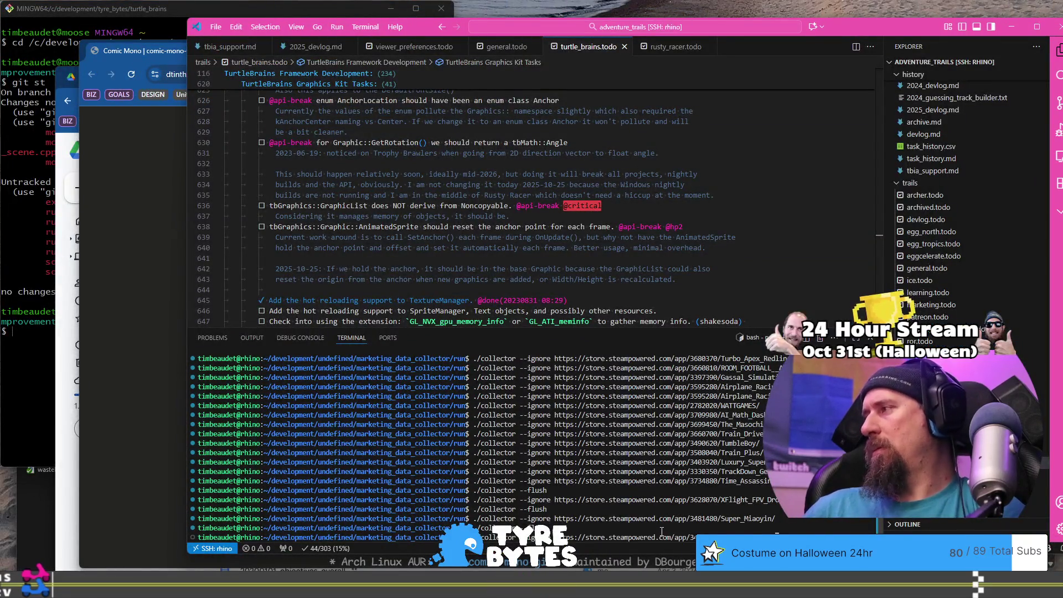
pyautogui.hotkey('ctrl', 'v')
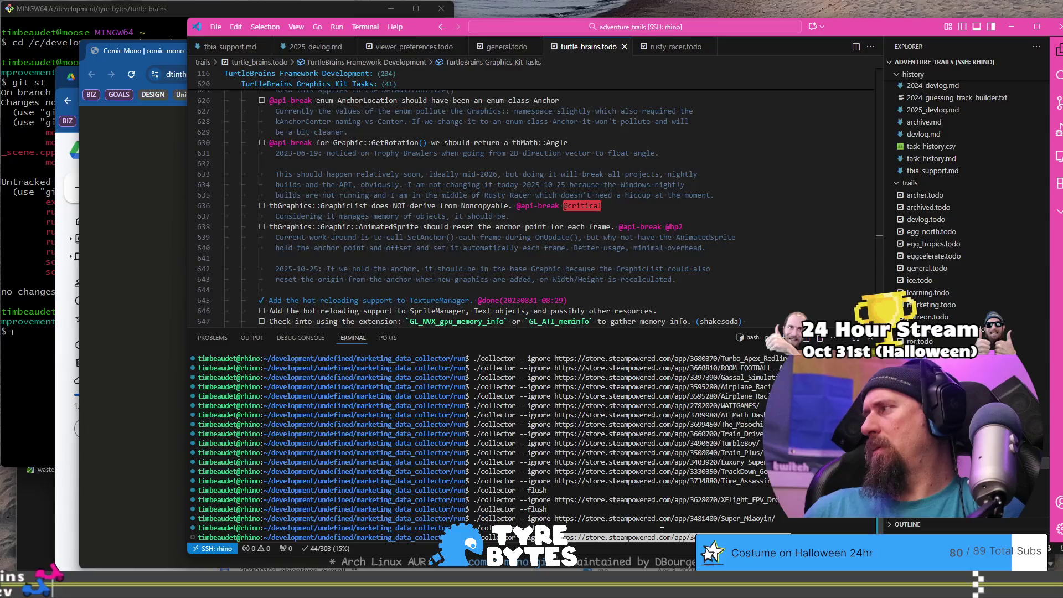
pyautogui.press('Return')
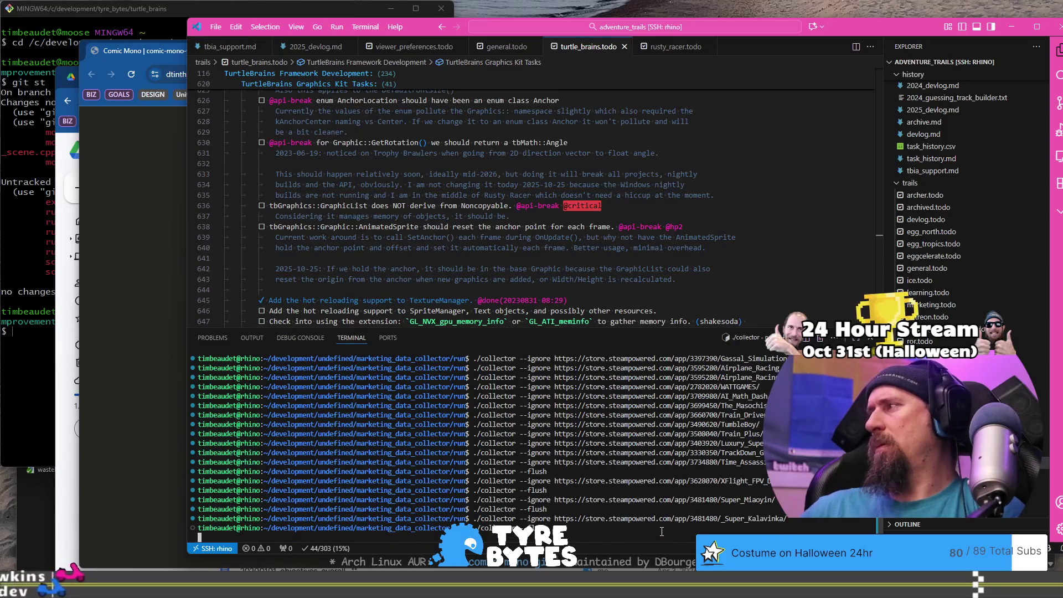
pyautogui.hotkey('alt', 'Tab')
pyautogui.click(164, 423)
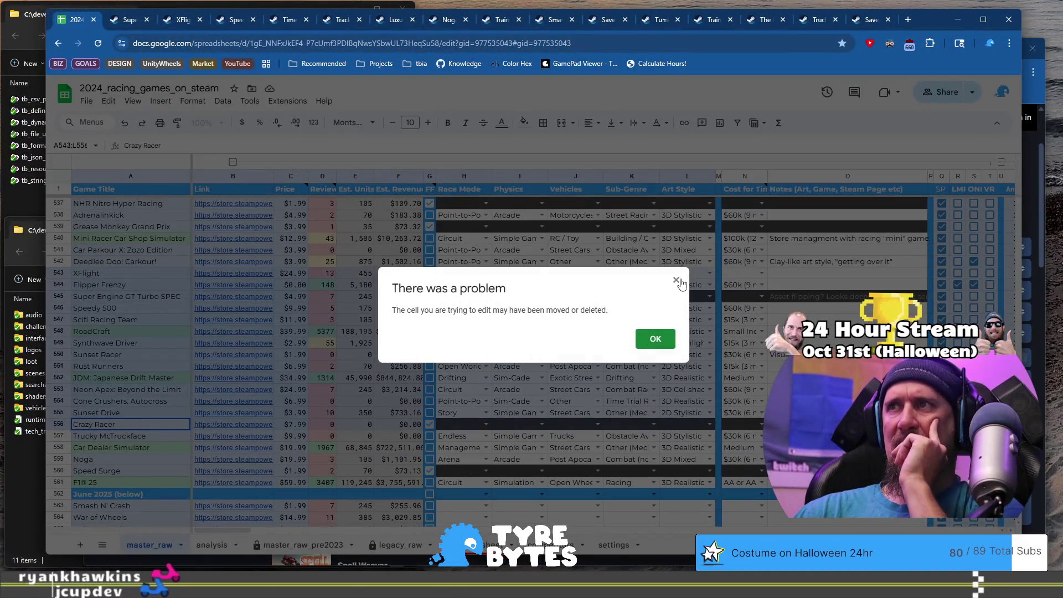
pyautogui.click(677, 281)
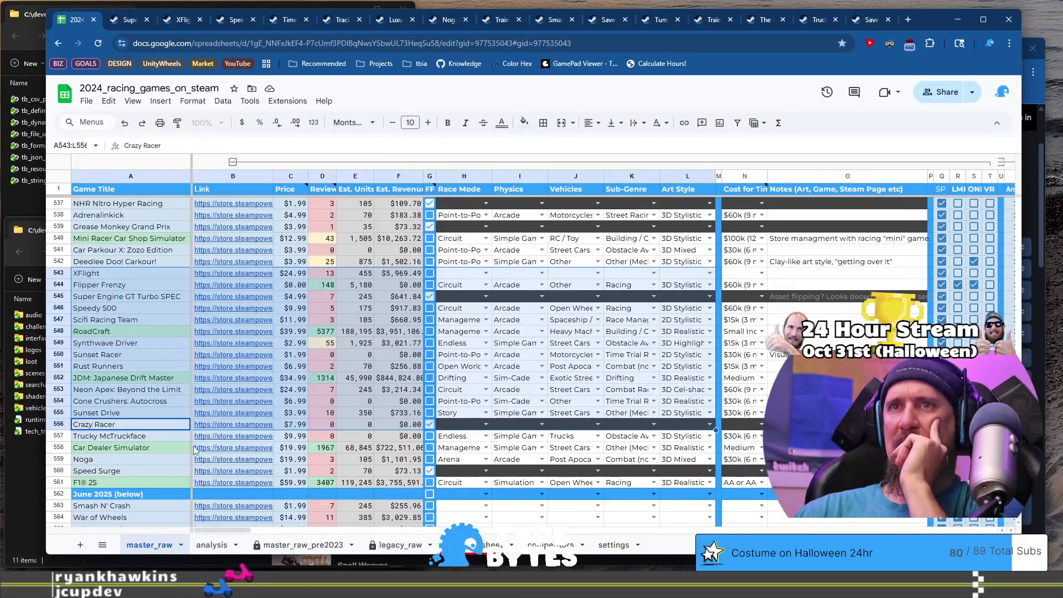
# Step: Ignore XFlight's Steam URL (app 3628070) in the collector, run the flush, and select rows 539–541
pyautogui.press('Down')
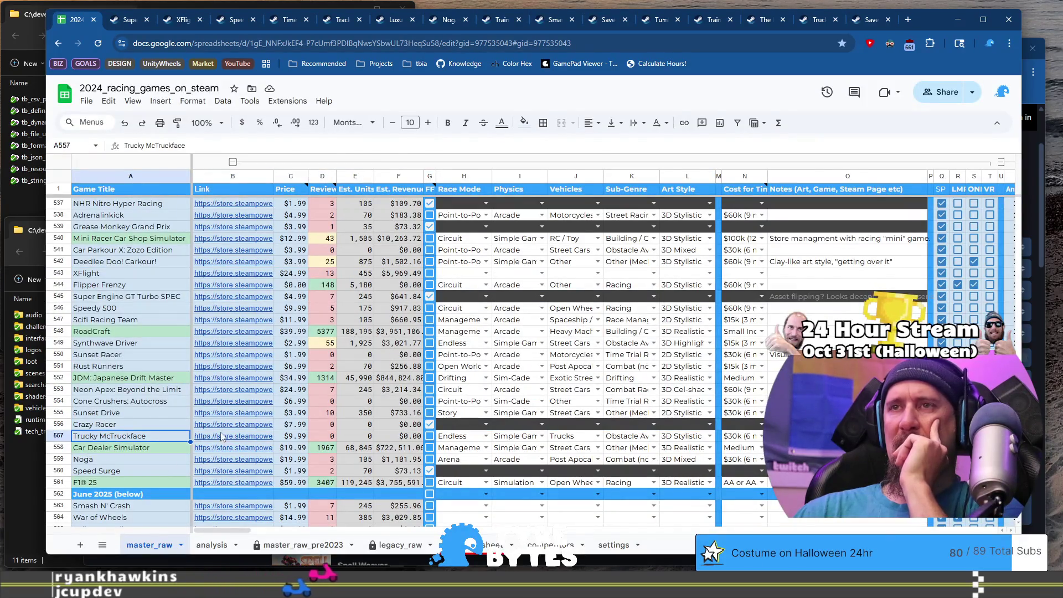
pyautogui.scroll(2, 319, 467)
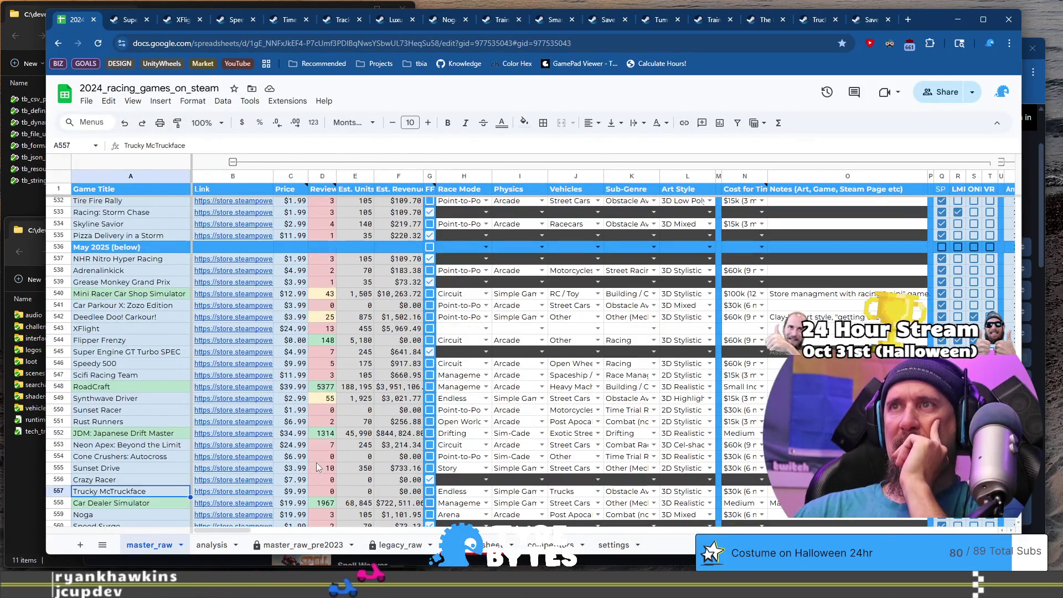
pyautogui.click(140, 330)
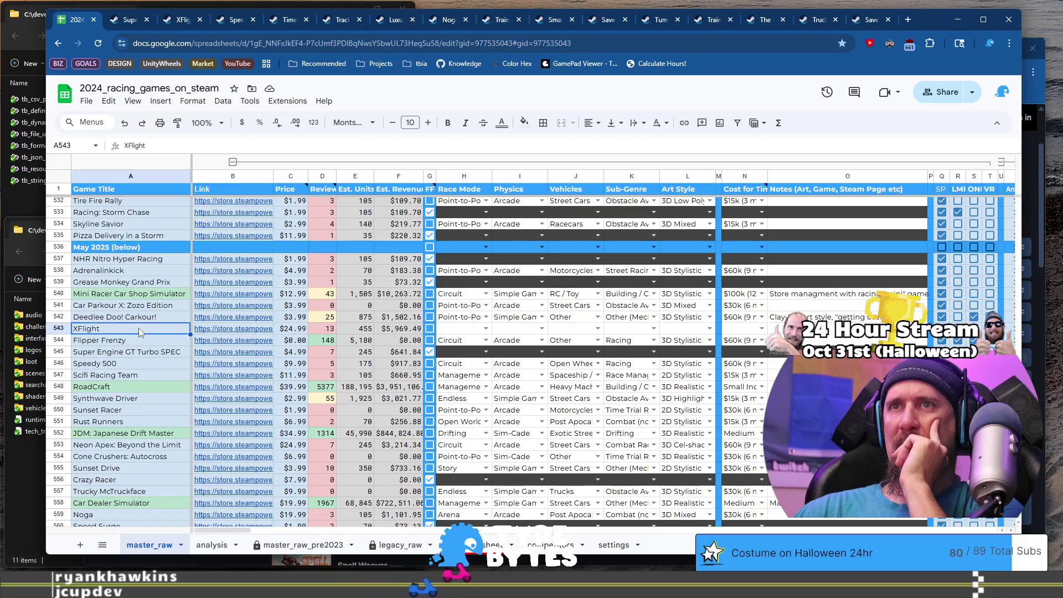
pyautogui.click(225, 331)
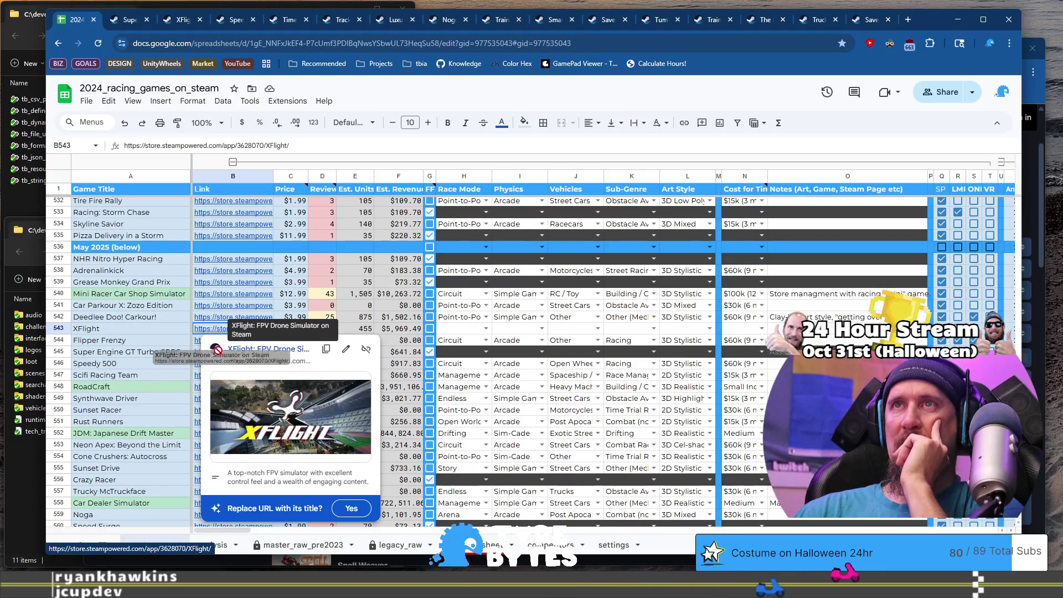
pyautogui.click(306, 145)
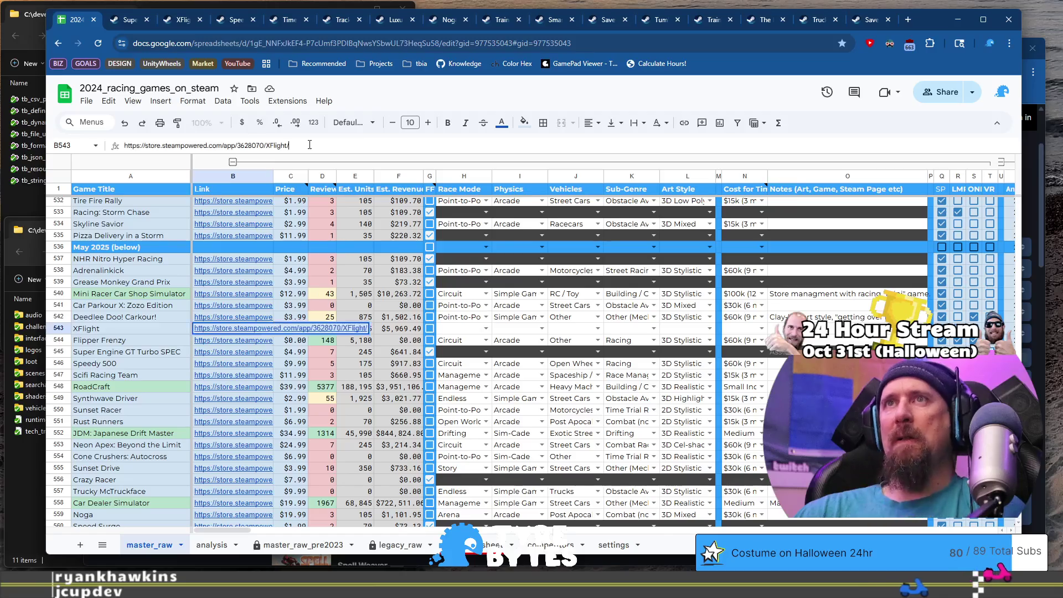
pyautogui.hotkey('ctrl', 'a')
pyautogui.hotkey('alt', 'Tab')
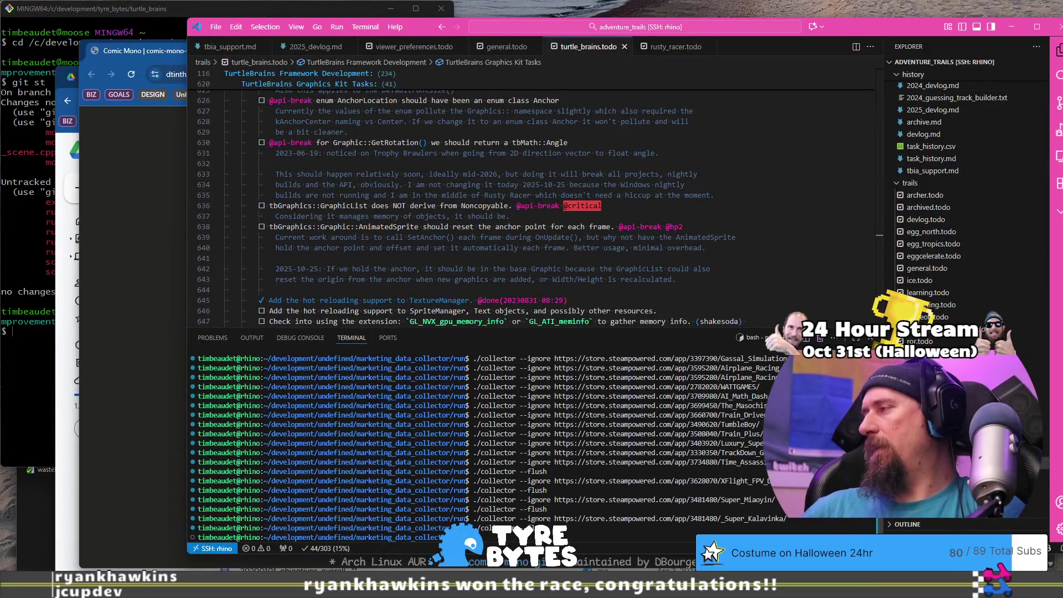
pyautogui.write('https://store.steampowered.com/app/3628070/XFlight/')
pyautogui.press('Return')
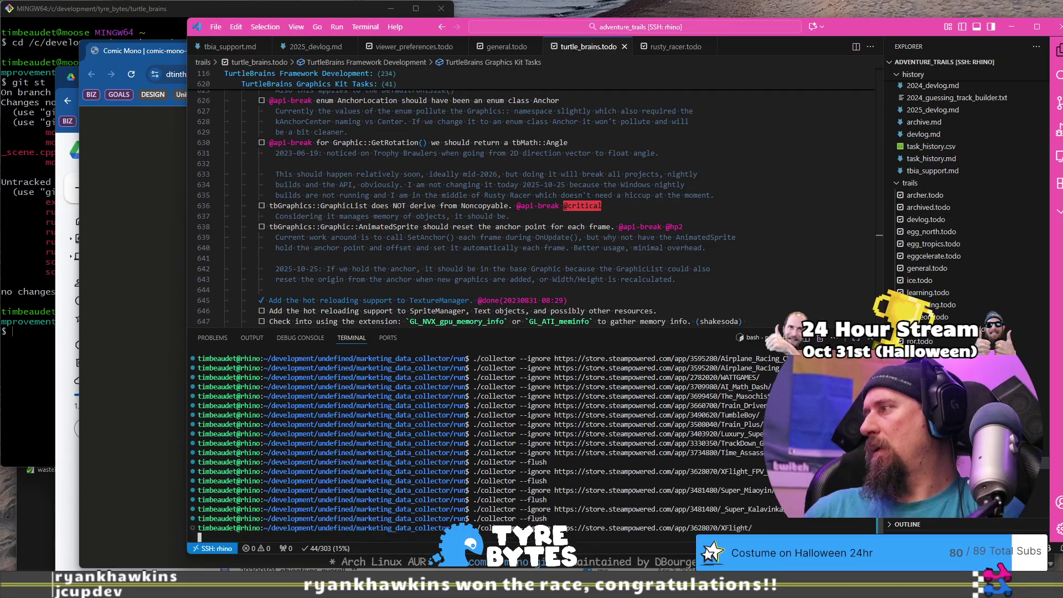
pyautogui.press('Up')
pyautogui.press('Return')
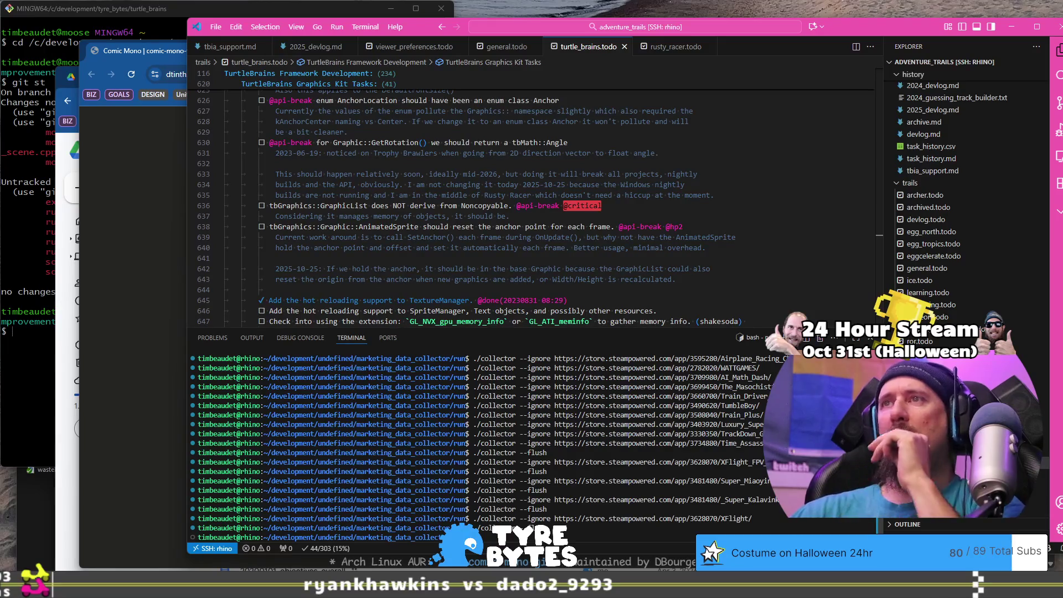
pyautogui.hotkey('alt', 'Tab')
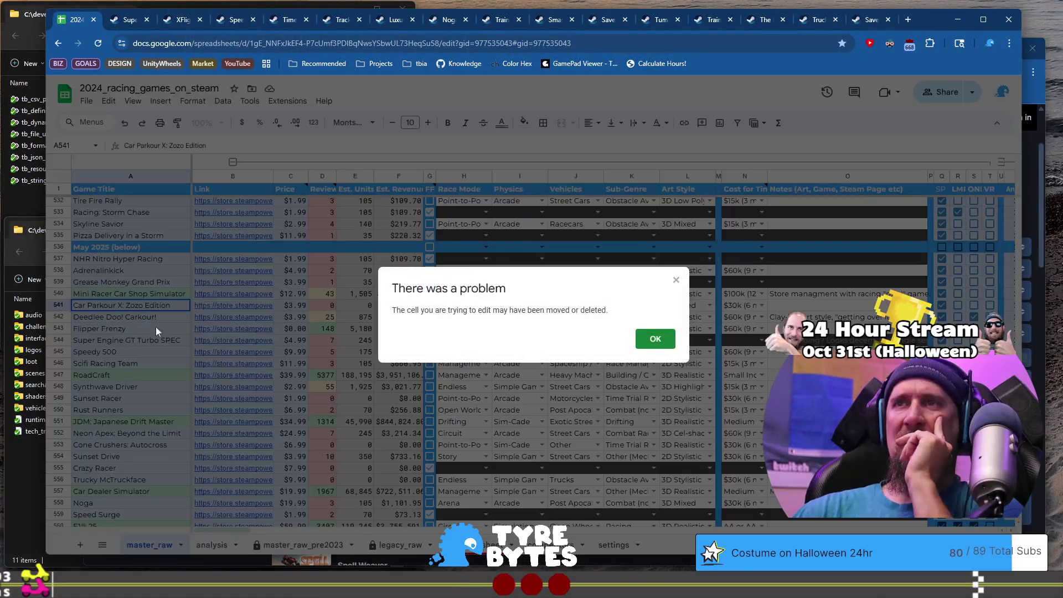
pyautogui.keyDown('shift'); pyautogui.click(699, 300); pyautogui.keyUp('shift')
pyautogui.keyDown('shift'); pyautogui.click(690, 283); pyautogui.keyUp('shift')
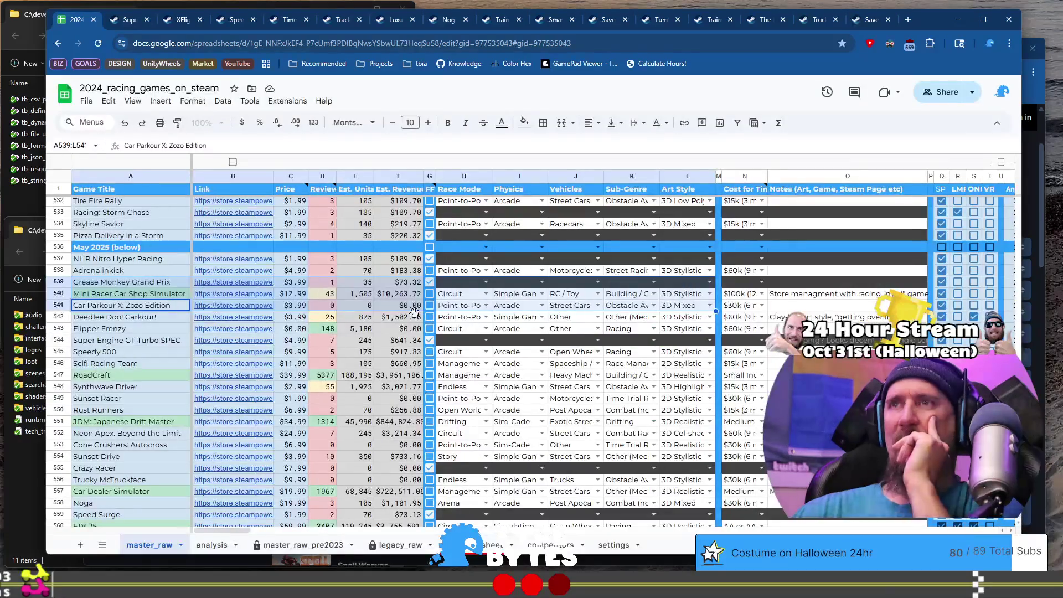
pyautogui.click(82, 332)
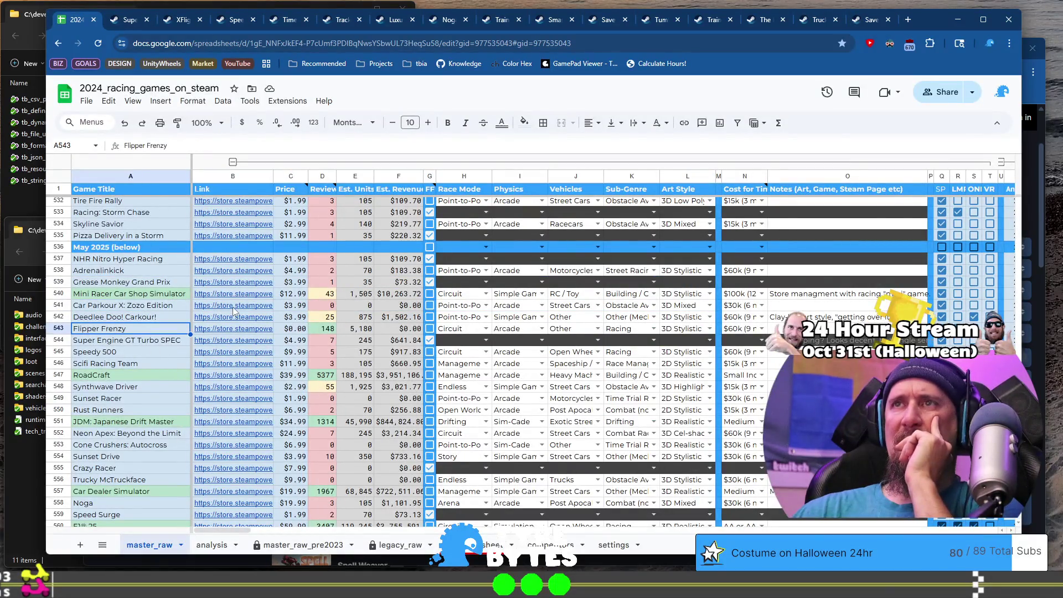
pyautogui.scroll(-5, 234, 312)
pyautogui.click(158, 363)
pyautogui.scroll(5, 158, 332)
pyautogui.keyDown('shift'); pyautogui.click(162, 257); pyautogui.keyUp('shift')
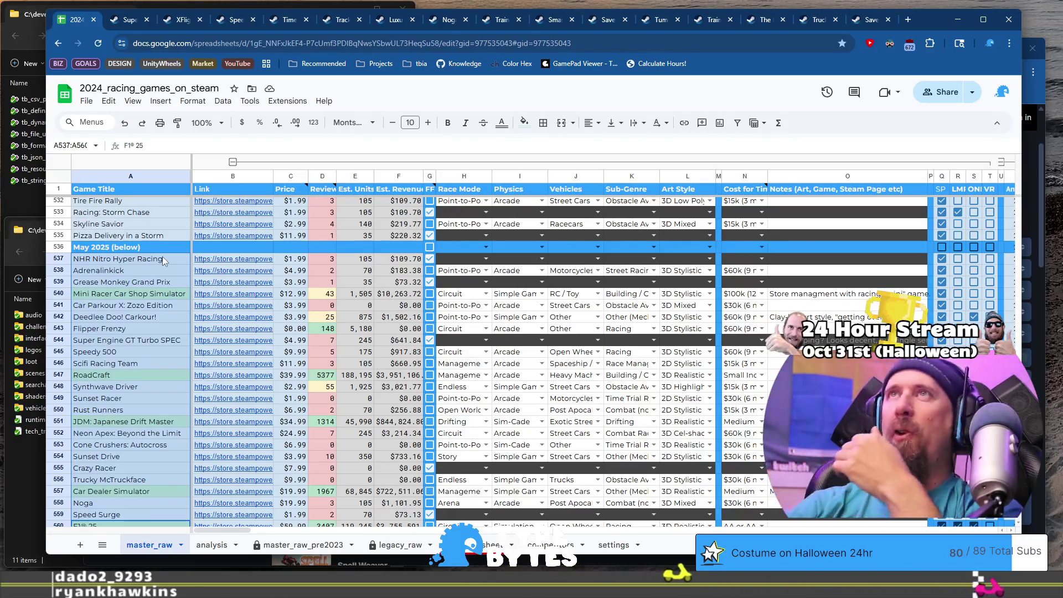
pyautogui.scroll(3, 162, 257)
pyautogui.scroll(-10, 161, 257)
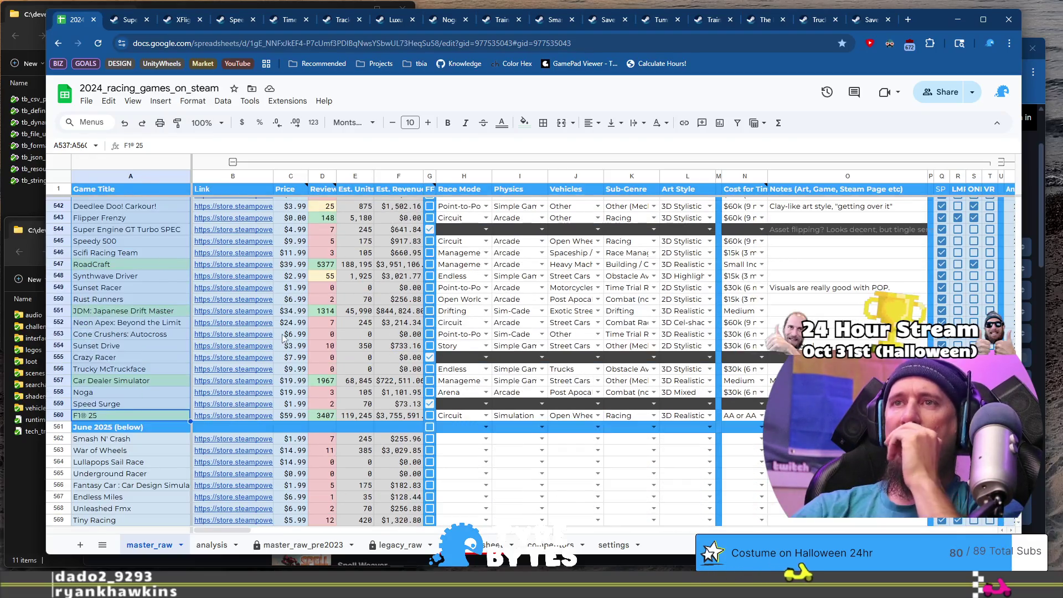
pyautogui.scroll(-10, 282, 337)
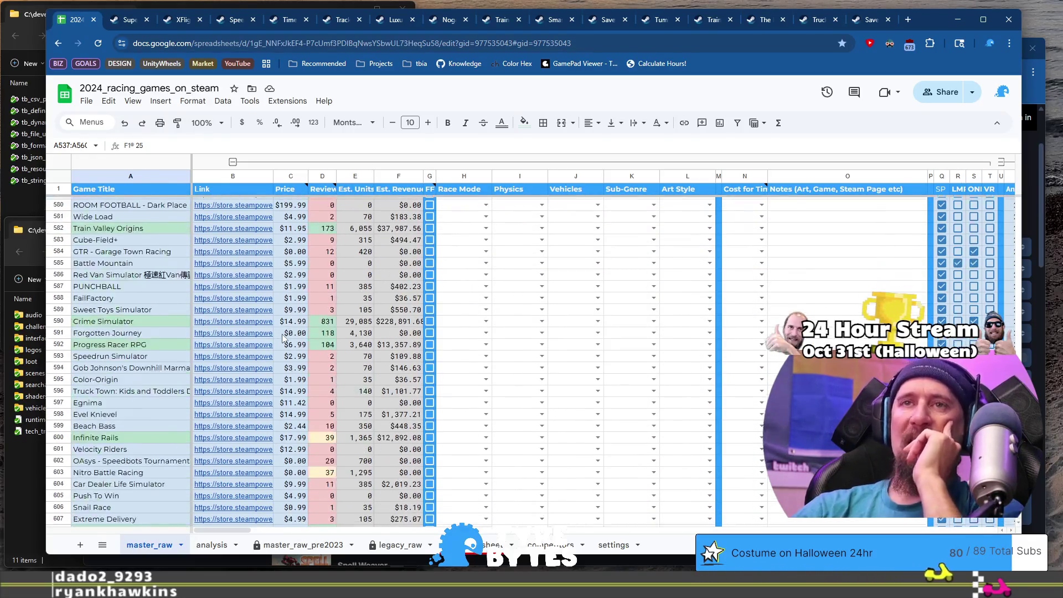
pyautogui.scroll(8, 232, 331)
pyautogui.scroll(8, 232, 330)
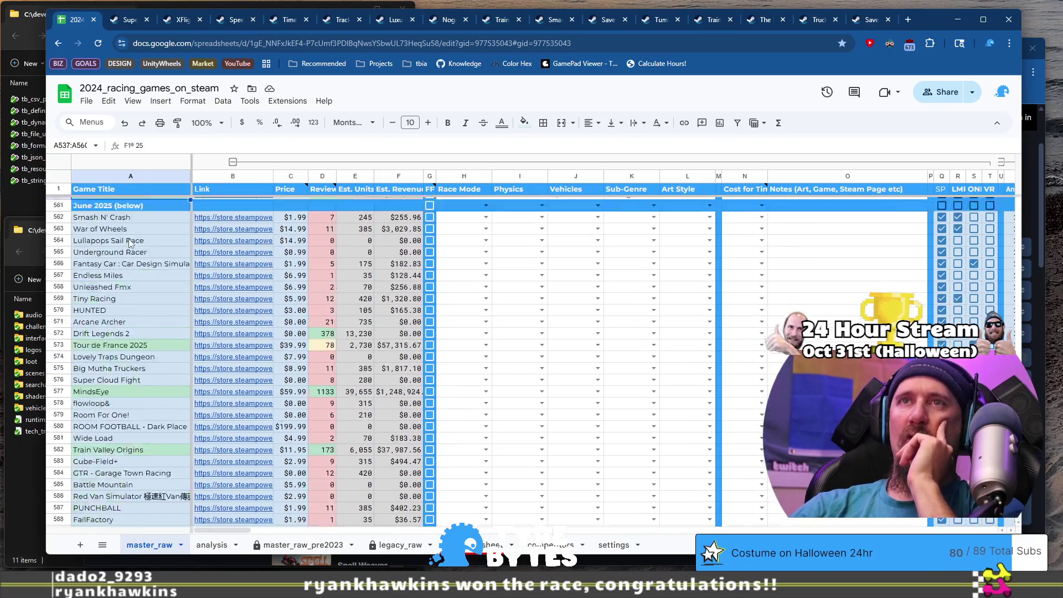
pyautogui.click(140, 383)
pyautogui.scroll(-6, 149, 390)
pyautogui.scroll(-12, 156, 394)
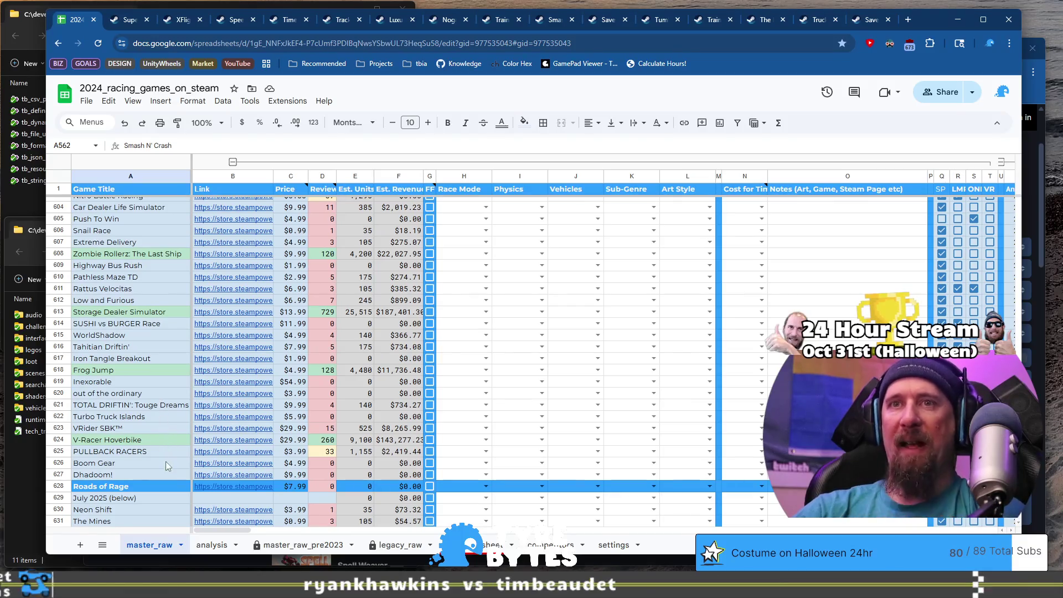
pyautogui.keyDown('shift'); pyautogui.click(163, 485); pyautogui.keyUp('shift')
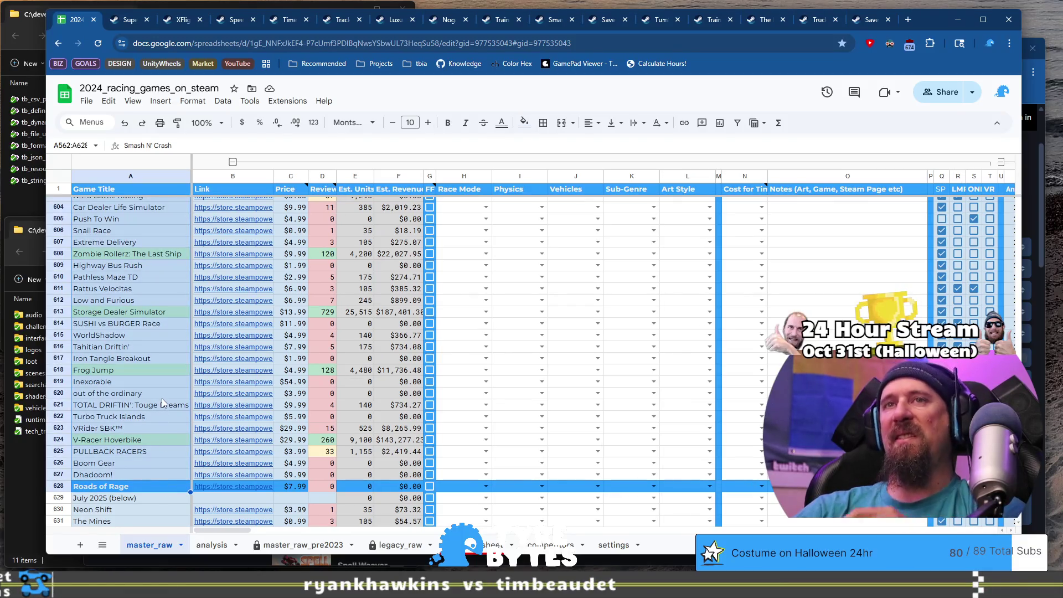
pyautogui.scroll(10, 161, 397)
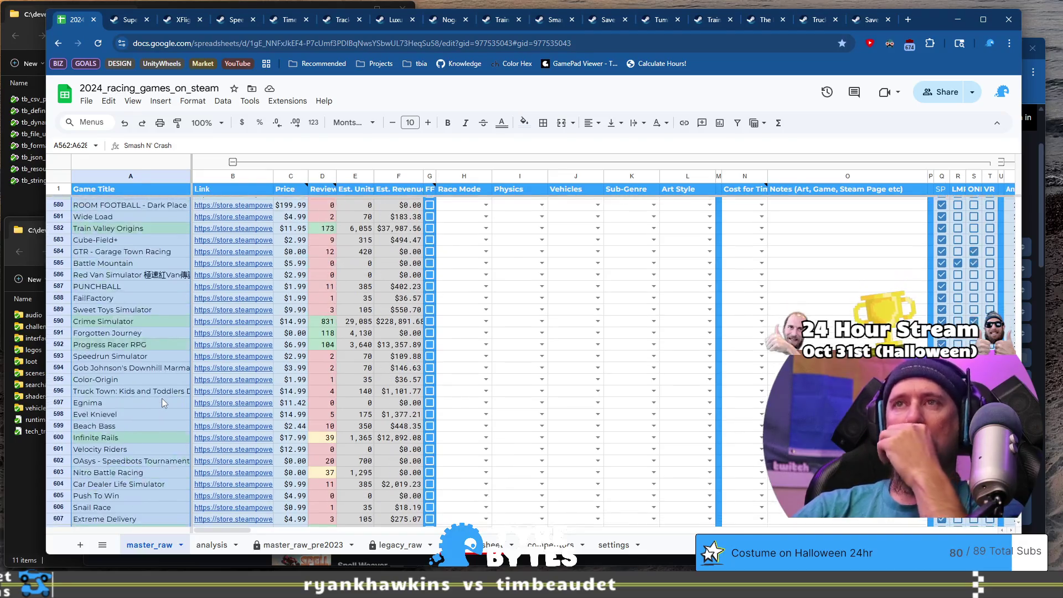
pyautogui.scroll(5, 162, 397)
pyautogui.scroll(2, 162, 397)
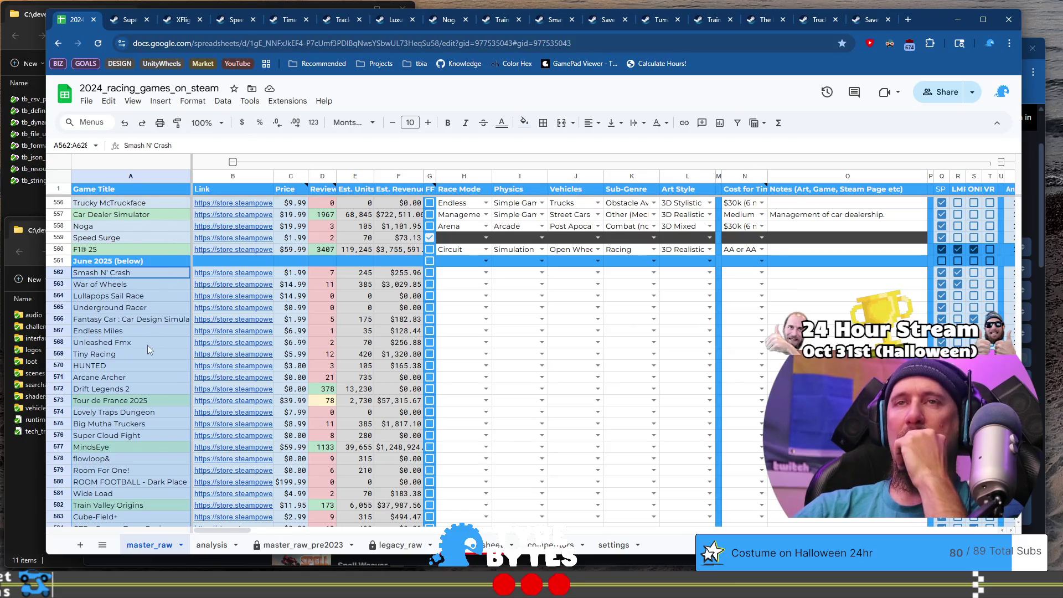
pyautogui.click(146, 320)
pyautogui.scroll(8, 161, 364)
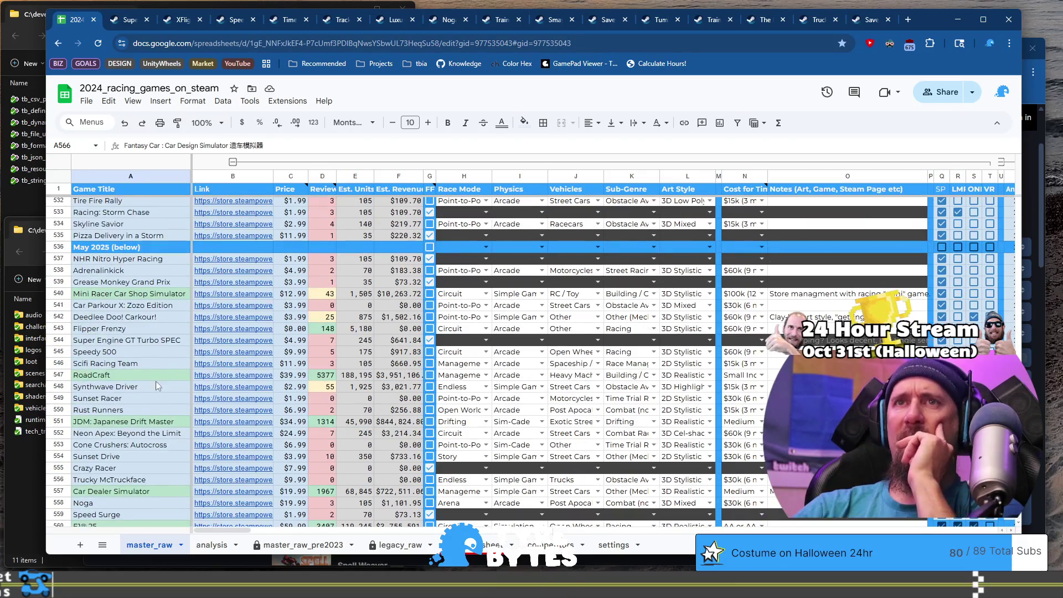
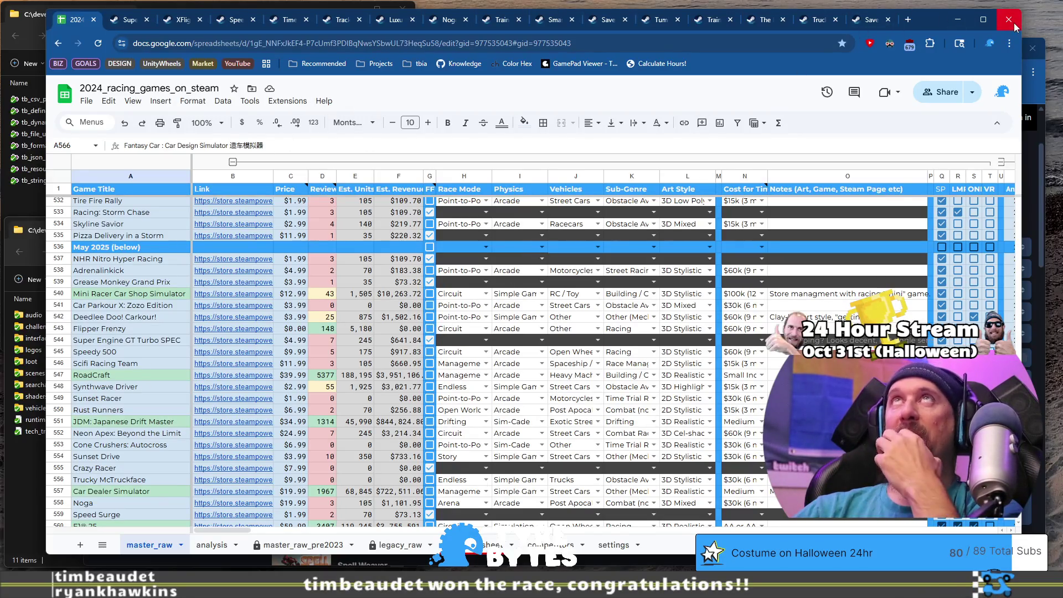
# Step: Scroll down through the racing games list in the master_raw sheet
pyautogui.scroll(-10, 590, 376)
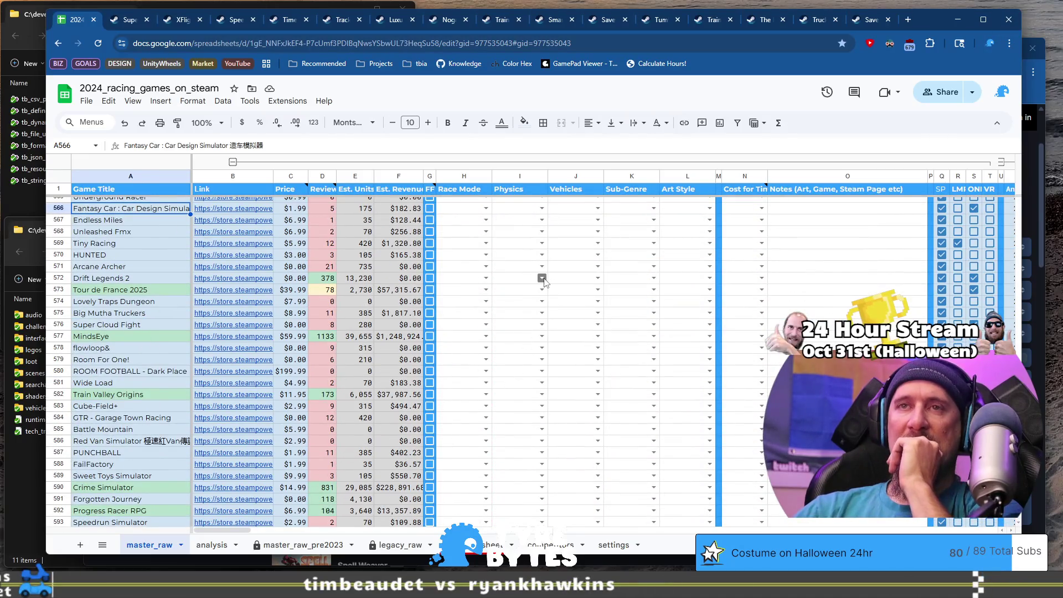
pyautogui.scroll(2, 544, 282)
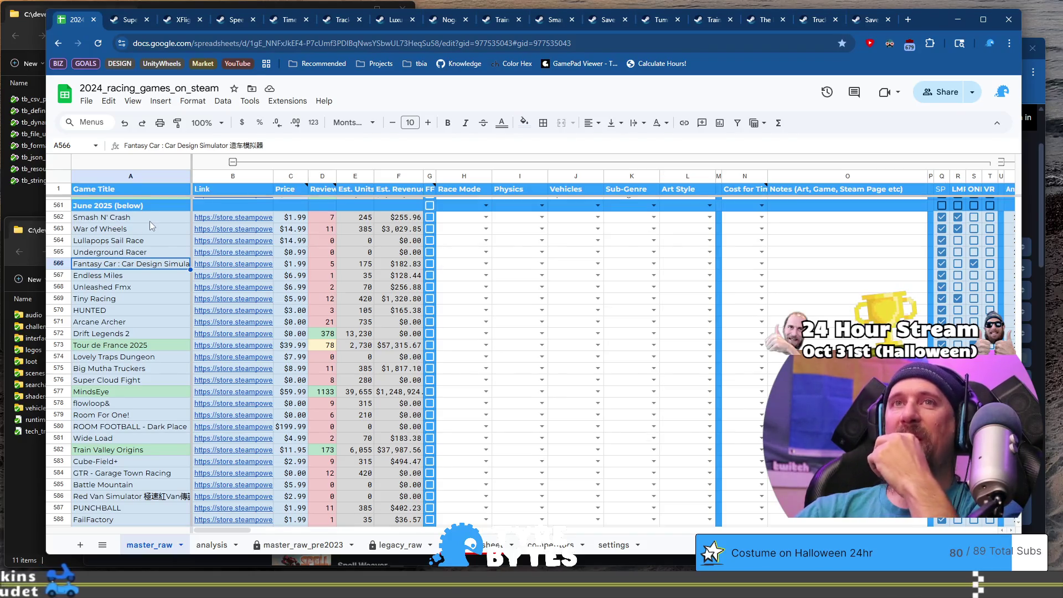
pyautogui.scroll(-10, 151, 224)
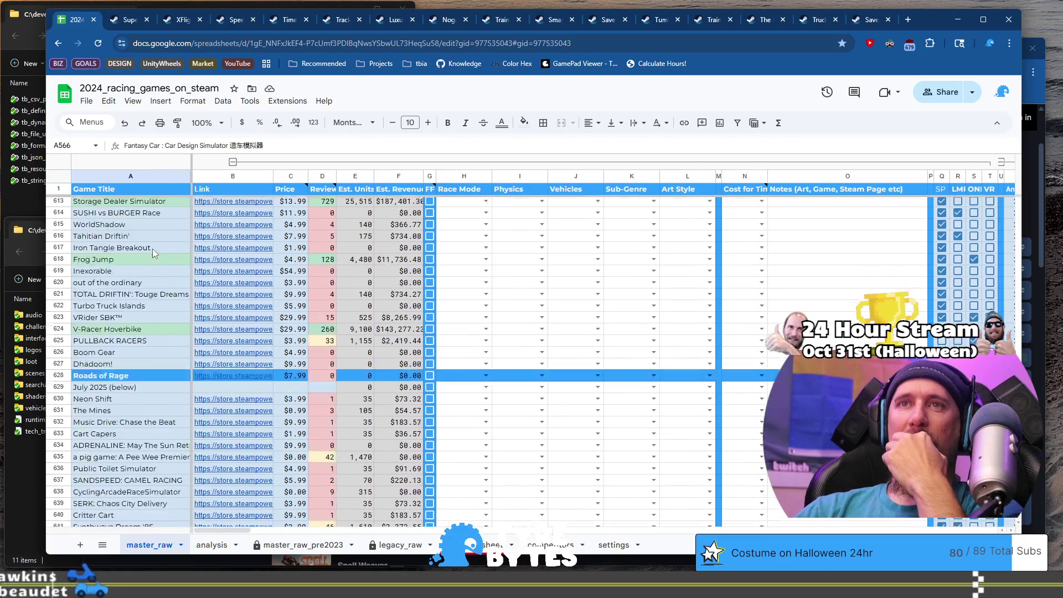
pyautogui.scroll(-4, 156, 259)
pyautogui.scroll(-5, 157, 260)
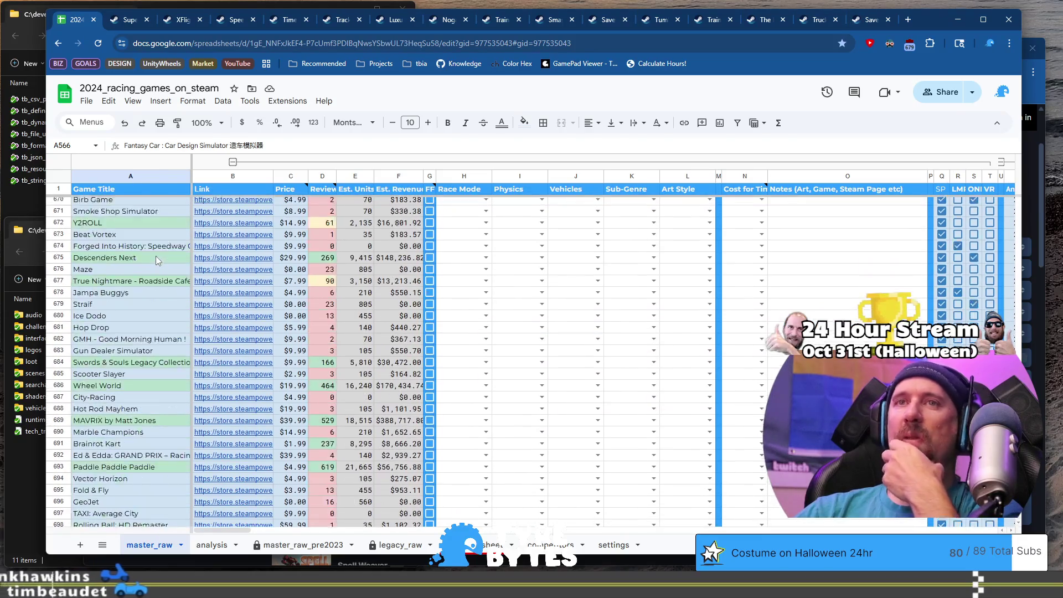
pyautogui.scroll(-10, 155, 256)
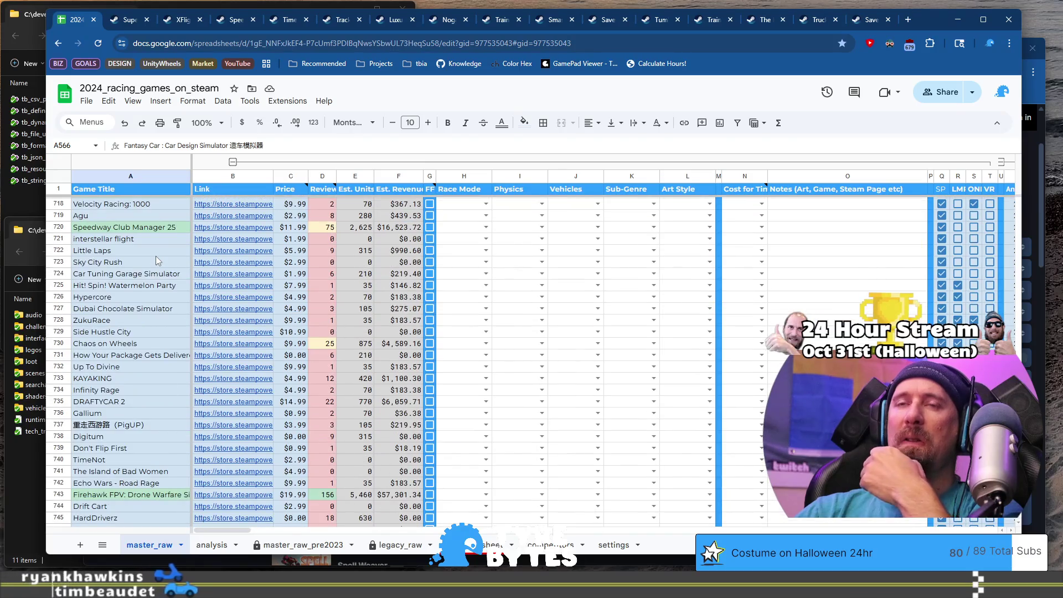
pyautogui.scroll(-4, 155, 256)
pyautogui.scroll(-9, 155, 259)
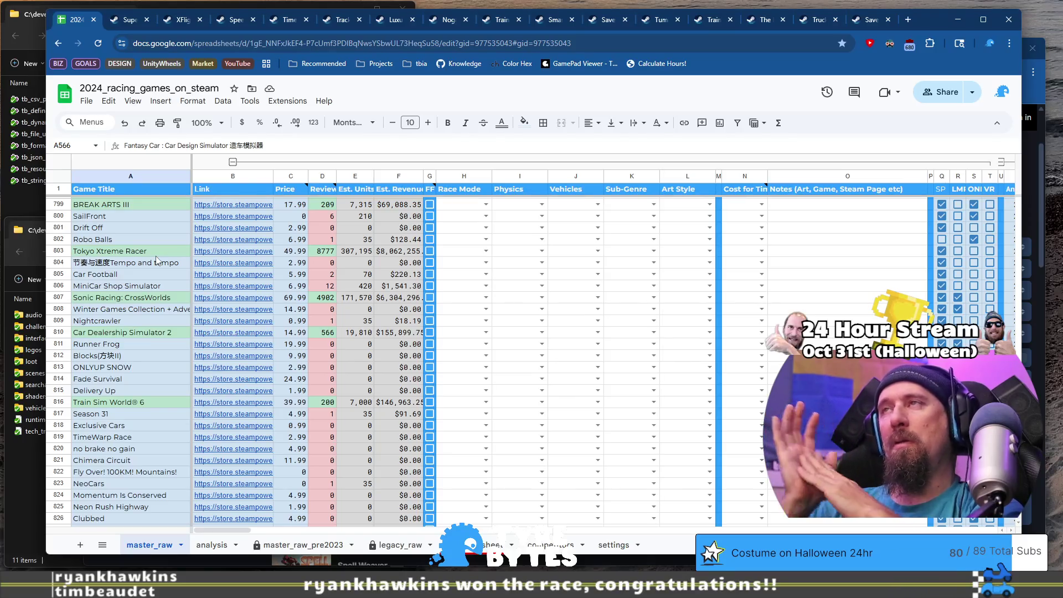
# Step: Open a new tab with the Feature Complete countdown, then return to the racing games spreadsheet
pyautogui.click(908, 19)
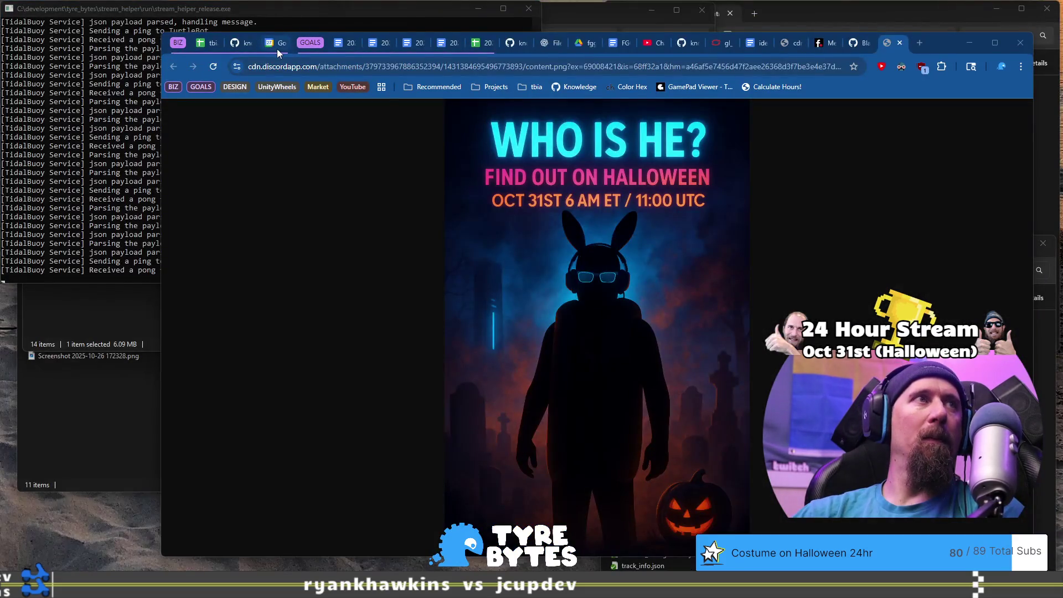
pyautogui.click(278, 48)
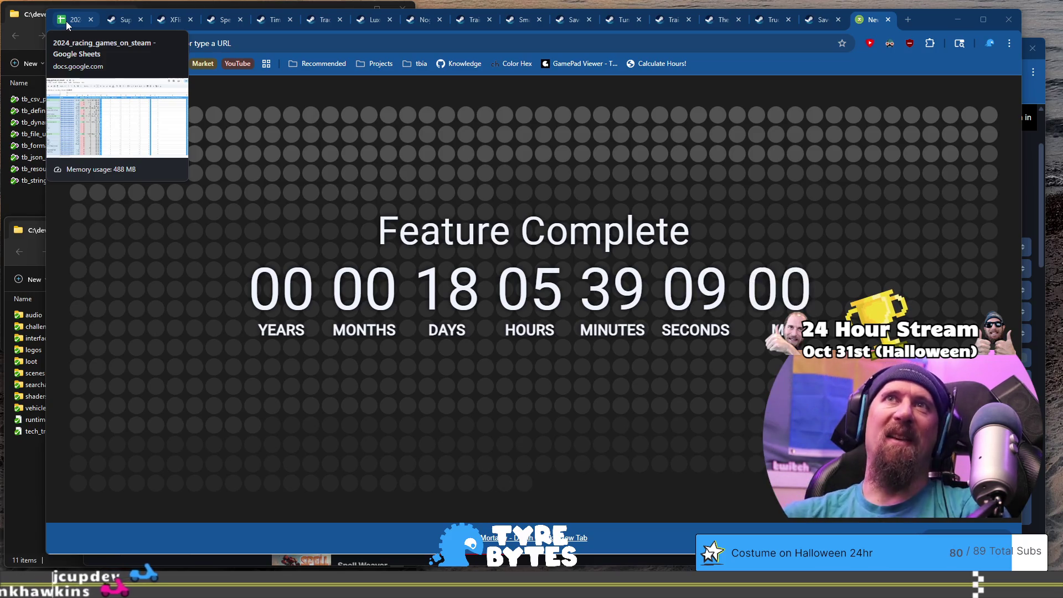
pyautogui.click(67, 22)
# Step: Give Roads of Rage's A628:C628 a light fill instead of blue, with black title text
pyautogui.scroll(-20, 190, 409)
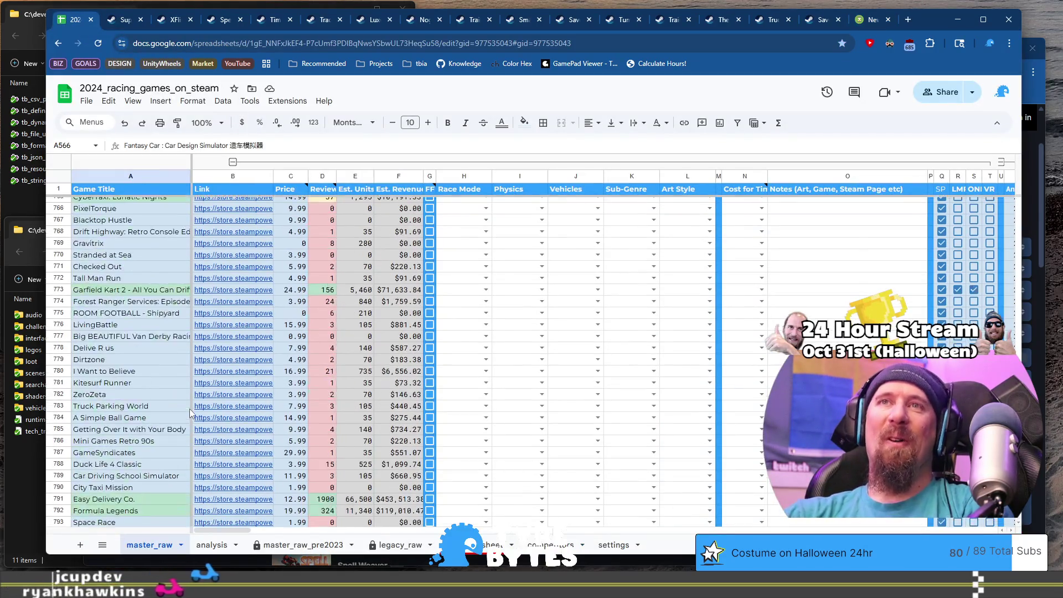
pyautogui.scroll(5, 109, 362)
pyautogui.scroll(5, 122, 356)
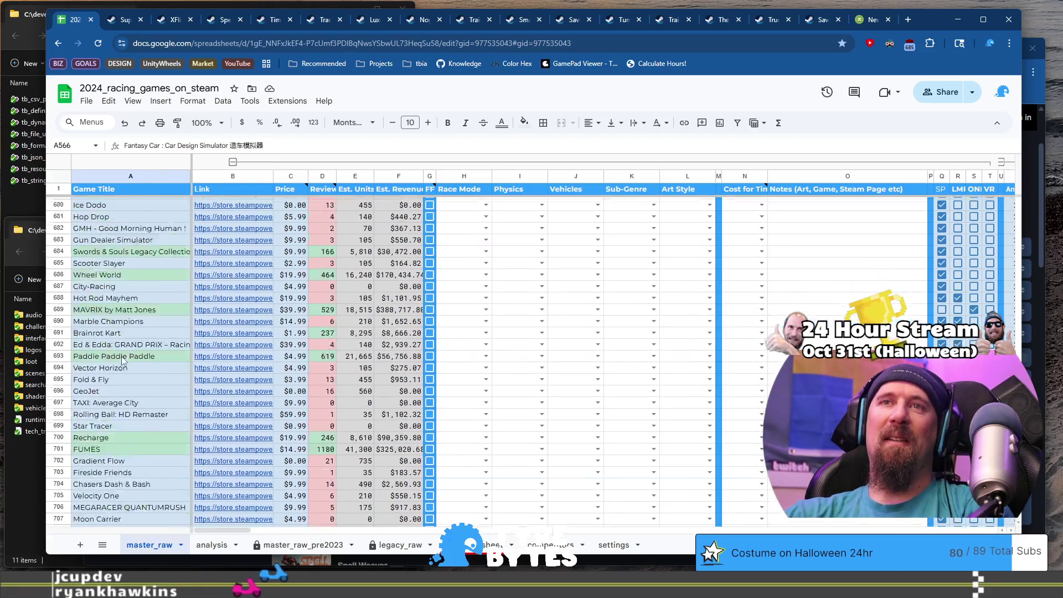
pyautogui.scroll(10, 121, 357)
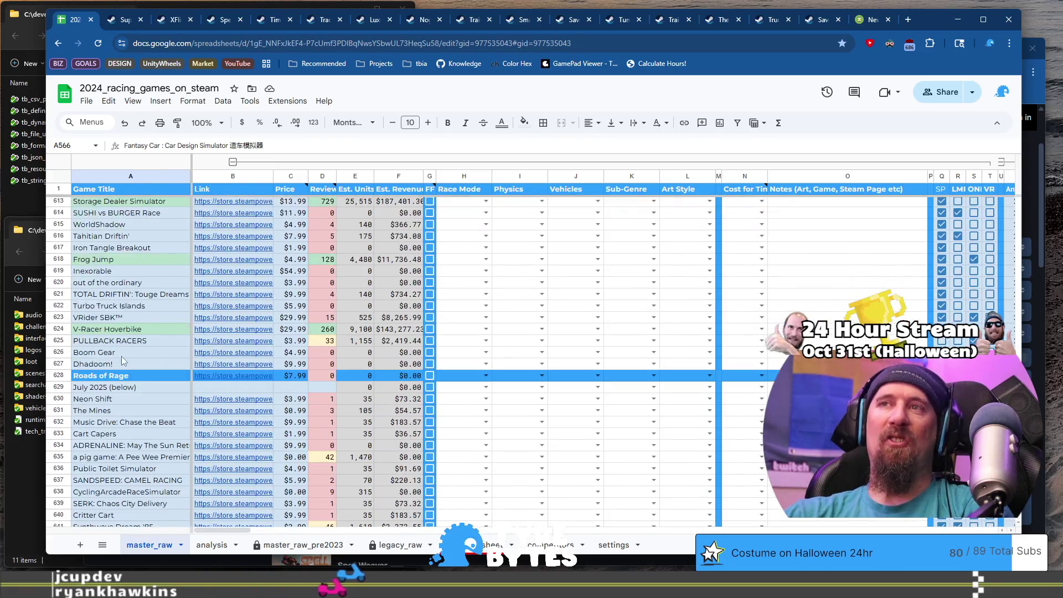
pyautogui.scroll(10, 218, 364)
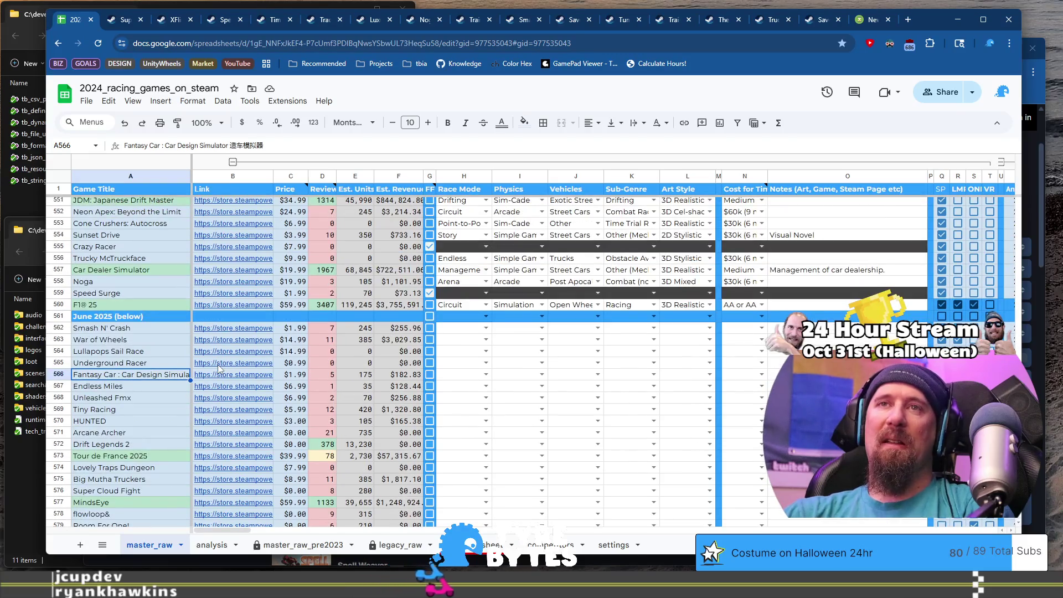
pyautogui.scroll(-12, 219, 369)
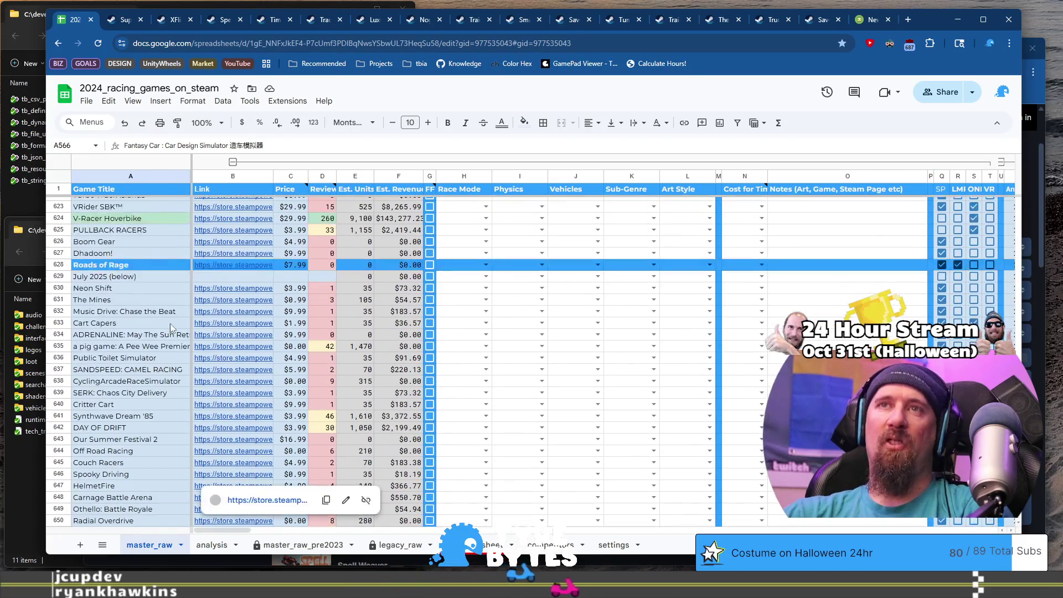
pyautogui.click(131, 265)
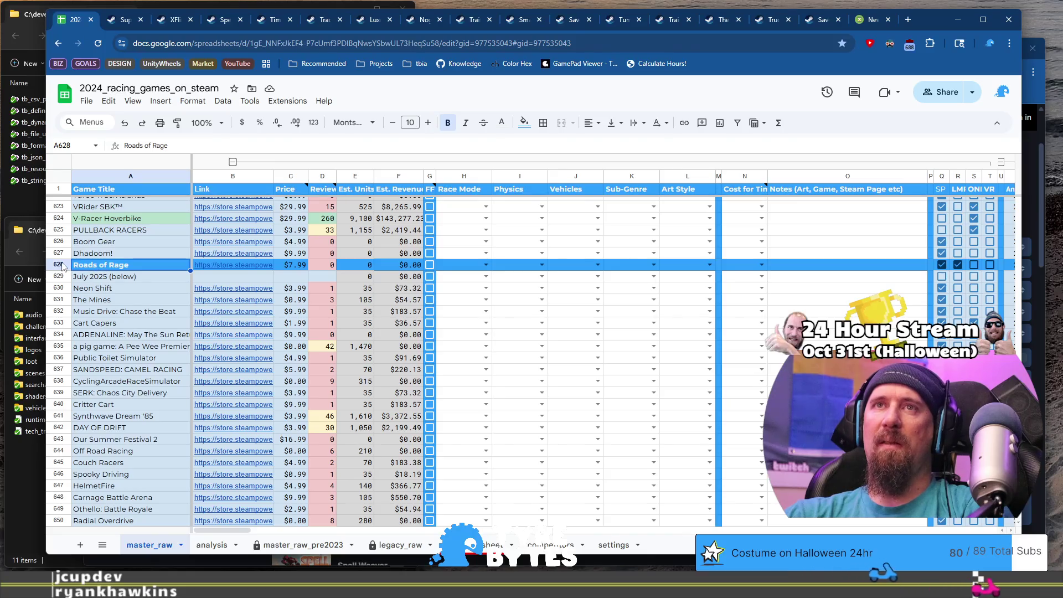
pyautogui.keyDown('shift'); pyautogui.click(296, 267); pyautogui.keyUp('shift')
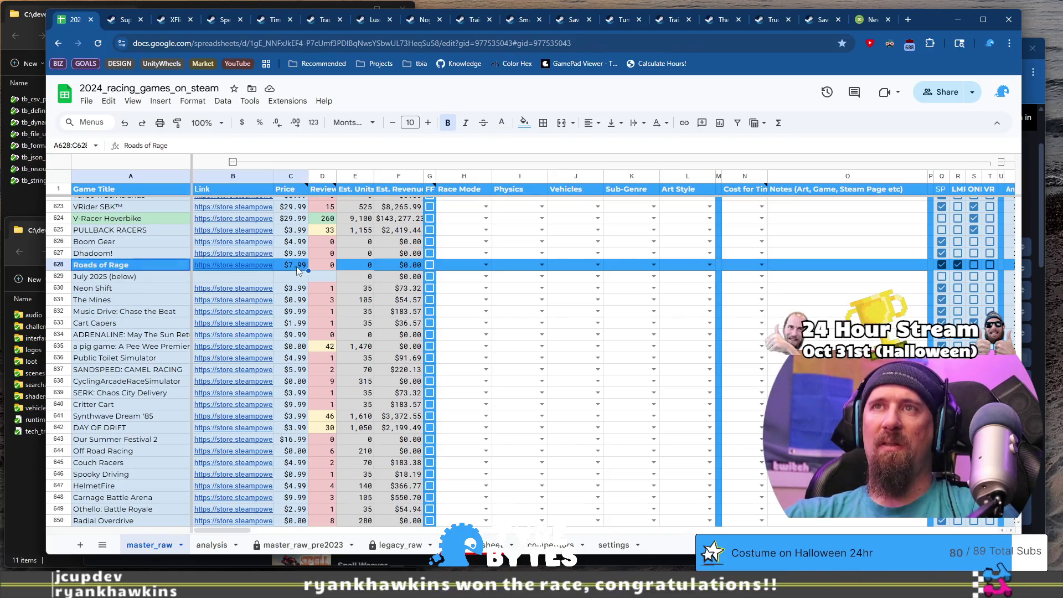
pyautogui.click(524, 123)
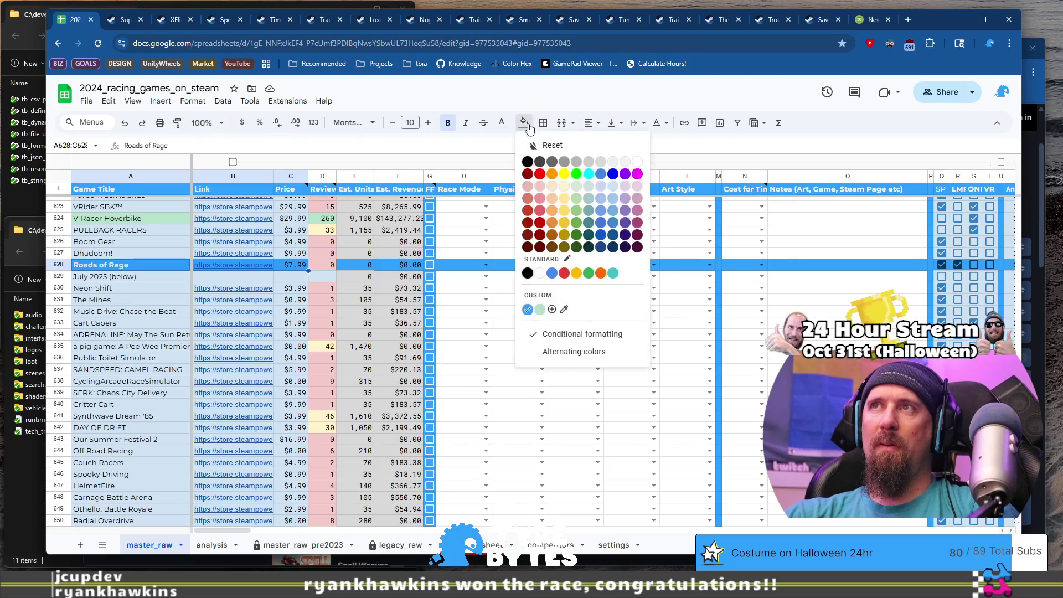
pyautogui.click(615, 190)
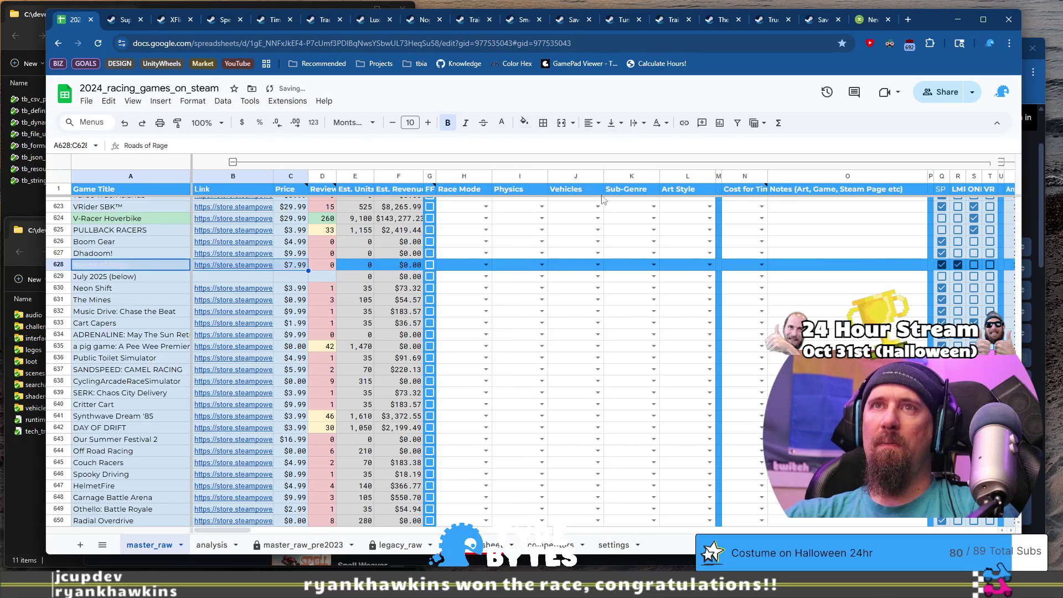
pyautogui.click(137, 265)
pyautogui.click(501, 123)
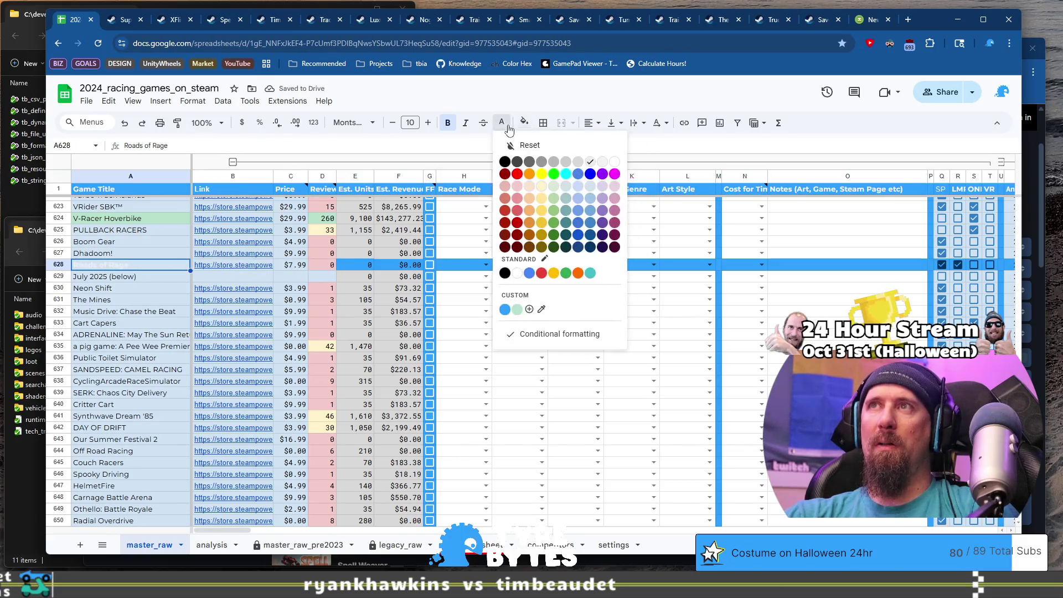
pyautogui.click(505, 161)
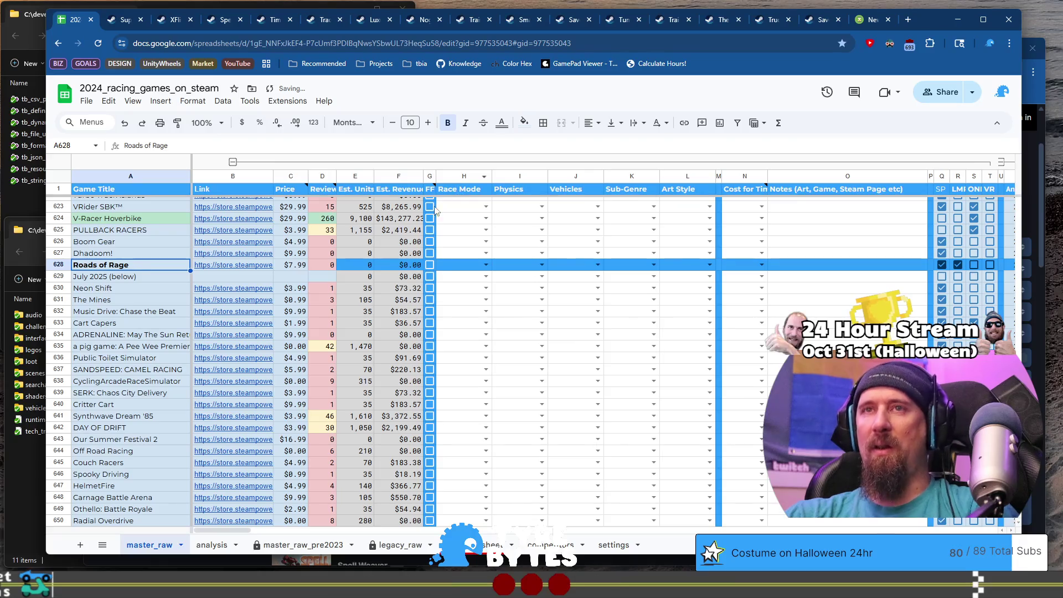
# Step: Make the July 2025 (below) label bold with light text and fill row 629 custom blue
pyautogui.click(148, 277)
pyautogui.hotkey('ctrl', 'b')
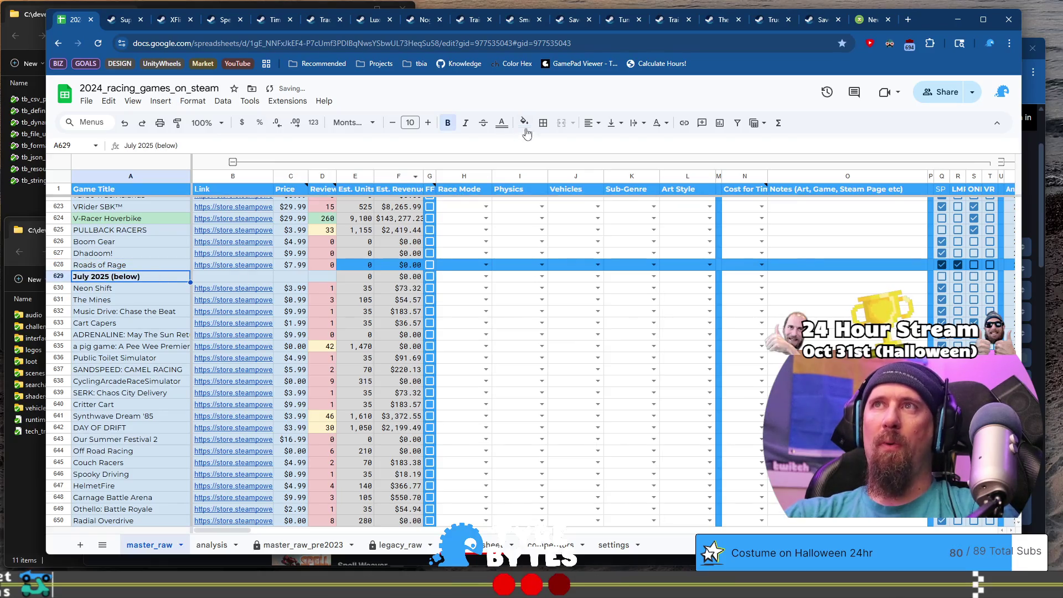
pyautogui.click(501, 123)
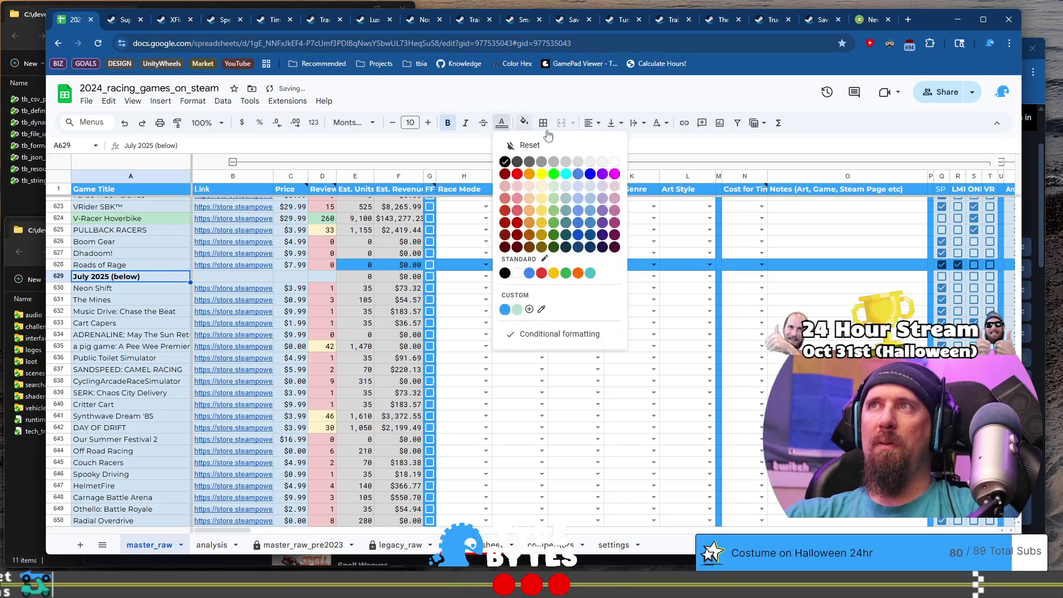
pyautogui.click(584, 161)
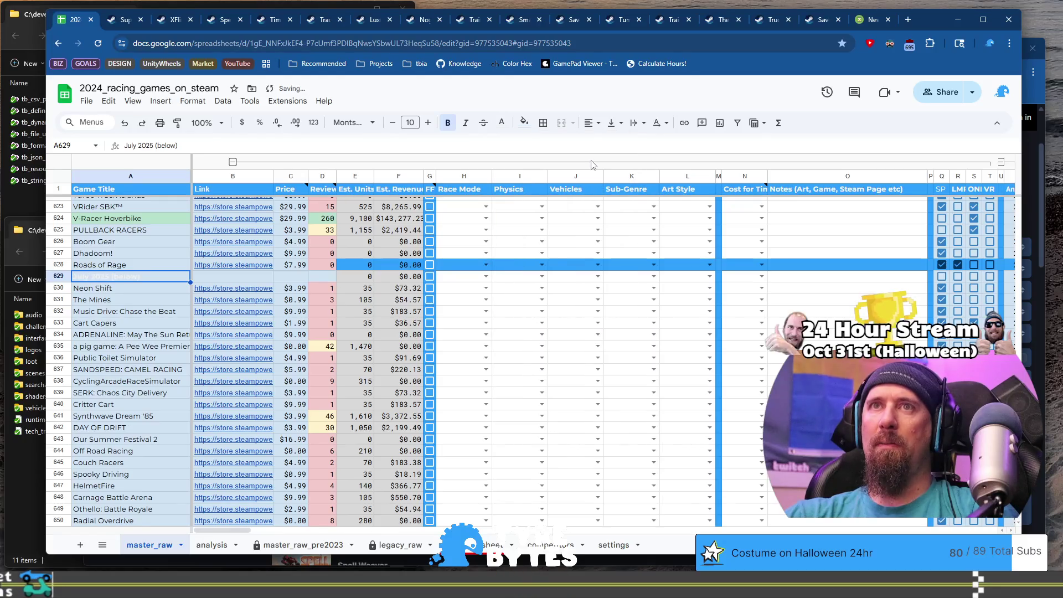
pyautogui.click(56, 279)
pyautogui.click(533, 124)
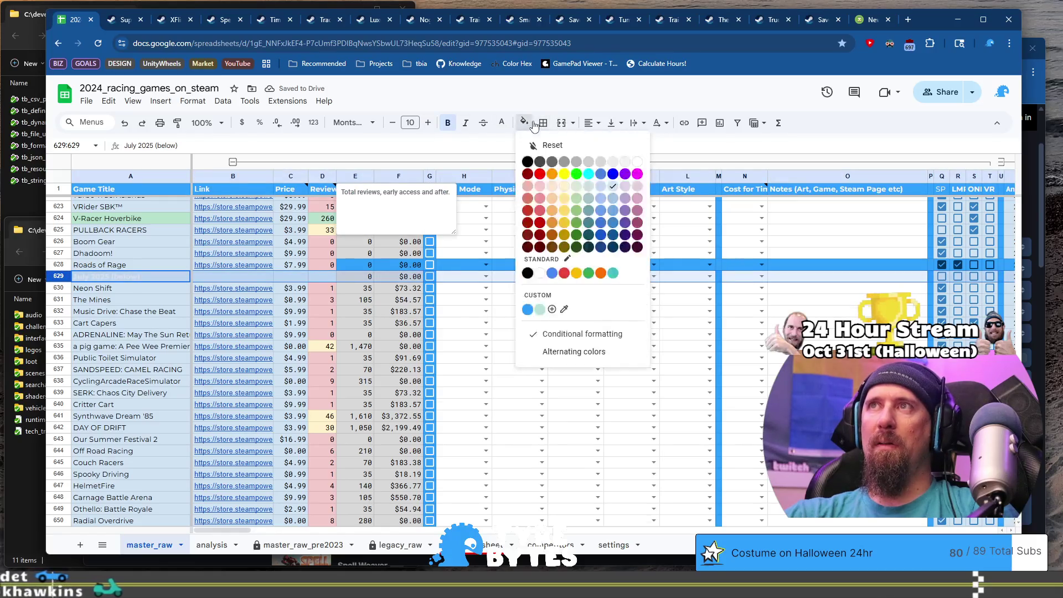
pyautogui.click(527, 309)
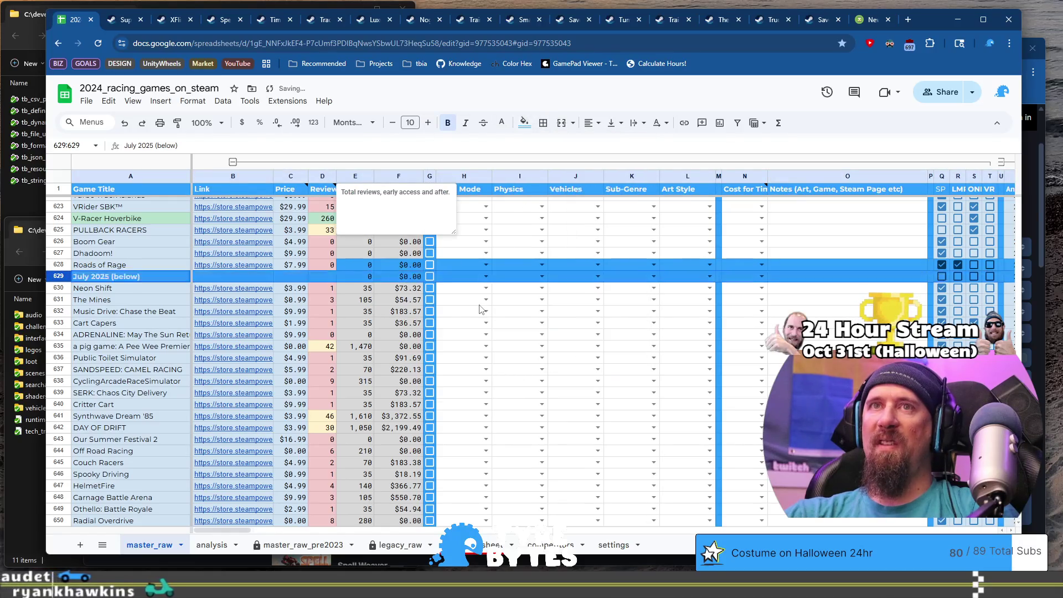
# Step: Give E628:F628 a light grey fill
pyautogui.moveTo(353, 265); pyautogui.dragTo(390, 267)
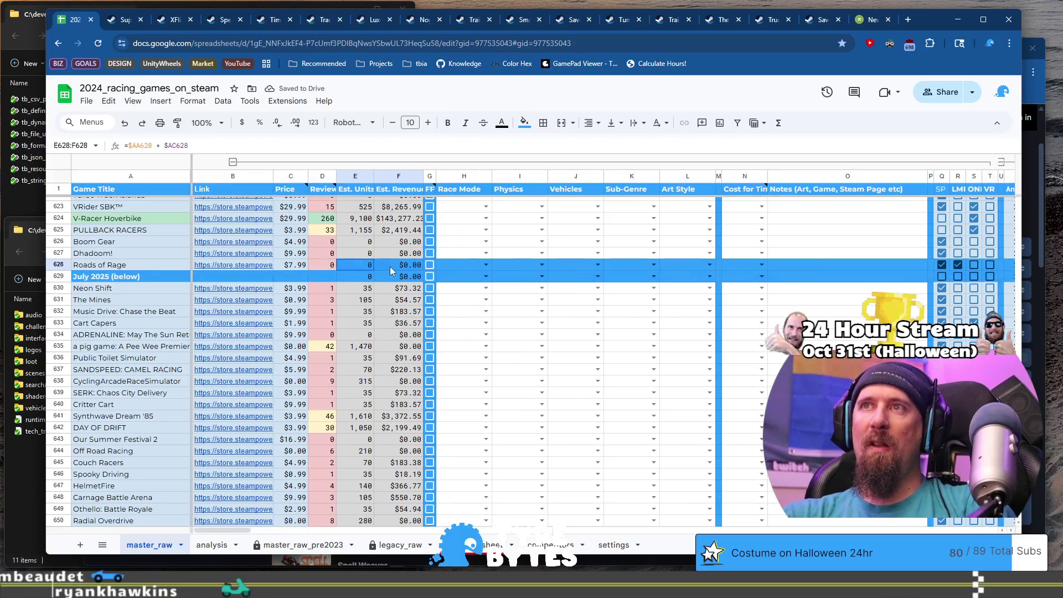
pyautogui.click(524, 122)
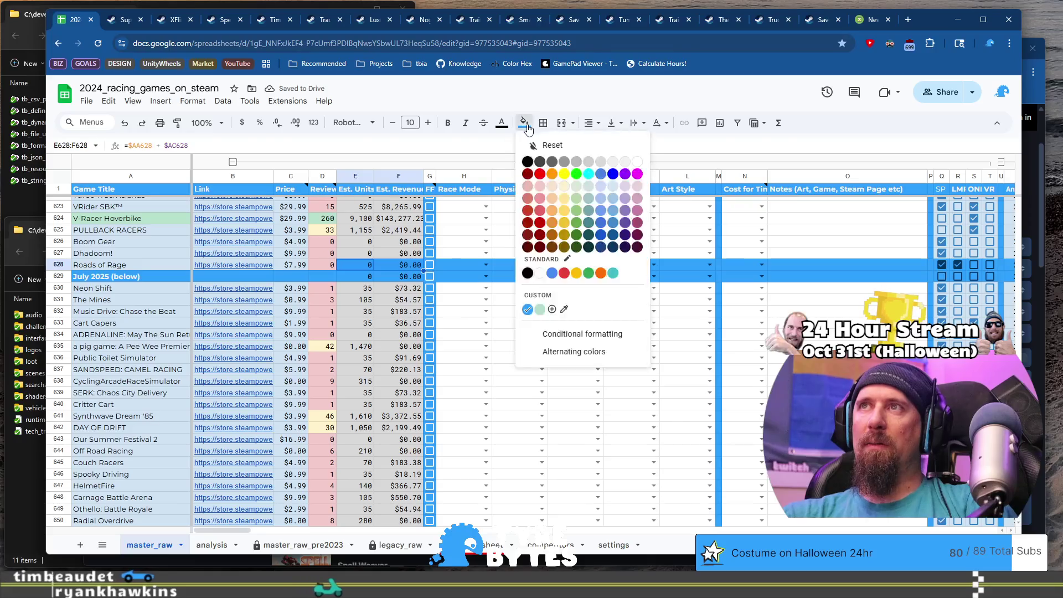
pyautogui.click(590, 164)
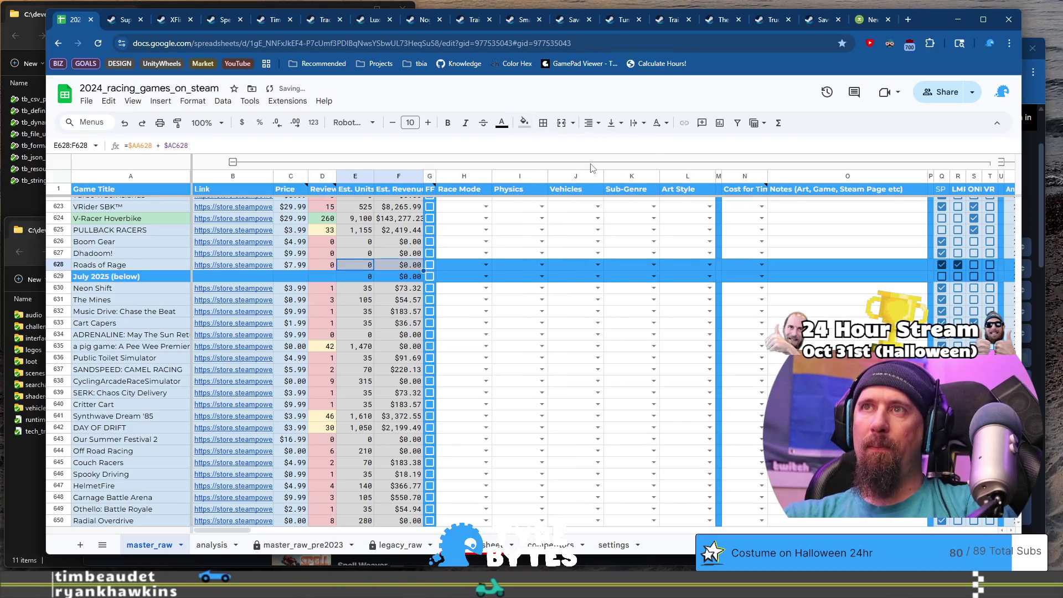
pyautogui.click(526, 347)
pyautogui.moveTo(346, 265); pyautogui.dragTo(398, 265)
pyautogui.click(524, 122)
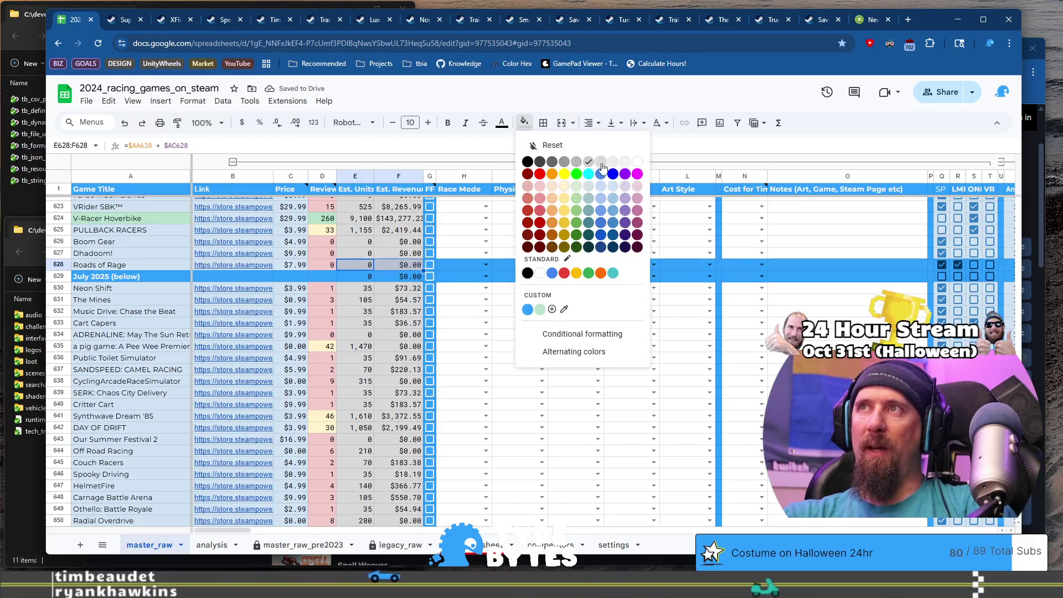
pyautogui.click(601, 163)
pyautogui.click(518, 346)
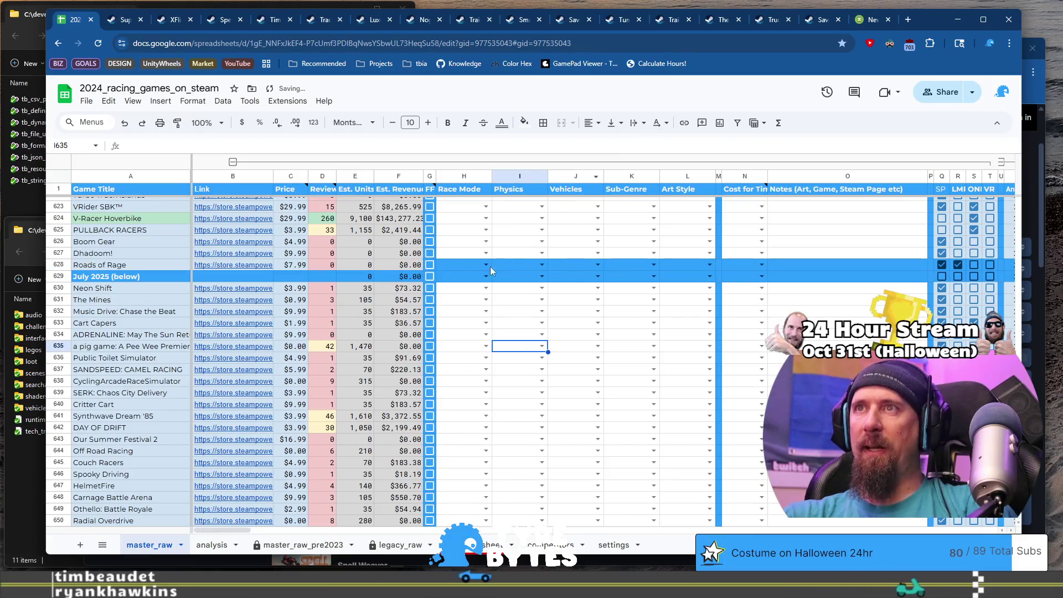
# Step: Remove the stray blue fill from row 628's cells up to the Notes column
pyautogui.click(463, 266)
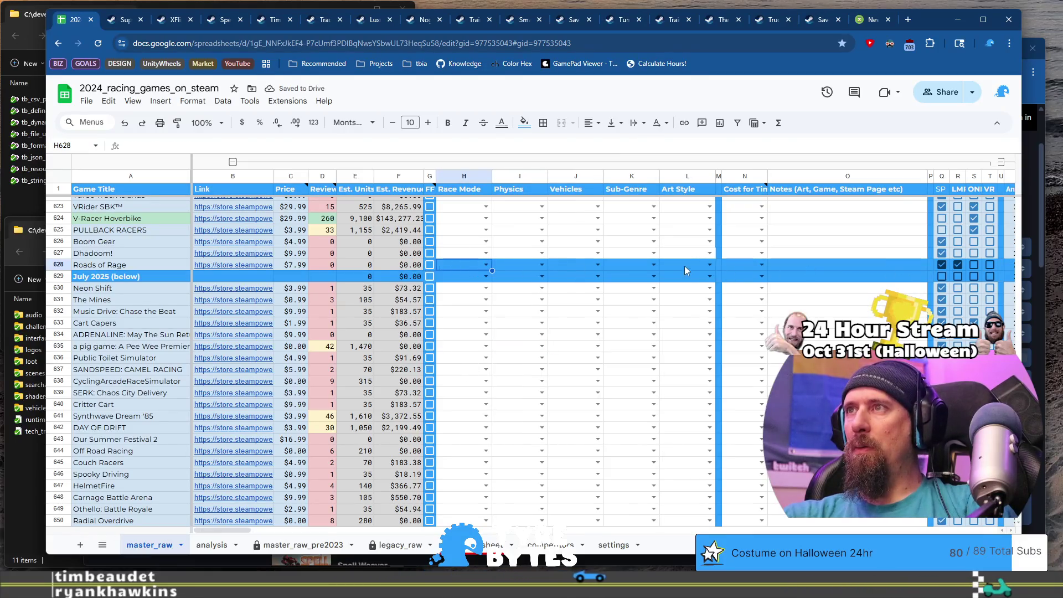
pyautogui.moveTo(746, 264); pyautogui.dragTo(836, 268)
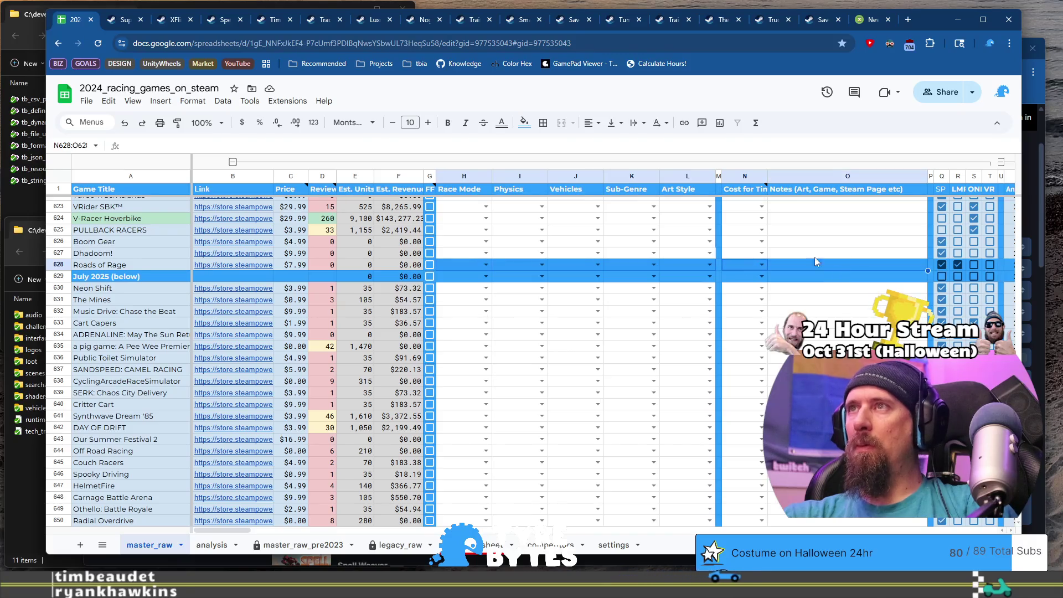
pyautogui.click(523, 122)
pyautogui.click(601, 163)
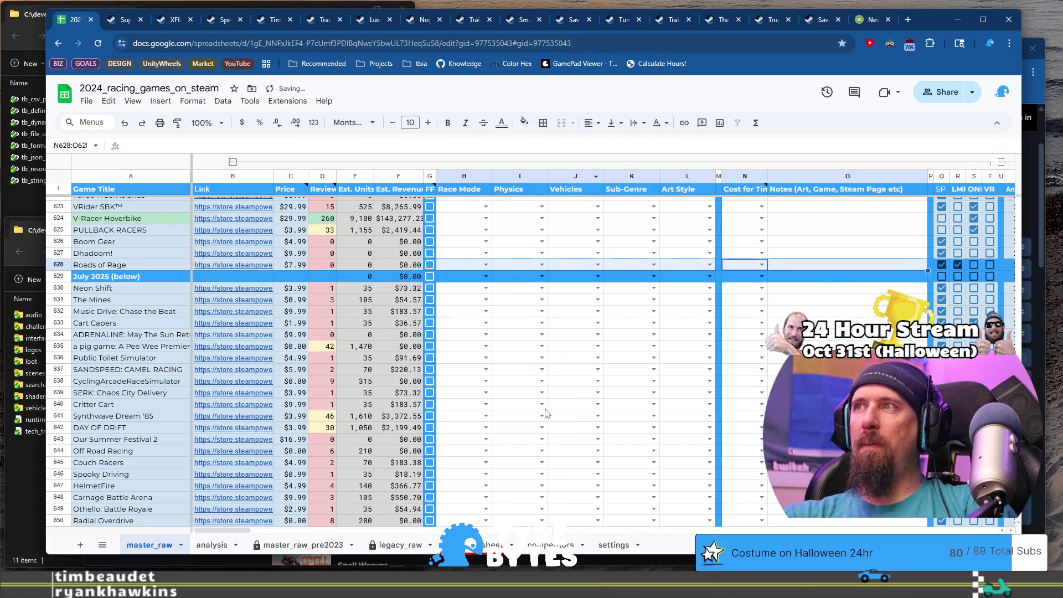
# Step: Give row 560's checkbox cells Q560:T560 a light-blue fill
pyautogui.click(846, 336)
pyautogui.scroll(15, 845, 342)
pyautogui.scroll(7, 845, 341)
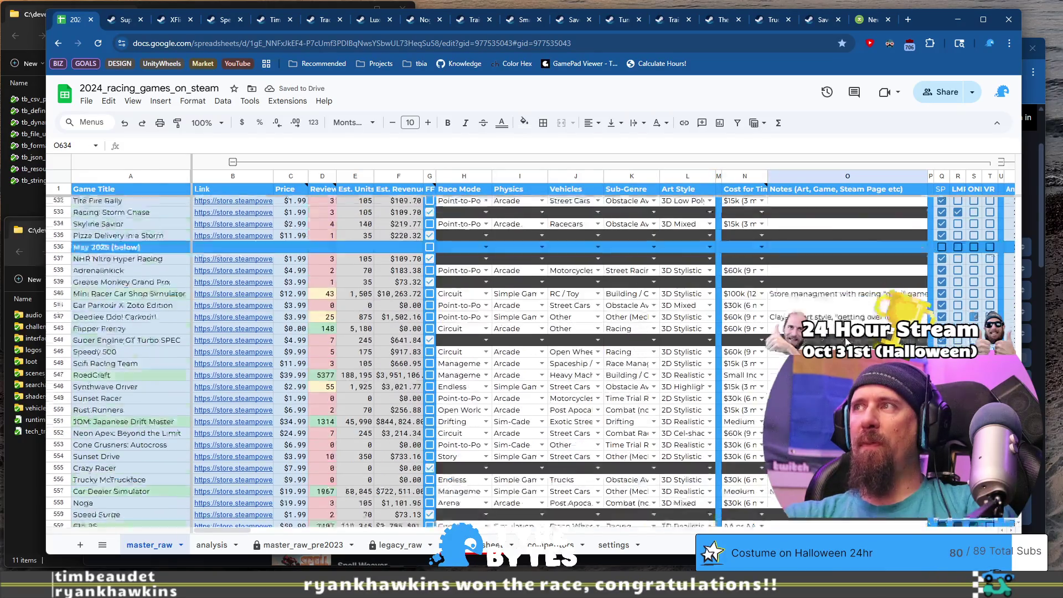
pyautogui.click(941, 360)
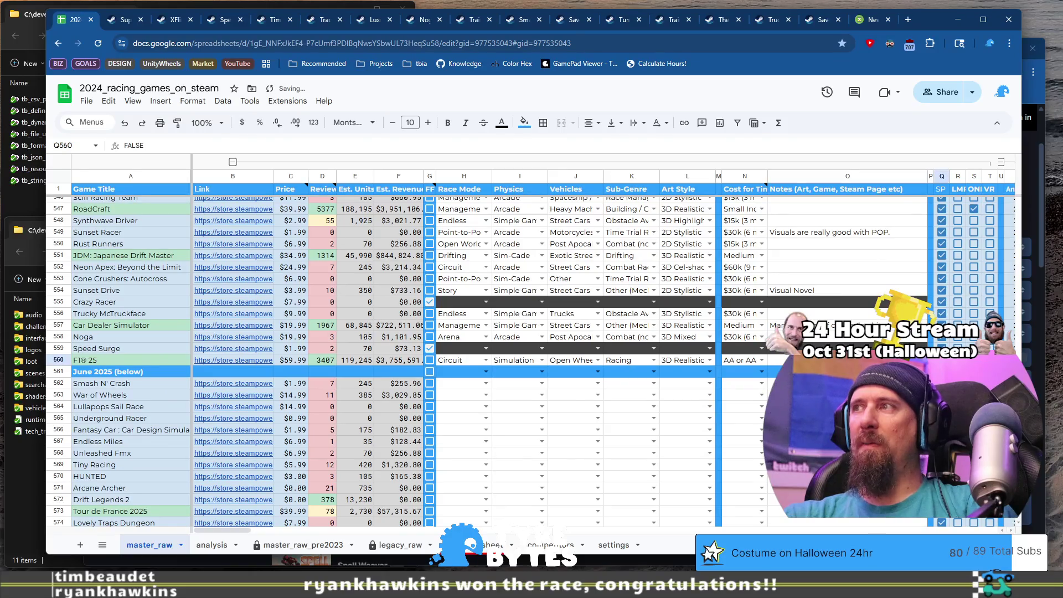
pyautogui.press('space')
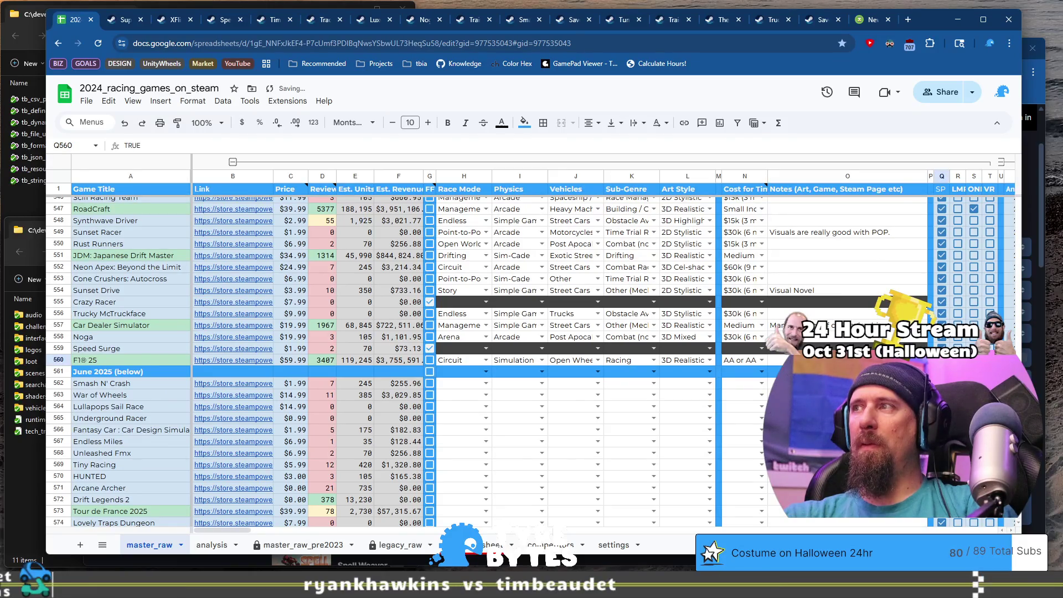
pyautogui.click(523, 122)
pyautogui.click(614, 190)
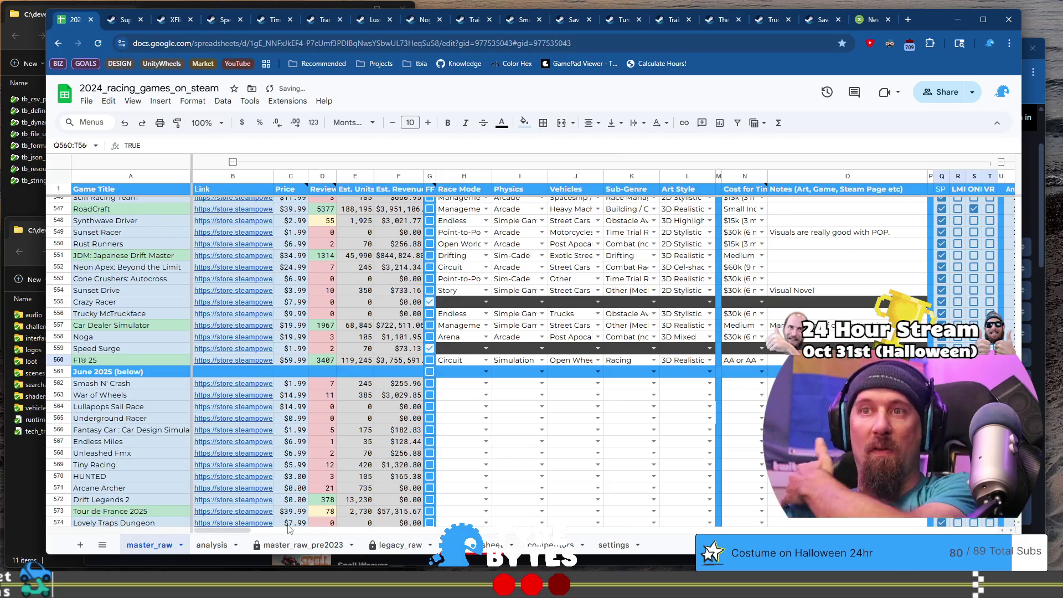
# Step: Give Roads of Rage's checkbox cells Q628:T628 the same light-blue fill
pyautogui.scroll(-12, 388, 360)
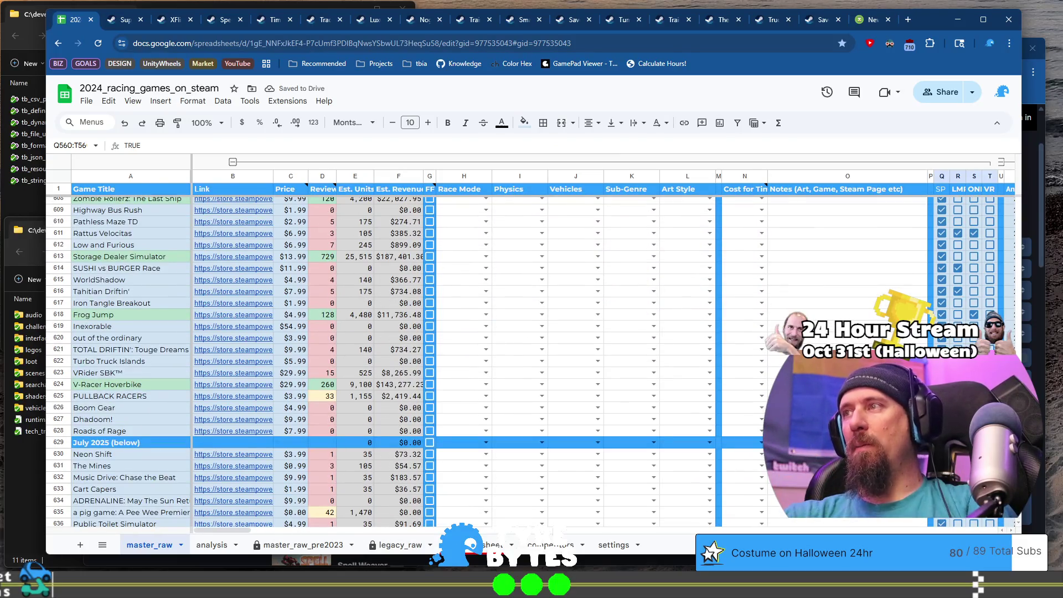
pyautogui.click(942, 431)
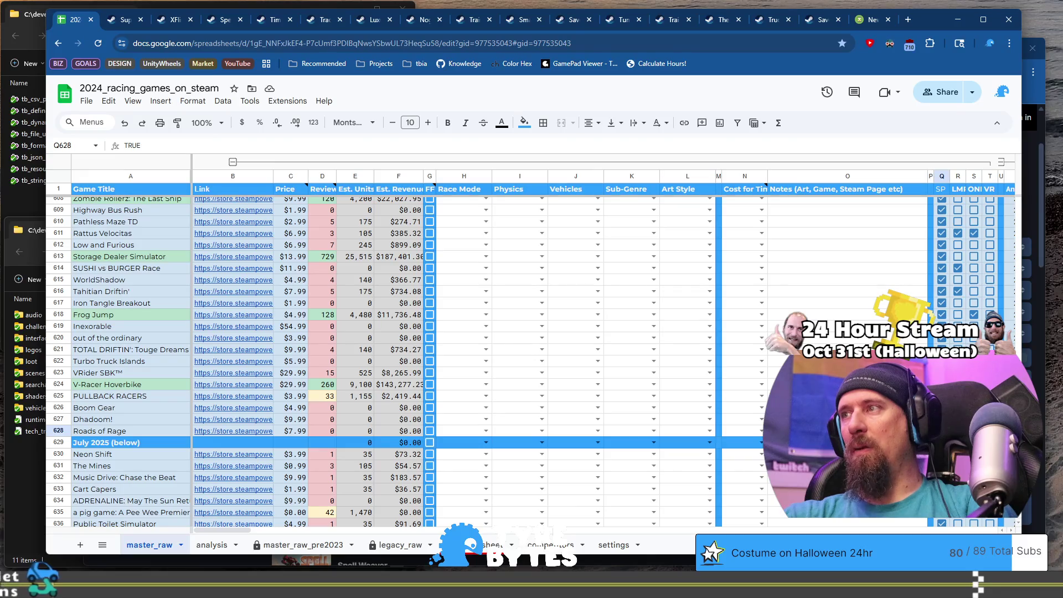
pyautogui.moveTo(942, 430)
pyautogui.mouseDown()
pyautogui.moveTo(1001, 430)
pyautogui.moveTo(990, 431)
pyautogui.mouseUp()
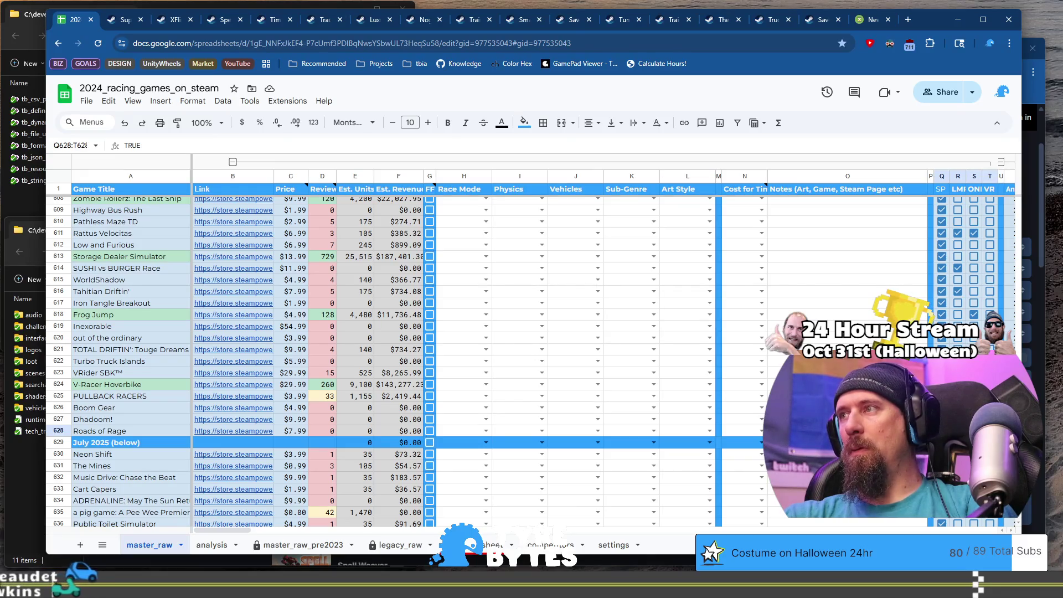
pyautogui.click(524, 129)
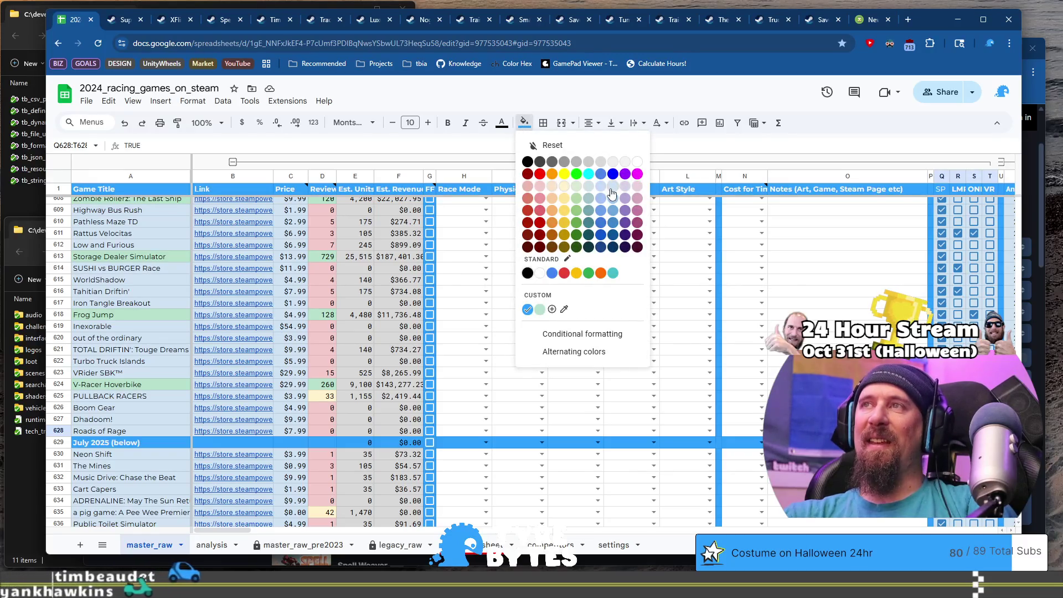
pyautogui.click(612, 192)
# Step: Check the formulas behind E629 and F629
pyautogui.scroll(-5, 641, 406)
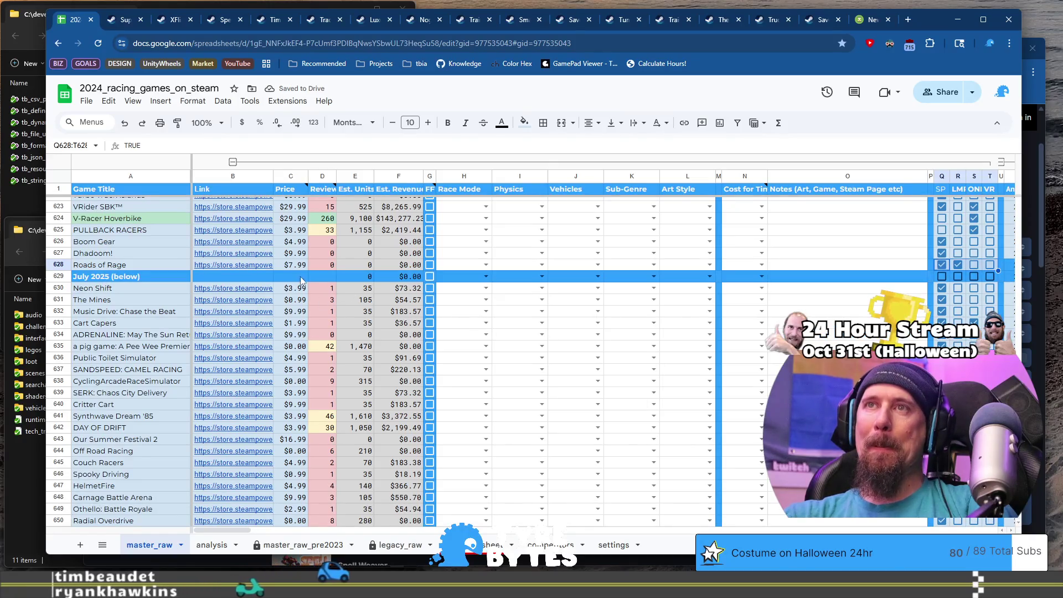
pyautogui.click(362, 277)
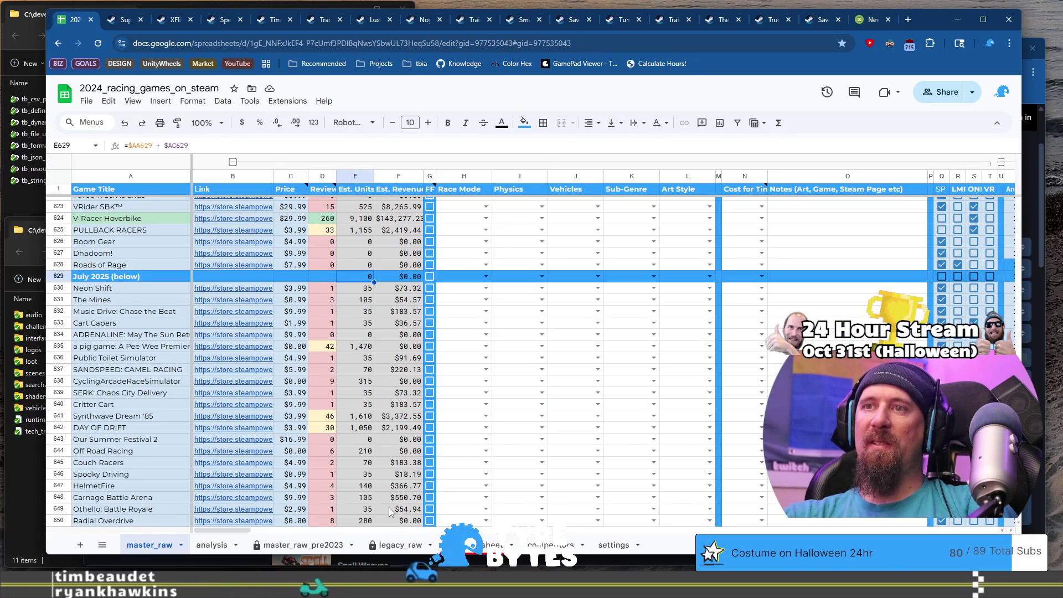
pyautogui.click(400, 280)
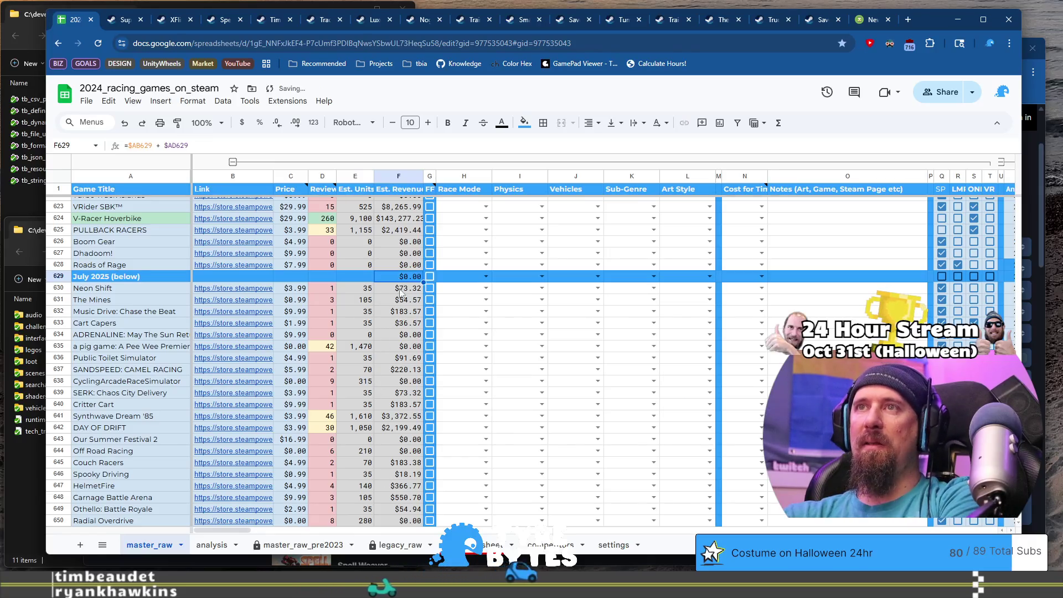
pyautogui.moveTo(230, 529); pyautogui.dragTo(282, 536)
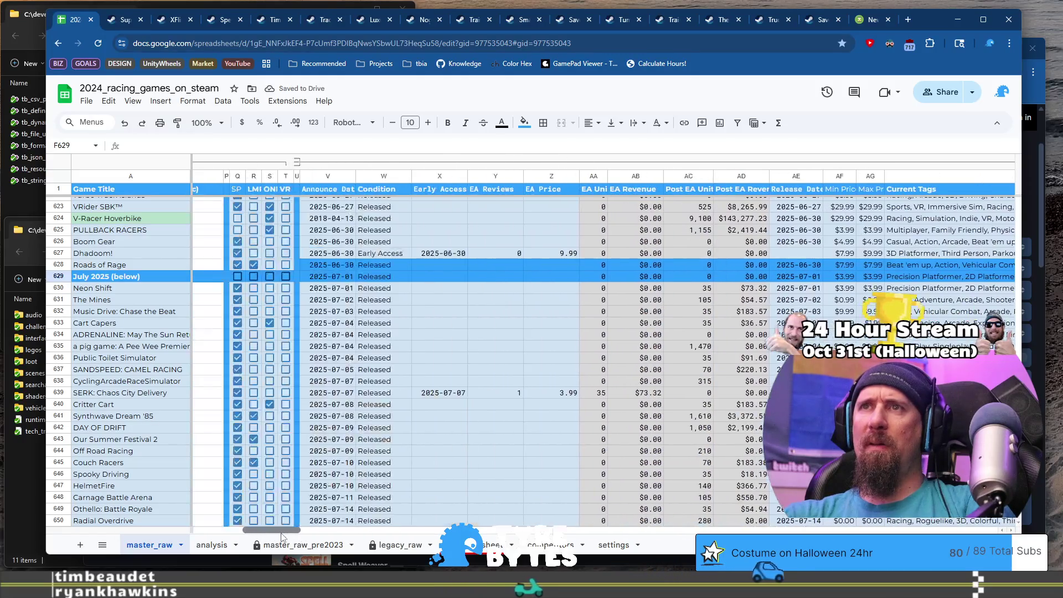
# Step: Give V628:Z628 in the Roads of Rage row a light-blue fill
pyautogui.click(332, 277)
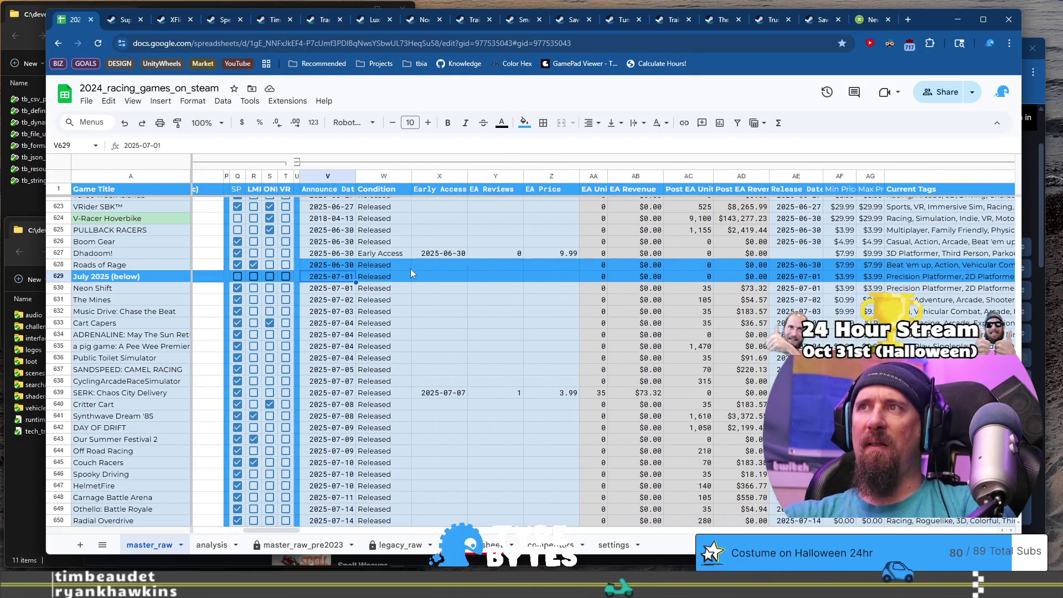
pyautogui.scroll(-2, 459, 443)
pyautogui.scroll(2, 479, 511)
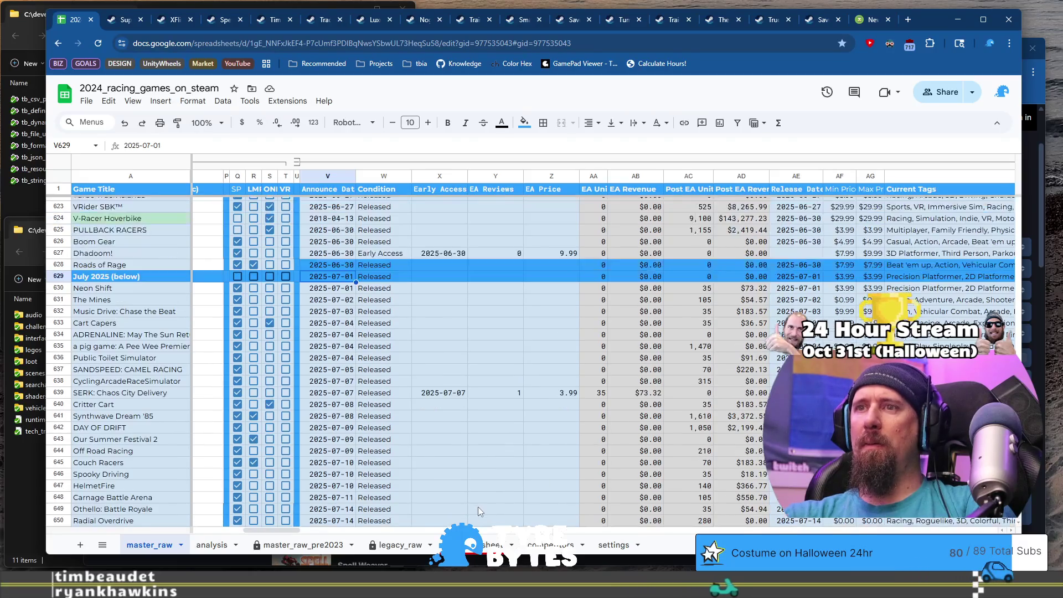
pyautogui.hotkey('shift', 'Right')
pyautogui.hotkey('shift', 'Right')
pyautogui.hotkey('shift', 'Right')
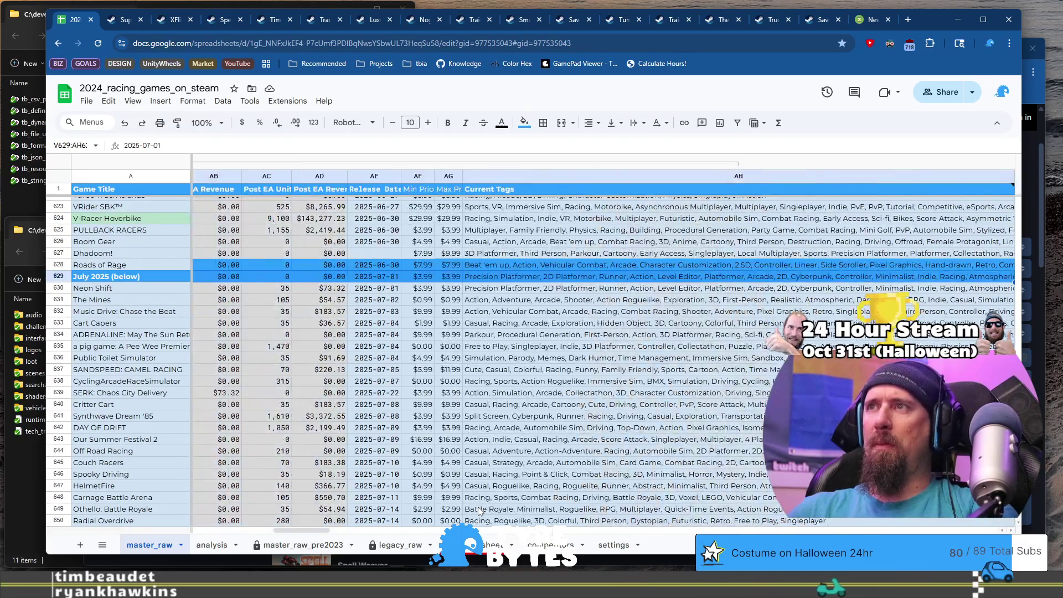
pyautogui.hotkey('shift', 'Right')
pyautogui.hotkey('shift', 'Right')
pyautogui.hotkey('shift', 'Right')
pyautogui.hotkey('ctrl', 'shift', 'Right')
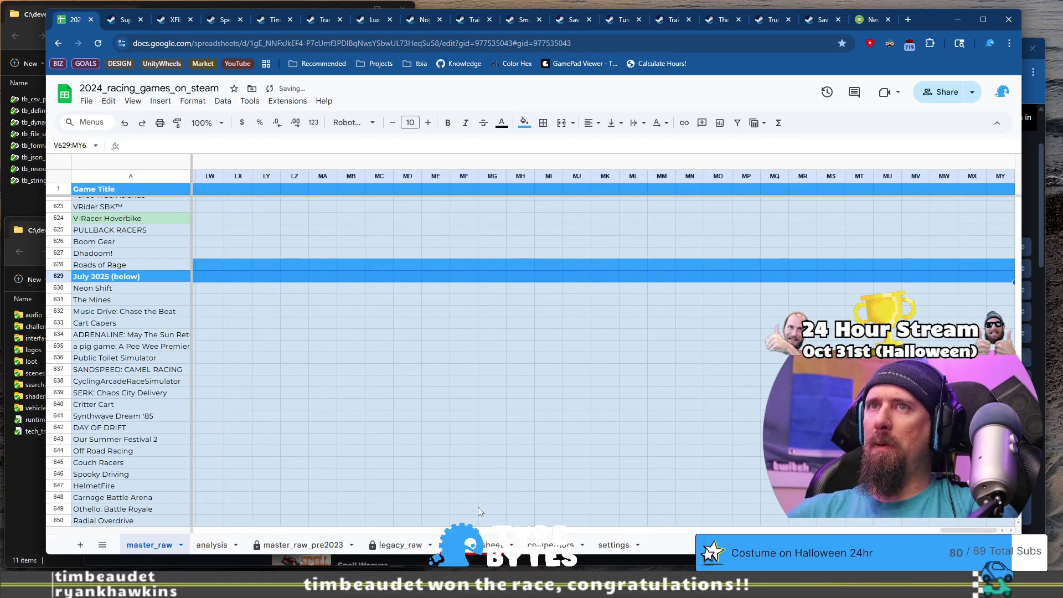
pyautogui.press('Up')
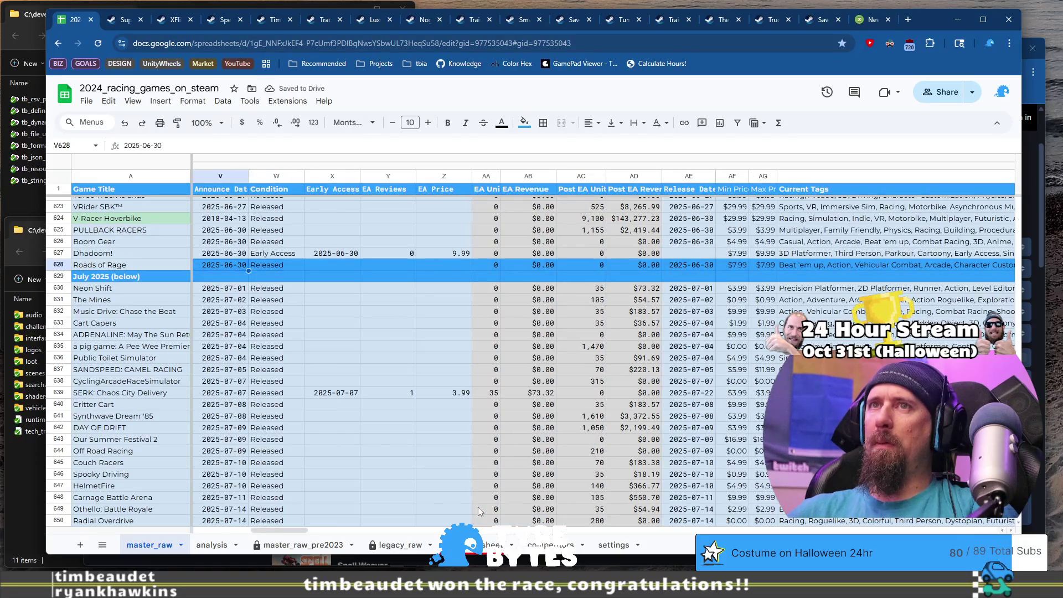
pyautogui.press('Left')
pyautogui.press('Left')
pyautogui.press('Left')
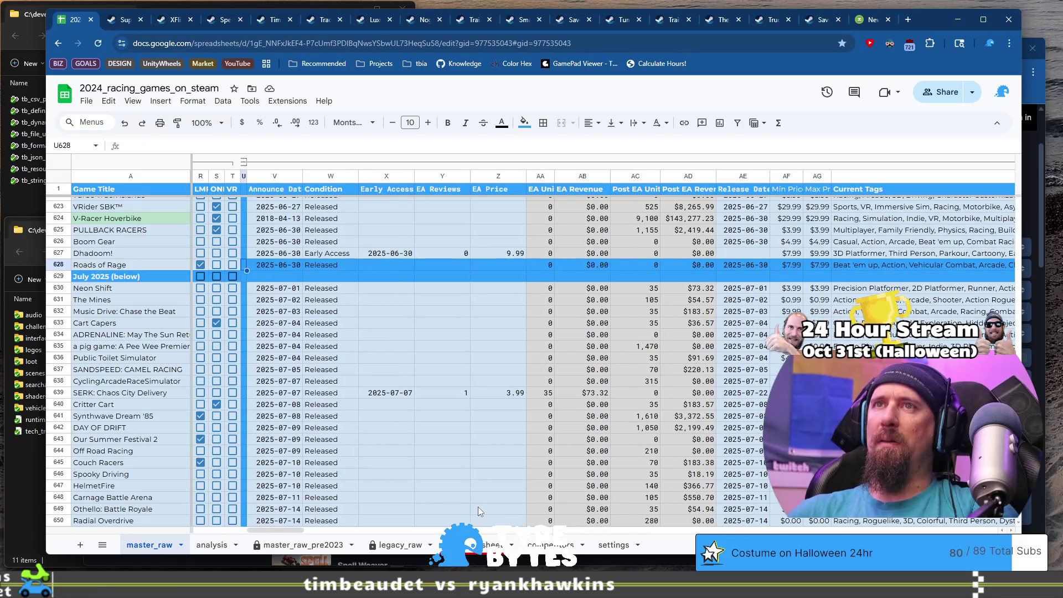
pyautogui.press('Right')
pyautogui.hotkey('shift', 'Right')
pyautogui.hotkey('shift', 'Right')
pyautogui.hotkey('shift', 'Right')
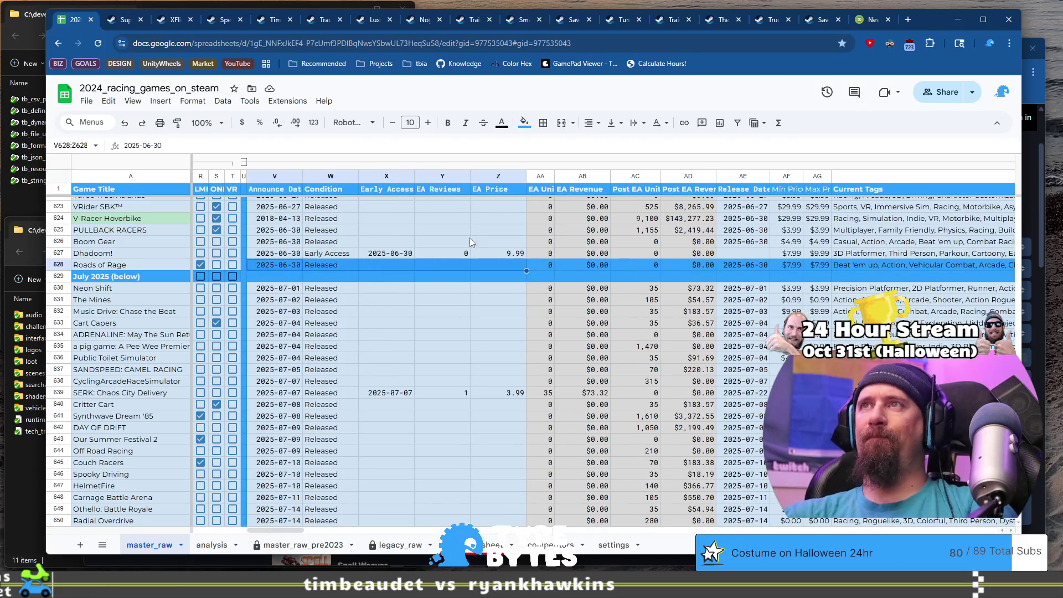
pyautogui.click(524, 123)
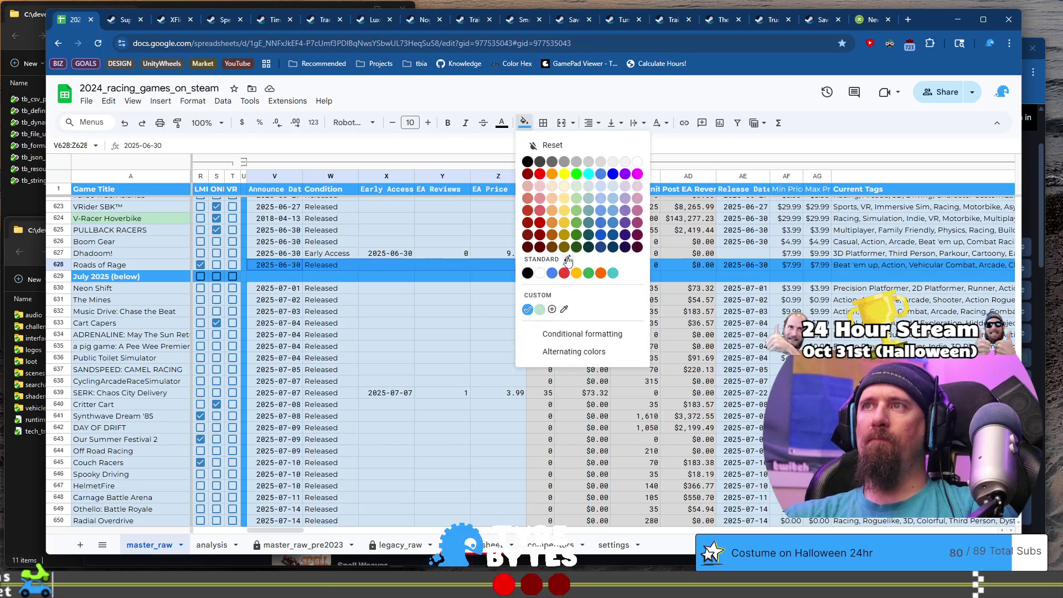
pyautogui.click(613, 197)
# Step: Give AA628:AD628 a light grey fill
pyautogui.moveTo(550, 262); pyautogui.dragTo(692, 267)
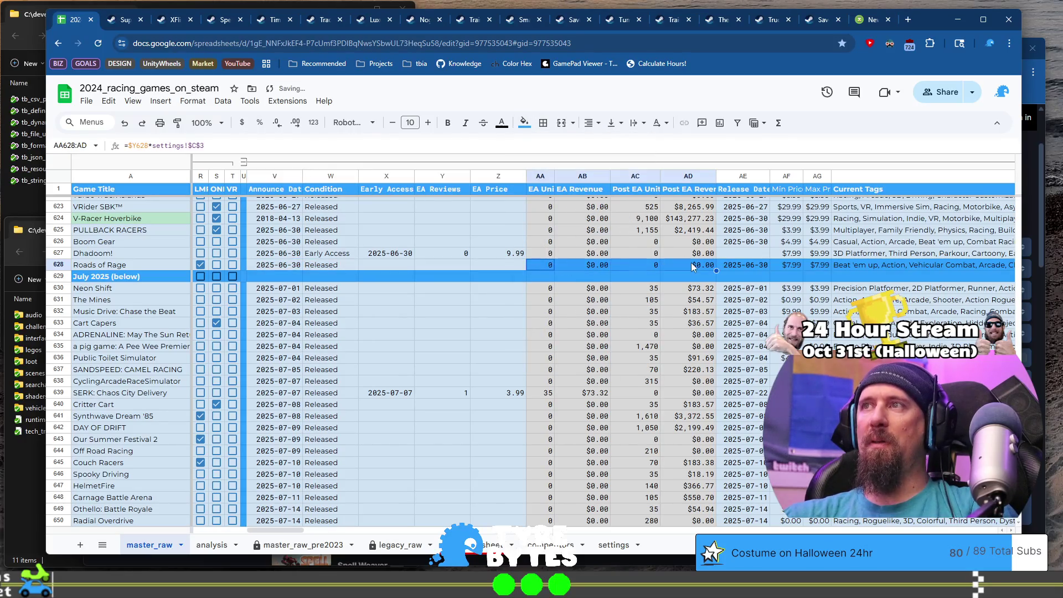
pyautogui.click(523, 122)
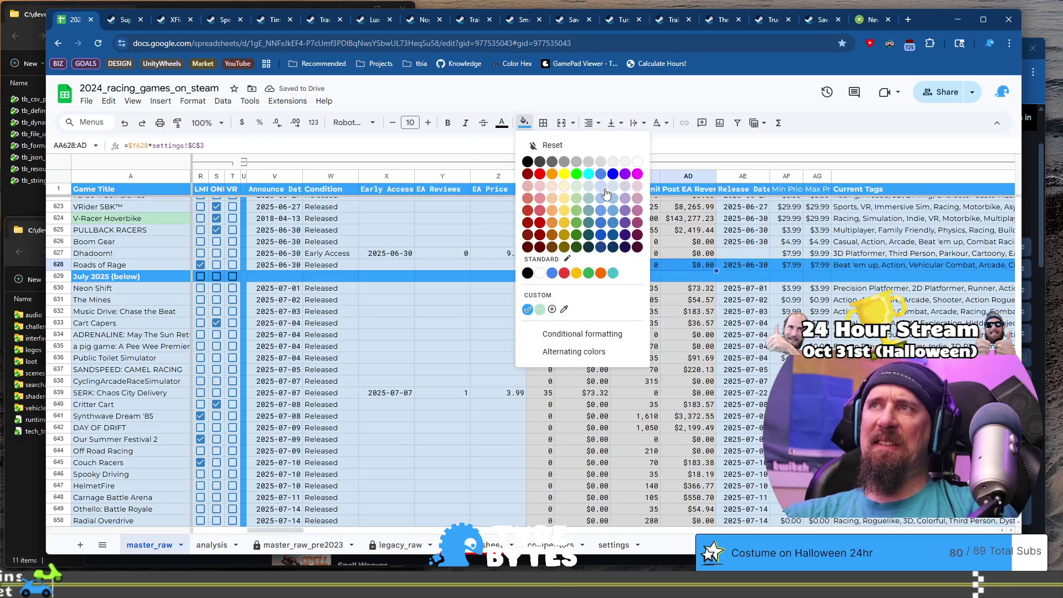
pyautogui.click(613, 186)
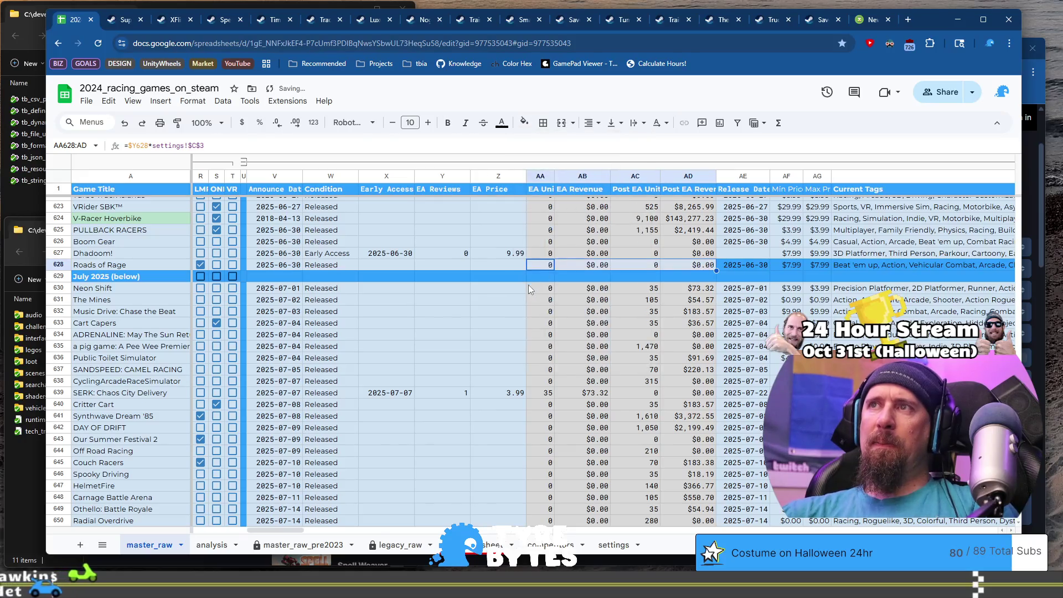
pyautogui.click(544, 127)
pyautogui.click(523, 122)
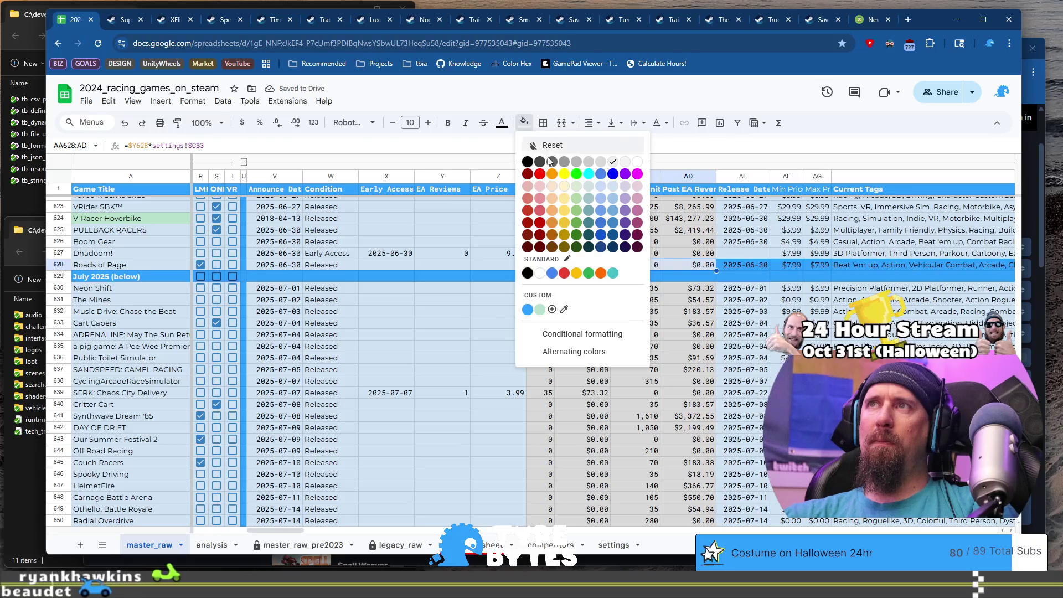
pyautogui.click(605, 162)
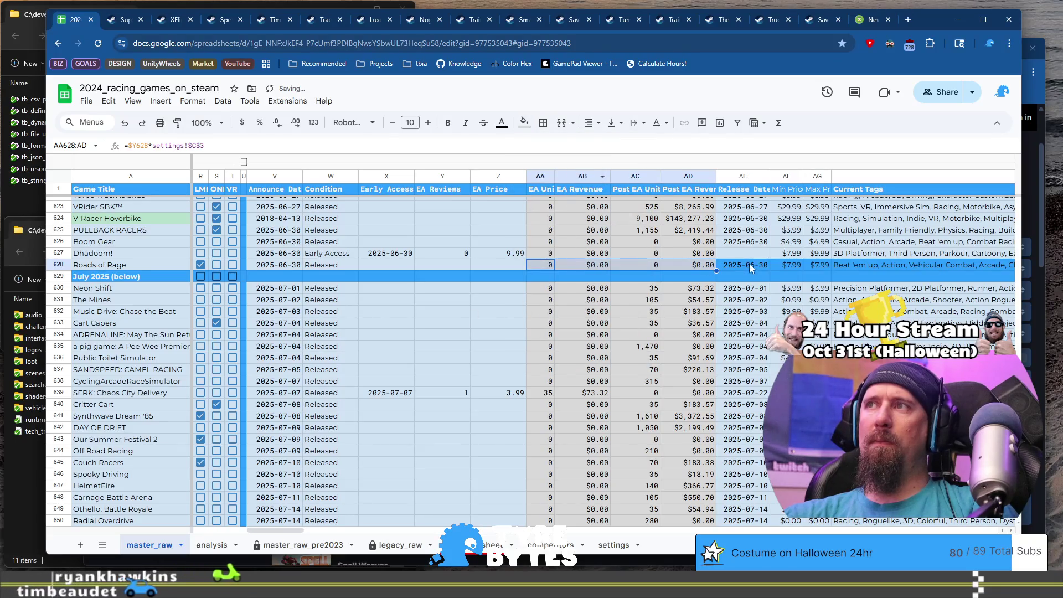
# Step: Fill row 628 from AE to the last column light blue
pyautogui.click(763, 262)
pyautogui.hotkey('ctrl', 'shift', 'Right')
pyautogui.hotkey('ctrl', 'shift', 'Right')
pyautogui.hotkey('ctrl', 'shift', 'Right')
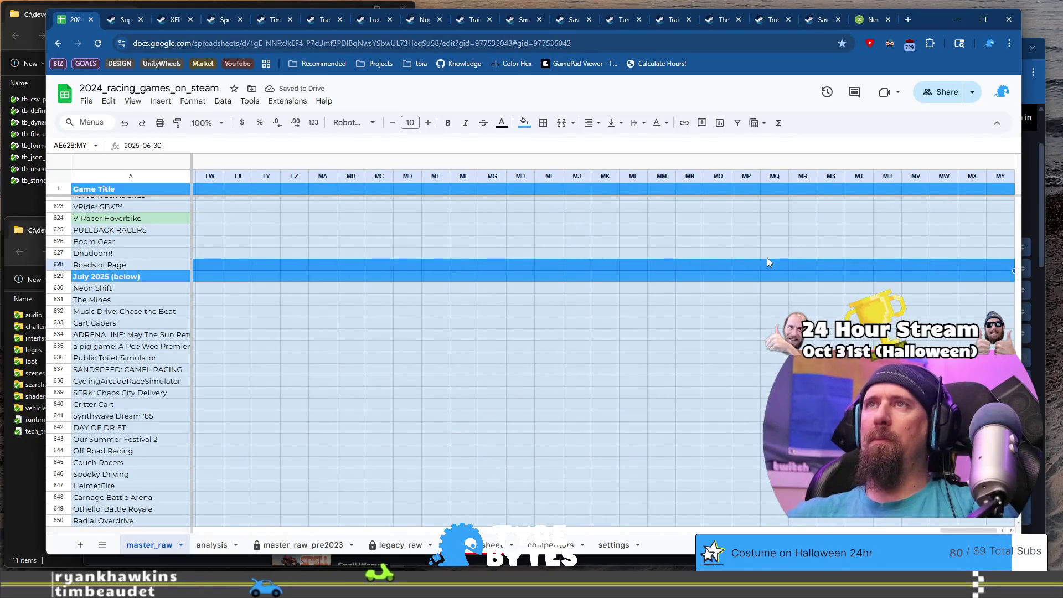
pyautogui.click(524, 123)
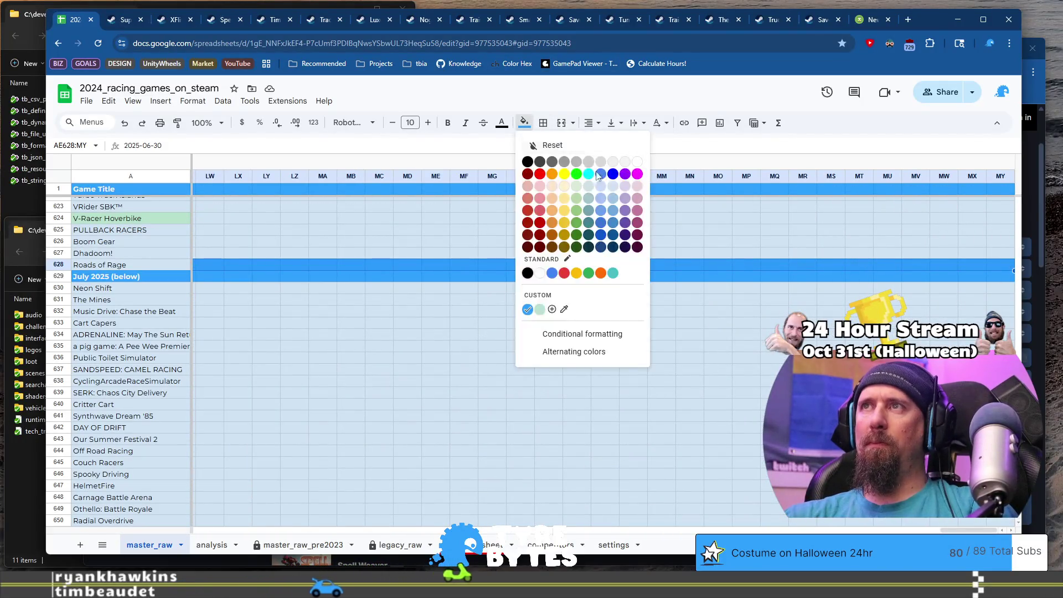
pyautogui.click(614, 201)
pyautogui.click(661, 314)
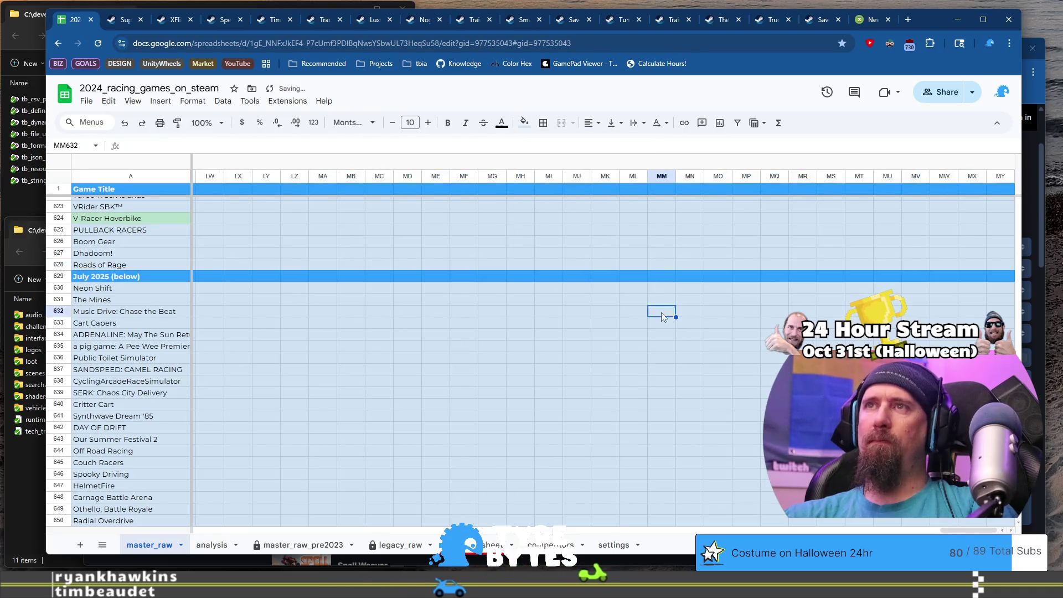
pyautogui.hotkey('ctrl', 'Left')
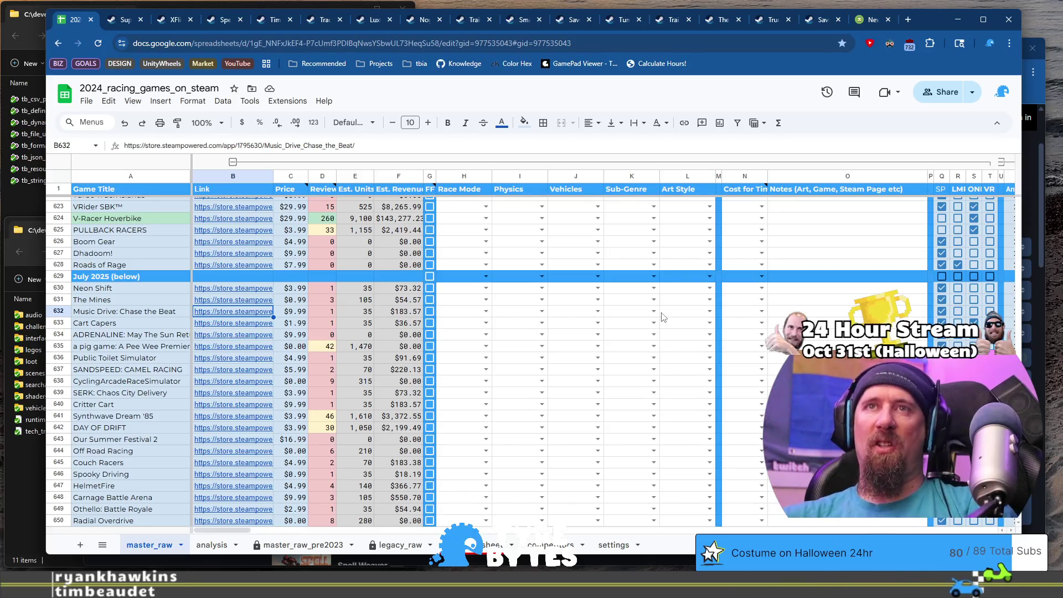
# Step: Scroll across the columns and down to Velo Pro Racer's row 709 near the August 2025 header
pyautogui.moveTo(245, 535); pyautogui.dragTo(272, 532)
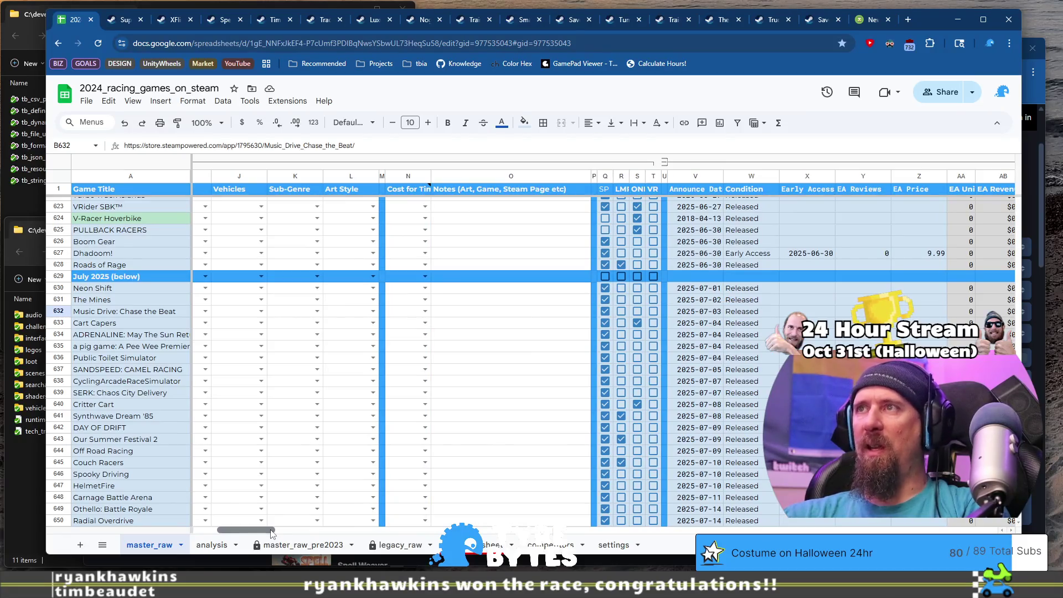
pyautogui.moveTo(272, 532); pyautogui.dragTo(201, 533)
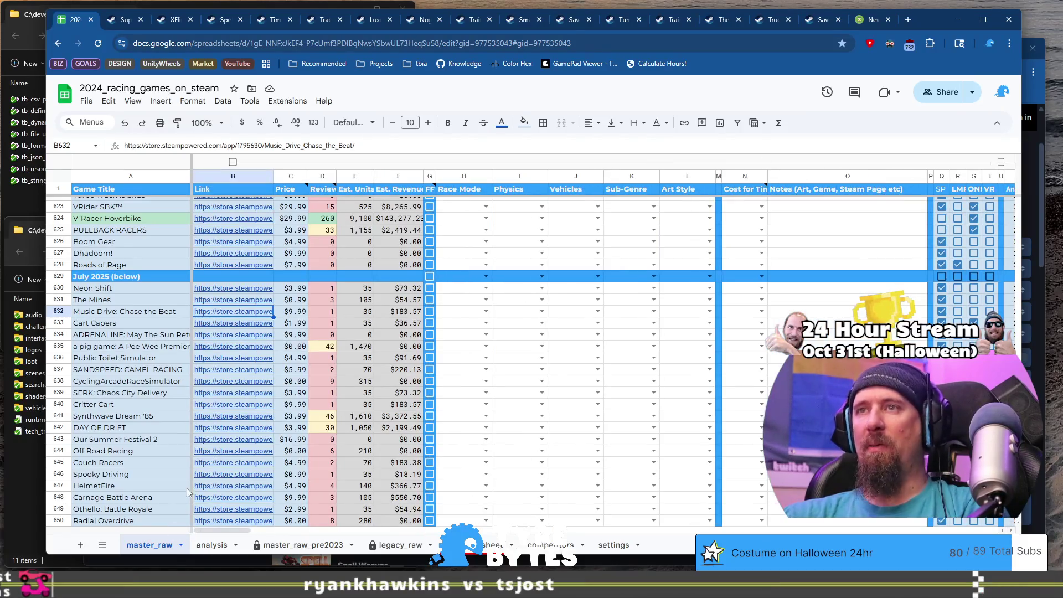
pyautogui.scroll(-20, 148, 321)
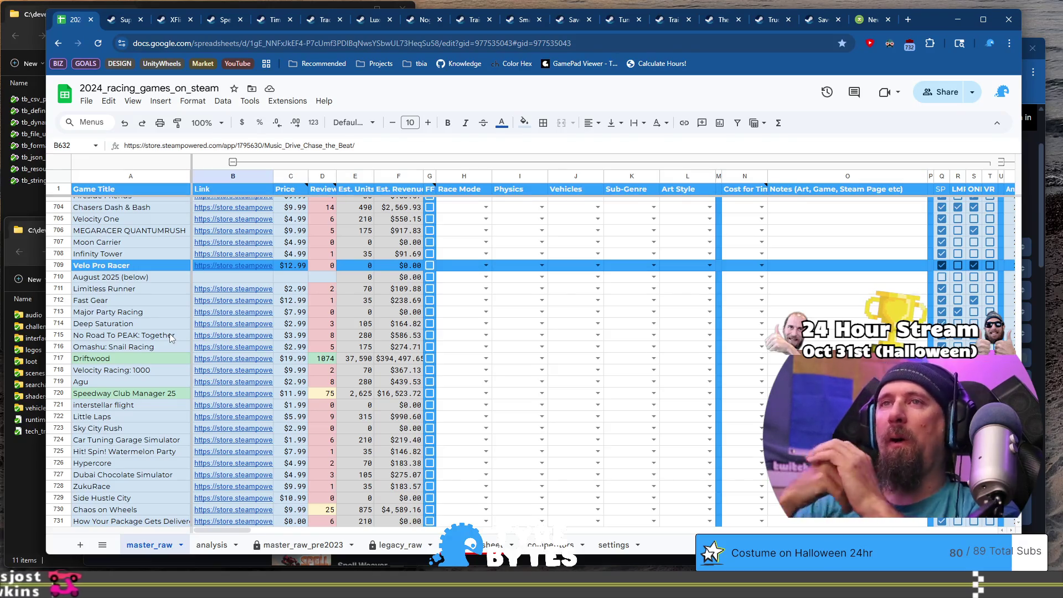
# Step: Replace the blue fill on A709:C709 with white
pyautogui.click(172, 264)
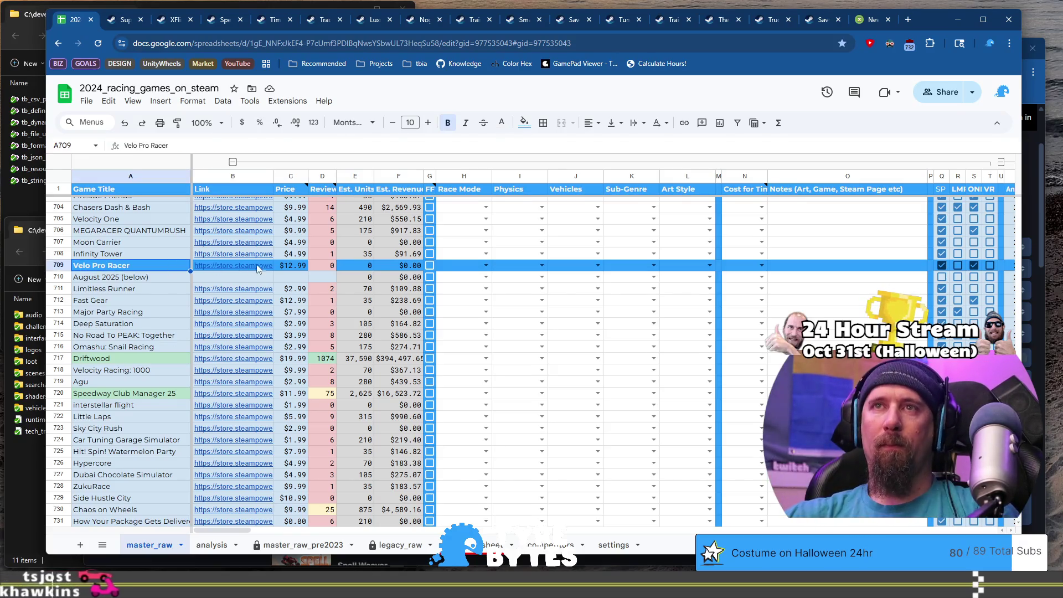
pyautogui.keyDown('shift'); pyautogui.click(286, 266); pyautogui.keyUp('shift')
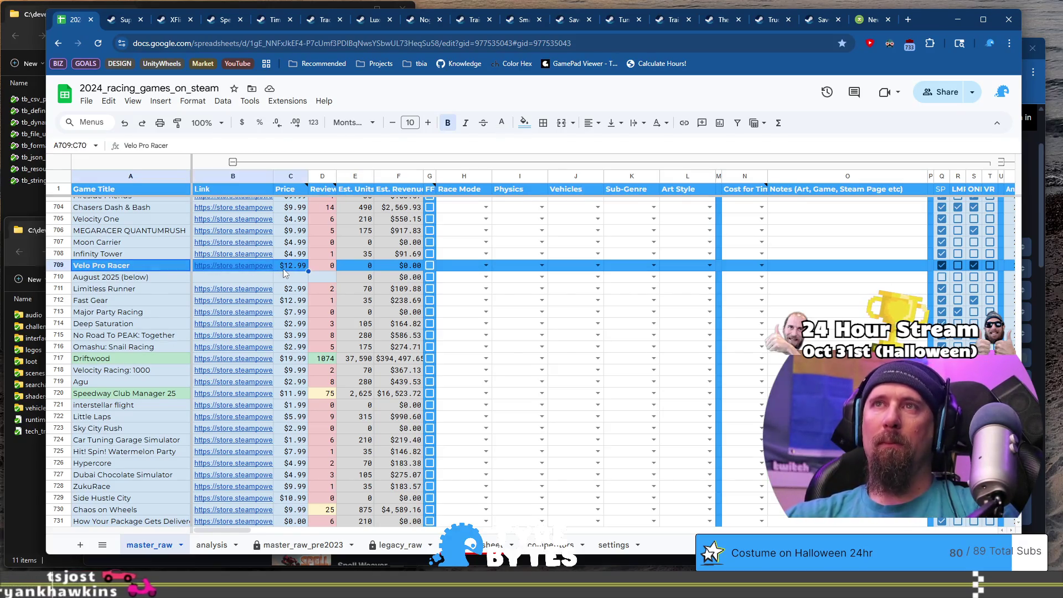
pyautogui.click(530, 122)
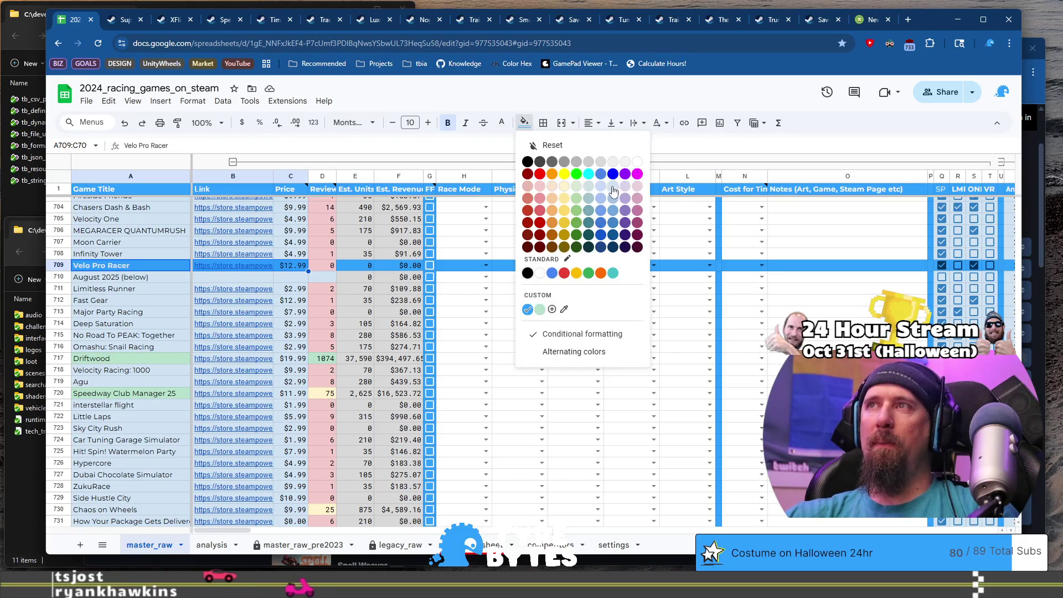
pyautogui.click(539, 273)
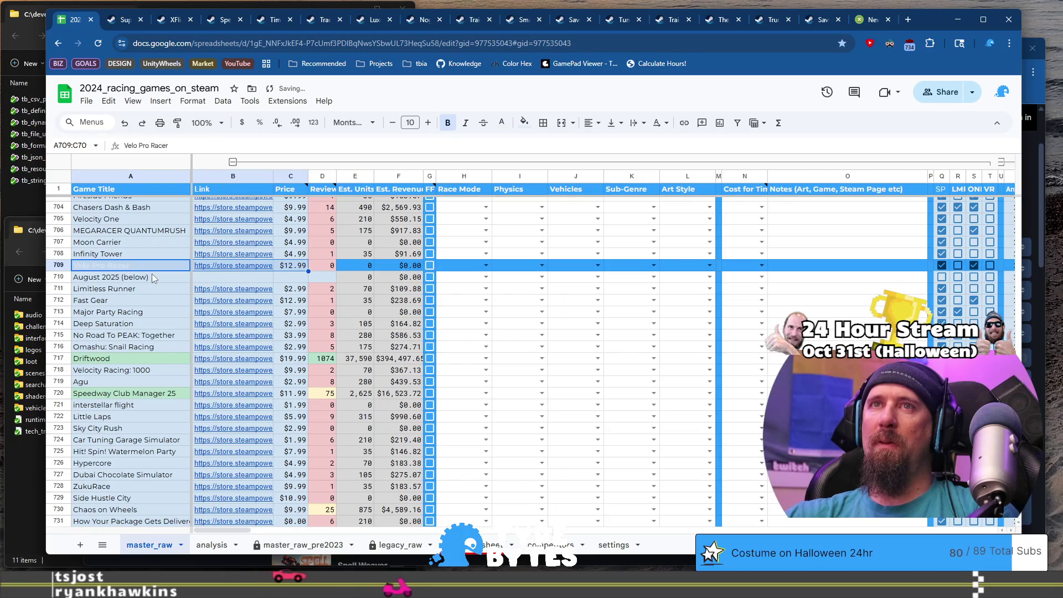
# Step: Give August 2025 (below) light text on a custom-blue row 710 and make Velo Pro Racer black
pyautogui.click(155, 267)
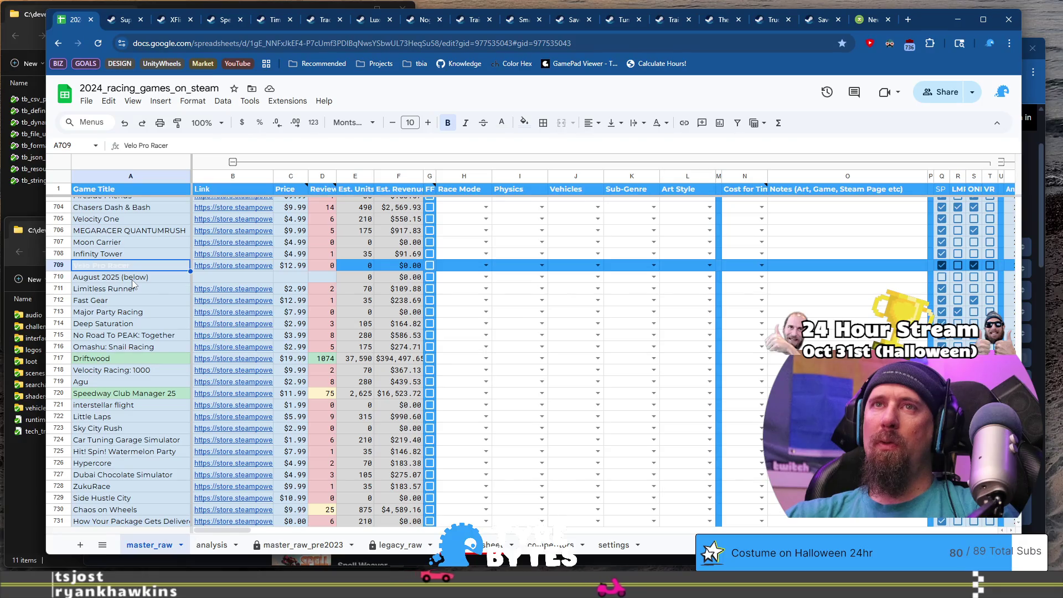
pyautogui.click(524, 123)
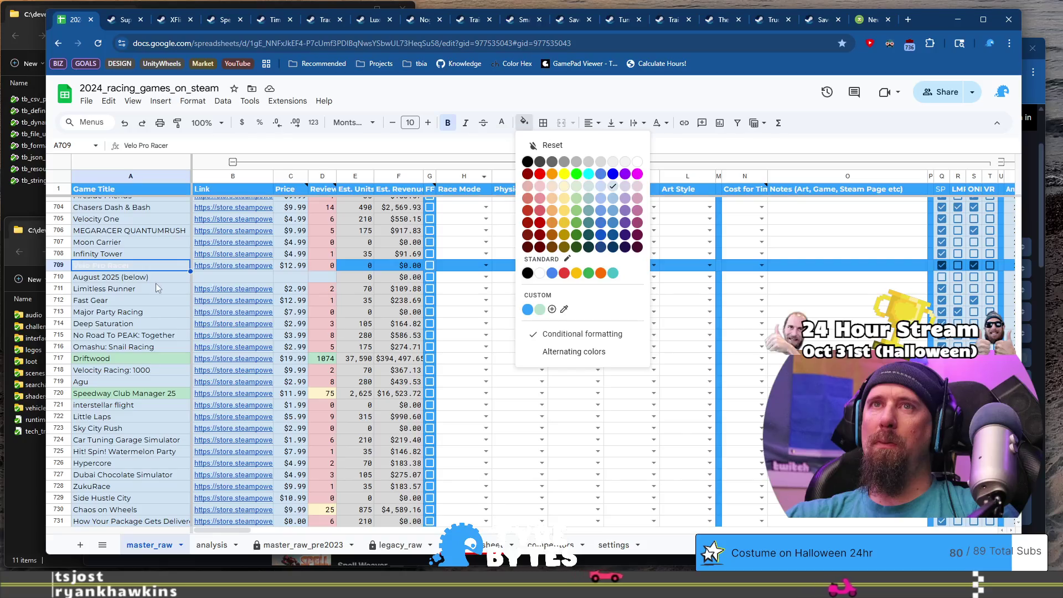
pyautogui.click(504, 124)
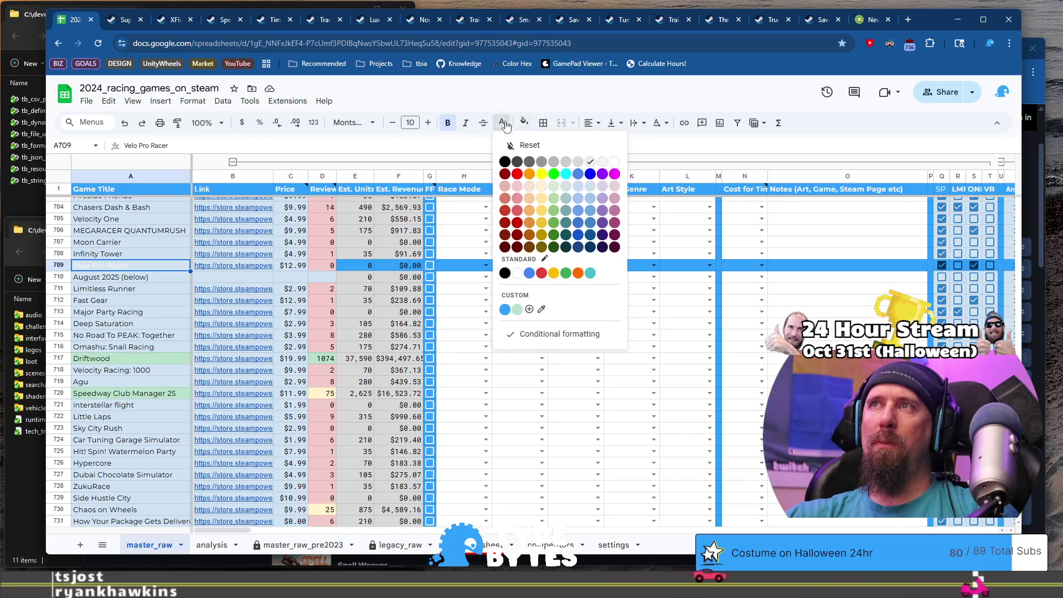
pyautogui.click(142, 281)
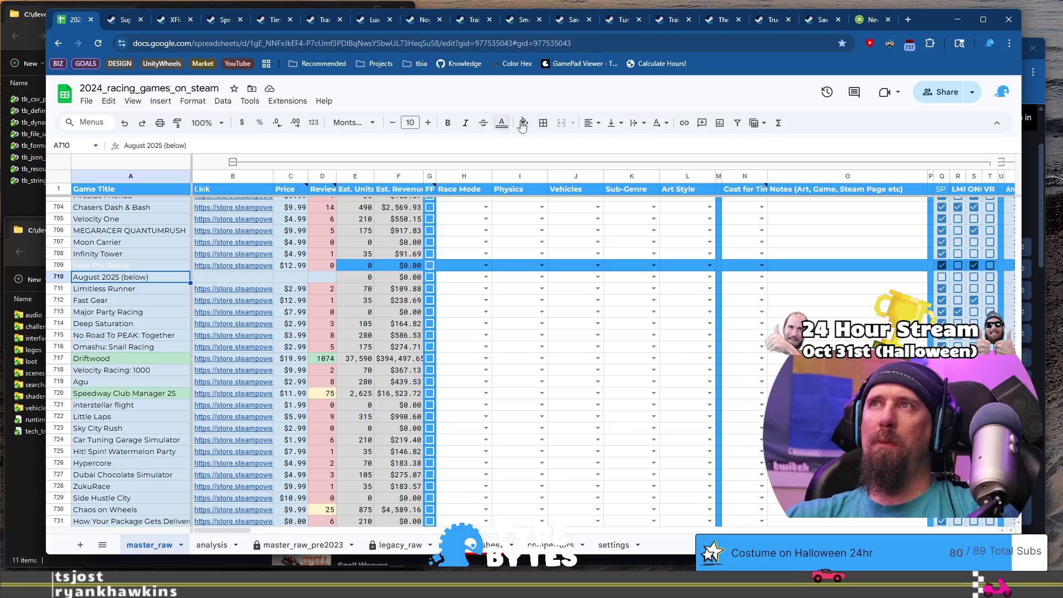
pyautogui.click(503, 123)
pyautogui.click(590, 162)
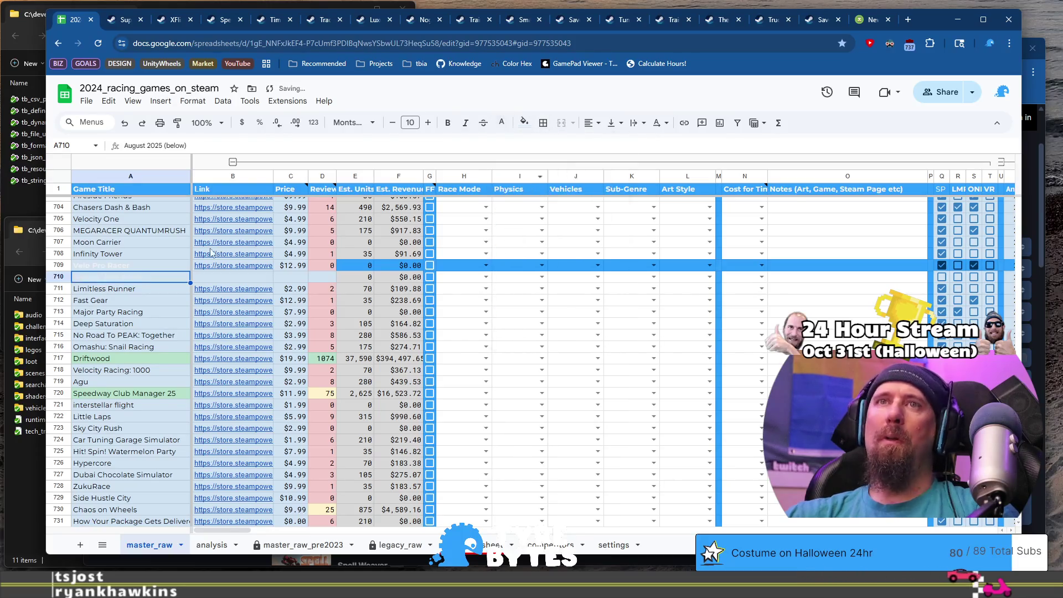
pyautogui.click(143, 269)
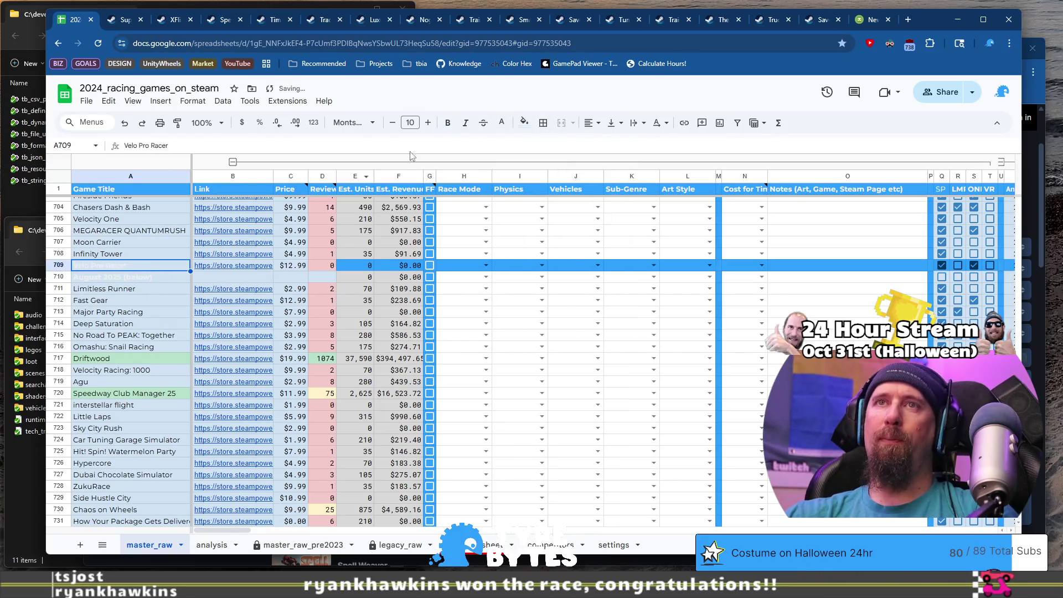
pyautogui.click(502, 122)
pyautogui.click(505, 162)
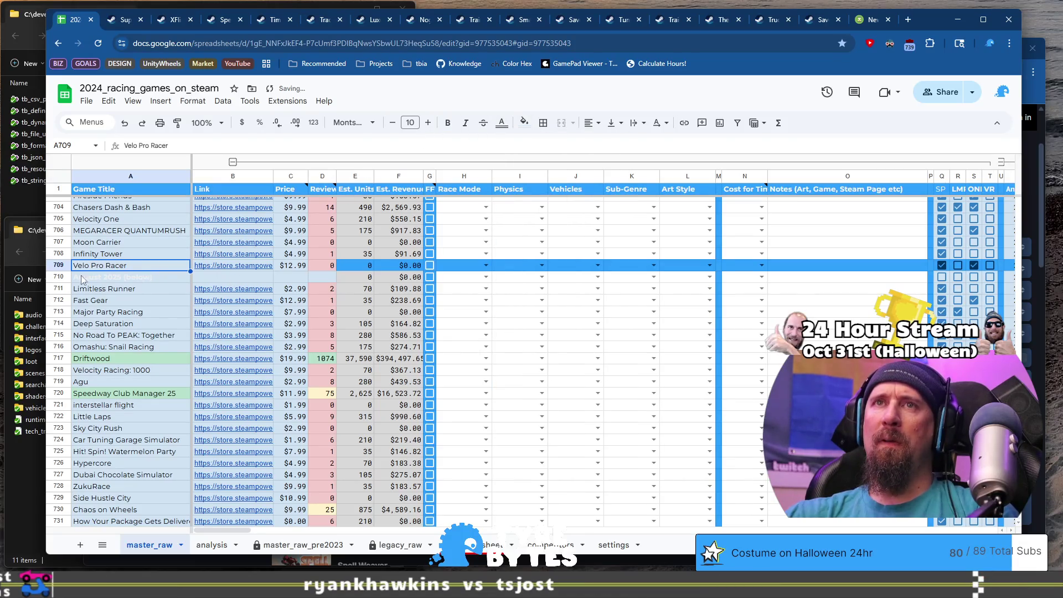
pyautogui.click(59, 277)
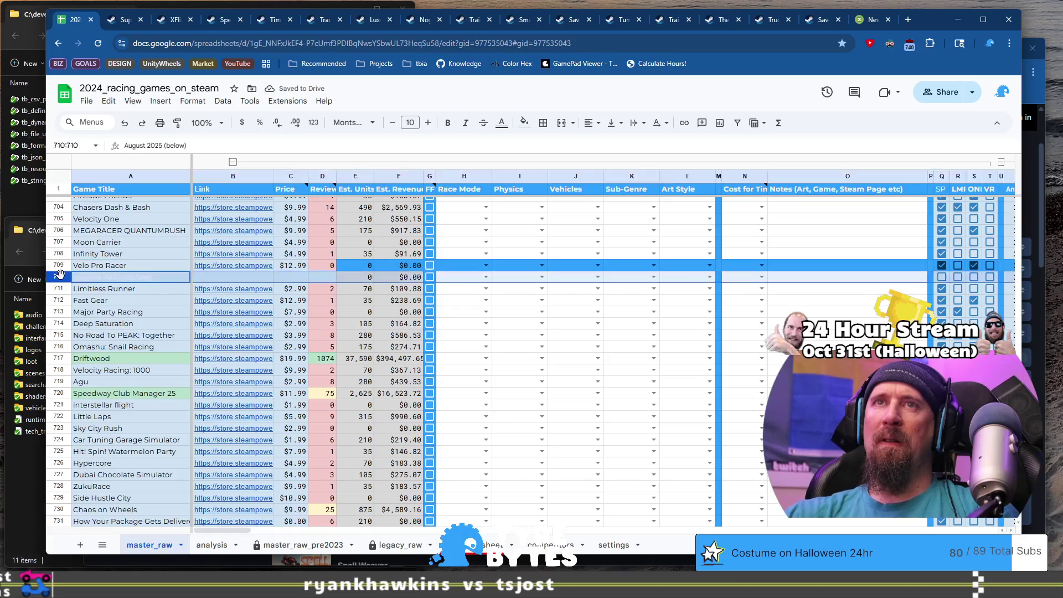
pyautogui.click(523, 124)
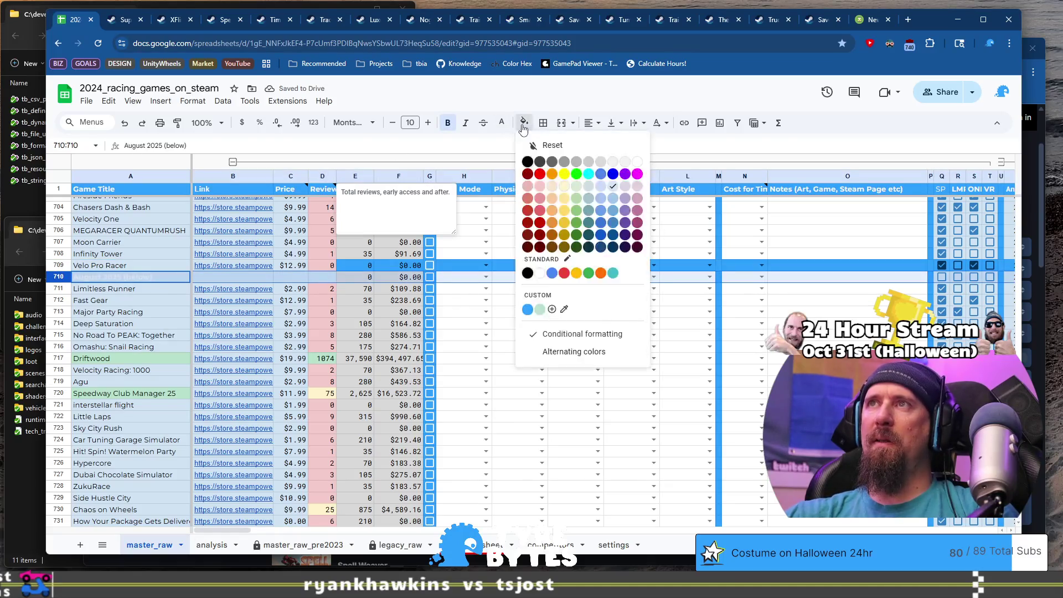
pyautogui.click(528, 309)
# Step: Replace the blue on E709:F709 with a light grey fill
pyautogui.moveTo(354, 266); pyautogui.dragTo(399, 260)
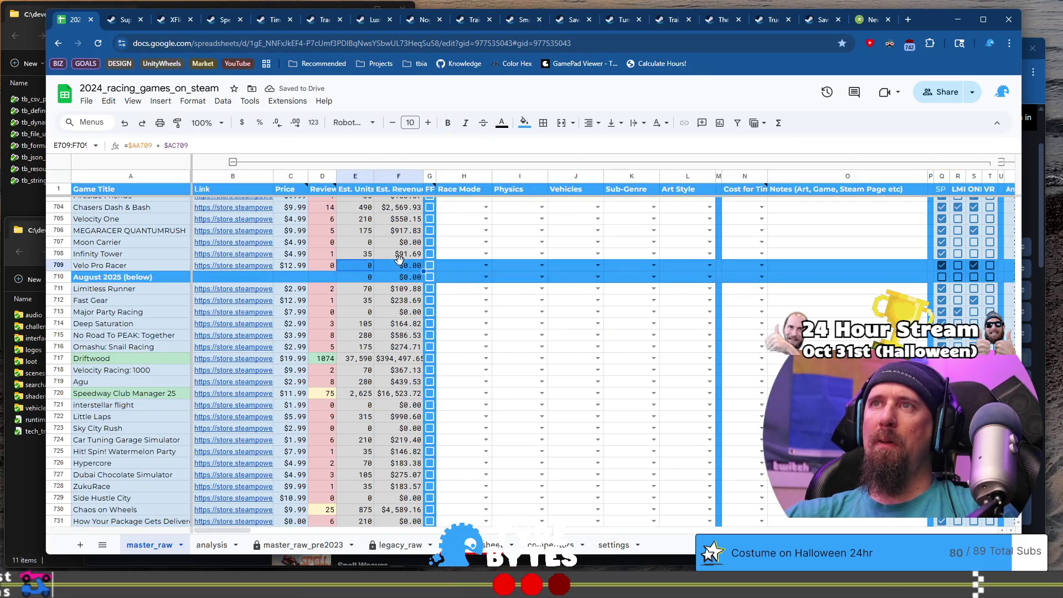
pyautogui.click(525, 125)
pyautogui.click(605, 164)
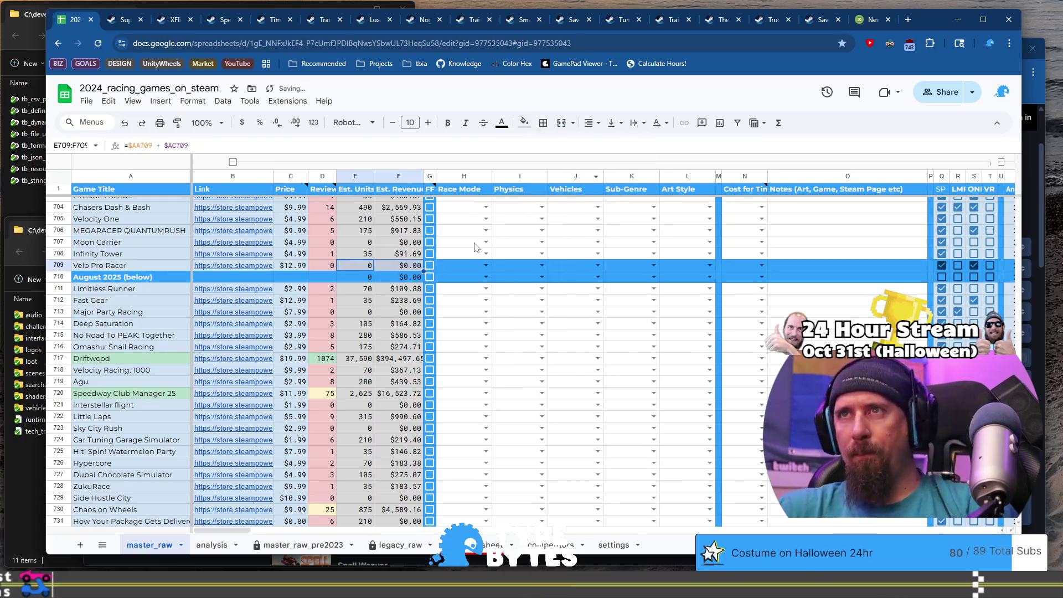
# Step: Clear the remaining blue fill from row 709's cells H through O
pyautogui.click(459, 264)
pyautogui.keyDown('shift'); pyautogui.click(696, 264); pyautogui.keyUp('shift')
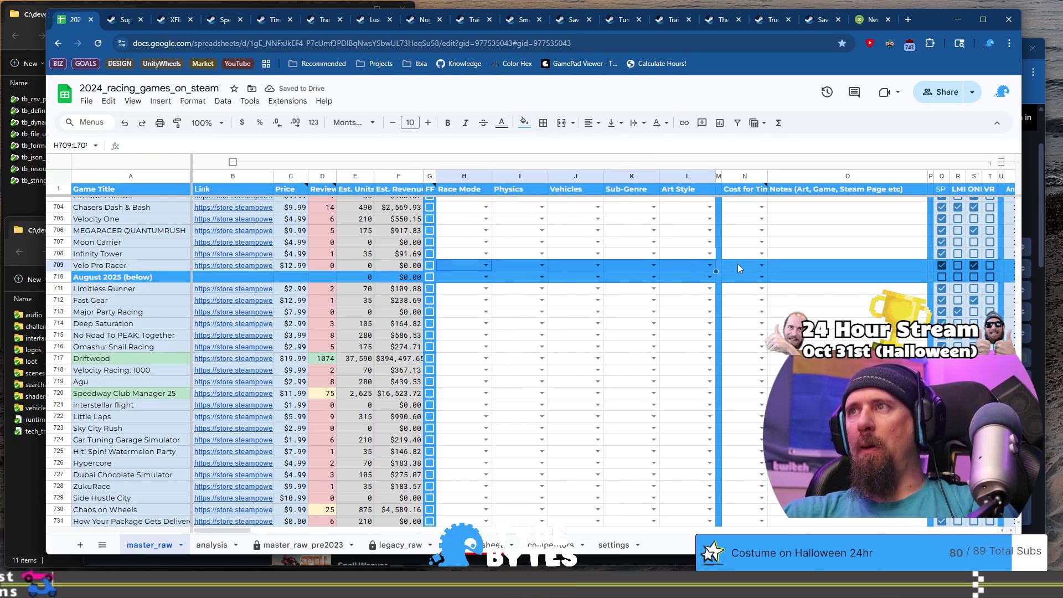
pyautogui.keyDown('ctrl'); pyautogui.click(739, 263); pyautogui.keyUp('ctrl')
pyautogui.moveTo(739, 263); pyautogui.dragTo(818, 264)
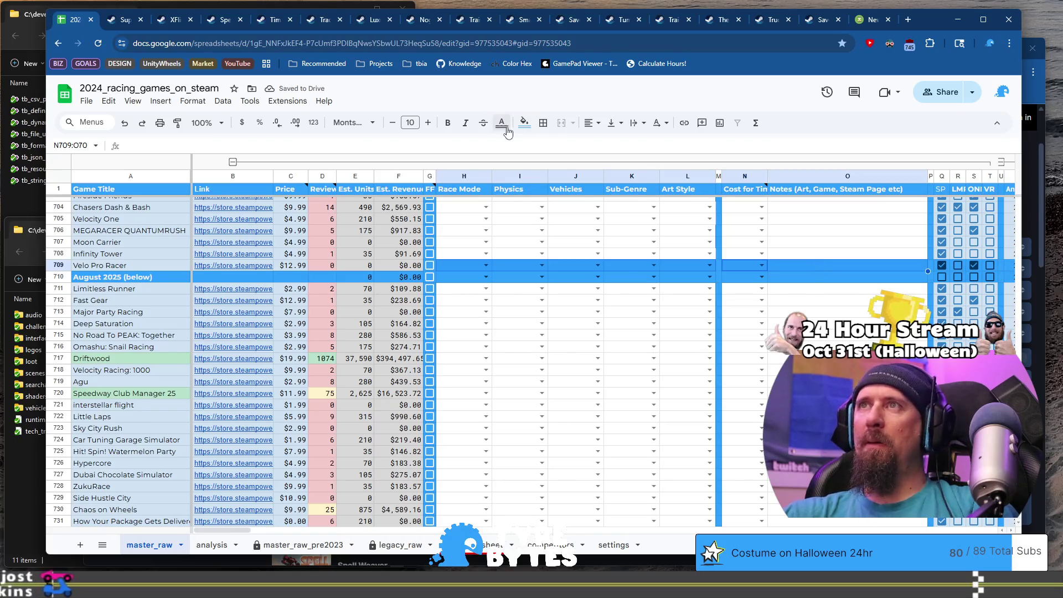
pyautogui.click(523, 123)
pyautogui.click(539, 163)
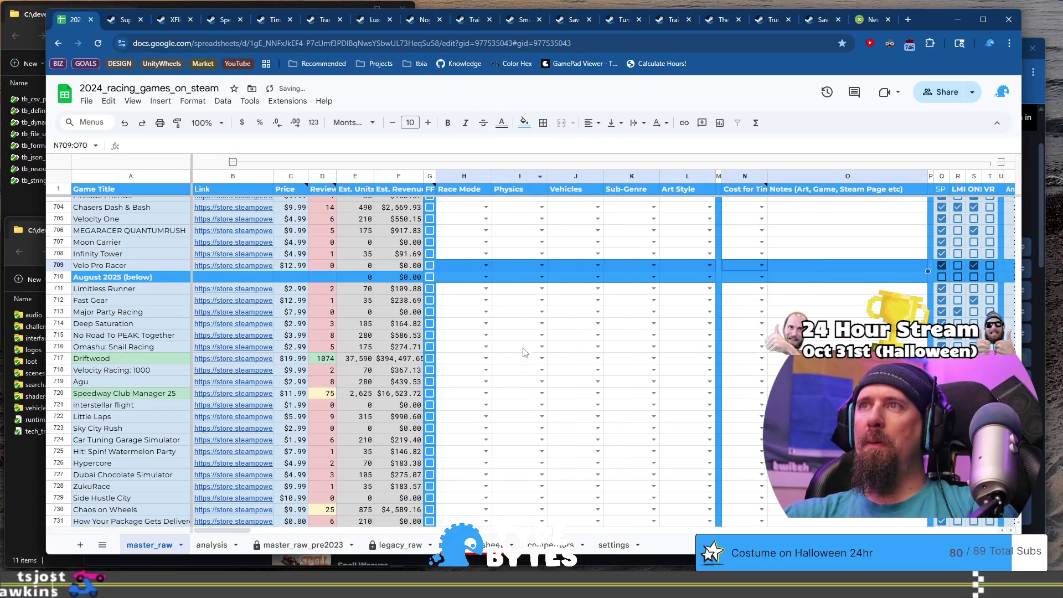
pyautogui.click(523, 123)
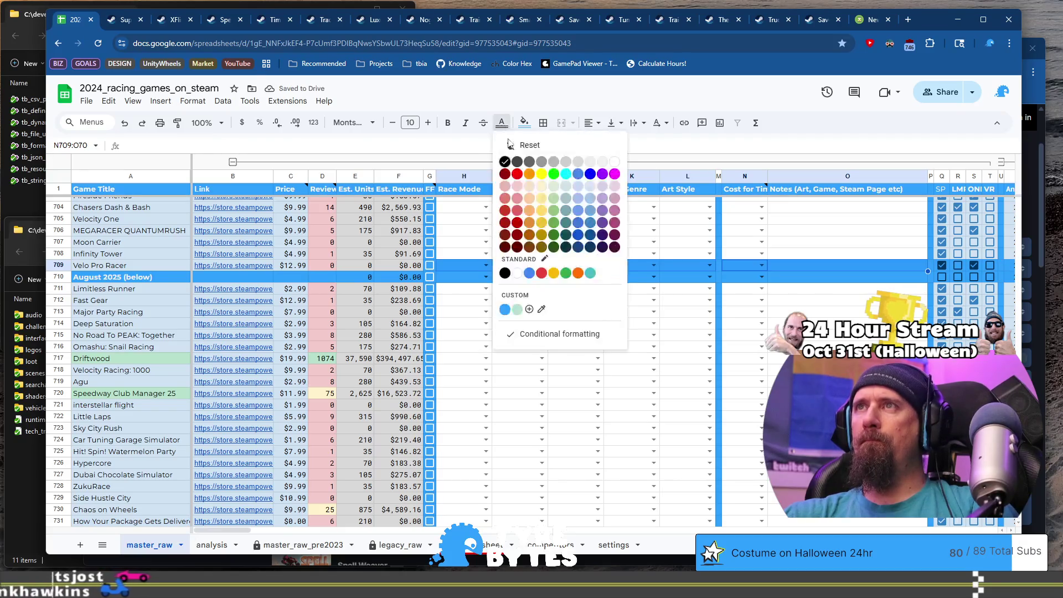
pyautogui.click(521, 145)
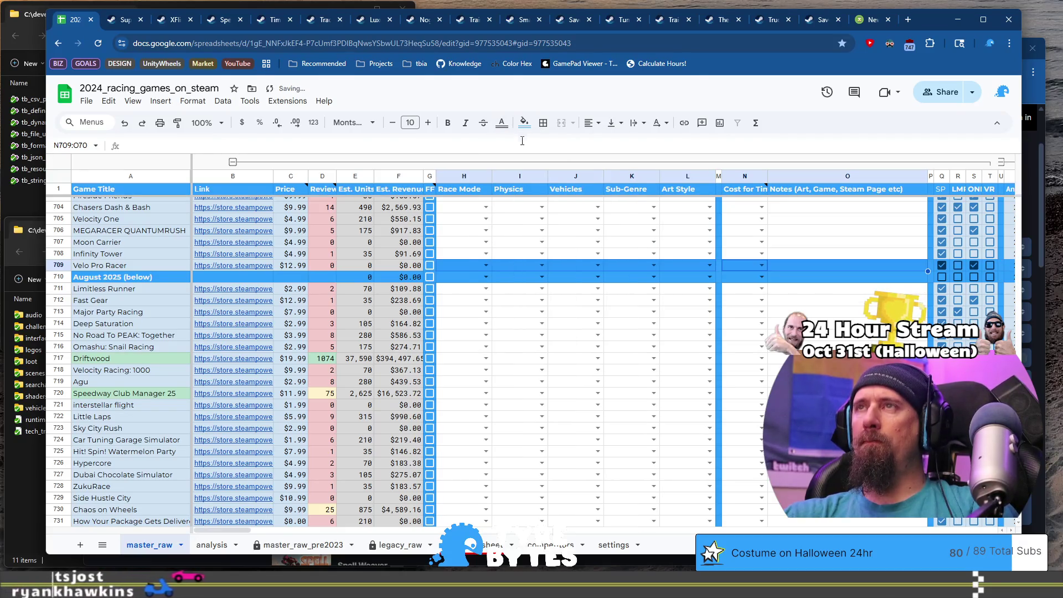
pyautogui.click(523, 123)
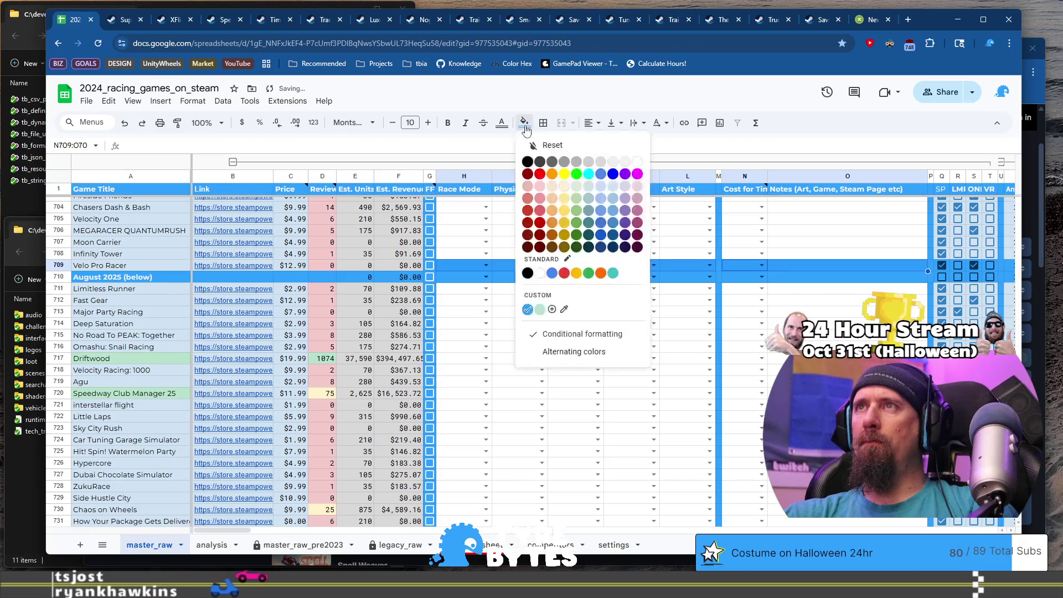
pyautogui.click(545, 145)
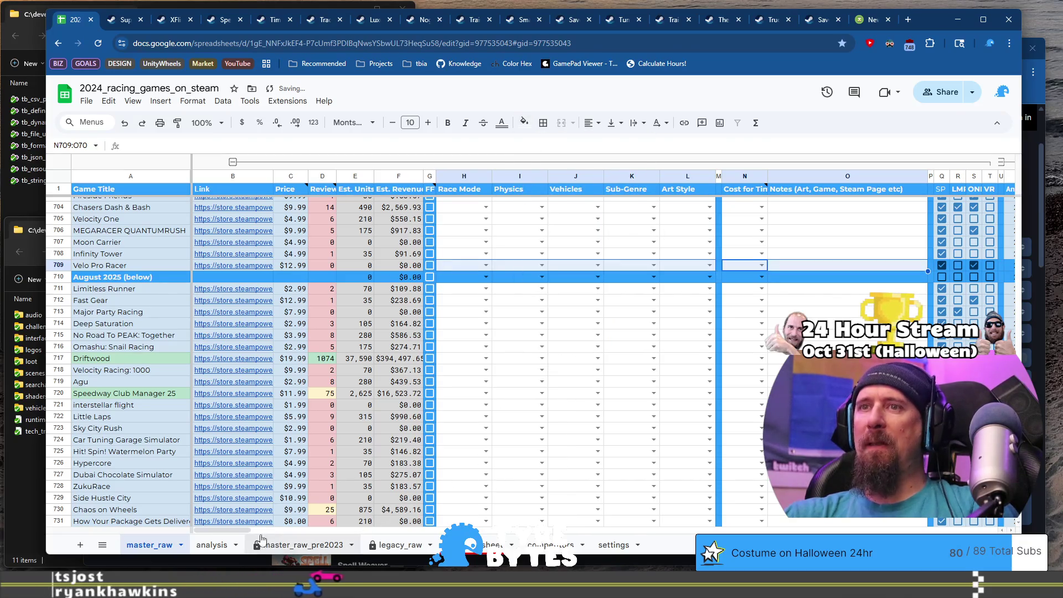
pyautogui.moveTo(246, 531)
pyautogui.mouseDown()
pyautogui.moveTo(310, 533)
pyautogui.moveTo(289, 532)
pyautogui.mouseUp()
# Step: Keep the Q709 checkbox ticked and give Q709:T709 a pale blue fill
pyautogui.click(350, 271)
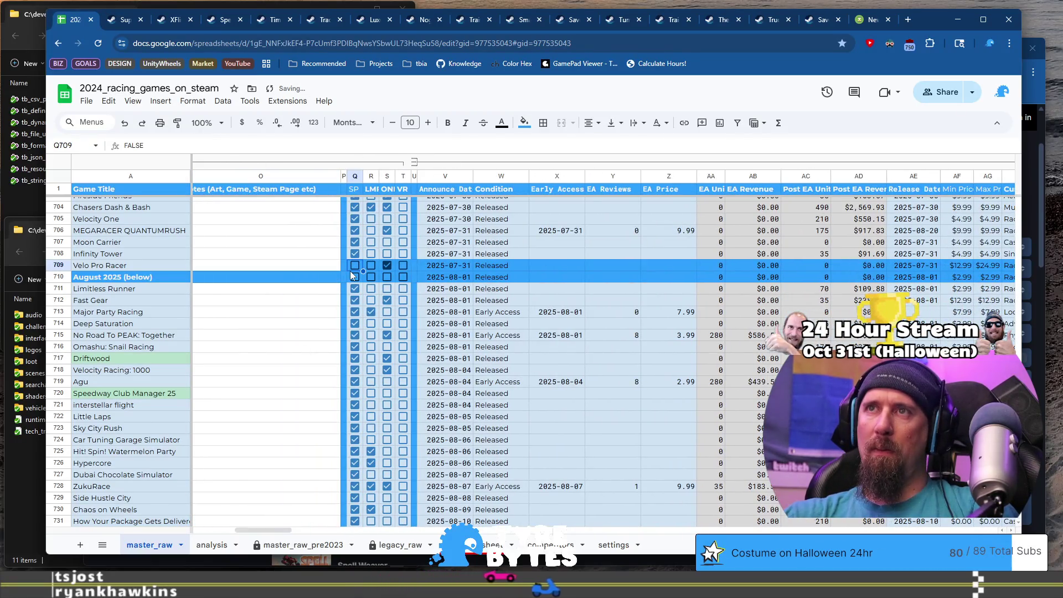
pyautogui.click(350, 270)
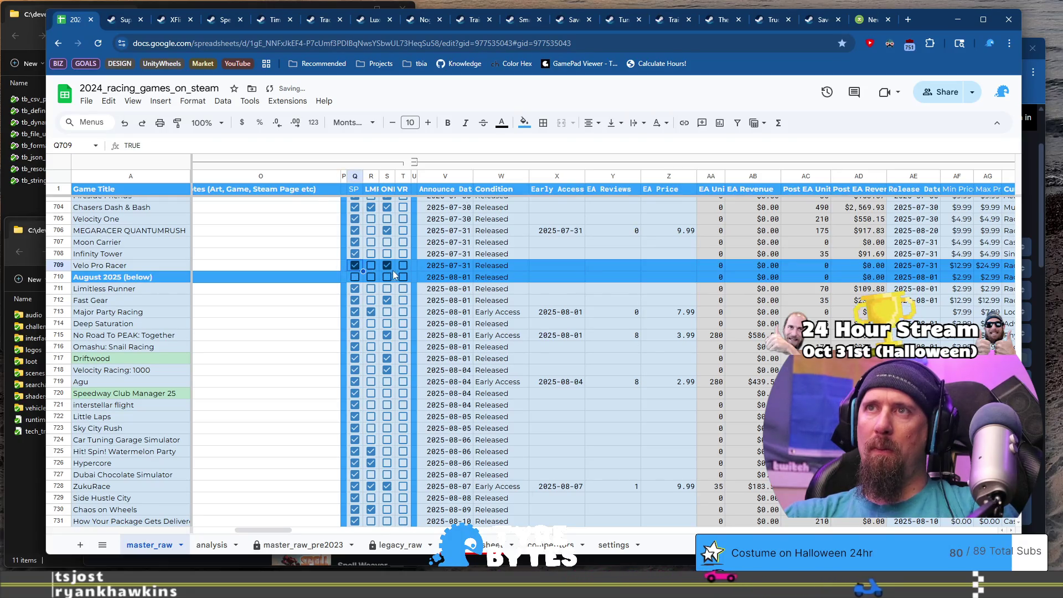
pyautogui.keyDown('shift'); pyautogui.click(409, 268); pyautogui.keyUp('shift')
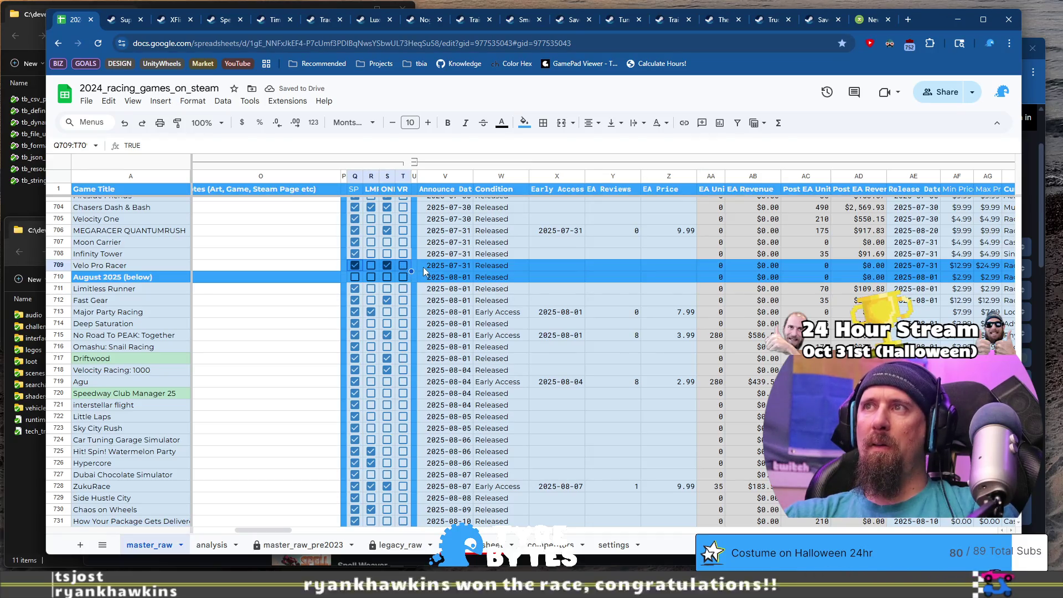
pyautogui.click(524, 123)
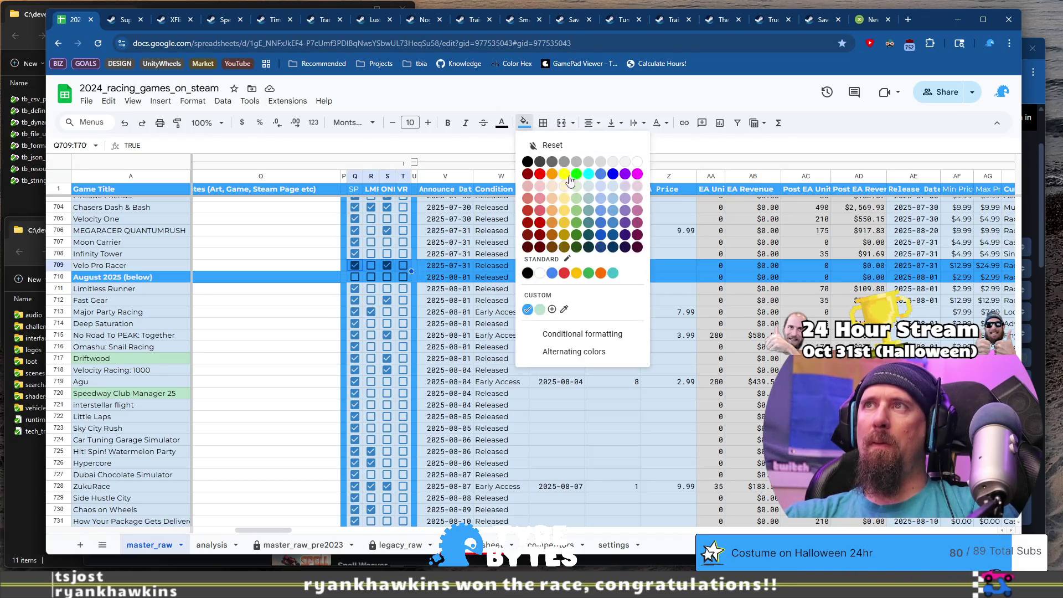
pyautogui.click(607, 187)
# Step: Fill V709:Z709 pale blue and AA709:AD709 light grey
pyautogui.click(434, 268)
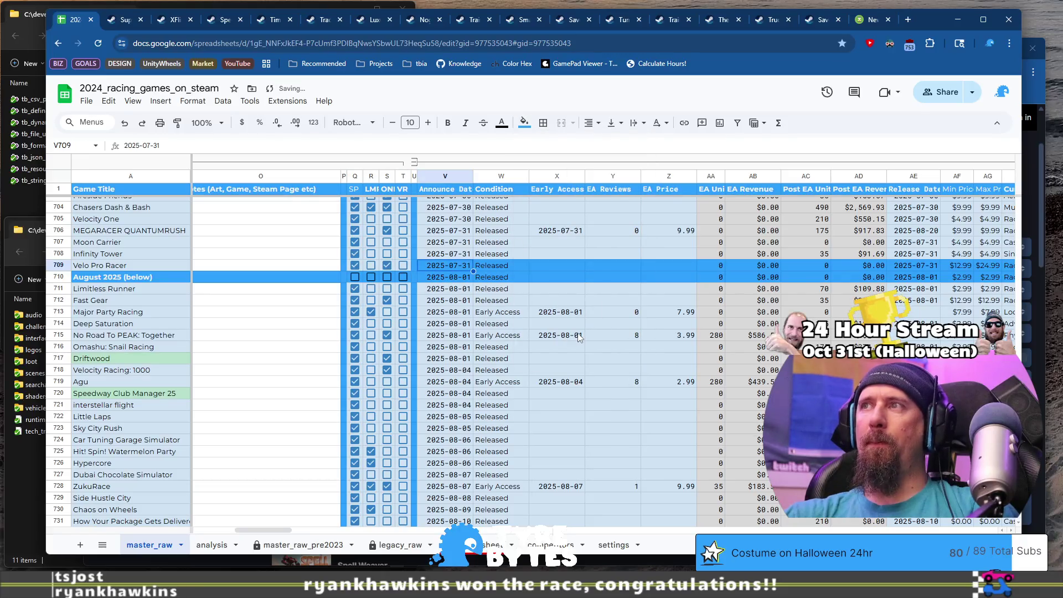
pyautogui.hotkey('shift', 'Right')
pyautogui.hotkey('shift', 'Right')
pyautogui.hotkey('shift', 'Right')
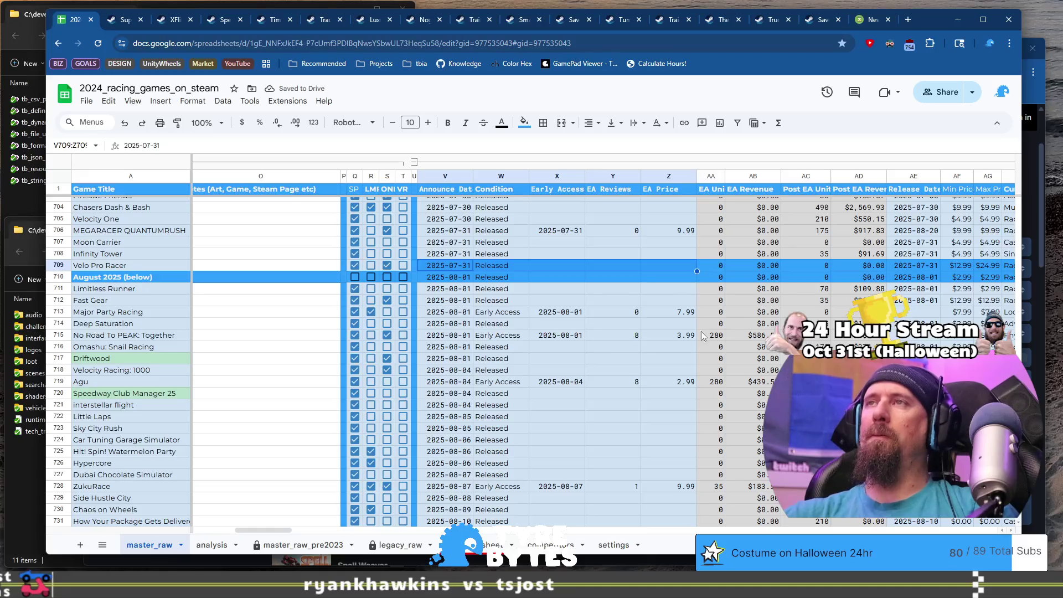
pyautogui.click(524, 123)
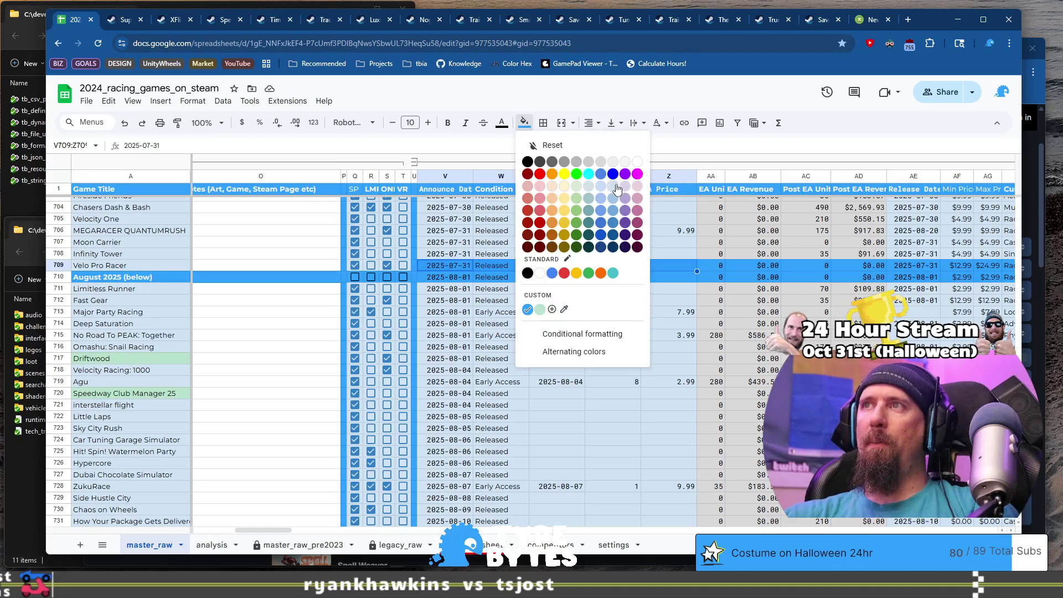
pyautogui.click(618, 190)
pyautogui.click(710, 267)
pyautogui.keyDown('shift'); pyautogui.click(857, 270); pyautogui.keyUp('shift')
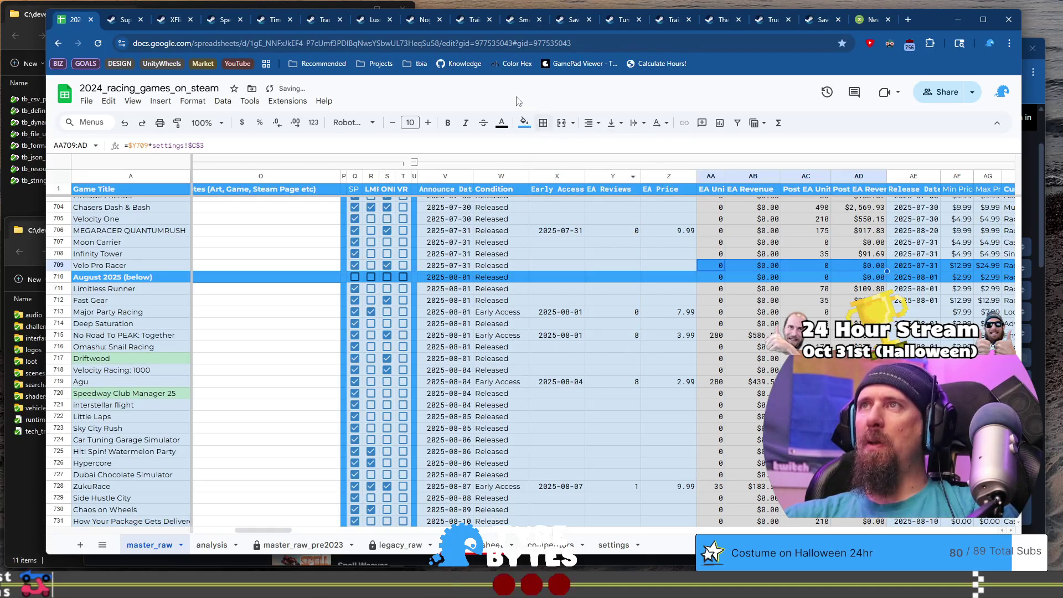
pyautogui.click(524, 124)
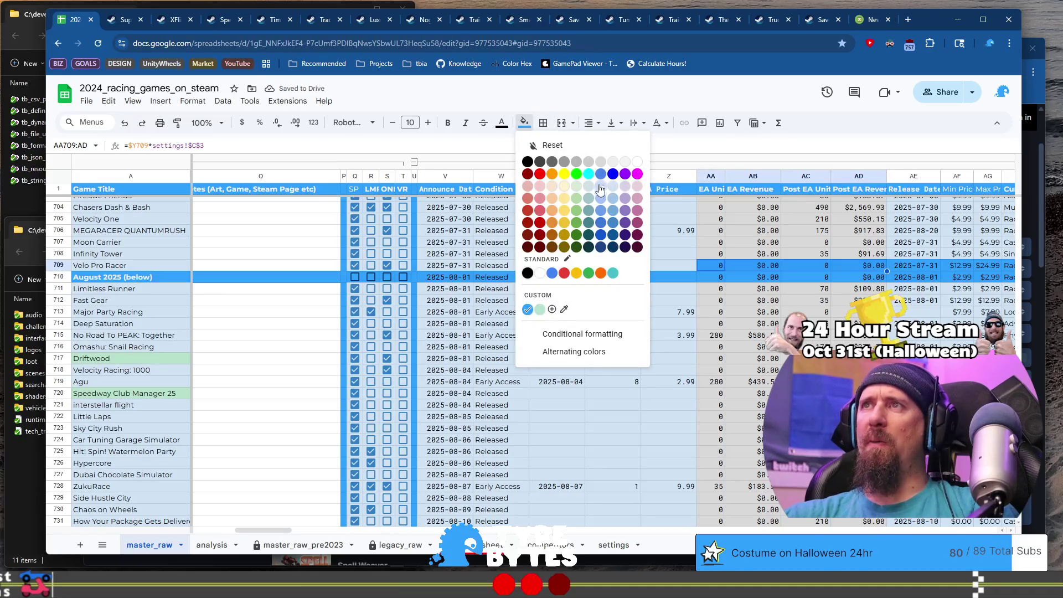
pyautogui.click(602, 164)
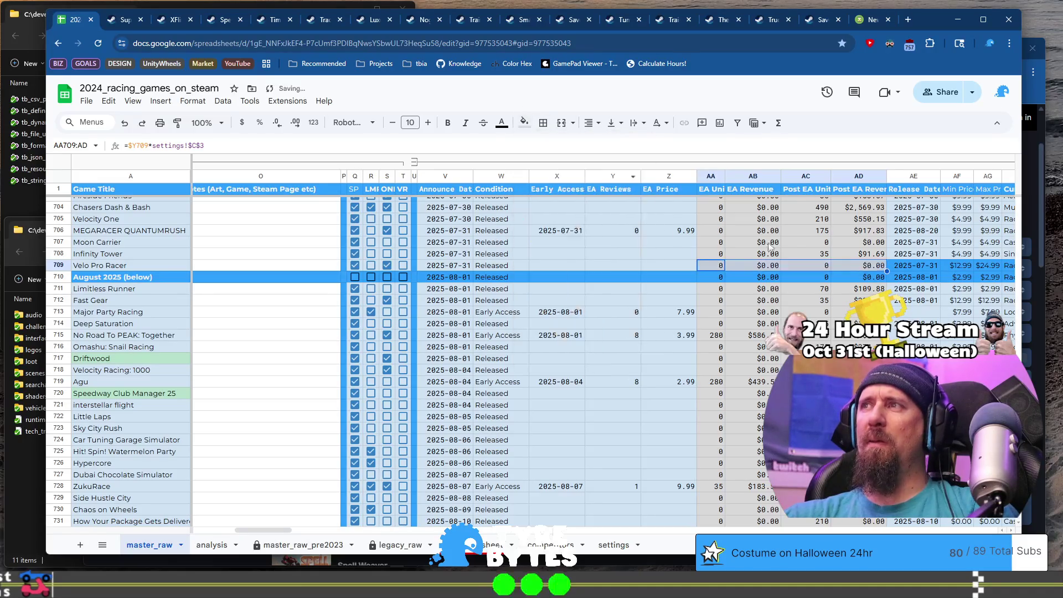
pyautogui.click(904, 268)
pyautogui.hotkey('ctrl', 'shift', 'Right')
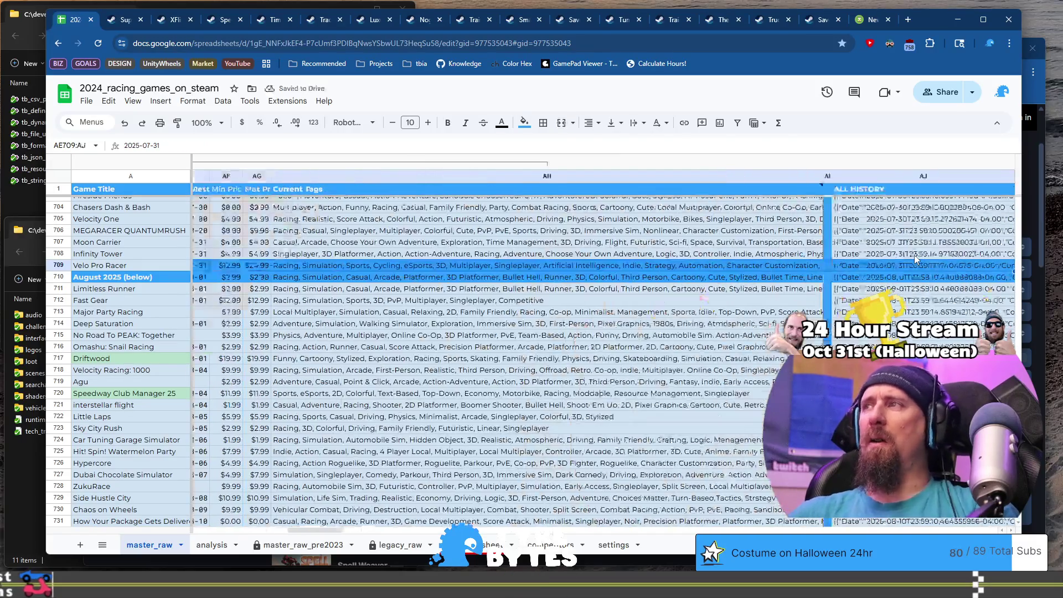
# Step: Give AE709:AJ709 and AM709 through MY709 the pale blue fill
pyautogui.hotkey('ctrl', 'shift', 'Left')
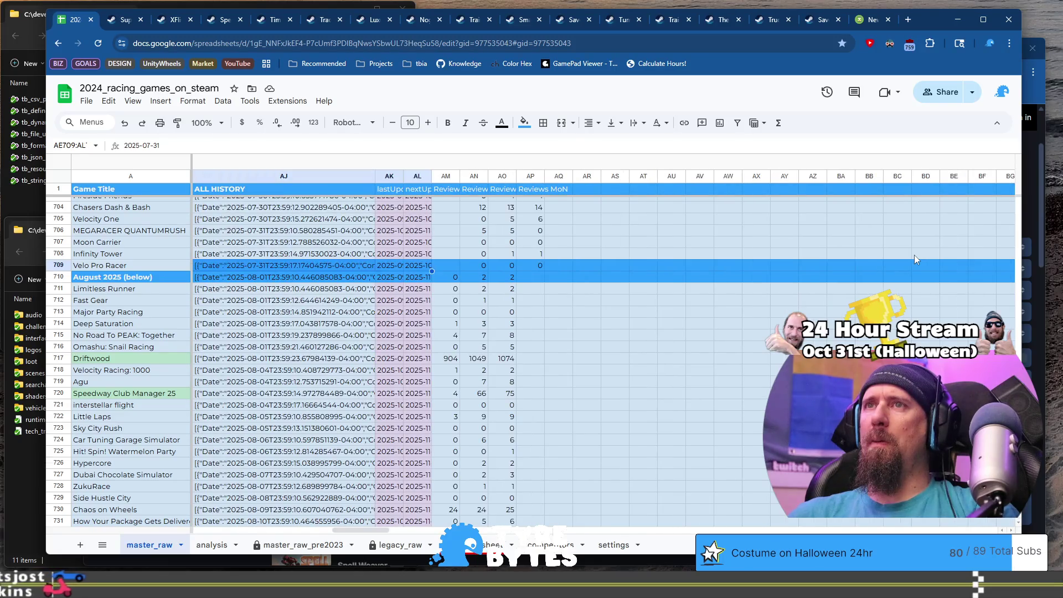
pyautogui.click(524, 123)
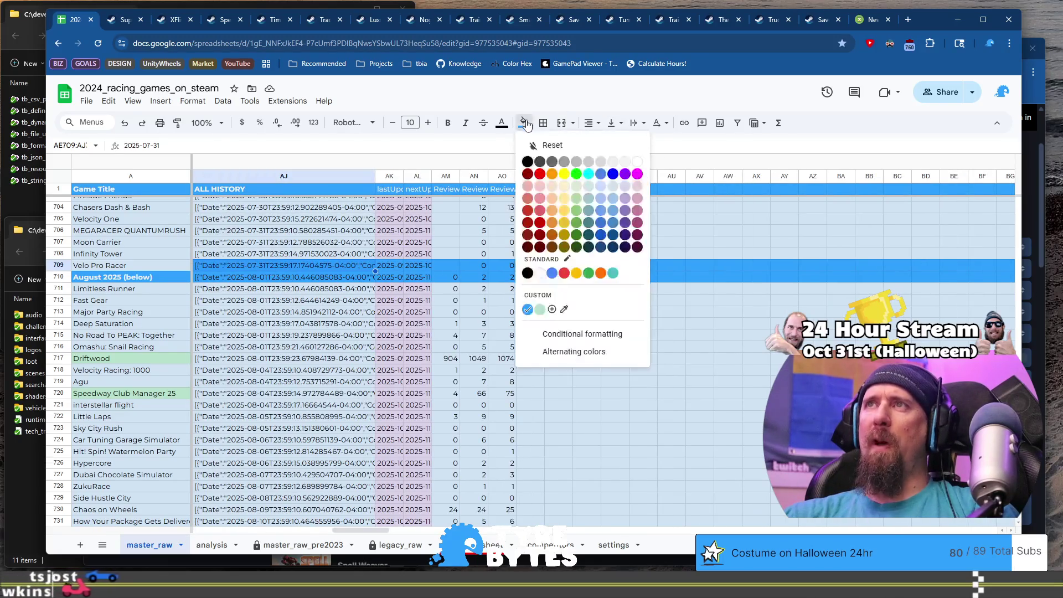
pyautogui.click(614, 187)
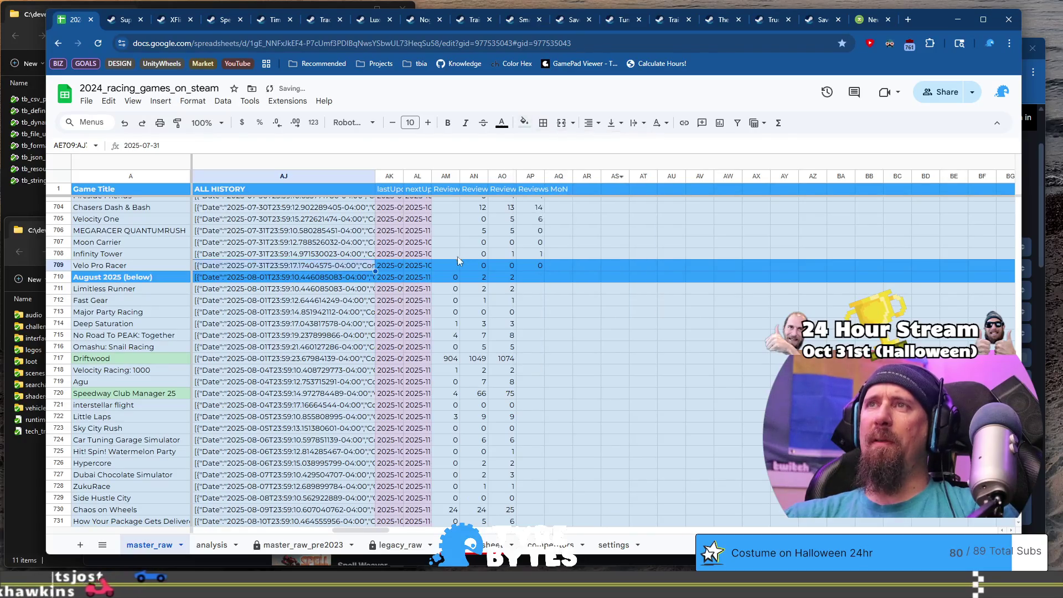
pyautogui.moveTo(448, 265); pyautogui.dragTo(458, 265)
pyautogui.hotkey('ctrl', 'shift', 'Right')
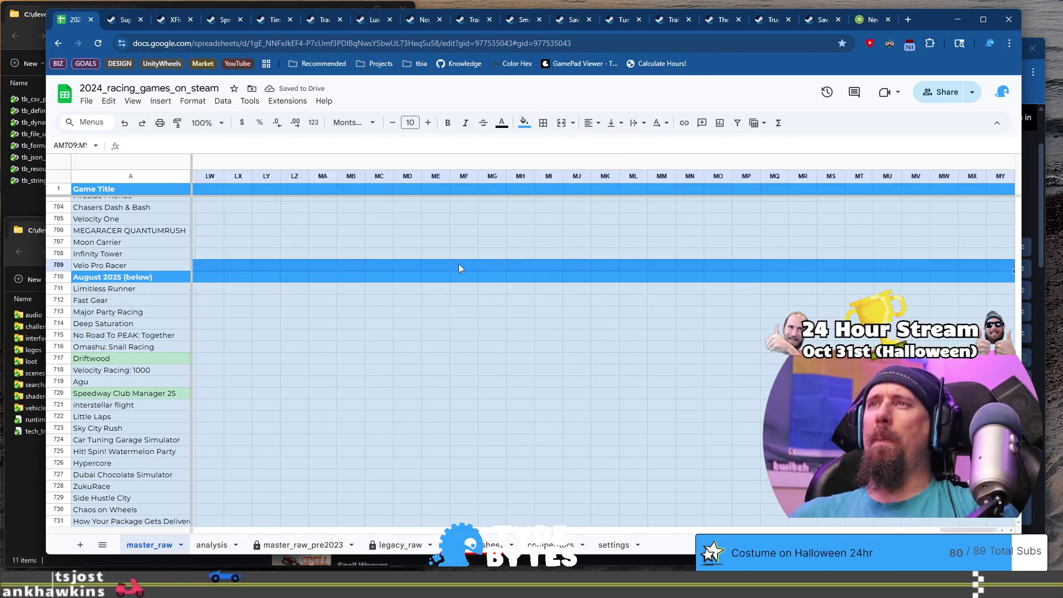
pyautogui.click(524, 122)
pyautogui.click(614, 190)
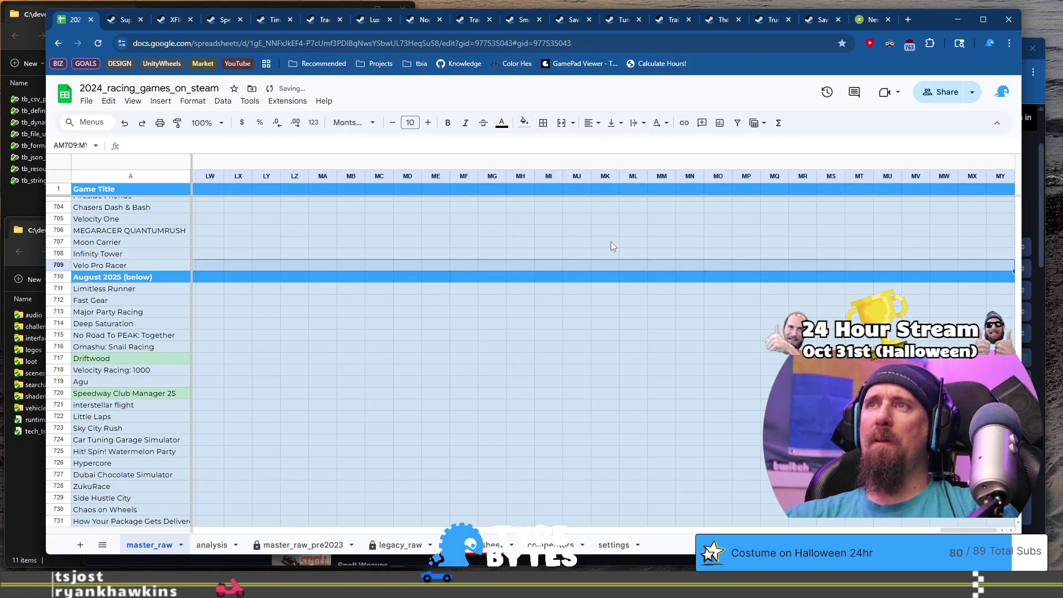
pyautogui.press('Down')
# Step: Clear the stray tags, max price, min price and 2025-08-01 release date from AH710–AE710
pyautogui.press('Left')
pyautogui.press('Left')
pyautogui.press('Left')
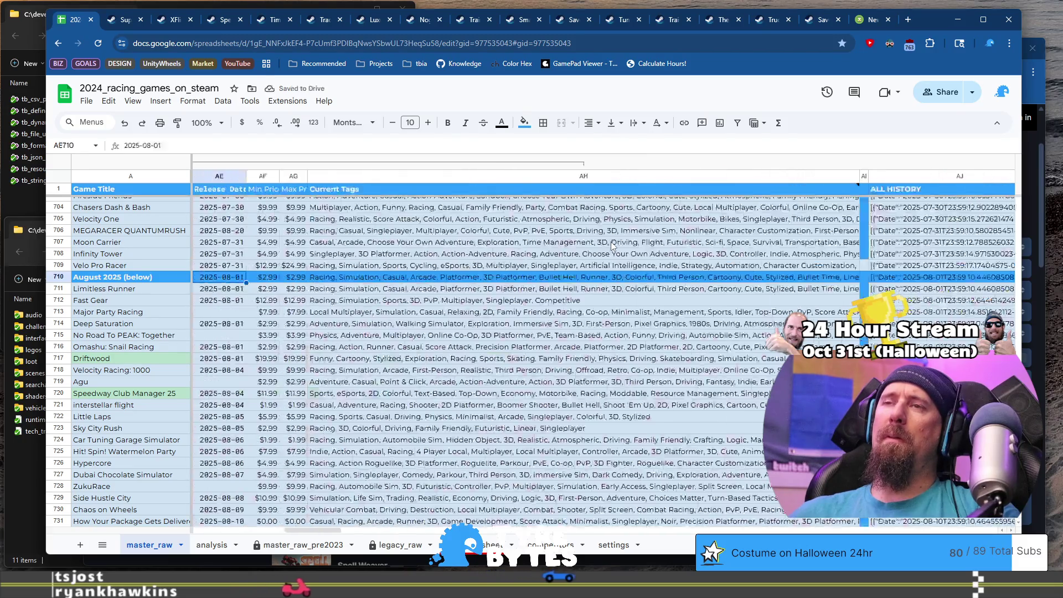
pyautogui.press('Right')
pyautogui.press('Right')
pyautogui.press('Right')
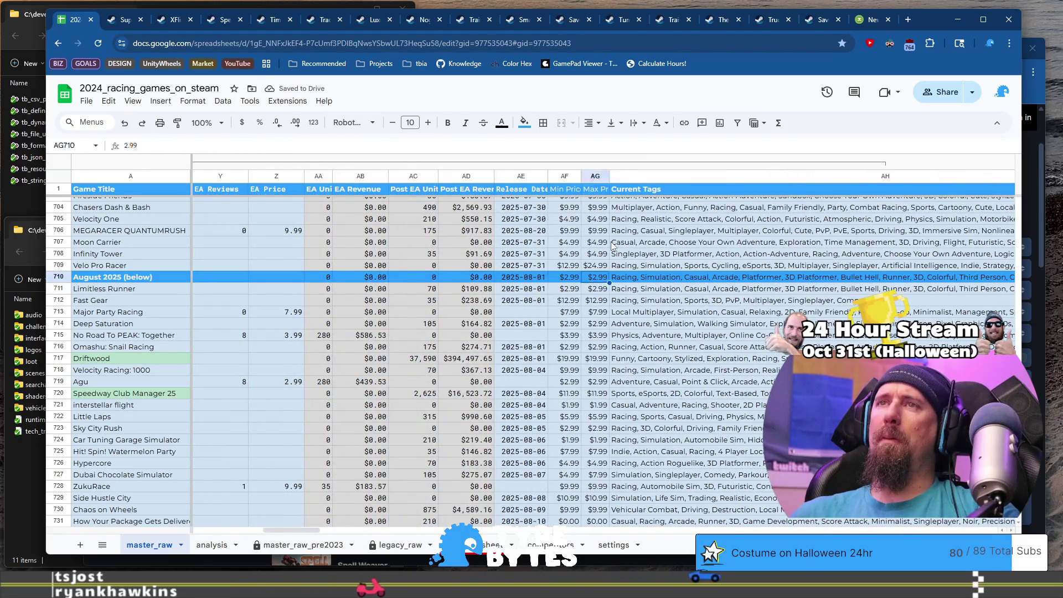
pyautogui.press('Left')
pyautogui.press('Right')
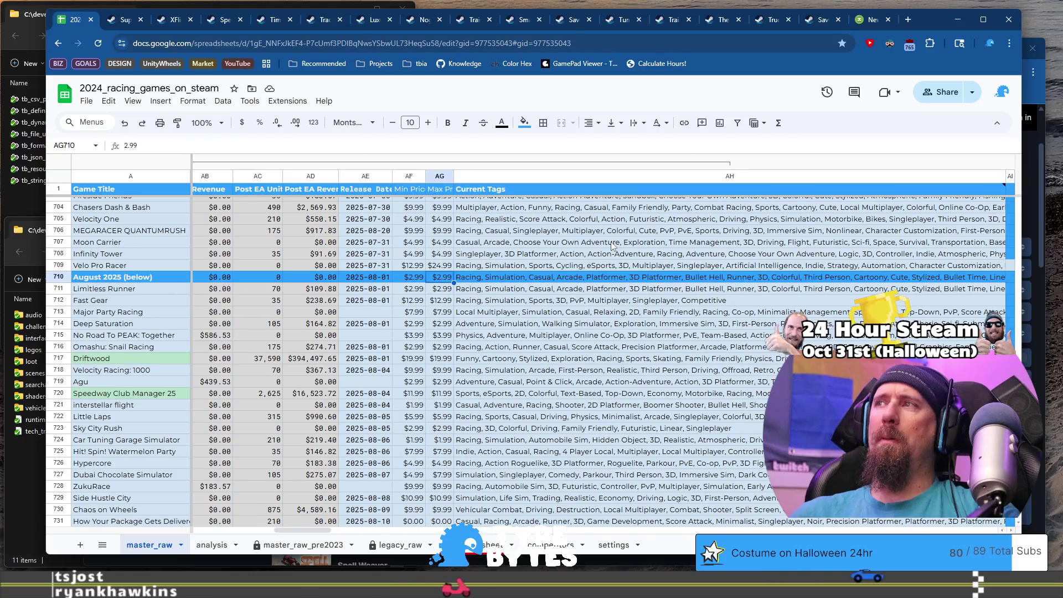
pyautogui.press('Left')
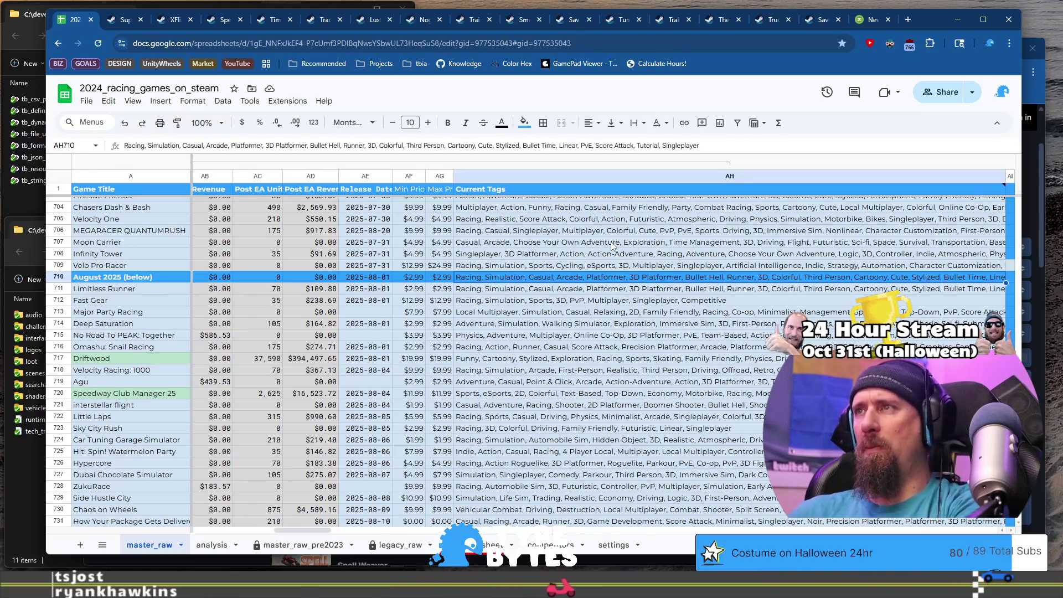
pyautogui.press('Delete')
pyautogui.press('Left')
pyautogui.press('Delete')
pyautogui.press('Left')
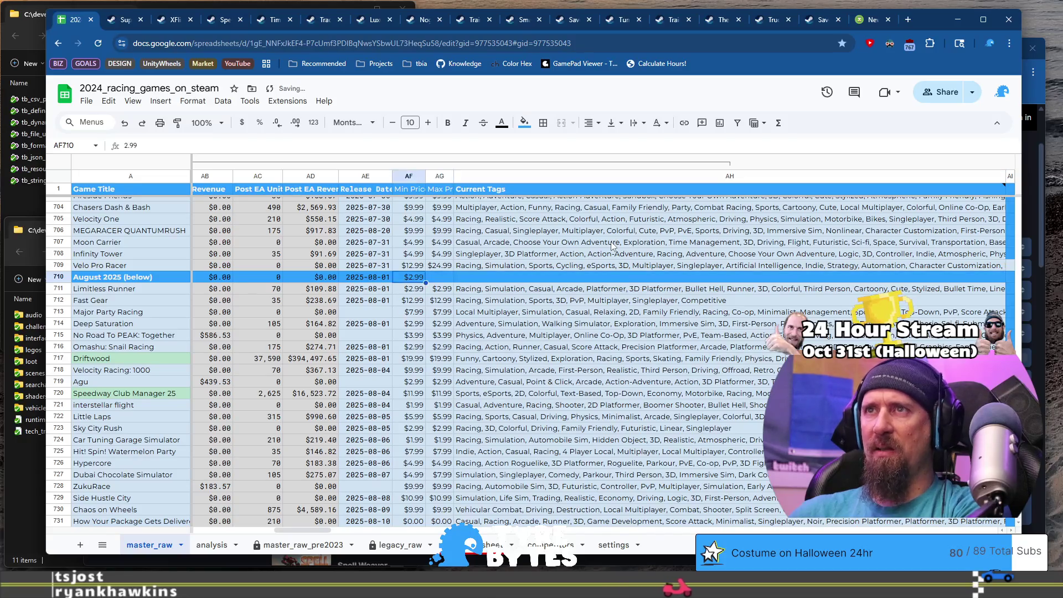
pyautogui.press('Delete')
pyautogui.press('Left')
pyautogui.press('Delete')
# Step: Clear the stray revenue values from AD710 back to AA710, then return to cell B710
pyautogui.press('Left')
pyautogui.press('Left')
pyautogui.press('Left')
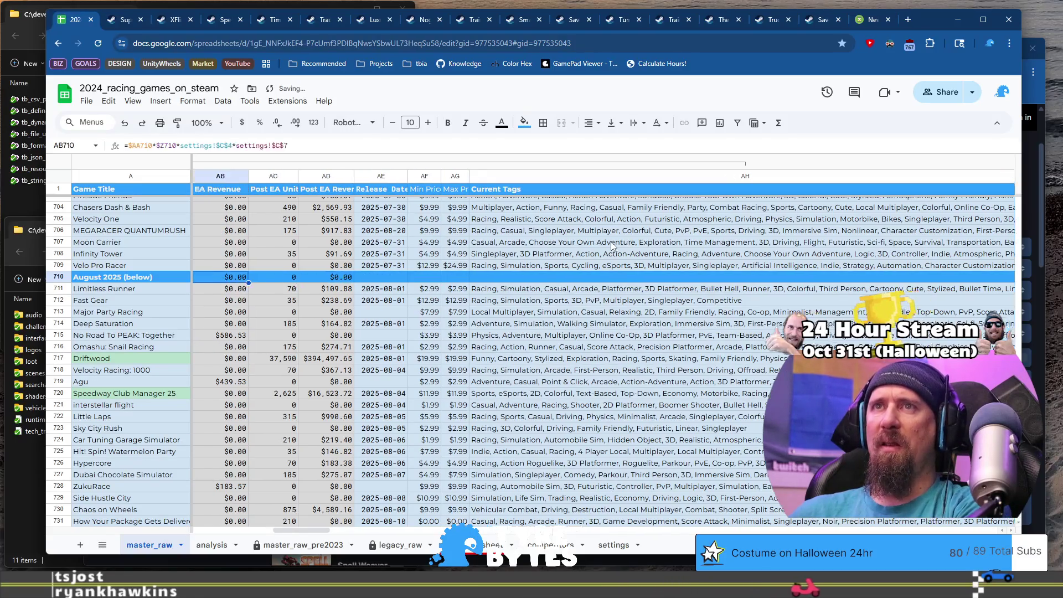
pyautogui.press('Right')
pyautogui.press('Right')
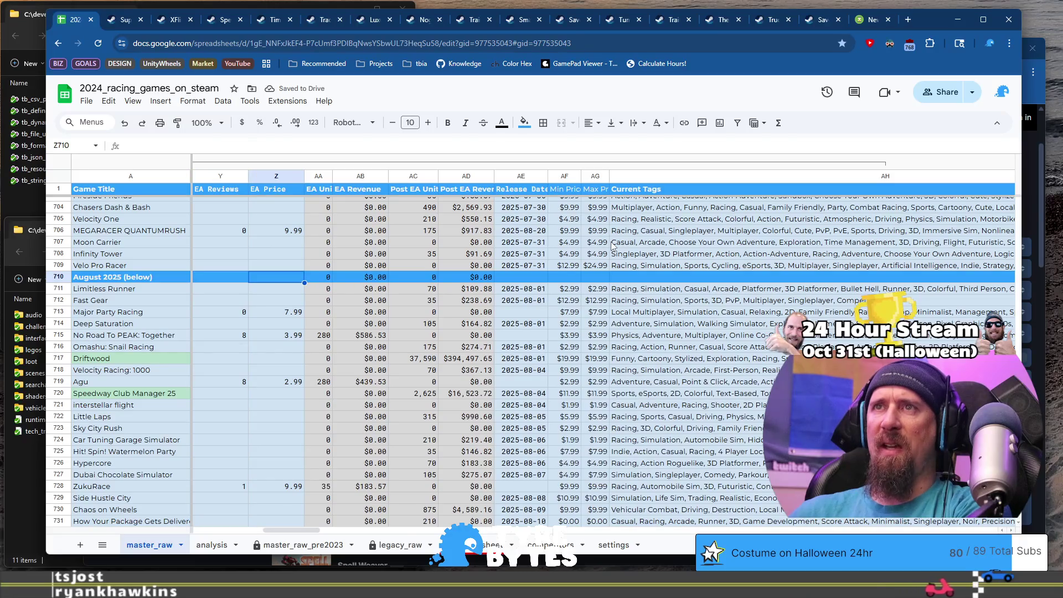
pyautogui.press('Right')
pyautogui.press('Right')
pyautogui.press('Right')
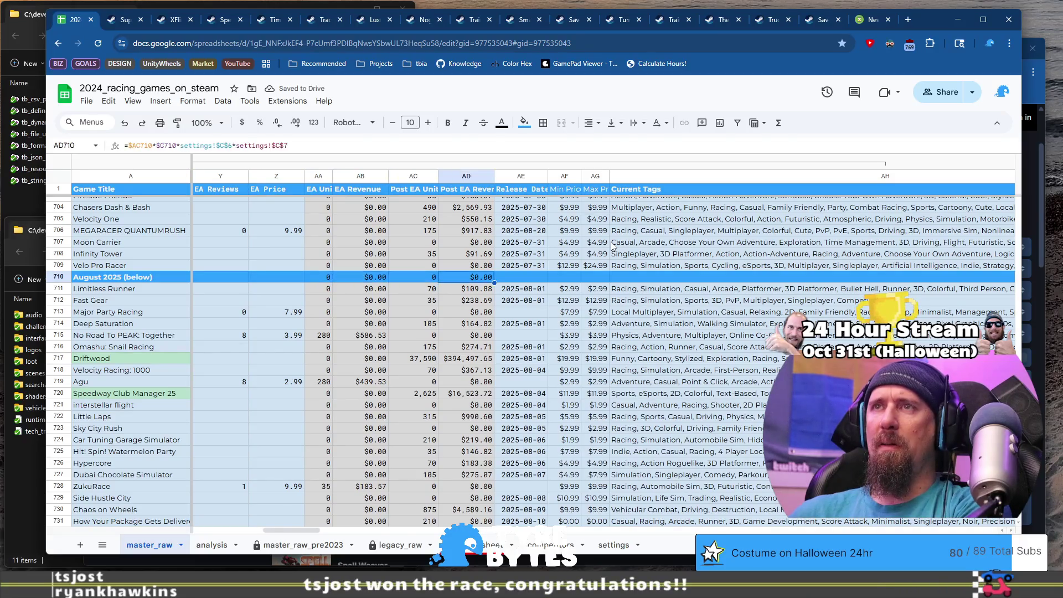
pyautogui.press('Left')
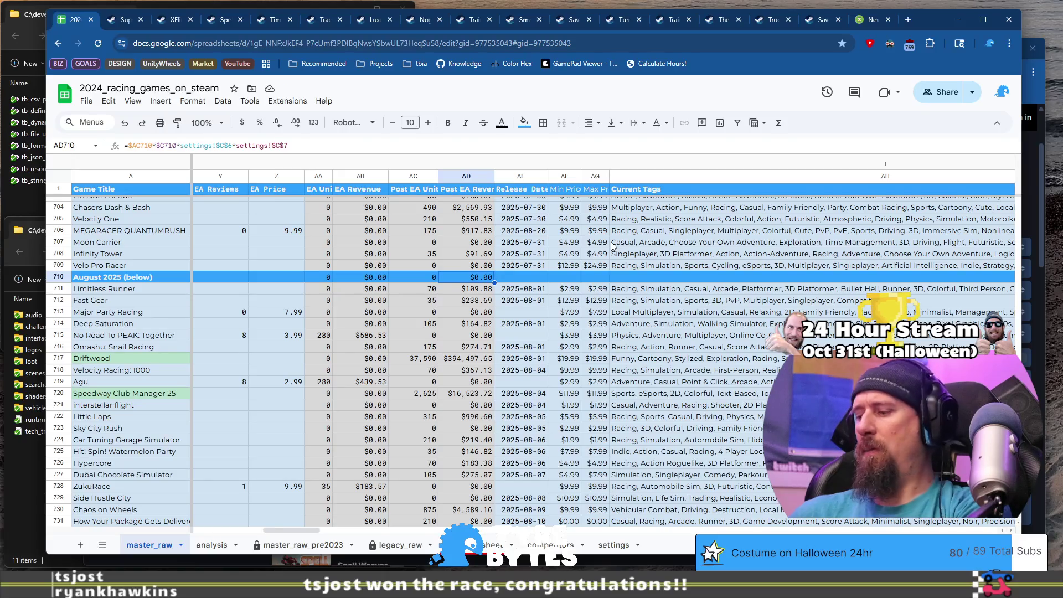
pyautogui.press('Left')
pyautogui.press('Left')
pyautogui.press('Left')
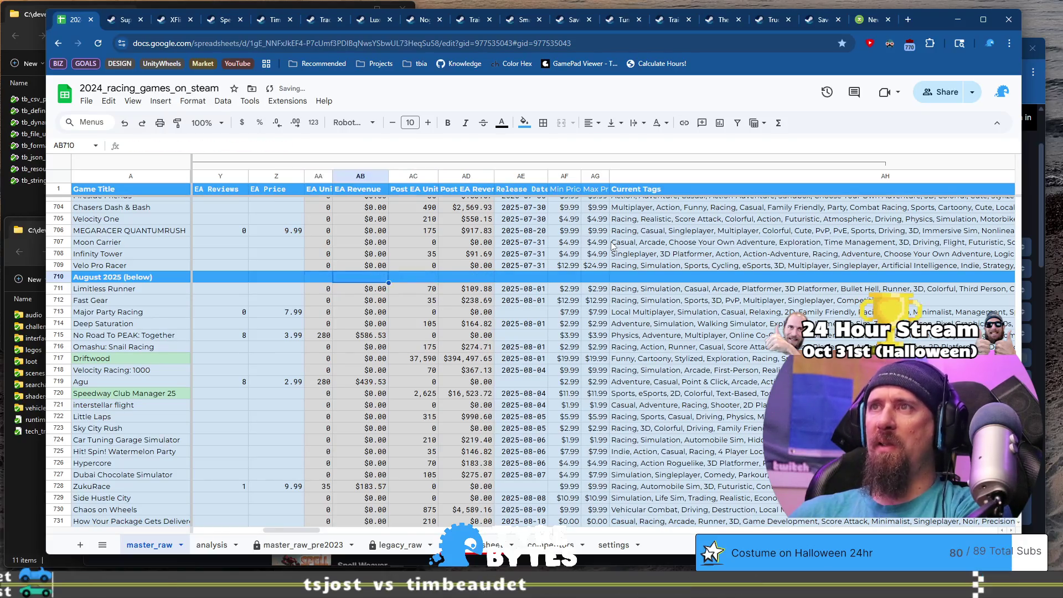
pyautogui.hotkey('ctrl', 'Right')
pyautogui.hotkey('ctrl', 'Right')
pyautogui.press('Home')
pyautogui.press('Right')
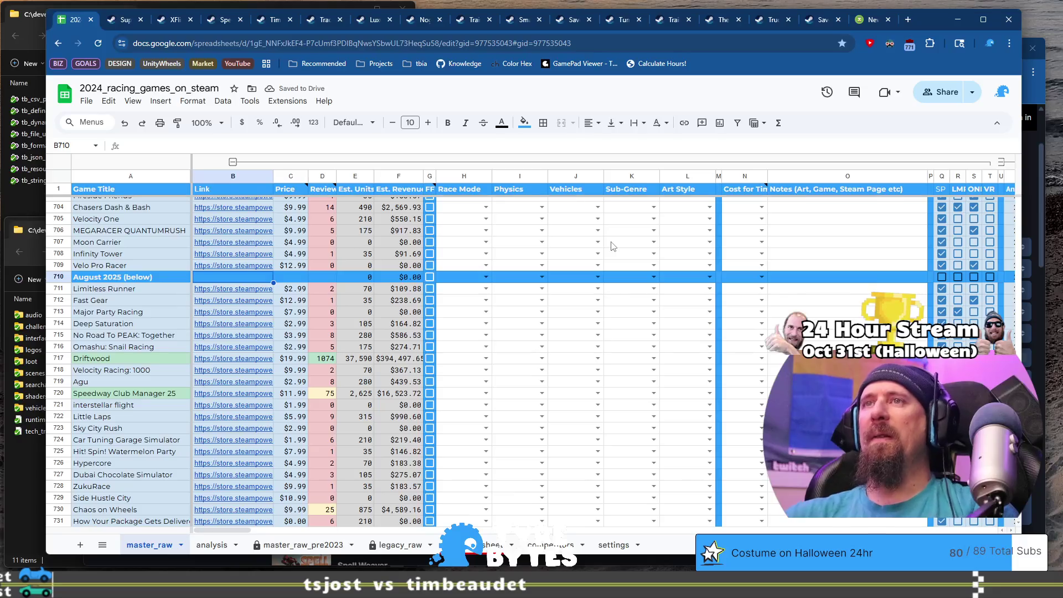